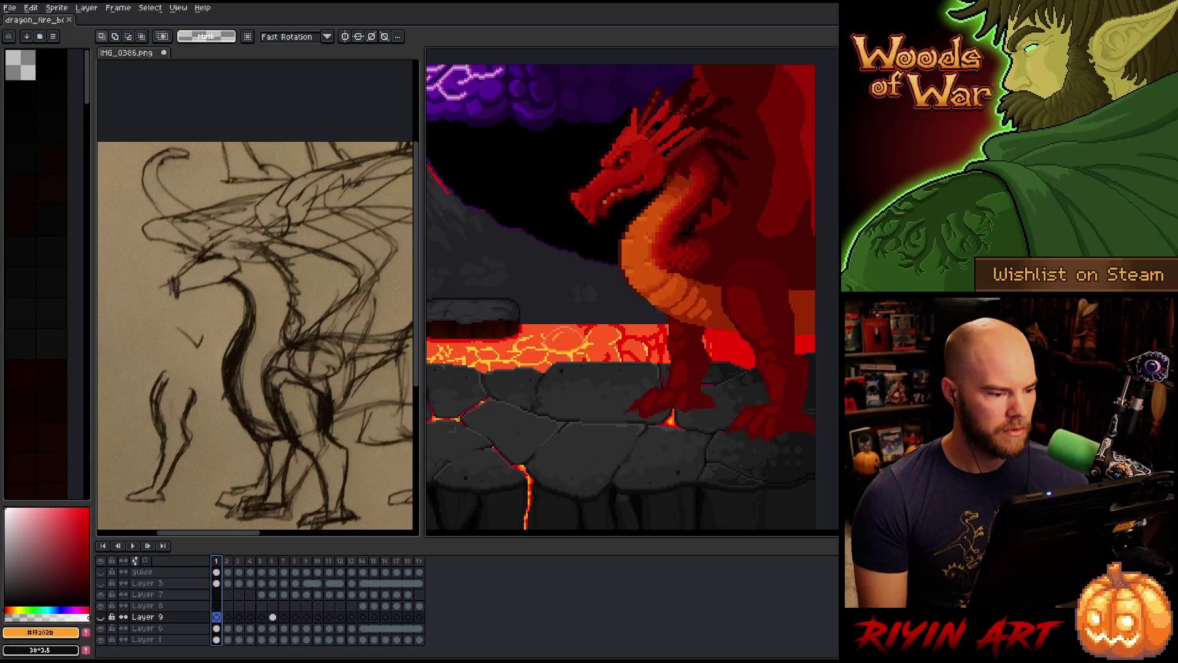
Widen the palette column and enlarge the colour picker panel below it
left_click_drag(418, 264, 431, 301)
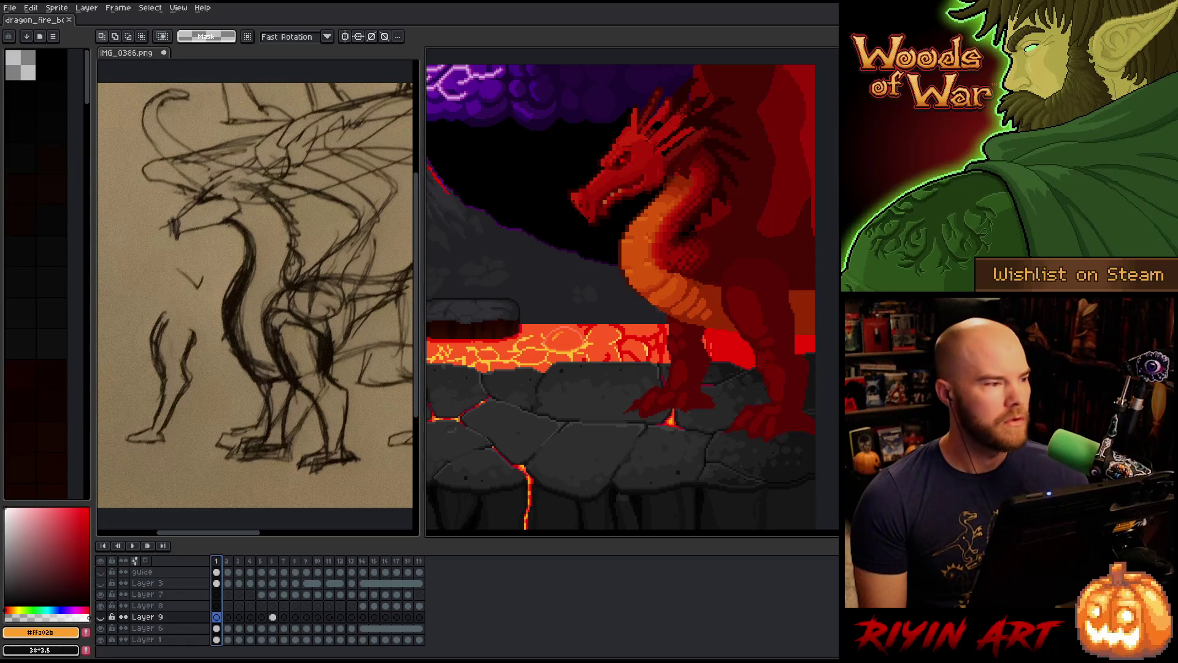
left_click(10, 7)
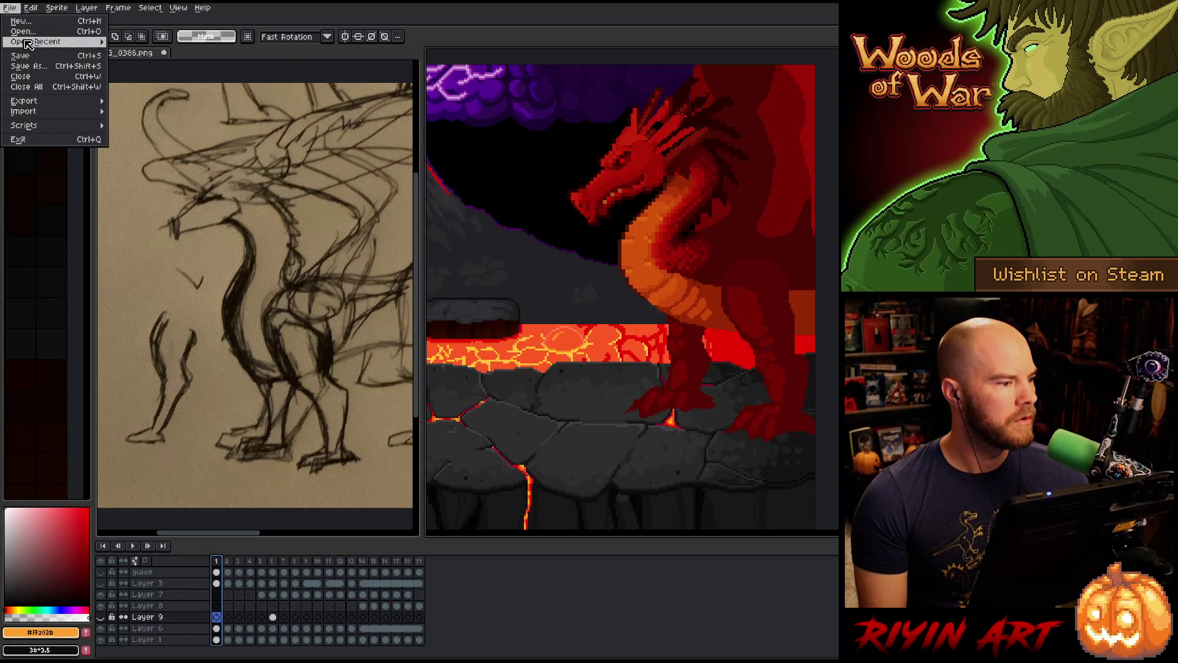
mouse_move(37, 41)
left_click(147, 49)
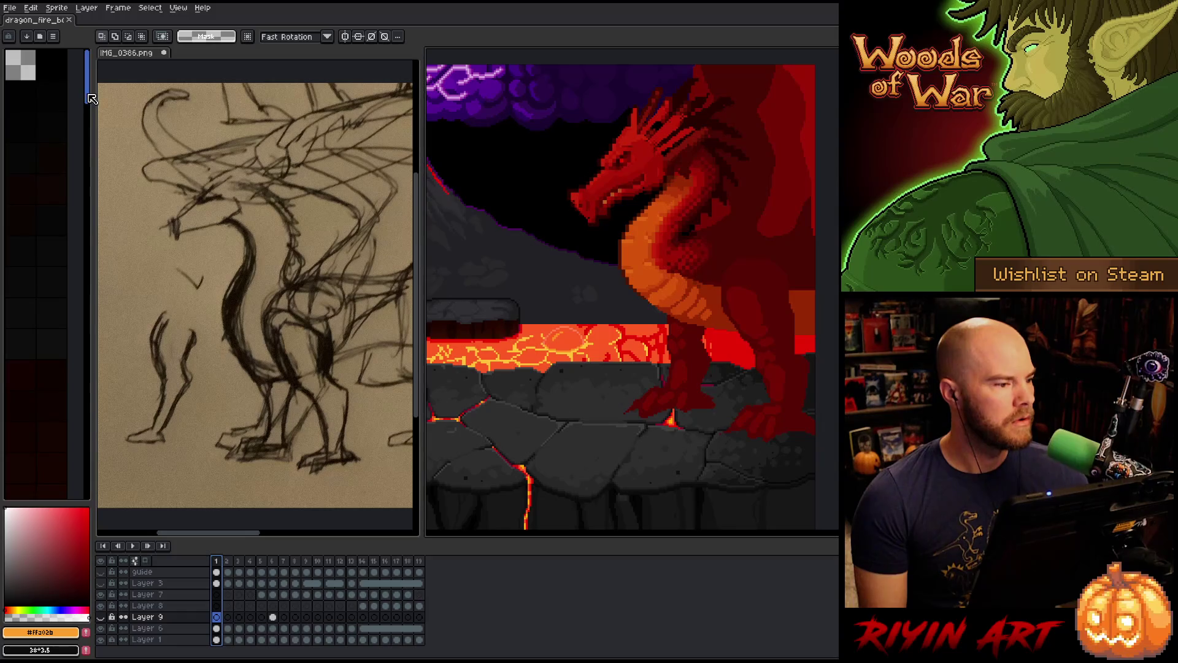
mouse_move(92, 95)
left_mouse_down()
mouse_move(70, 94)
mouse_move(132, 82)
left_mouse_up()
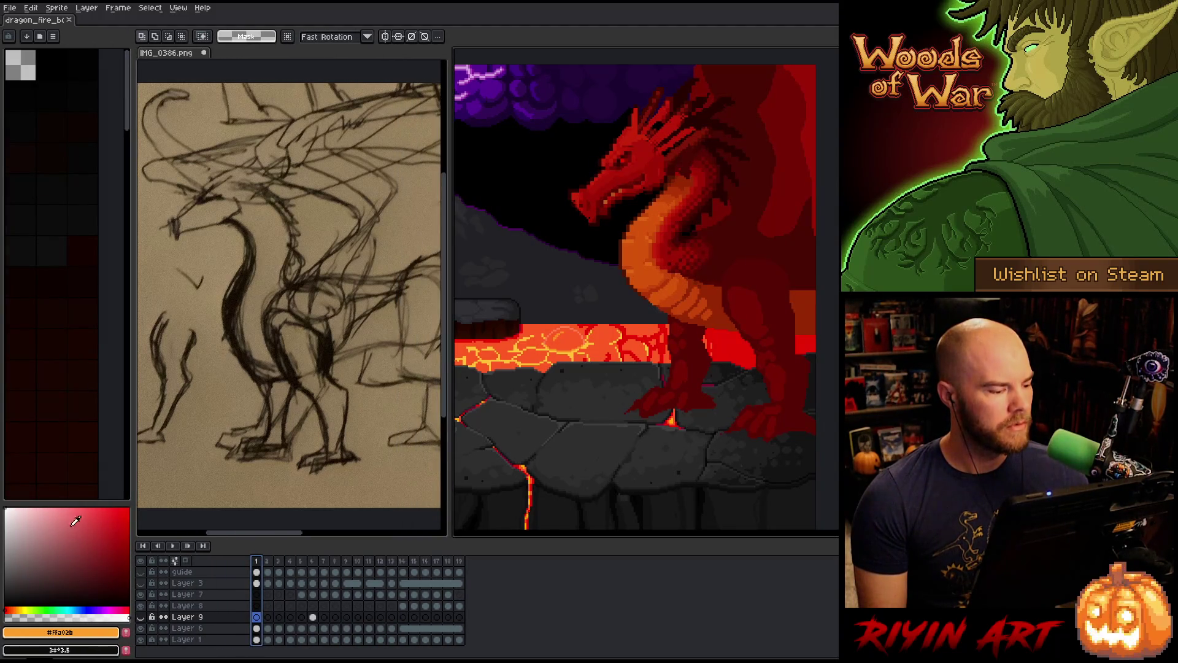
mouse_move(81, 503)
left_mouse_down()
mouse_move(81, 367)
mouse_move(81, 464)
left_mouse_up()
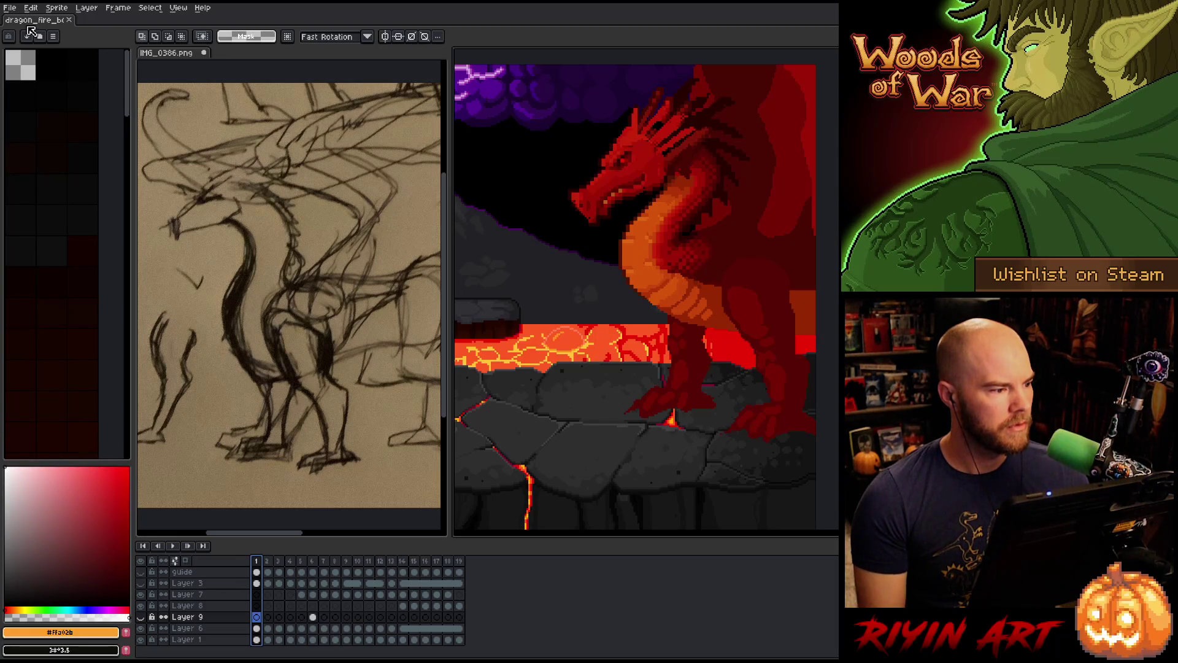
Reduce the palette to just the transparent and black swatches
left_click(22, 74)
scroll(84, 350, "down", 3)
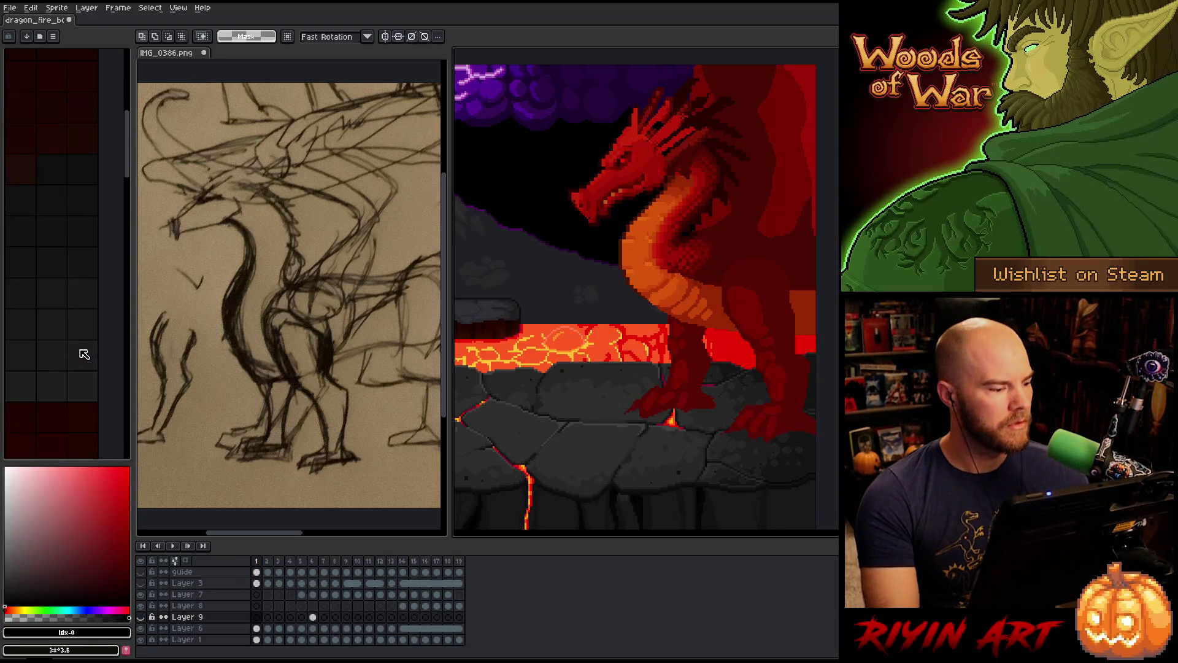
scroll(92, 386, "up", 3)
left_click_drag(95, 523, 98, 605)
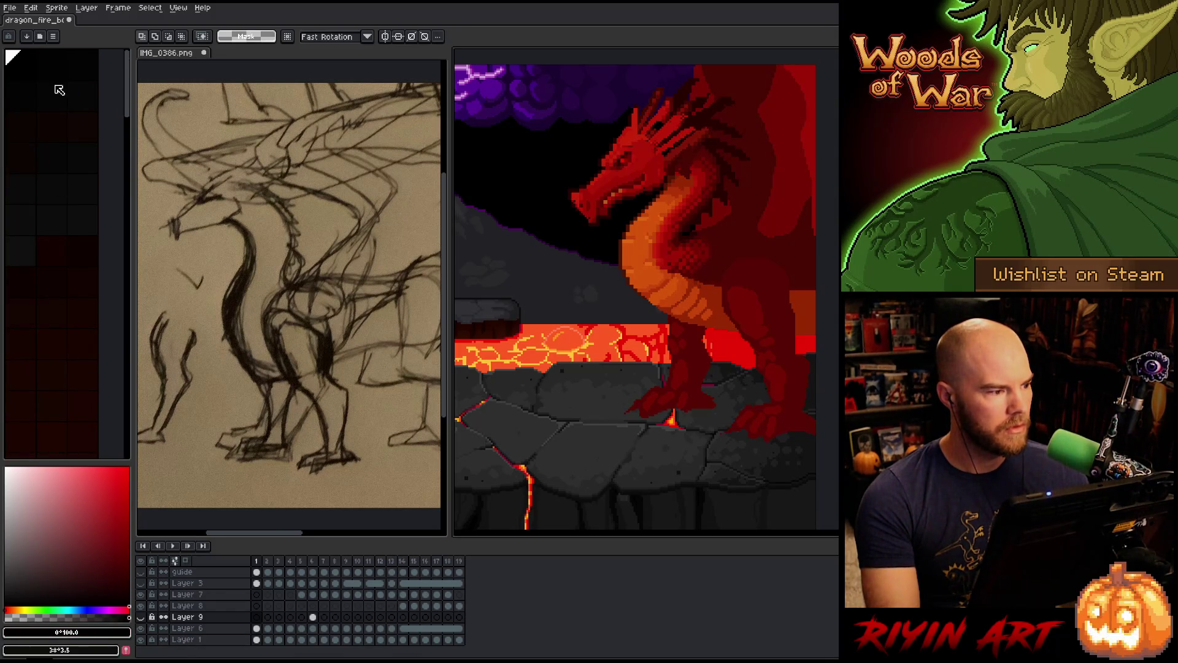
scroll(21, 81, "down", 5)
left_click(52, 441)
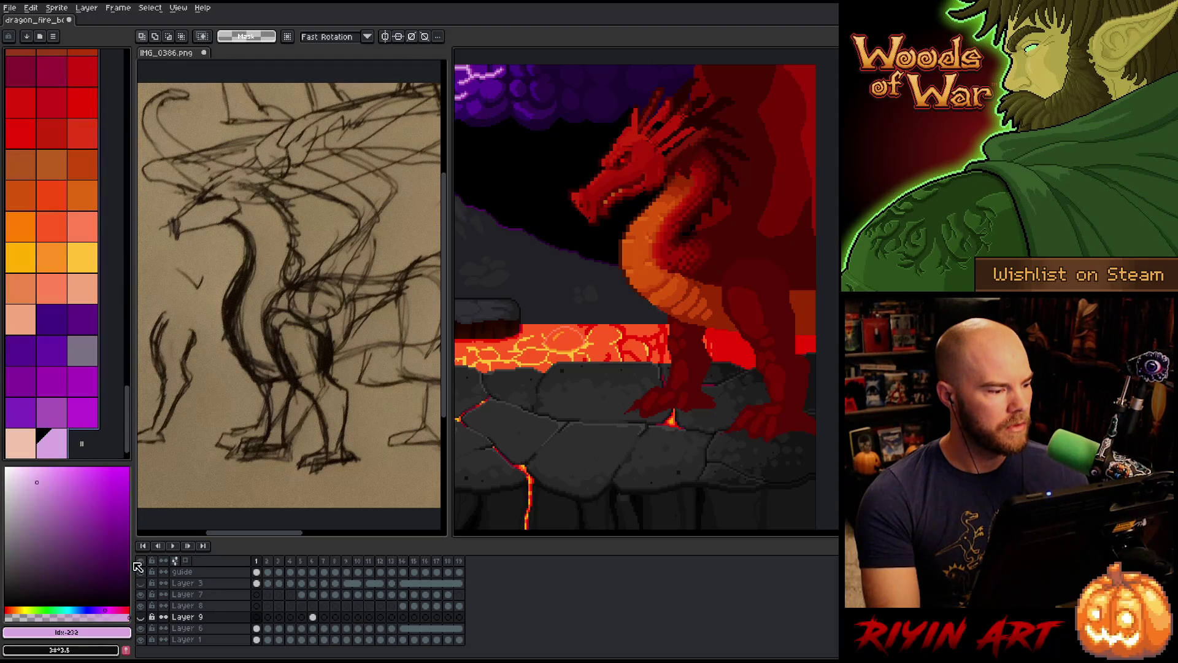
key("ctrl+z")
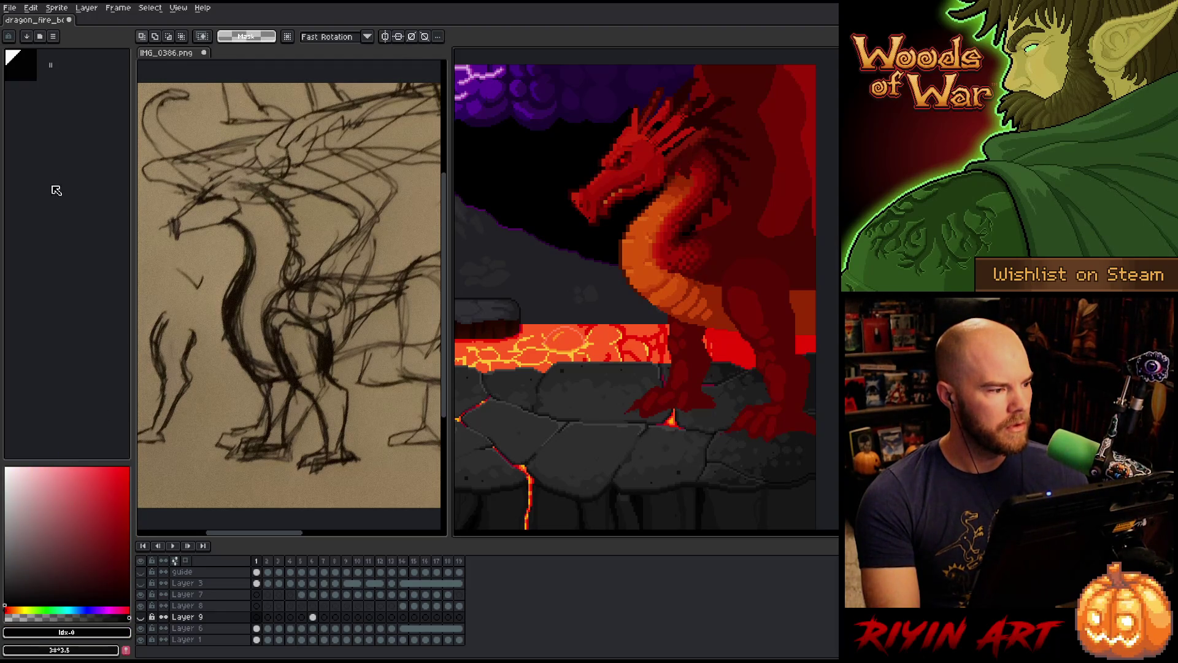
Try picker shades (value 55), swap colours, then eyedrop the dragon's dark red as drawing colour
left_click_drag(91, 526, 81, 611)
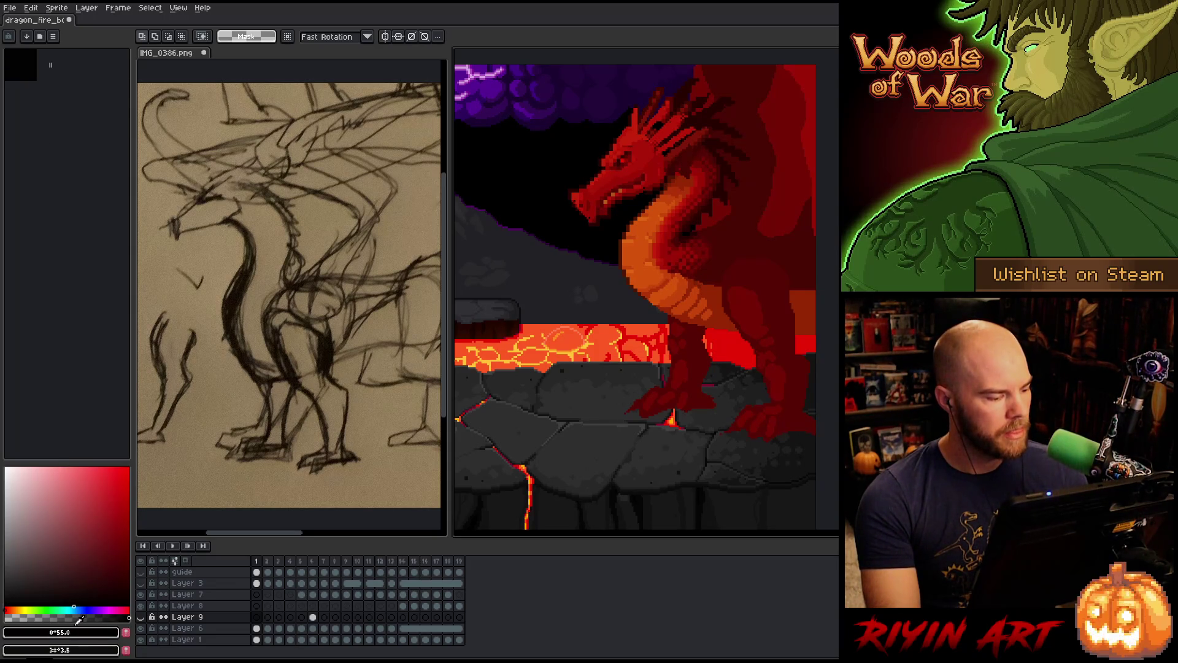
key("ctrl+z")
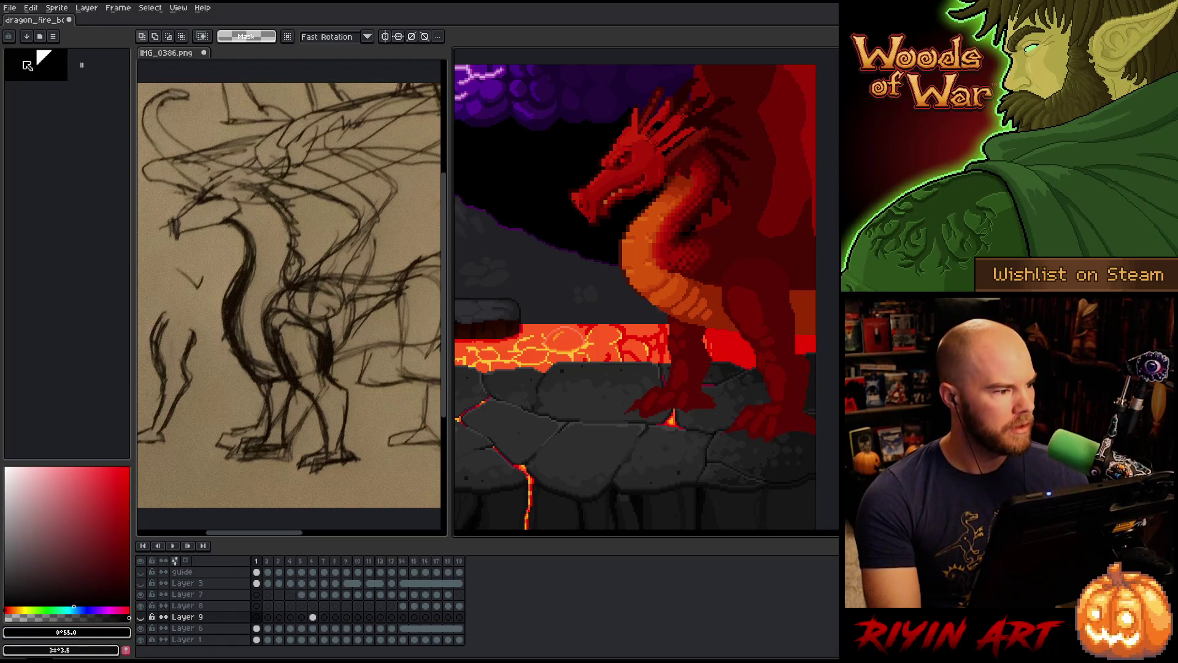
left_click(129, 608)
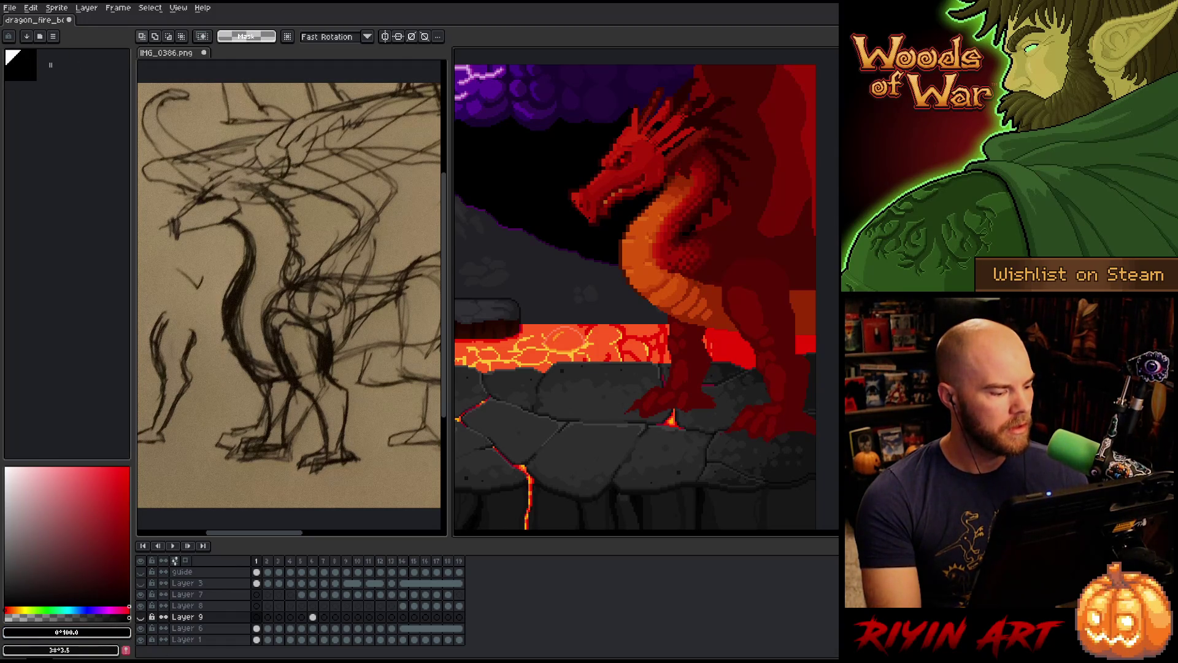
left_click(42, 568)
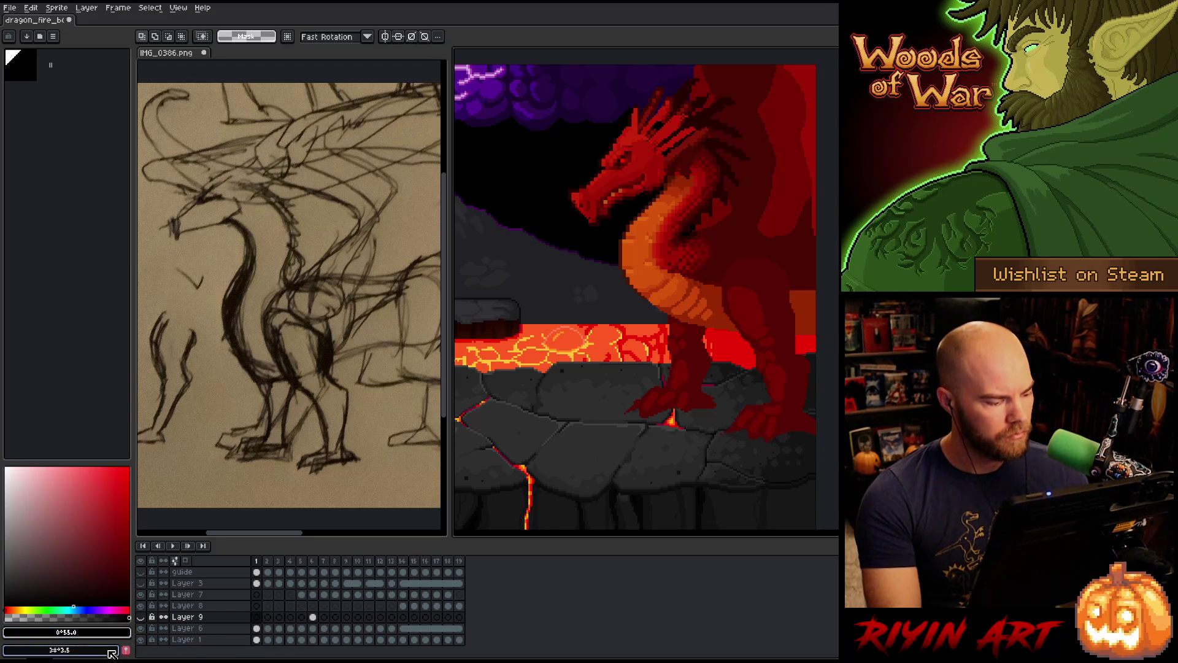
key("Tab")
key("Tab")
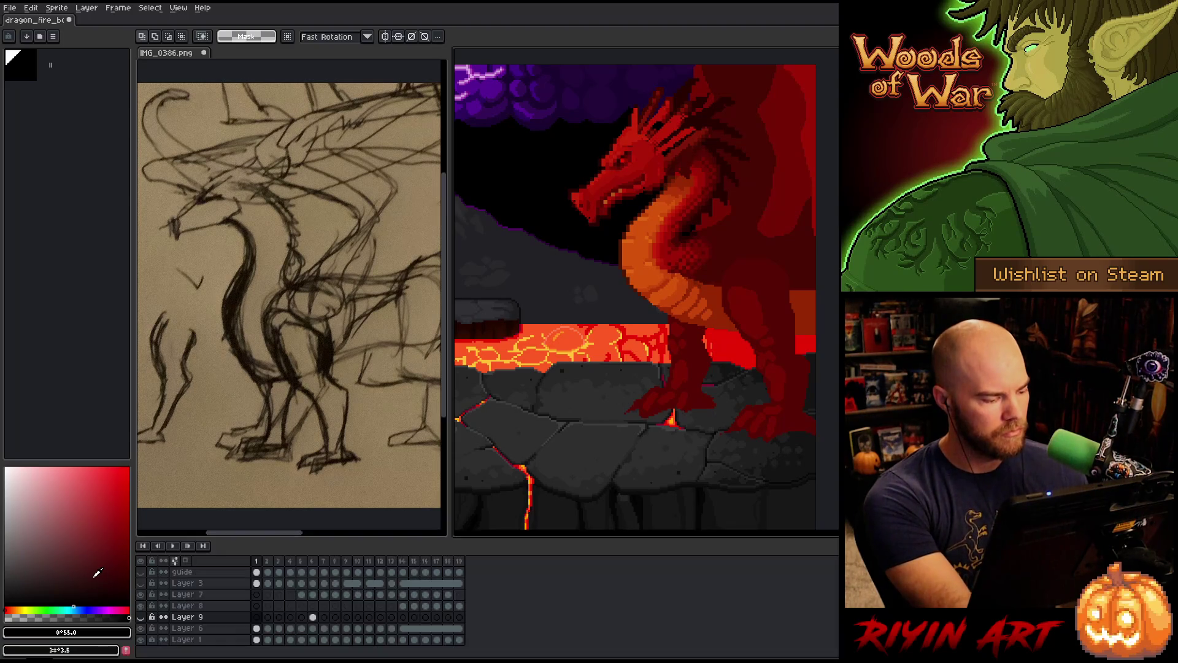
key("x")
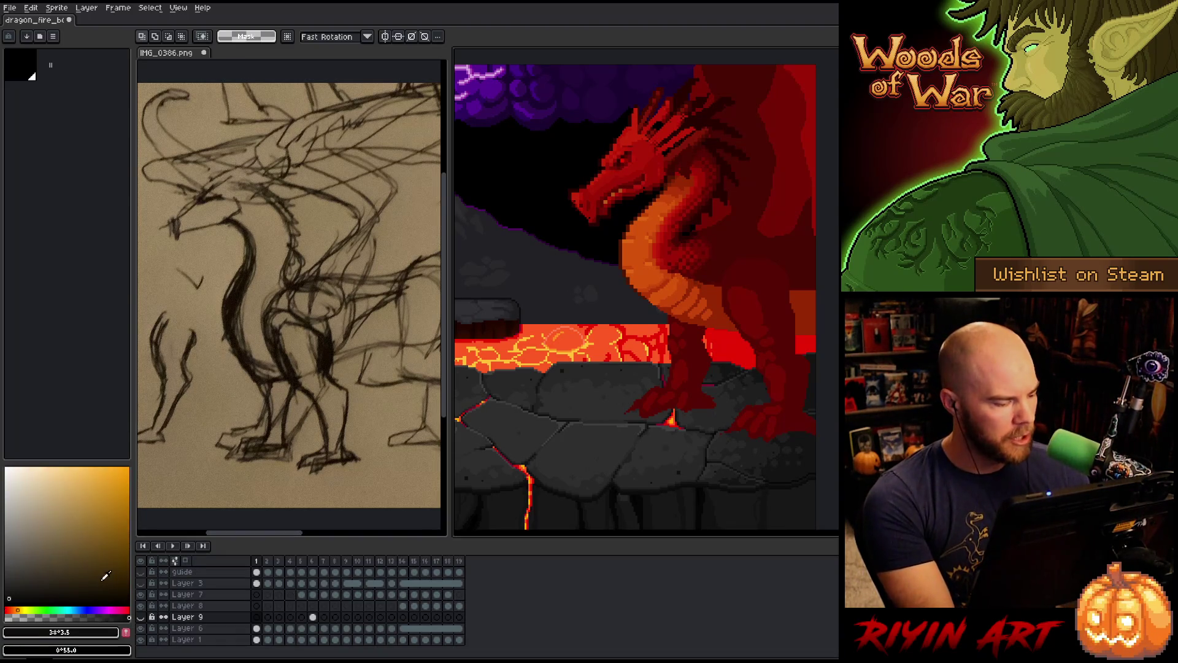
left_click(90, 603)
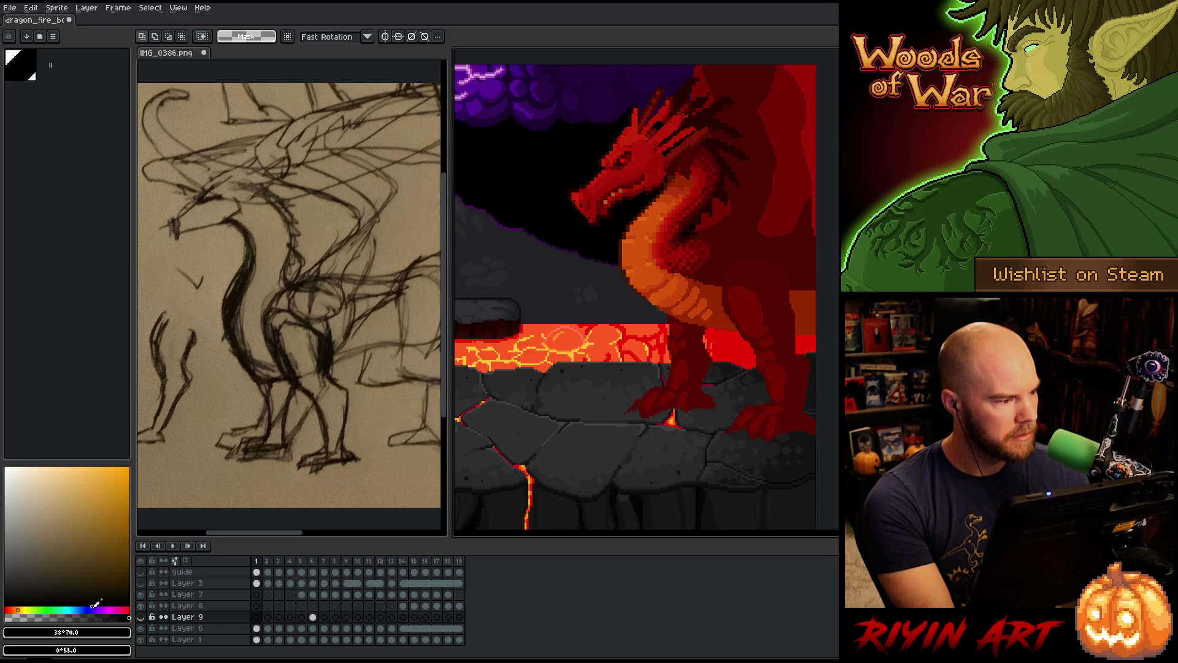
left_click(100, 597)
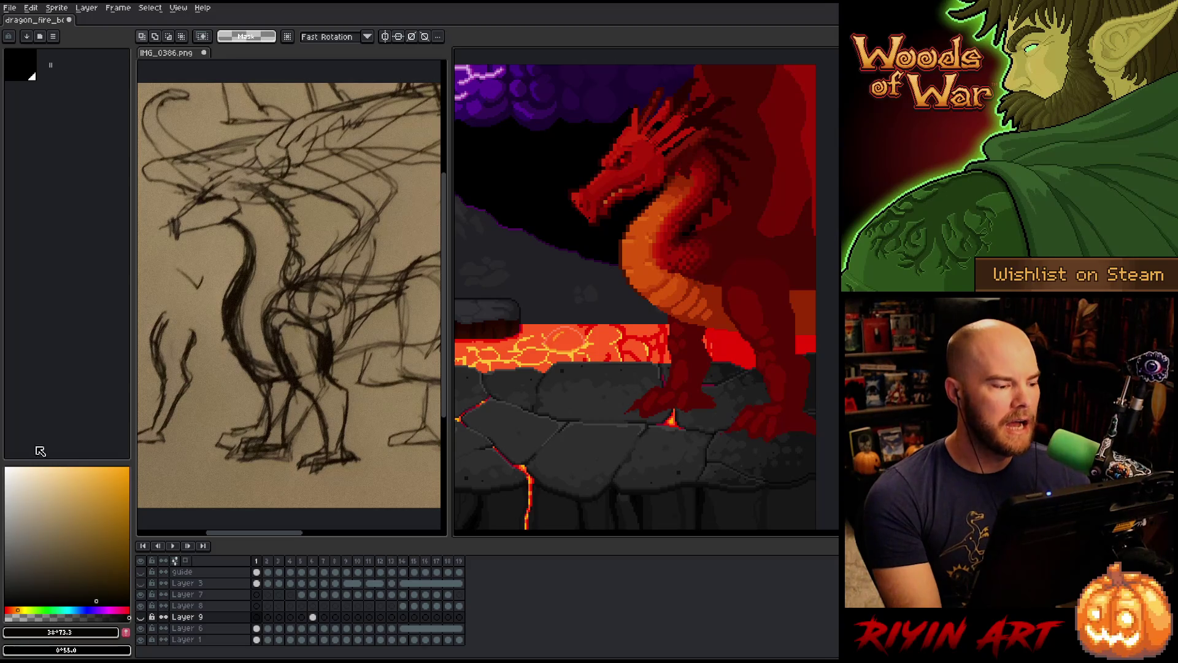
key("i")
left_click(739, 249)
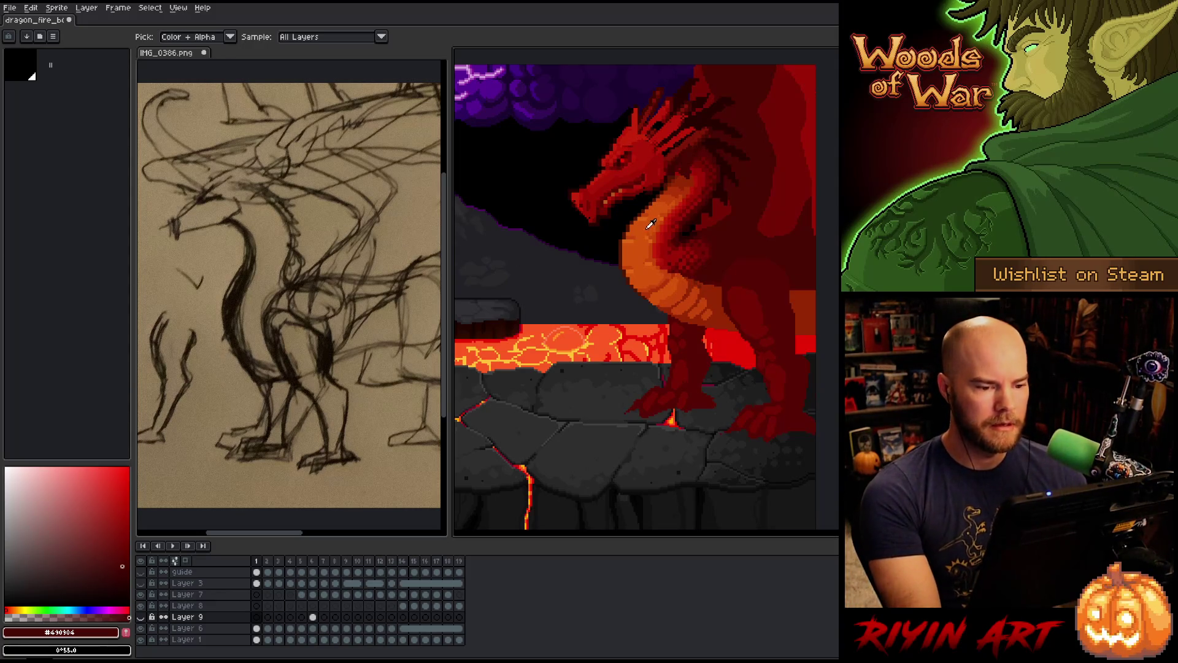
Zoom out and pan across the wide lava scene to see the tree
scroll(651, 224, "down", 3)
scroll(724, 151, "up", 1)
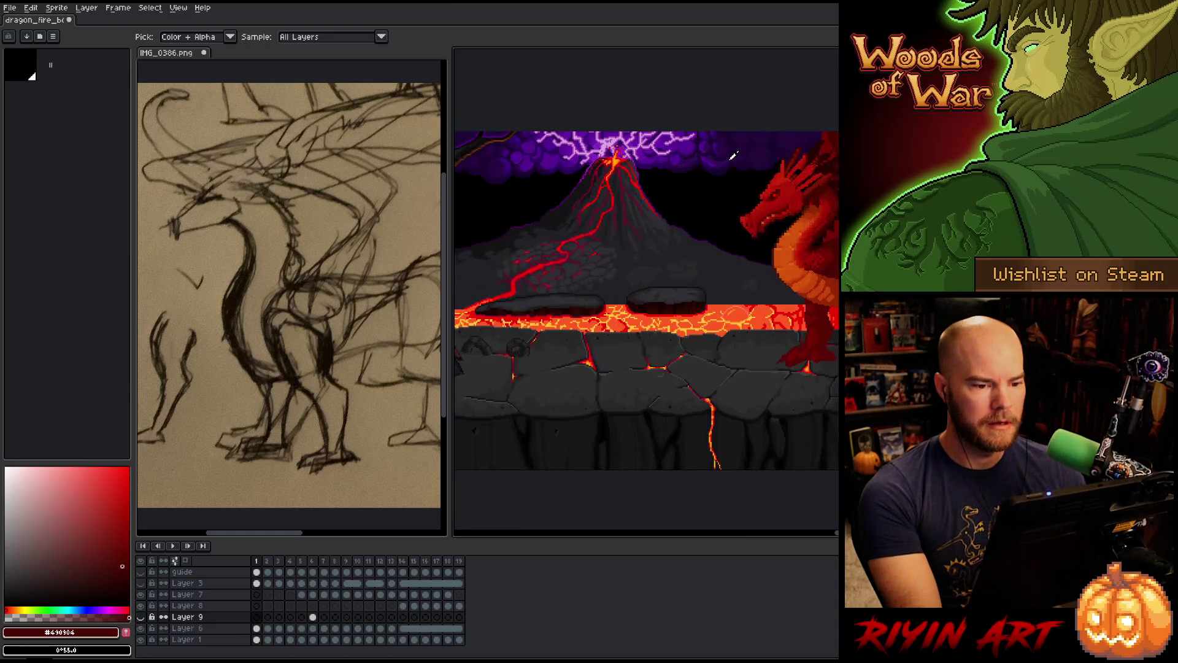
scroll(772, 277, "down", 1)
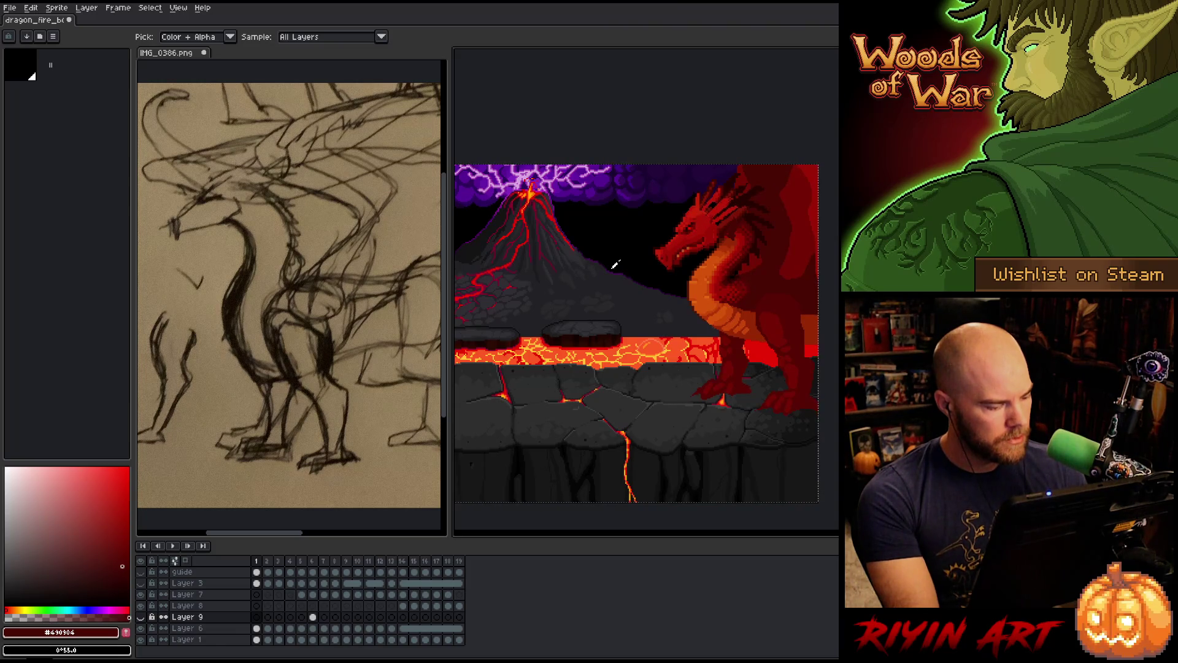
key("v")
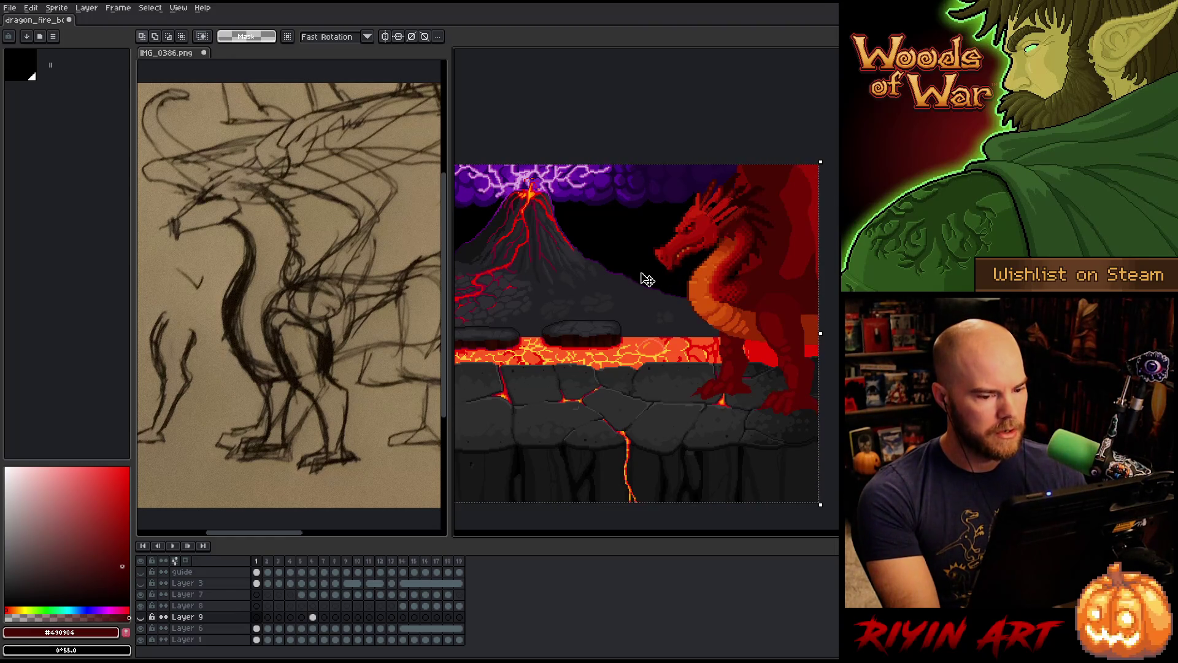
key("ctrl+z")
key("space")
left_click_drag(676, 300, 762, 345)
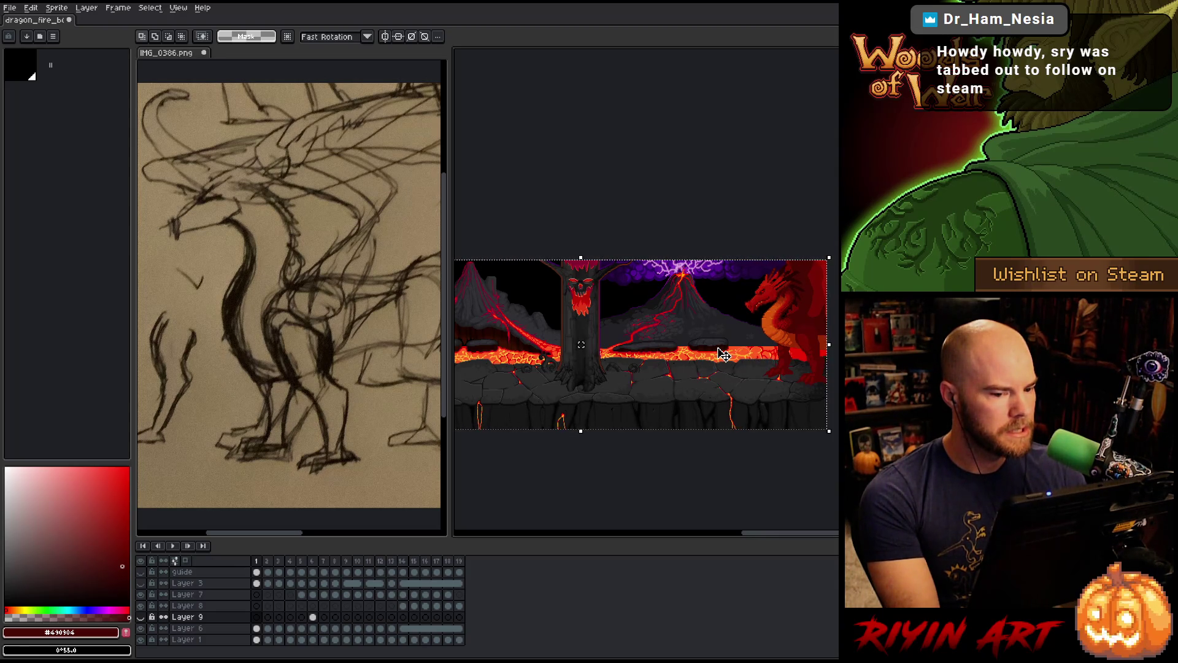
Glance through the Sprite menu, then bring up the File menu
left_click(53, 8)
left_click(54, 8)
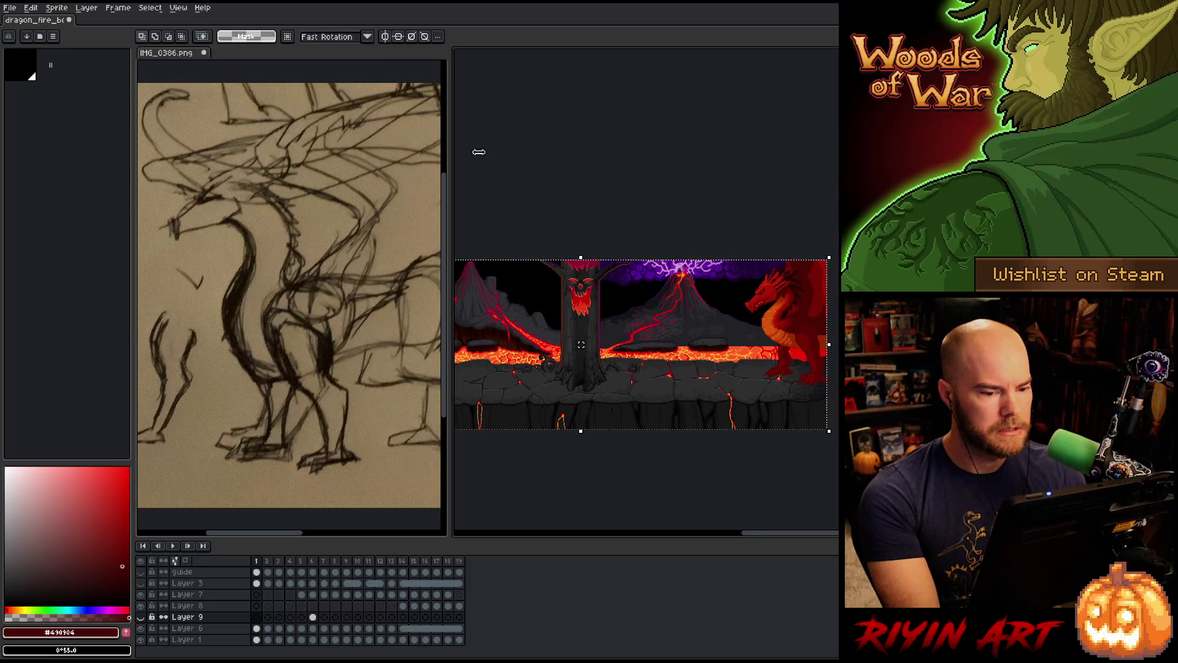
scroll(682, 297, "up", 3)
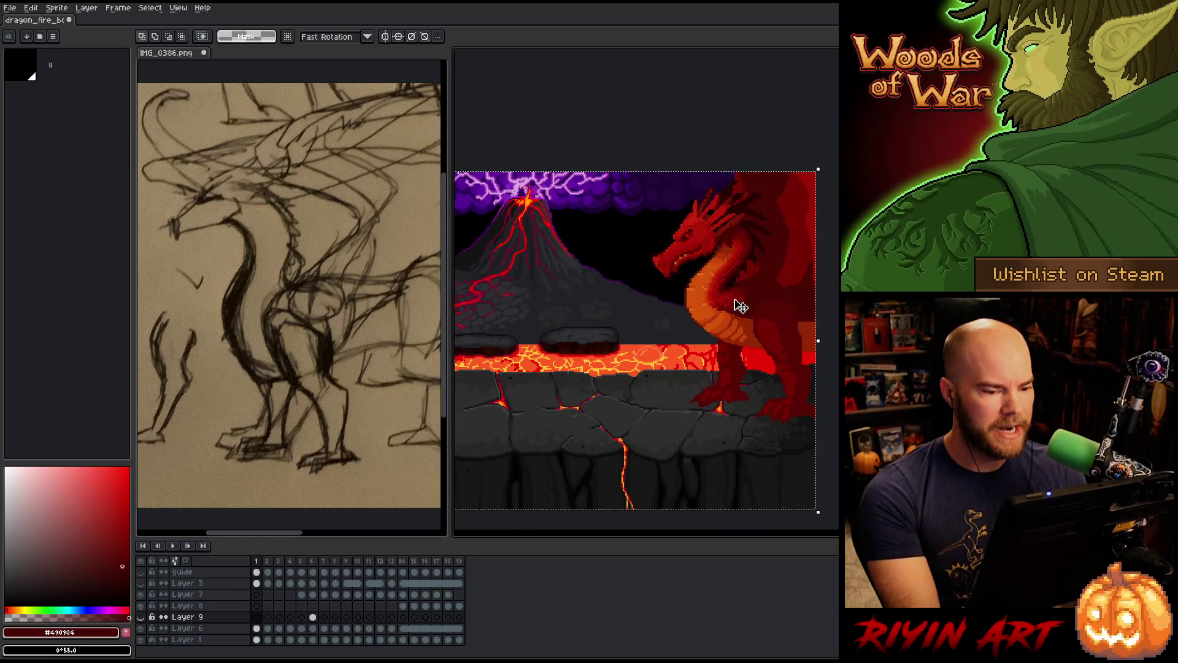
left_click(9, 10)
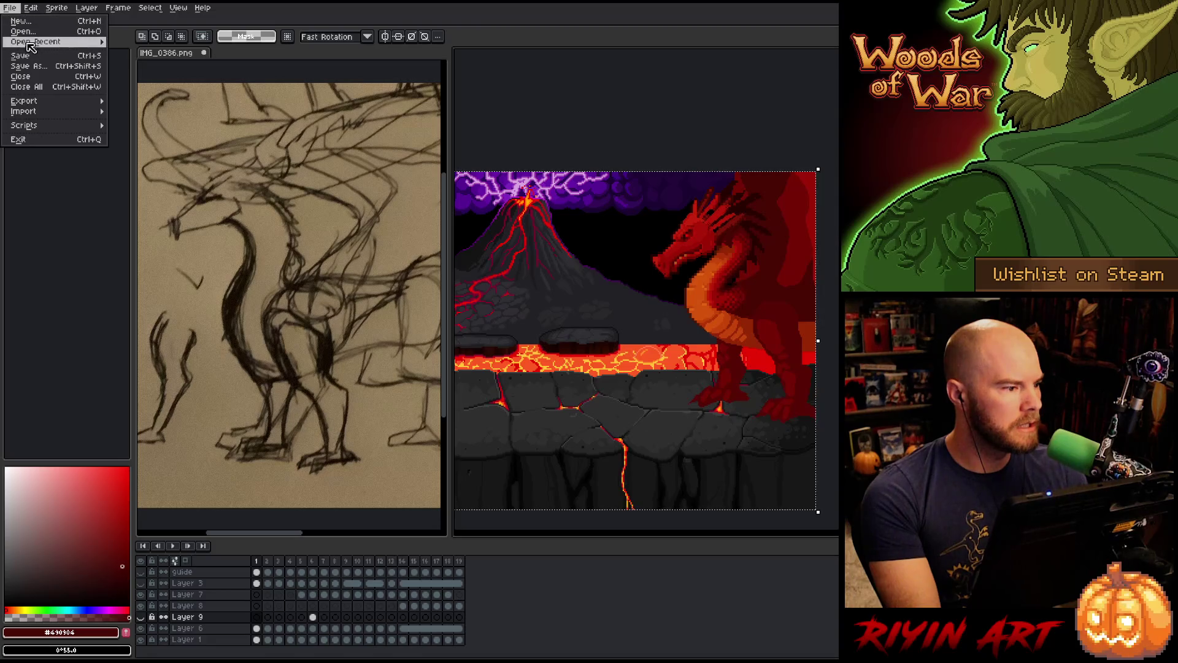
Open the recent lava_flow_v2 file and select its entire canvas
mouse_move(37, 42)
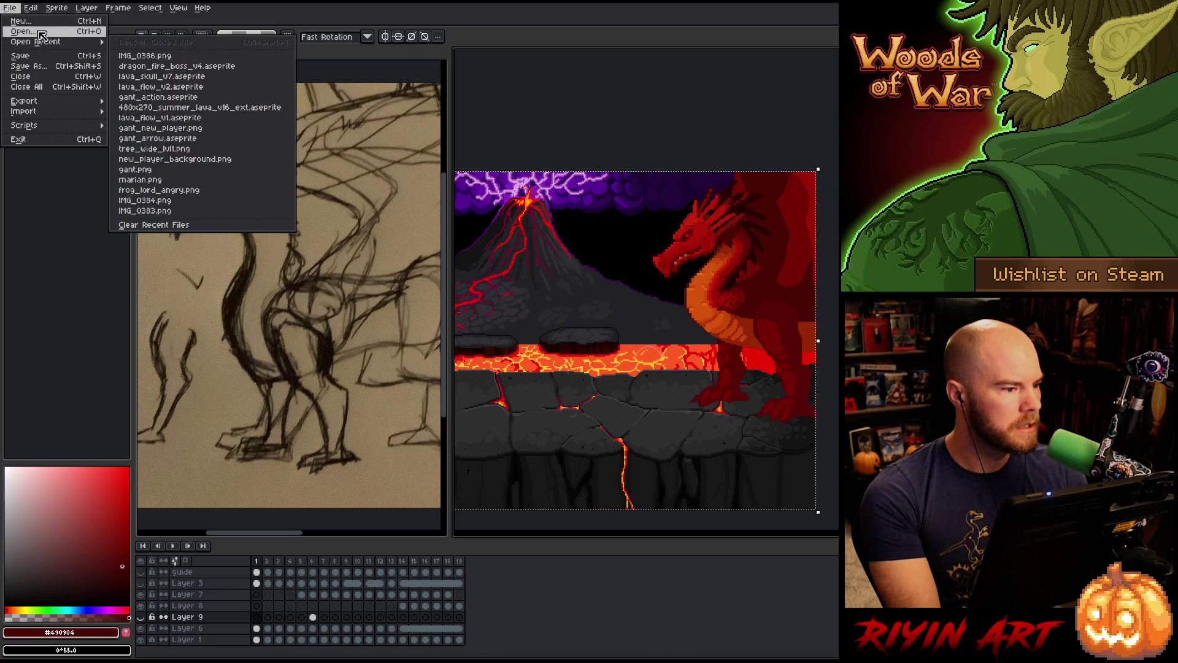
left_click(207, 87)
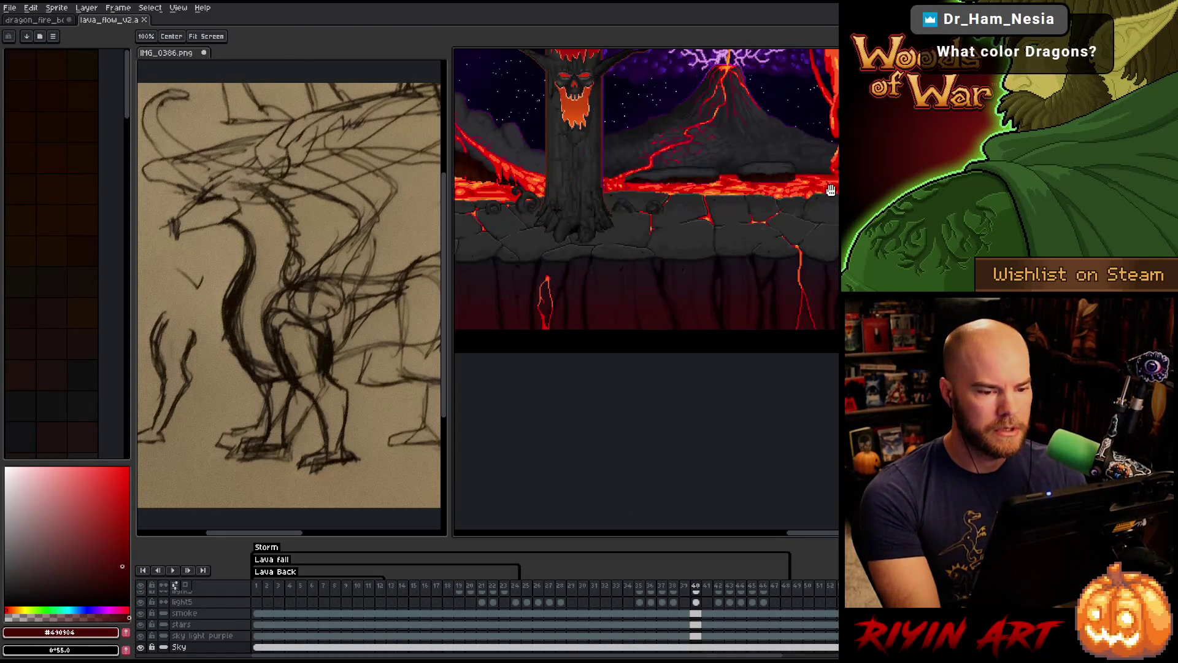
key("m")
key("ctrl+a")
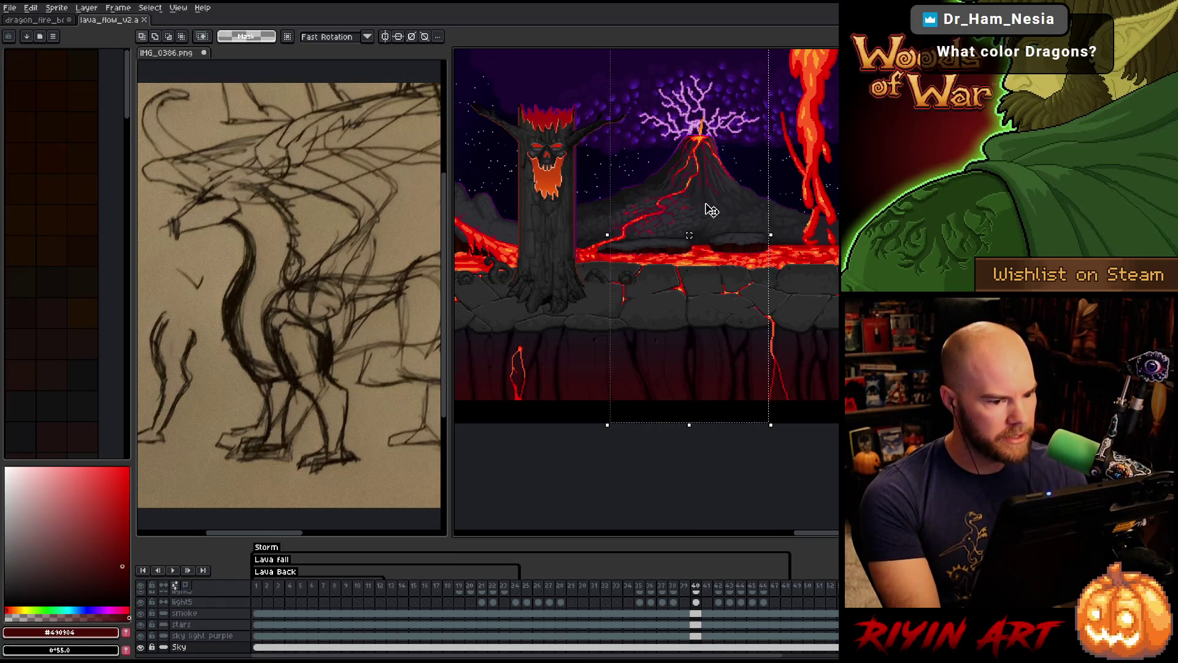
Hide the Rt Lava Fall layer, stretch the selection across the scene, and create a new sprite
scroll(709, 209, "down", 1)
scroll(704, 196, "up", 1)
scroll(704, 187, "down", 1)
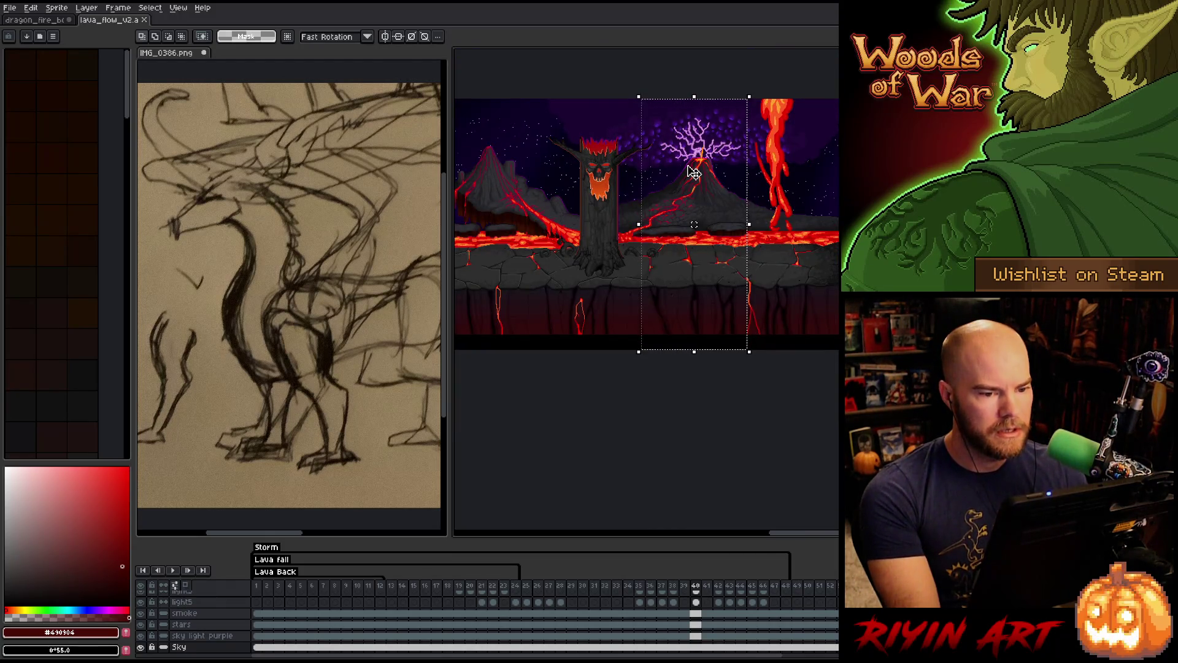
scroll(279, 610, "up", 5)
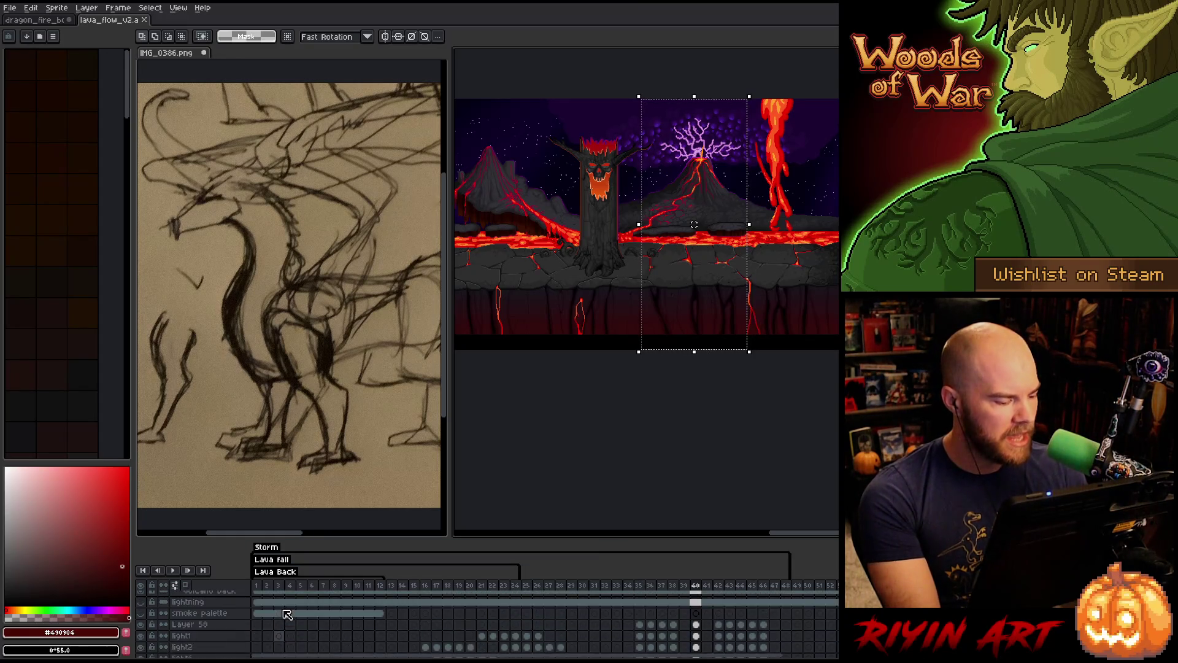
scroll(286, 613, "up", 5)
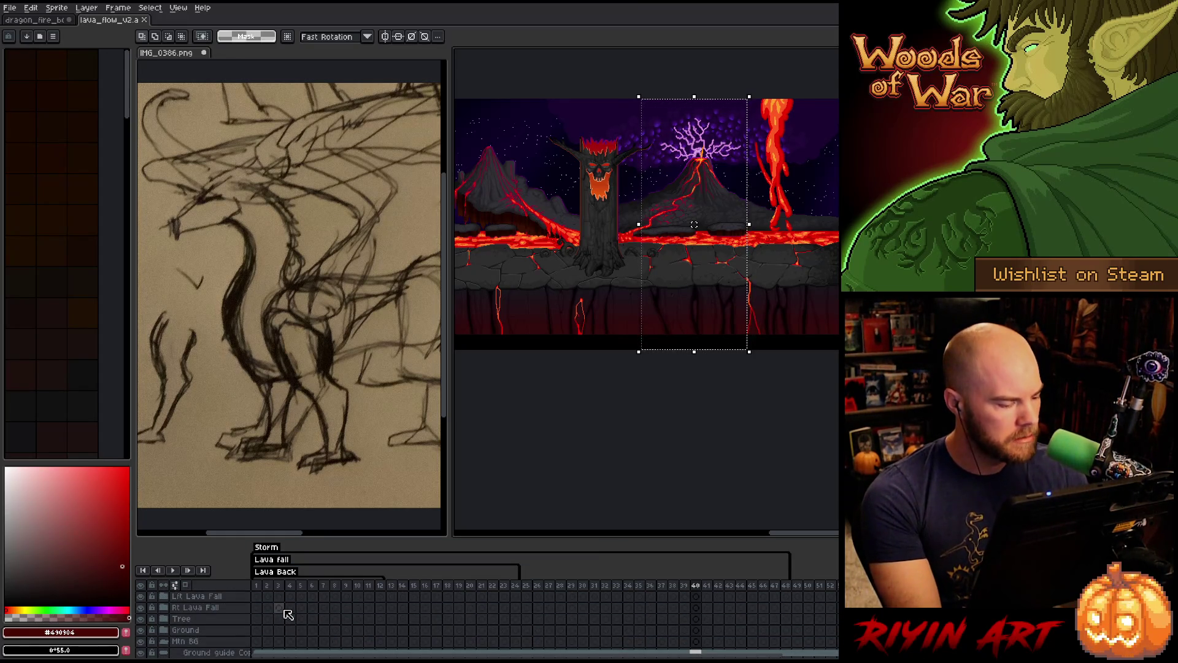
left_click(141, 607)
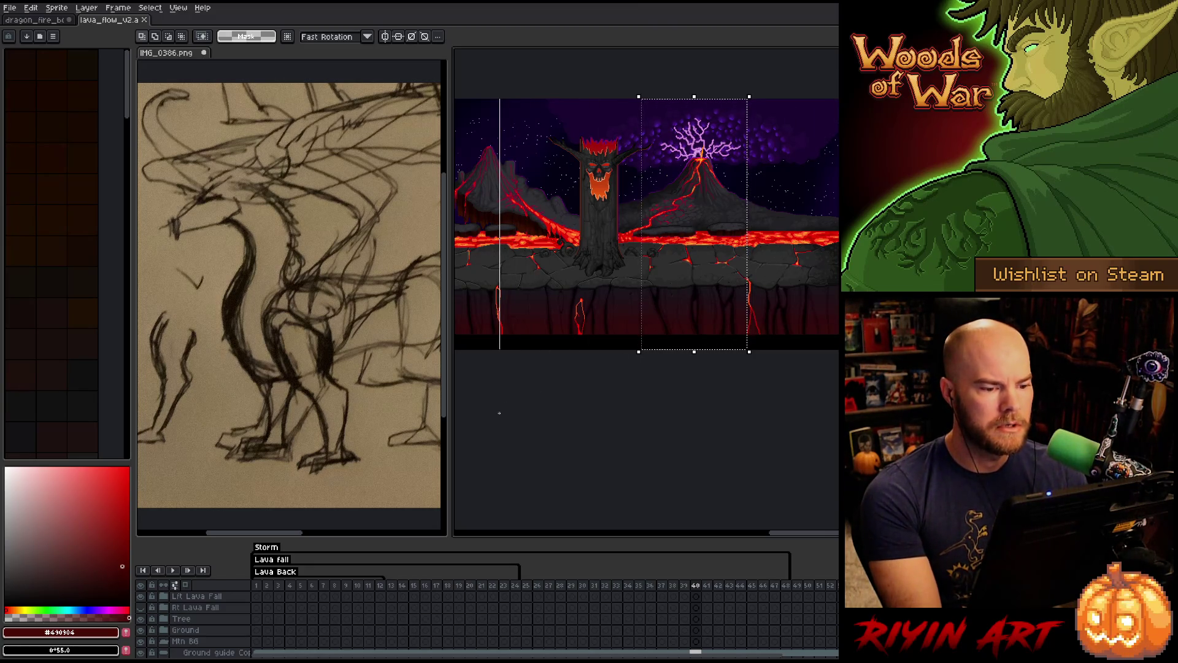
scroll(466, 423, "left", 4)
left_click_drag(456, 432, 527, 428)
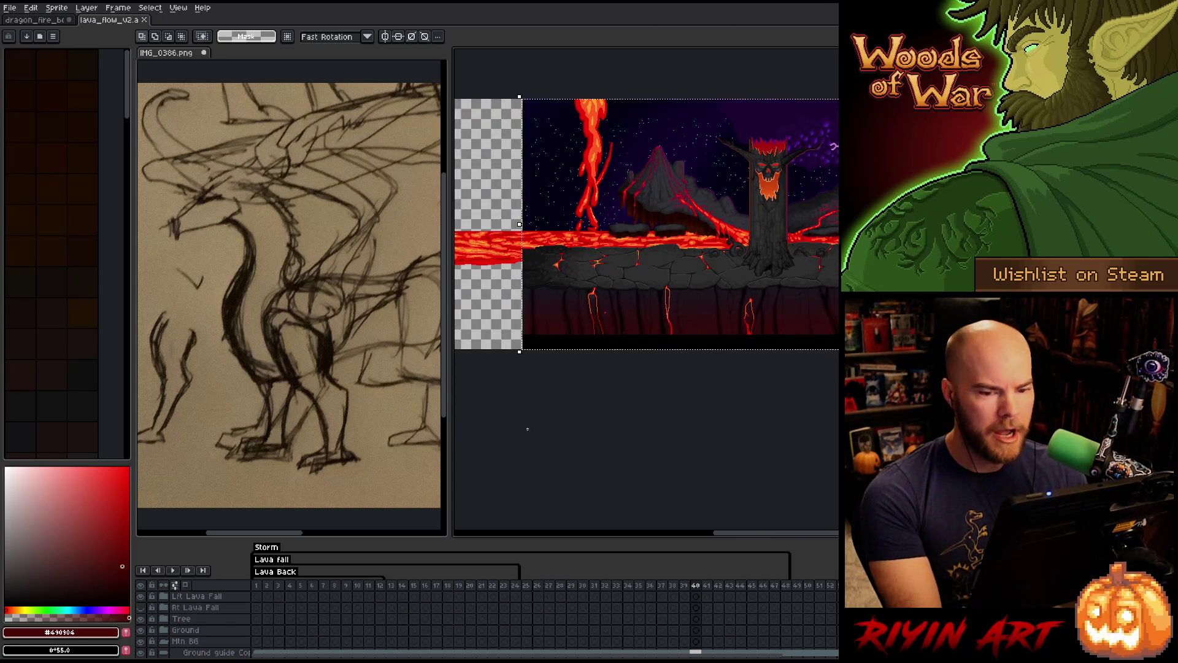
scroll(527, 429, "right", 5)
scroll(715, 415, "up", 2)
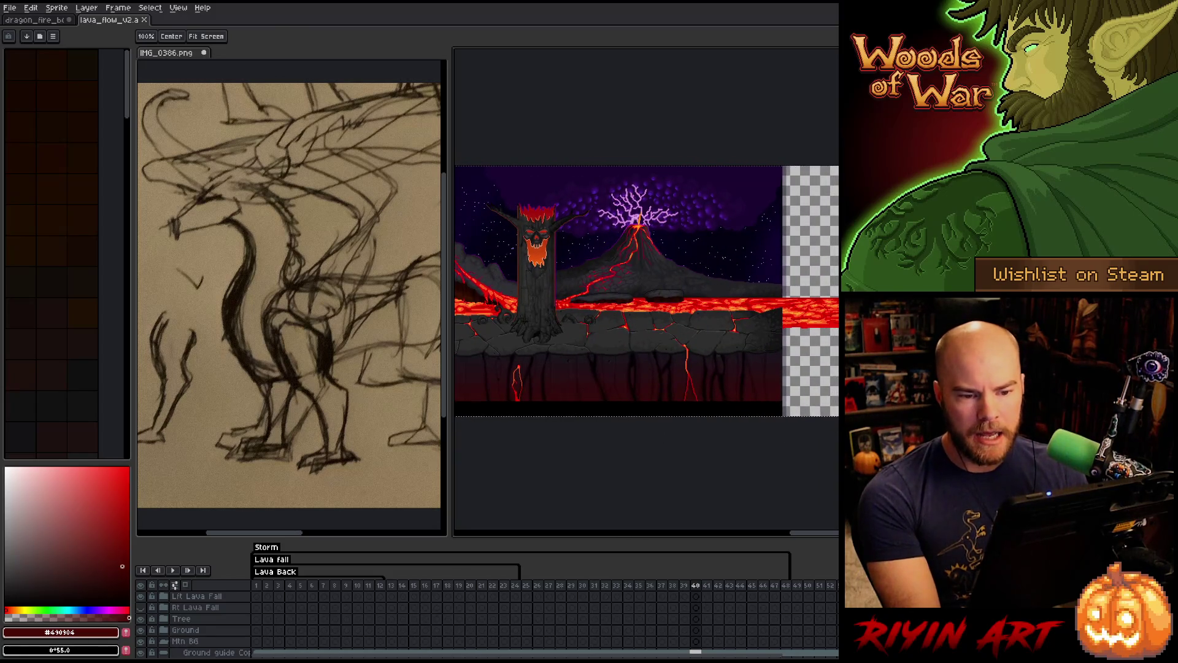
key("space")
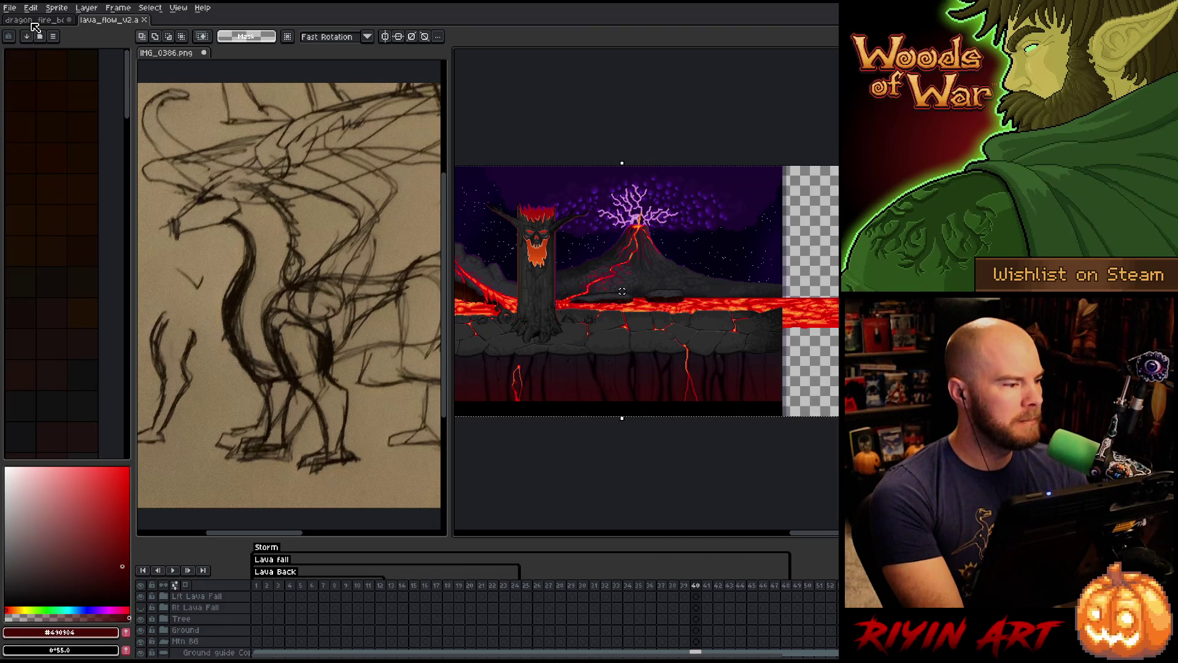
key("ctrl+n")
key("Return")
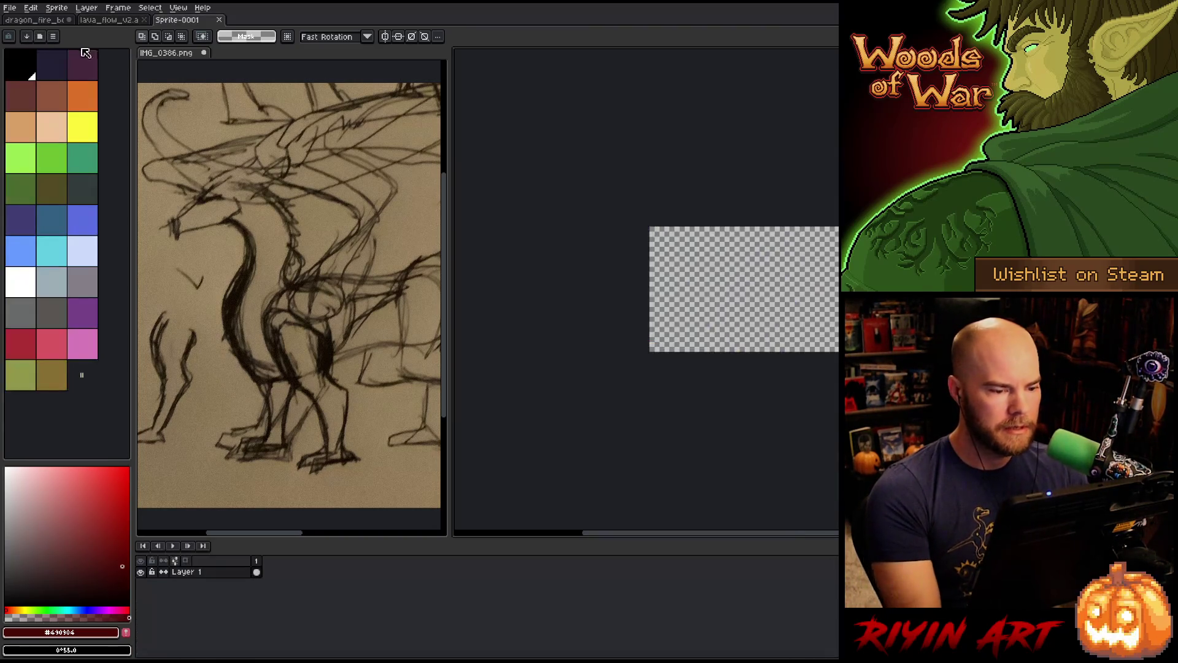
Paste the lava scene at the canvas's left edge and rename Layer 1 to background
key("ctrl+v")
left_click_drag(808, 309, 672, 330)
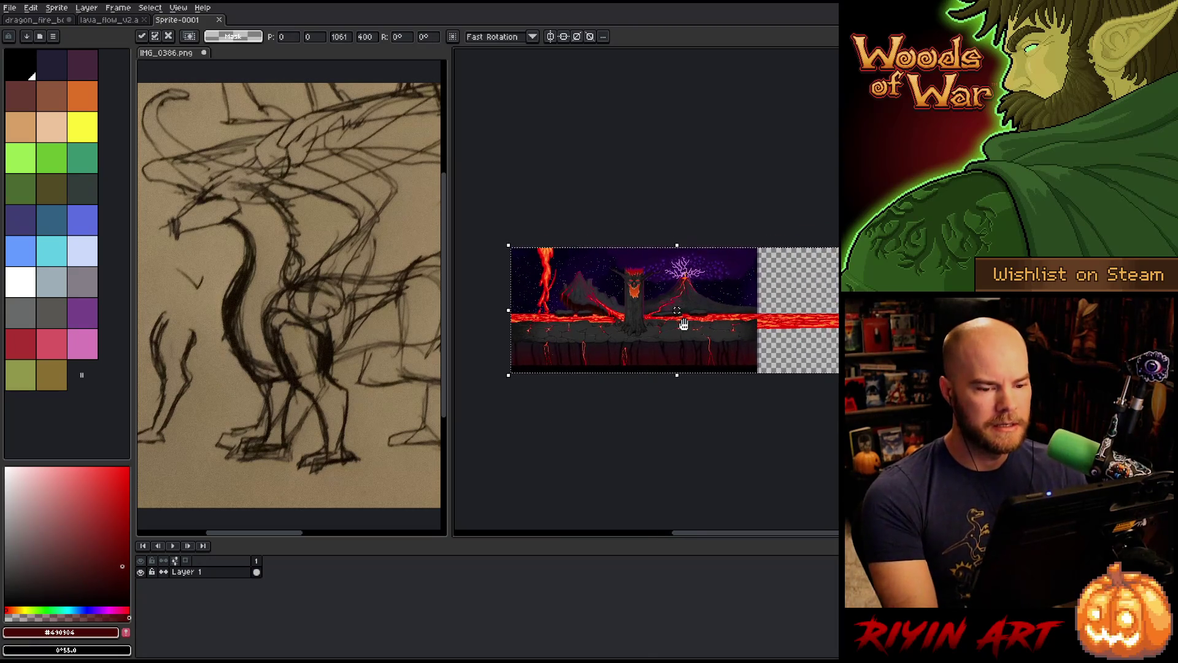
key("Return")
double_click(187, 572)
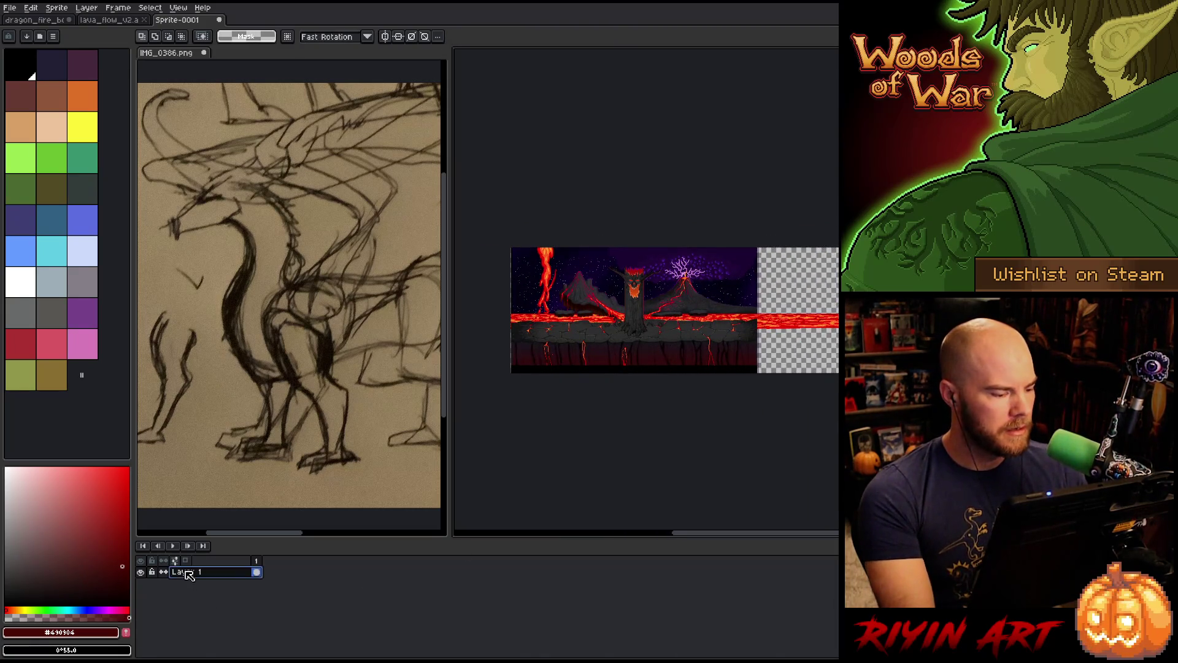
type("background")
key("Return")
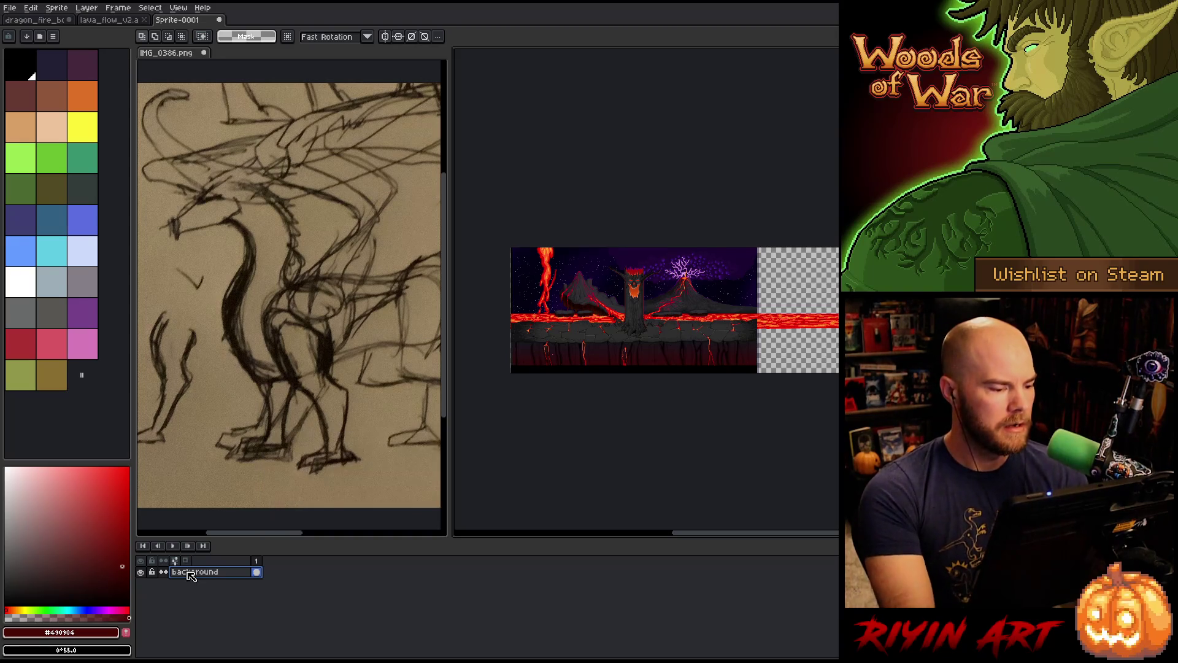
Save the sprite as dragon_fire_boss_v5, an aseprite file, in the pinned TreeRevenge folder
left_click(10, 7)
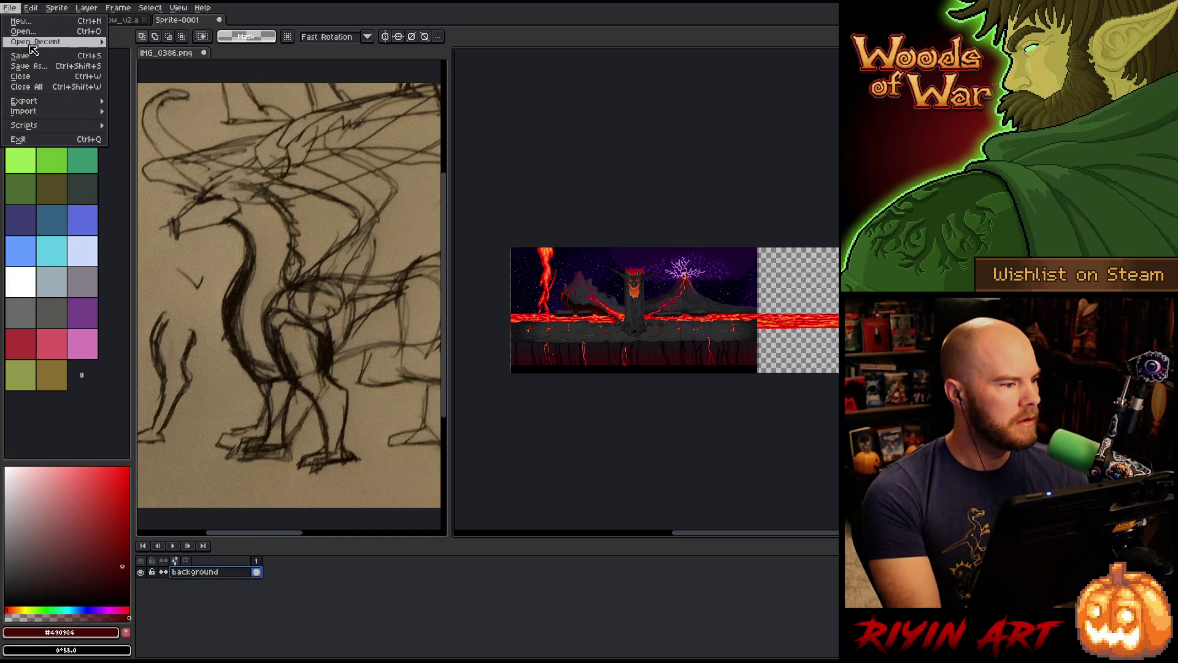
left_click(27, 65)
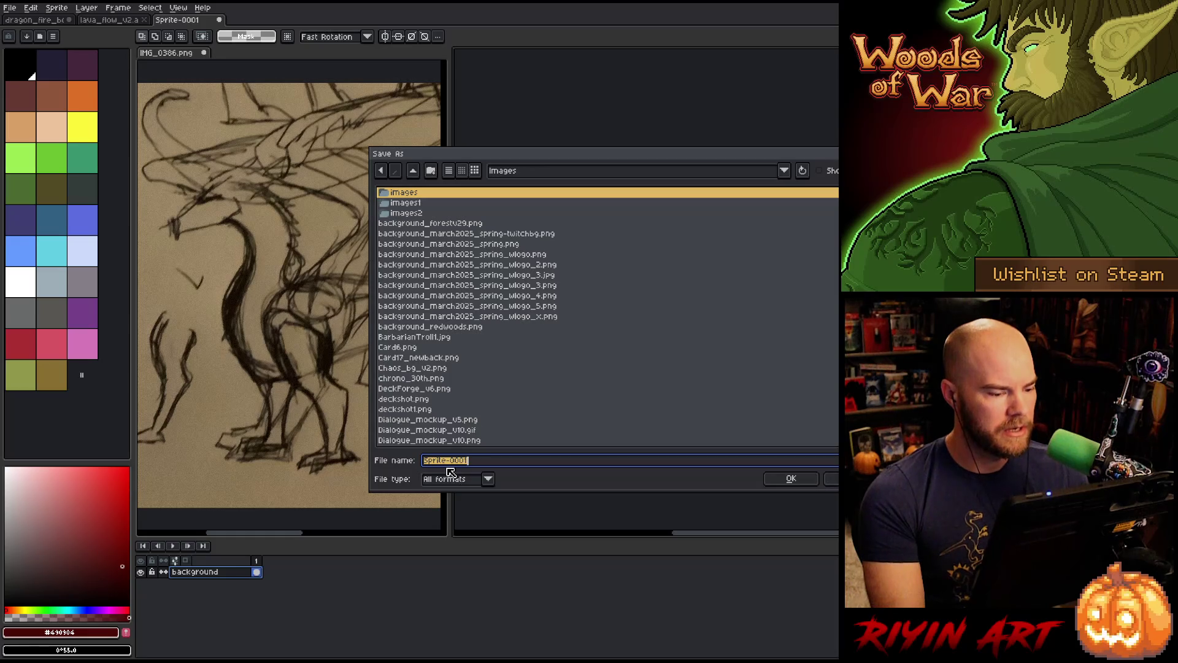
type("Dragon")
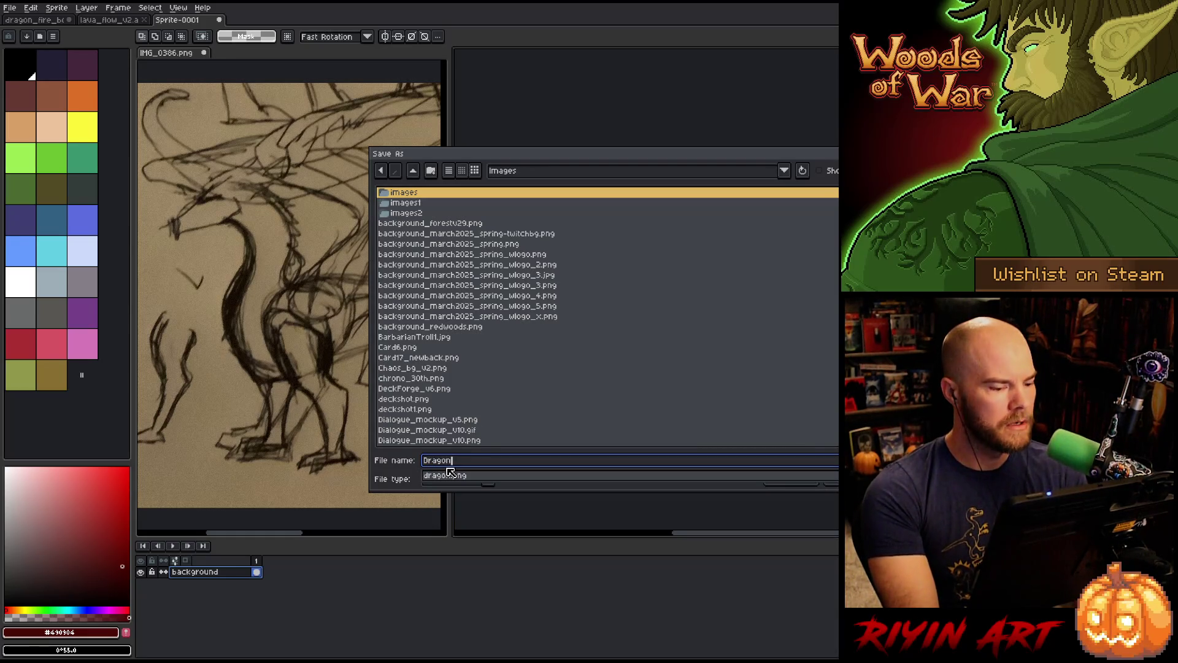
key("BackSpace")
key("BackSpace")
key("BackSpace")
type("dragon_fire_boss_v5")
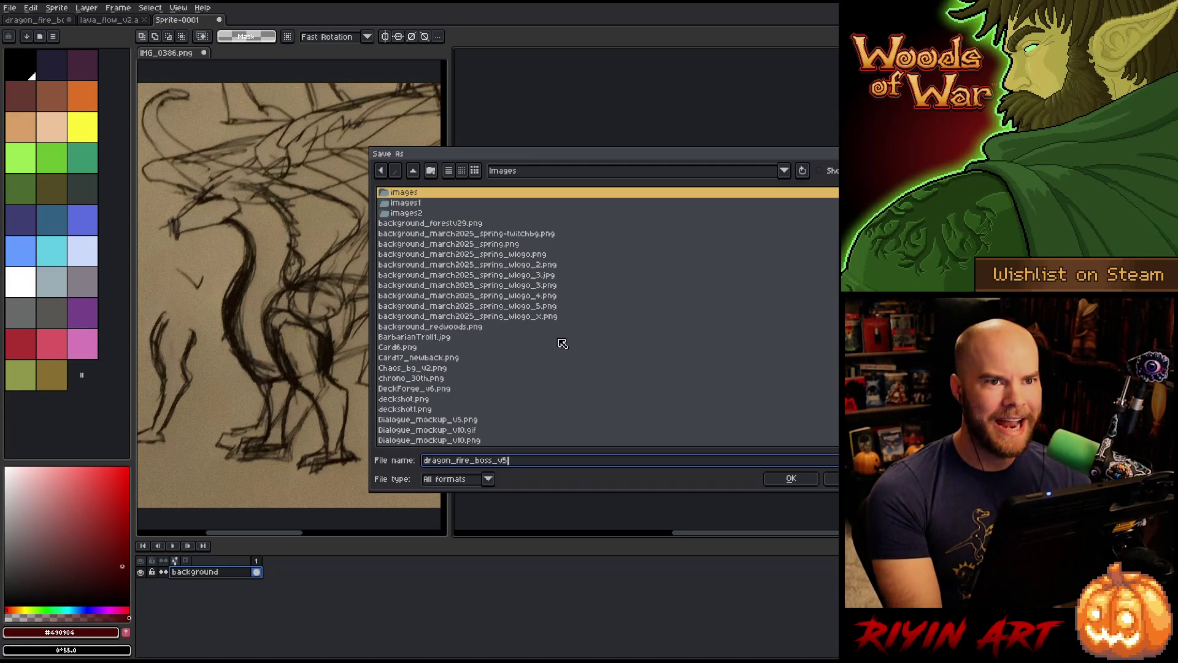
left_click(784, 170)
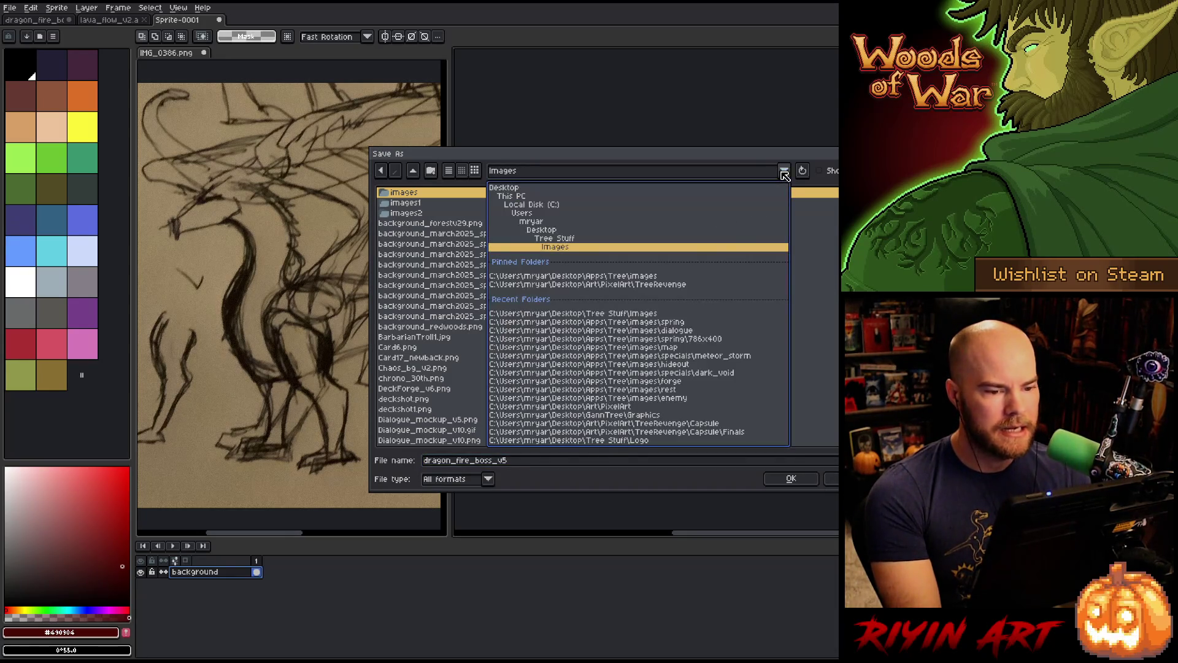
left_click(633, 286)
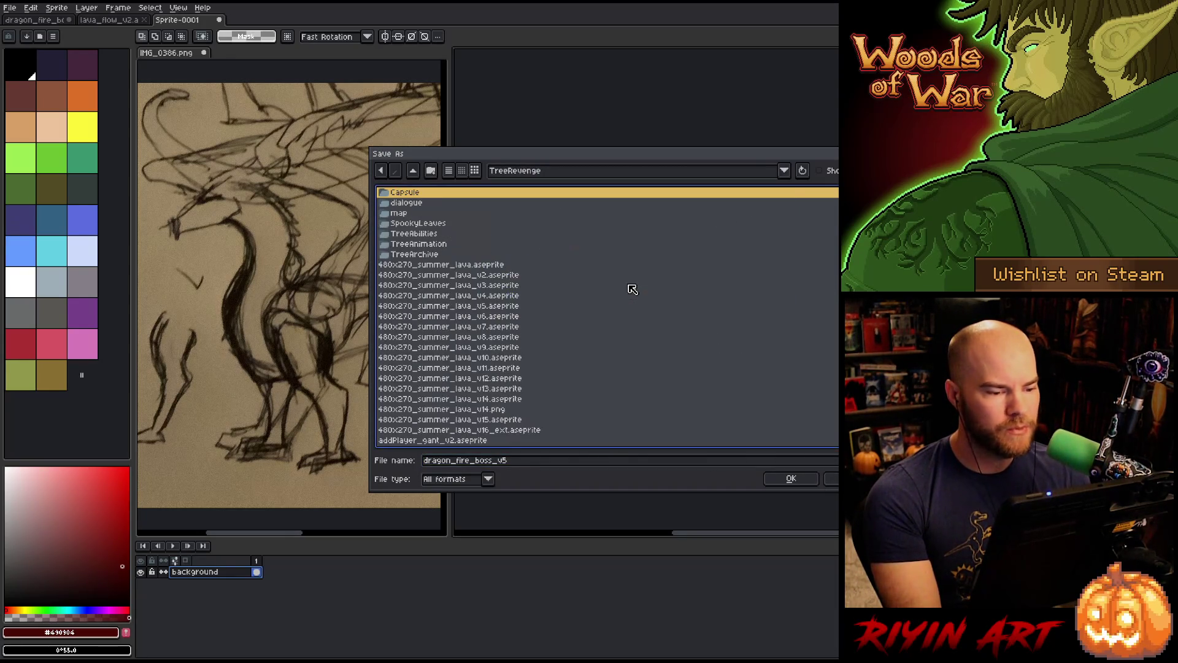
scroll(508, 399, "down", 5)
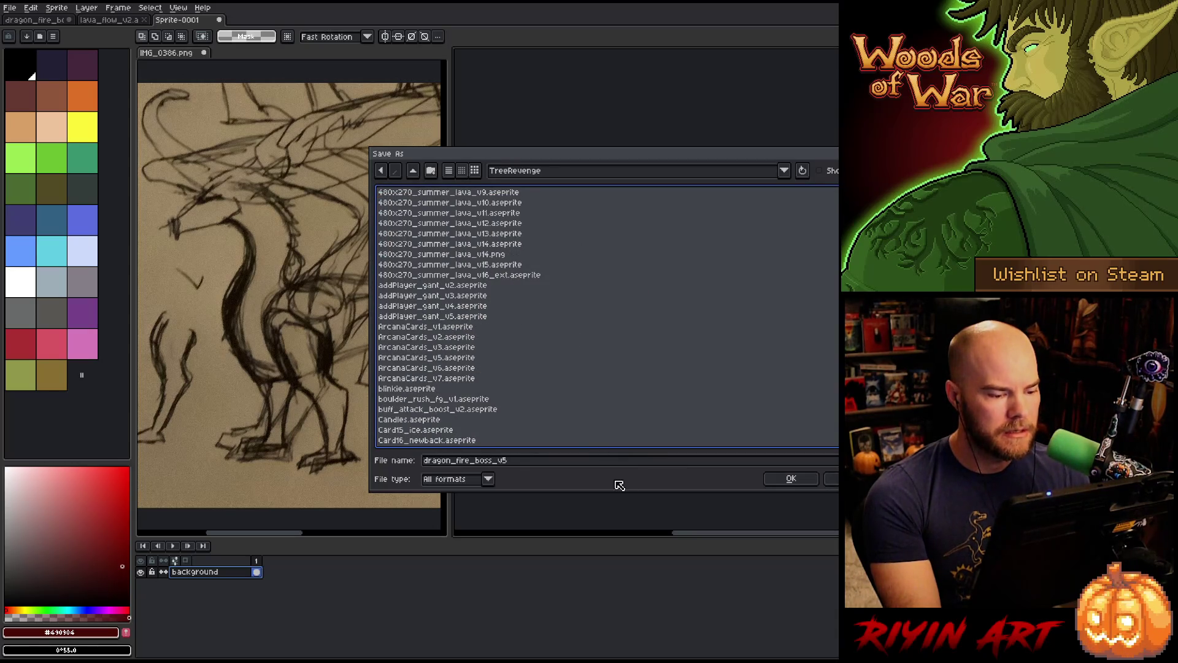
left_click(496, 481)
left_click(473, 513)
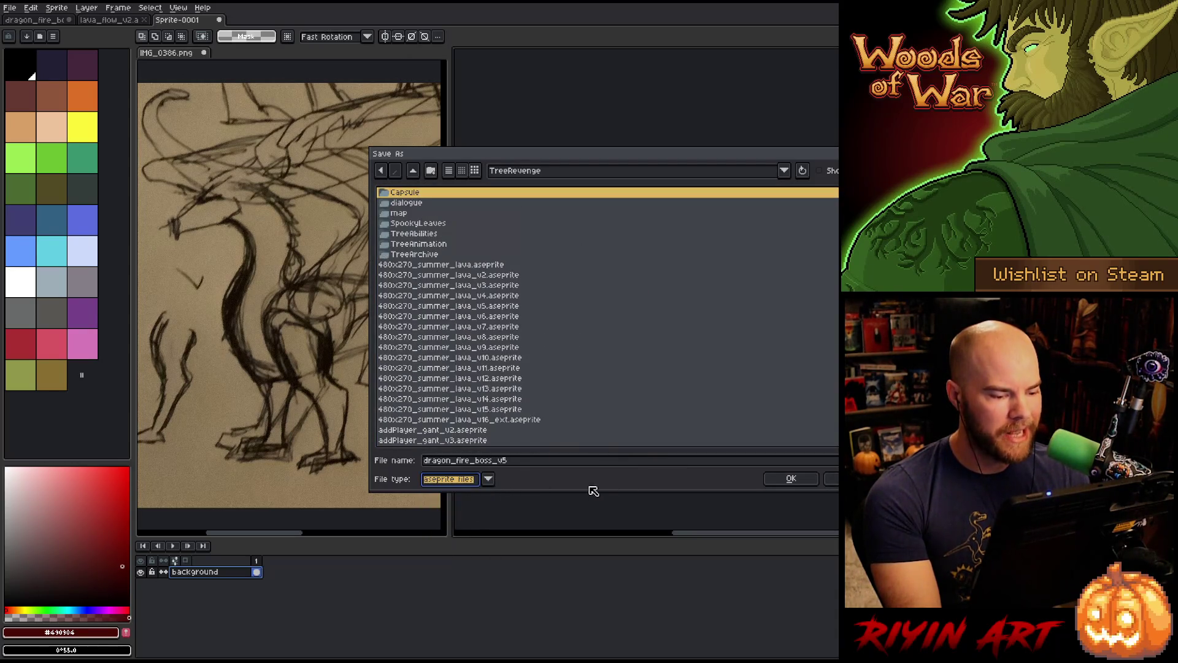
left_click(789, 479)
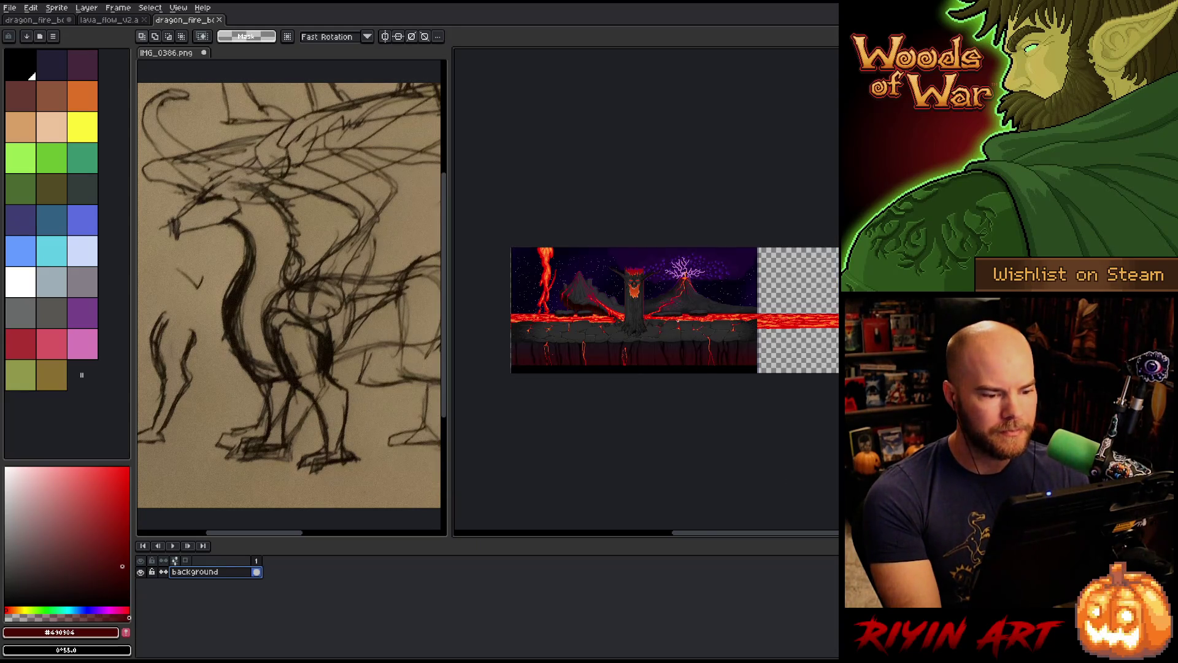
Close the lava_flow_v2 file and return to the earlier dragon scene
left_click(25, 20)
left_click(118, 20)
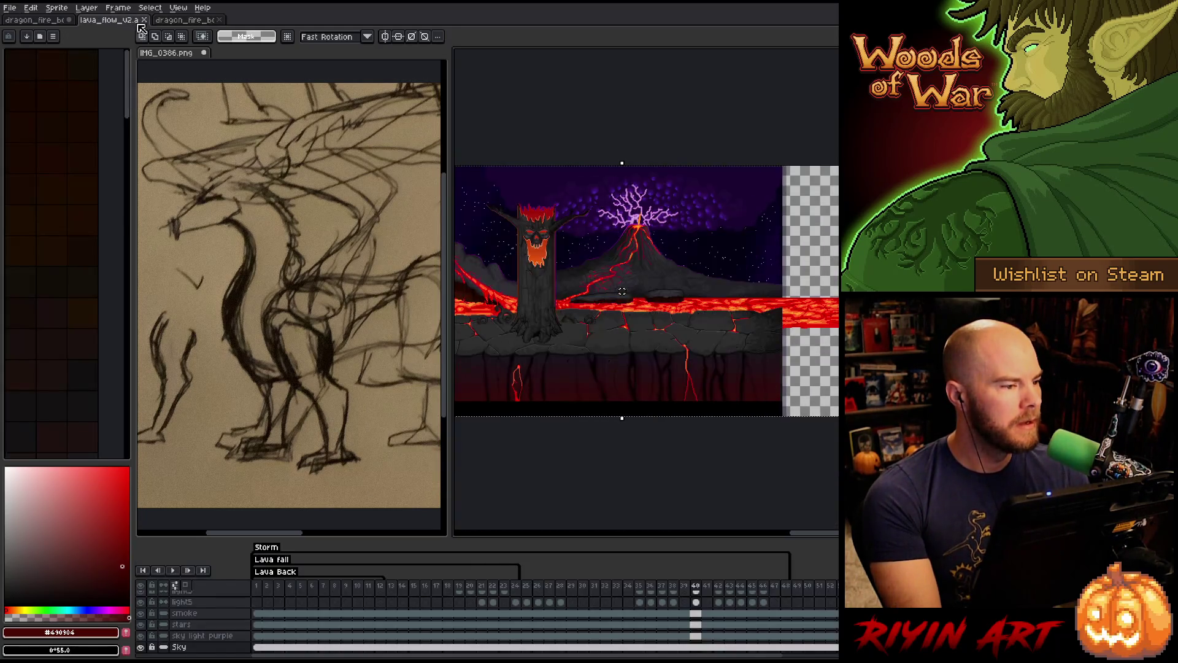
left_click(145, 20)
left_click(56, 19)
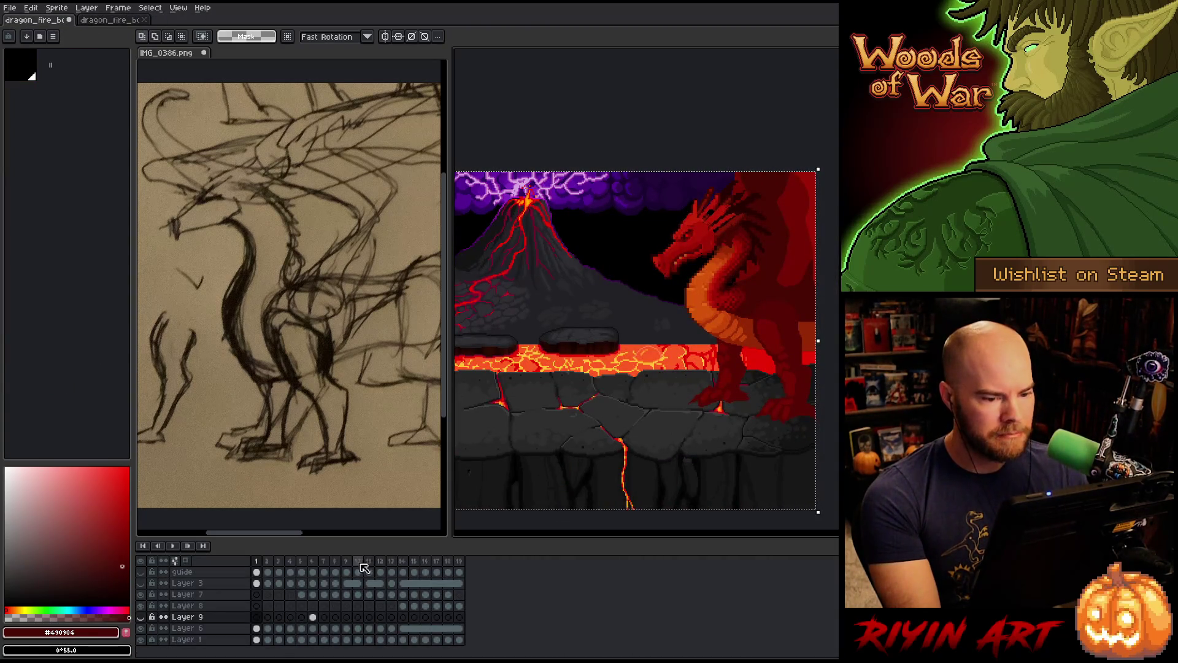
Make the dragon's Layer 6 active, then return to dragon_fire_boss_v5 and add a new layer
left_click(257, 584)
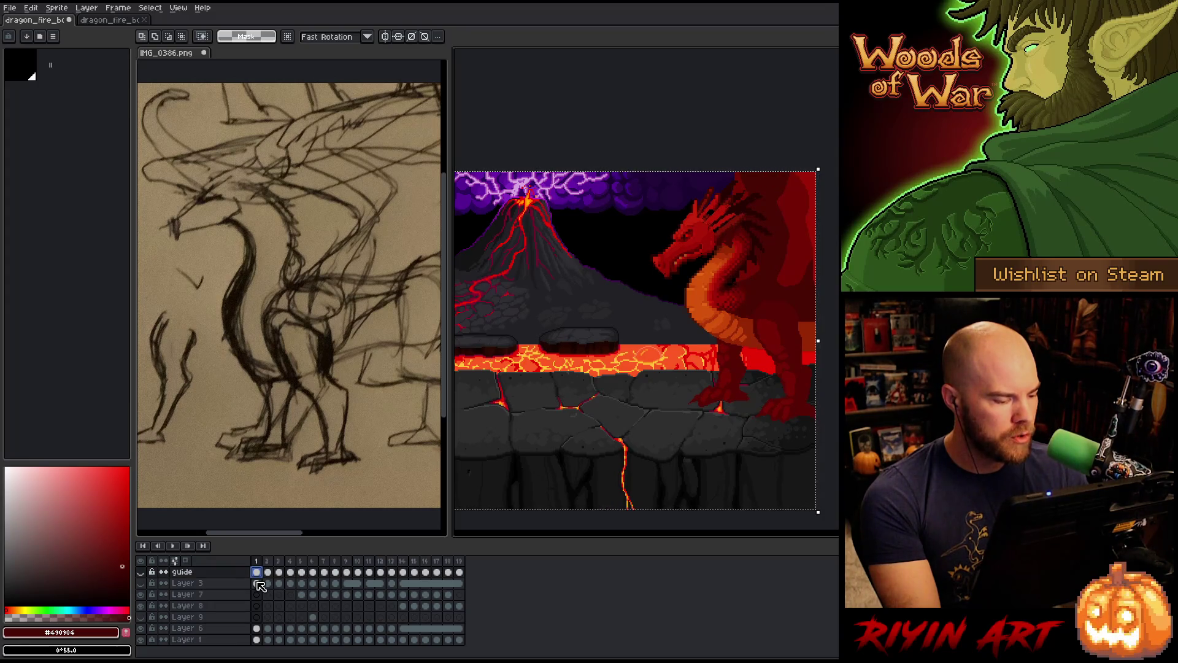
left_click(257, 628)
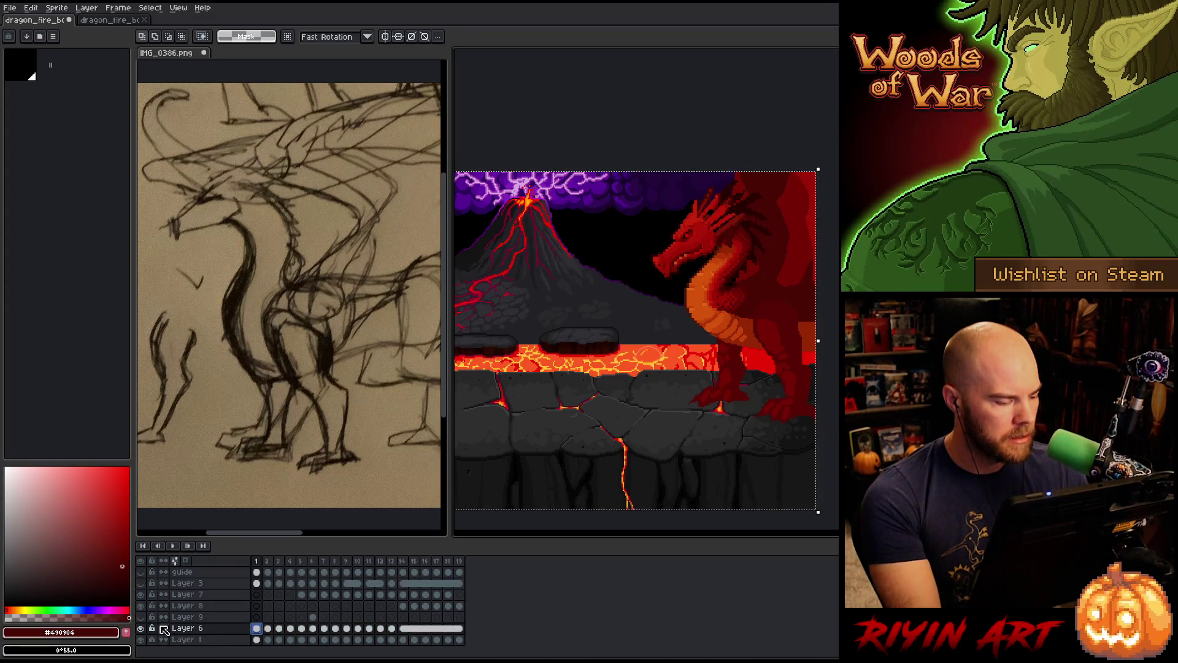
left_click(141, 629)
left_click(141, 629)
left_click(141, 629)
left_click(141, 628)
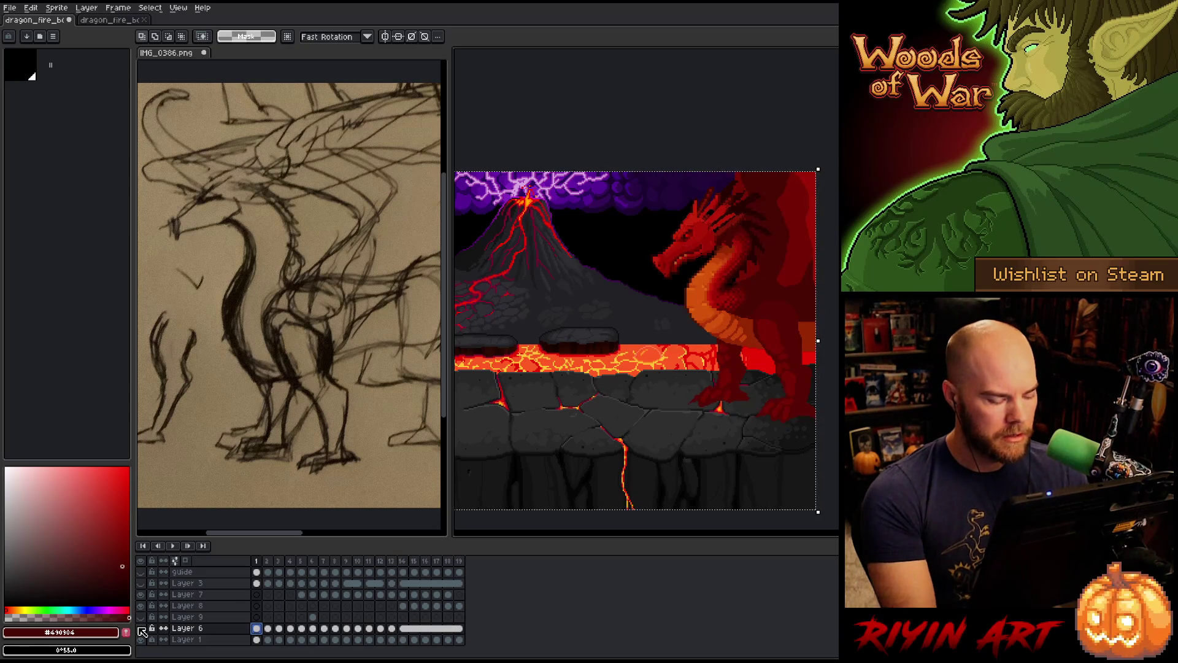
key("ctrl+d")
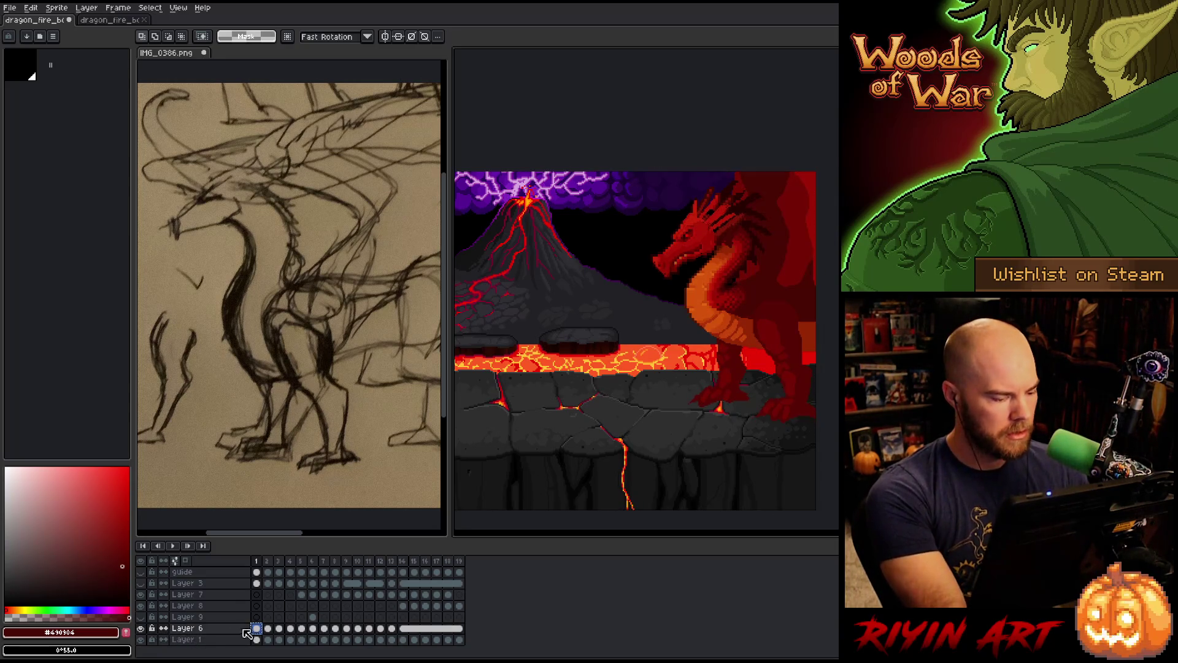
left_click(140, 639)
left_click(140, 640)
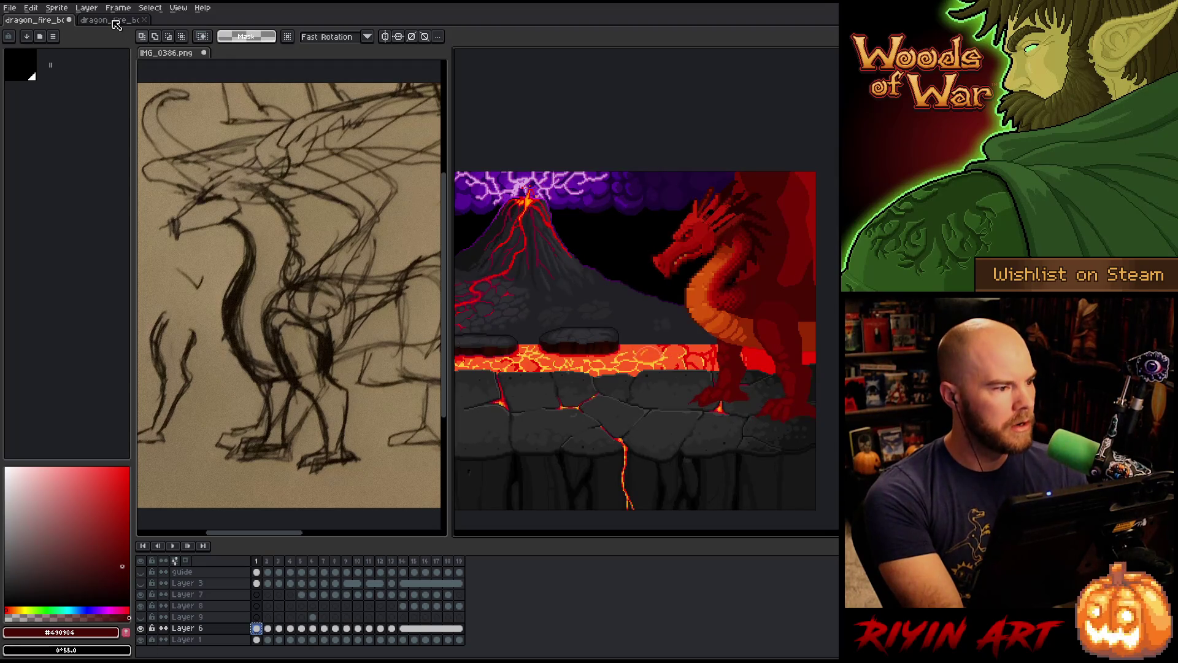
left_click(110, 20)
key("shift+n")
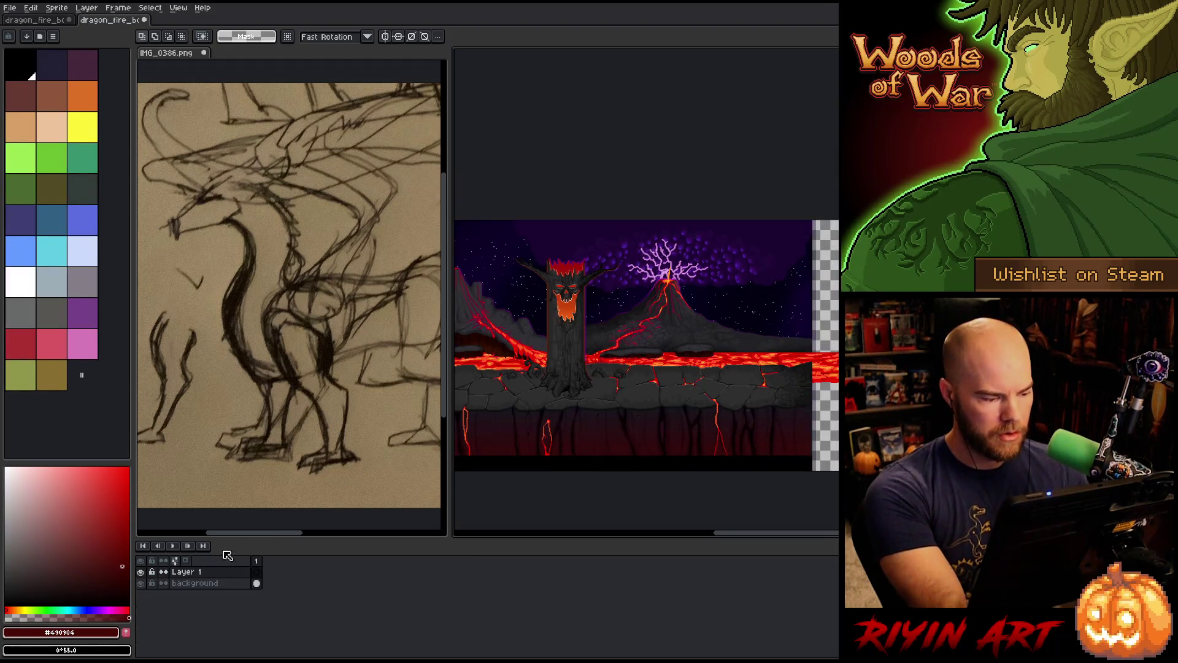
Paste the red dragon into the lava scene, lower it about 50 px, and zoom in
key("ctrl+v")
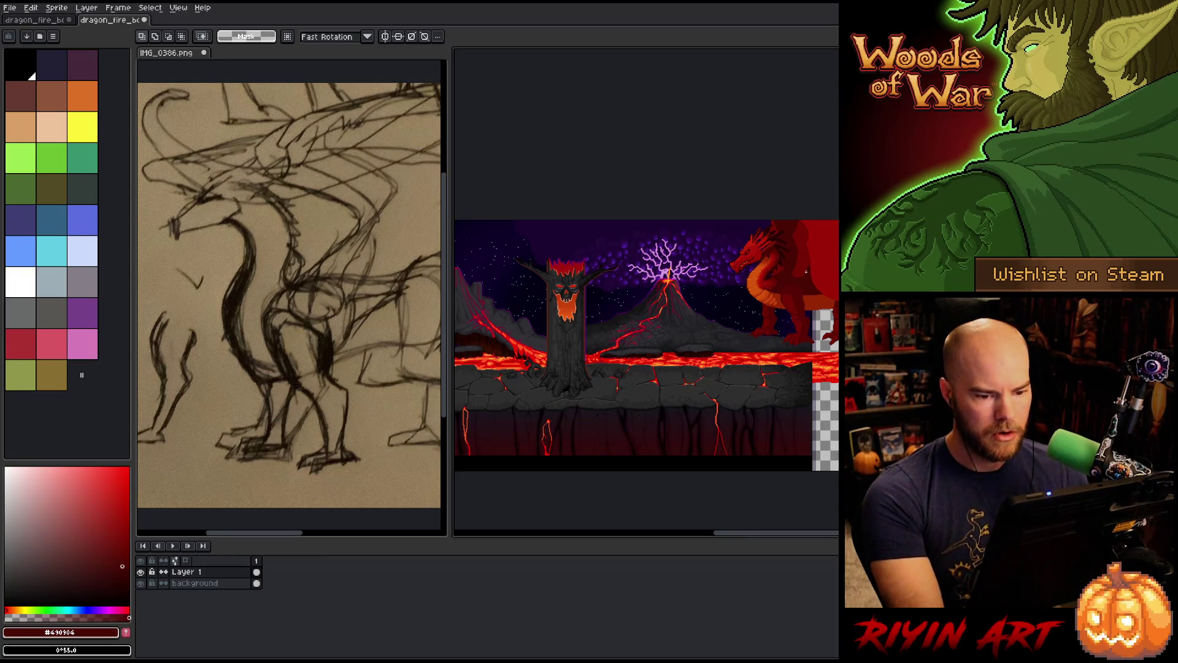
key("v")
left_click_drag(807, 297, 810, 343)
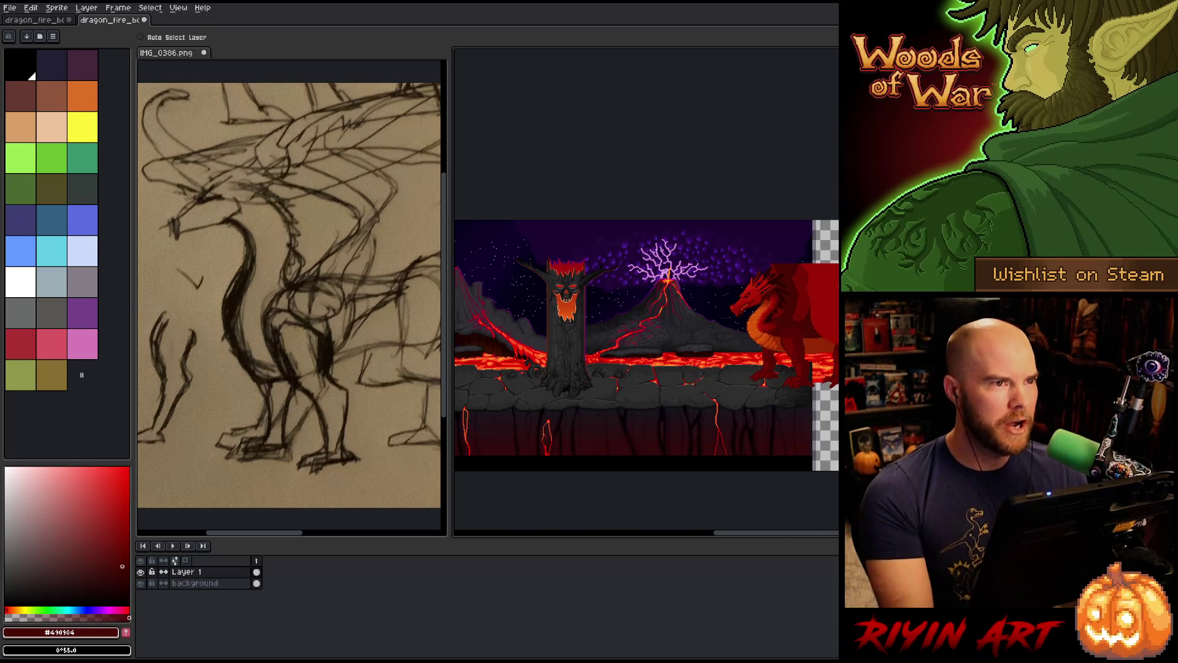
key("z")
left_click(710, 360)
left_click(710, 360)
key("v")
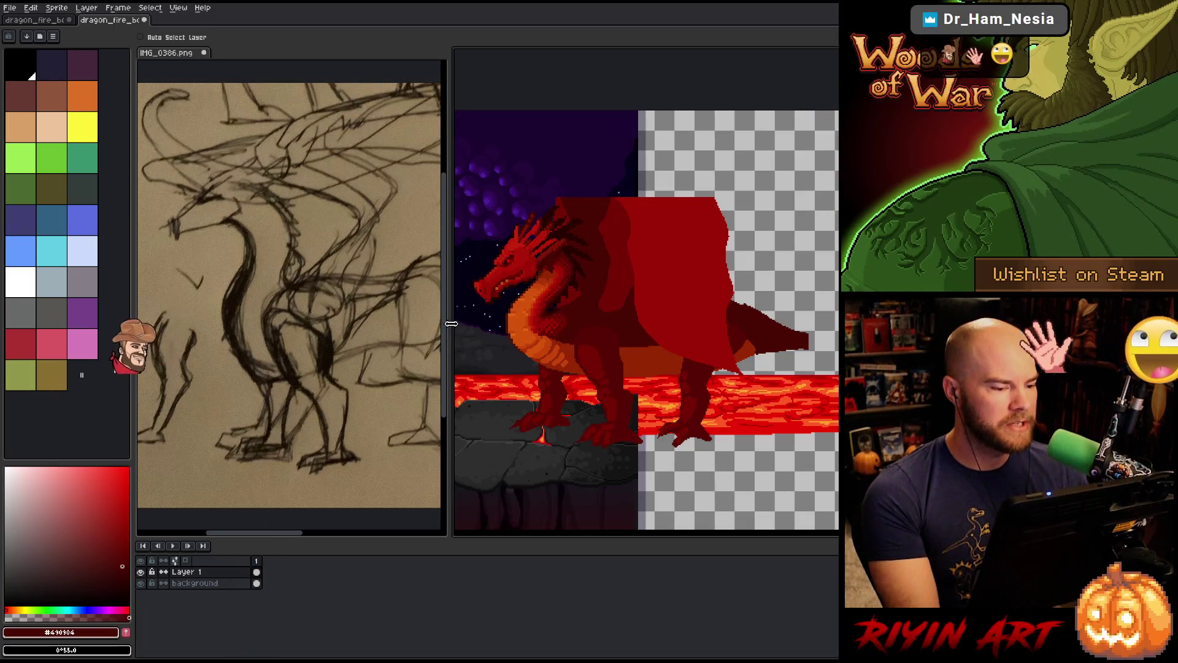
Widen the canvas against the reference panel and pan the reference sketch slightly down
left_click_drag(446, 339, 338, 341)
left_click(216, 333)
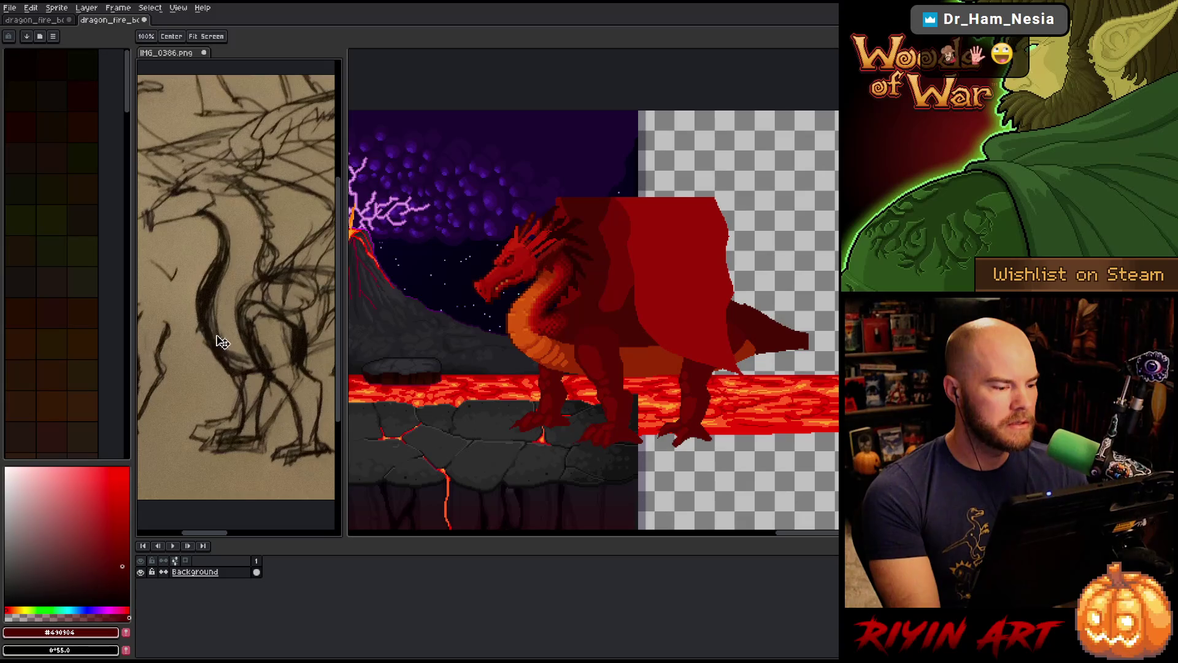
scroll(219, 335, "down", 2)
scroll(239, 330, "up", 2)
key("space")
left_click_drag(241, 331, 245, 313)
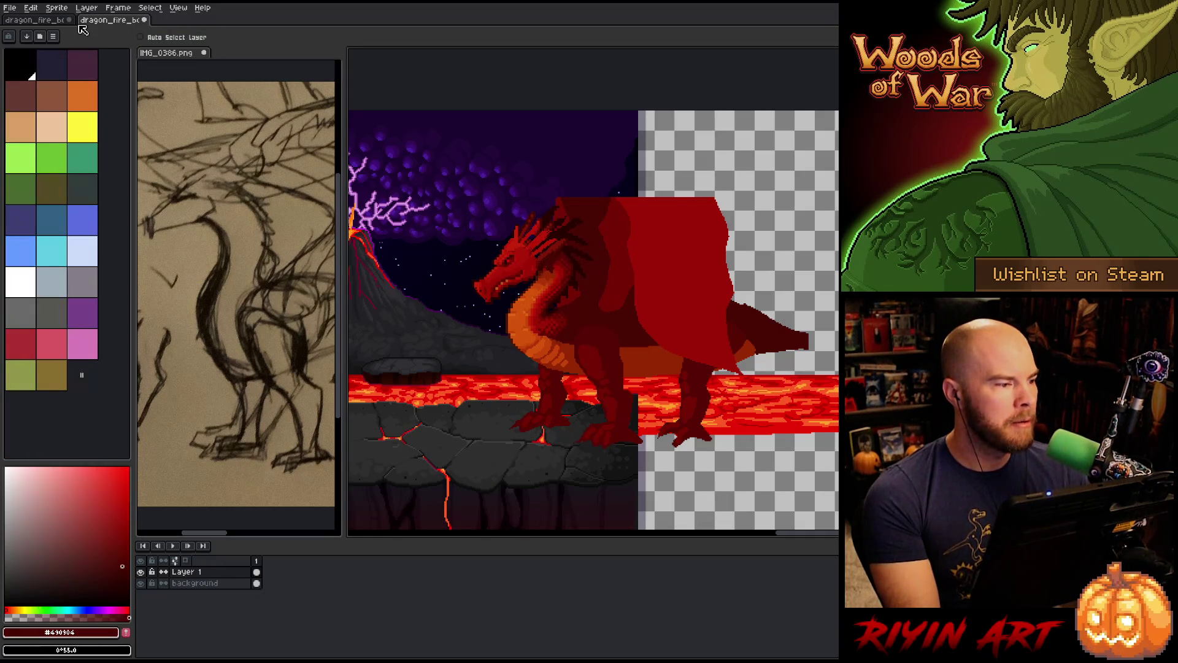
left_click(54, 21)
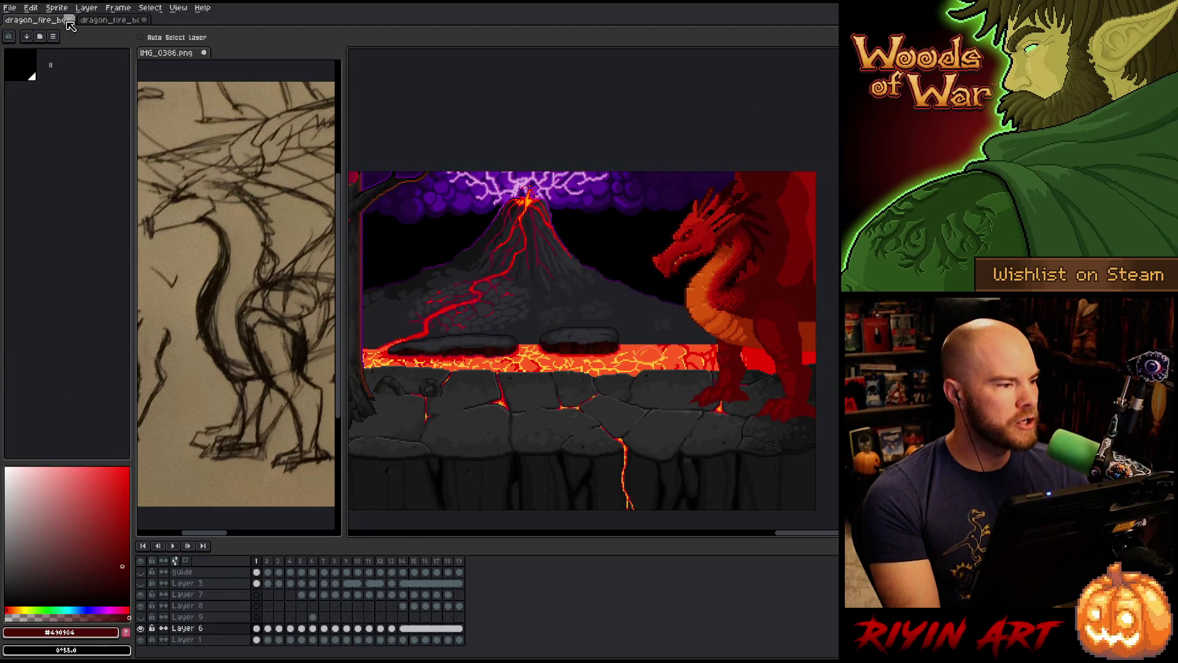
Close dragon_fire_boss_v4 without saving and shift the red dragon slightly left
left_click(71, 20)
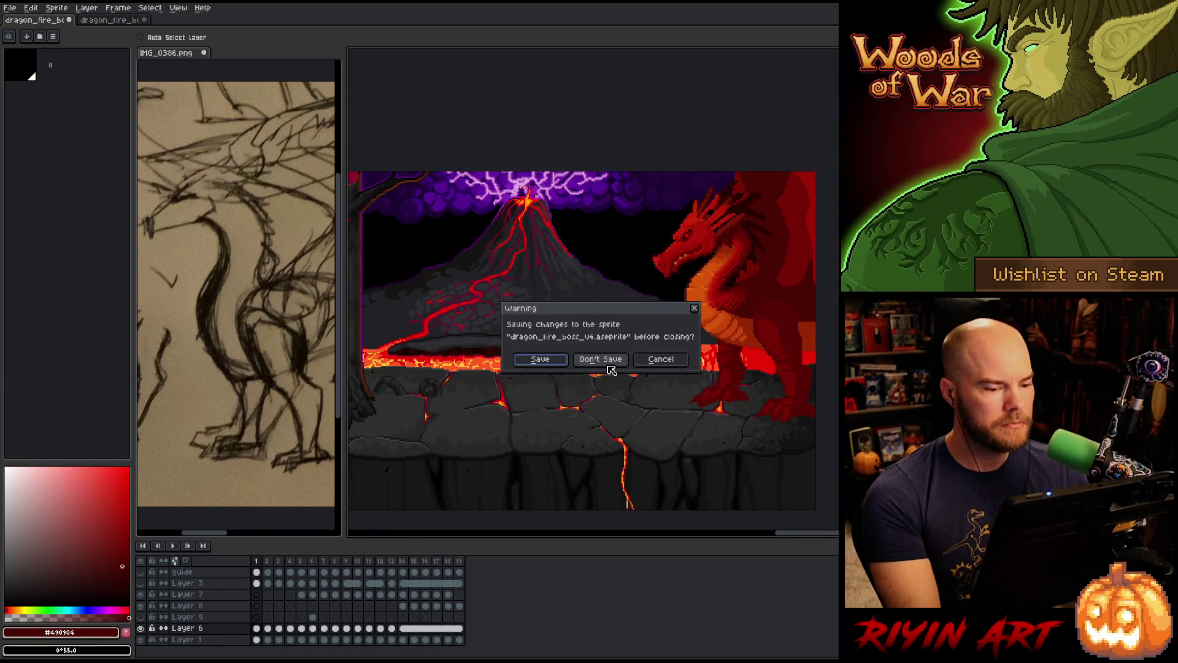
left_click(604, 360)
left_click_drag(469, 323, 697, 322)
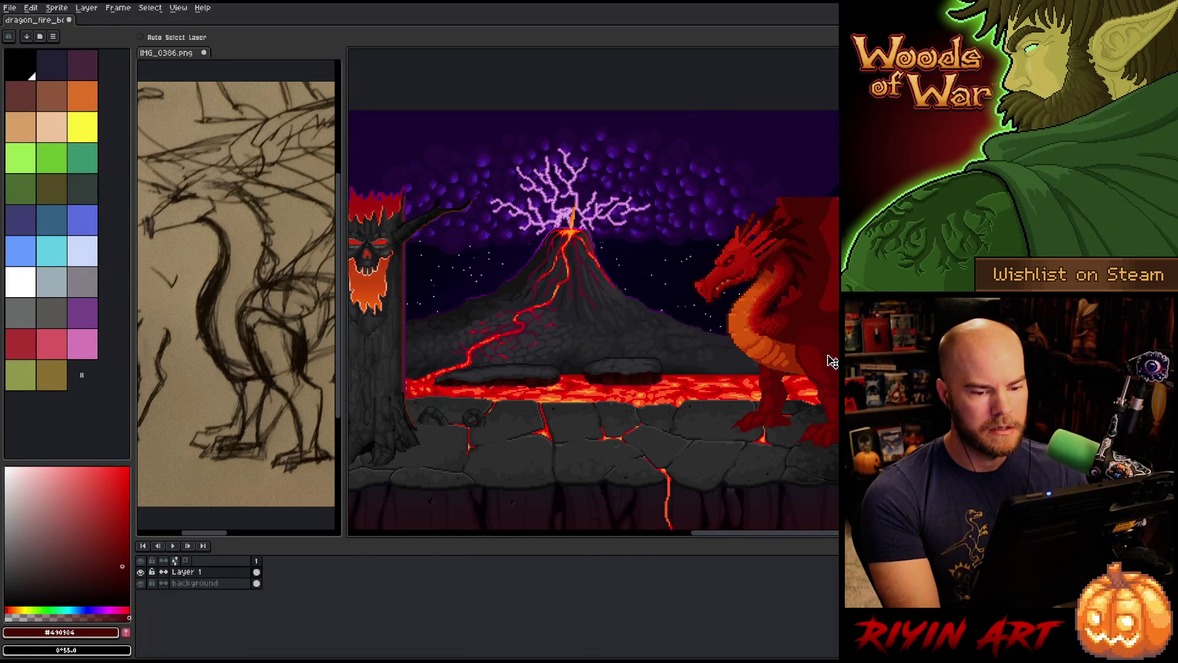
mouse_move(847, 361)
left_mouse_down()
mouse_move(807, 365)
mouse_move(832, 364)
left_mouse_up()
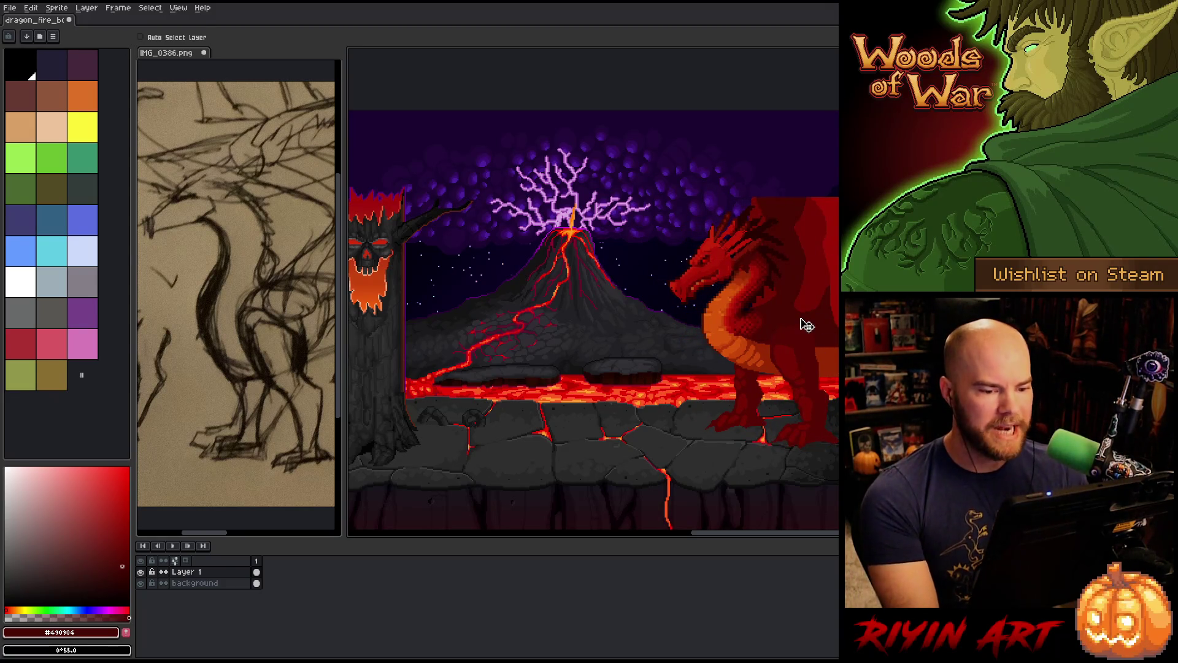
Bring up the File menu's Open Recent list
scroll(797, 285, "right", 4)
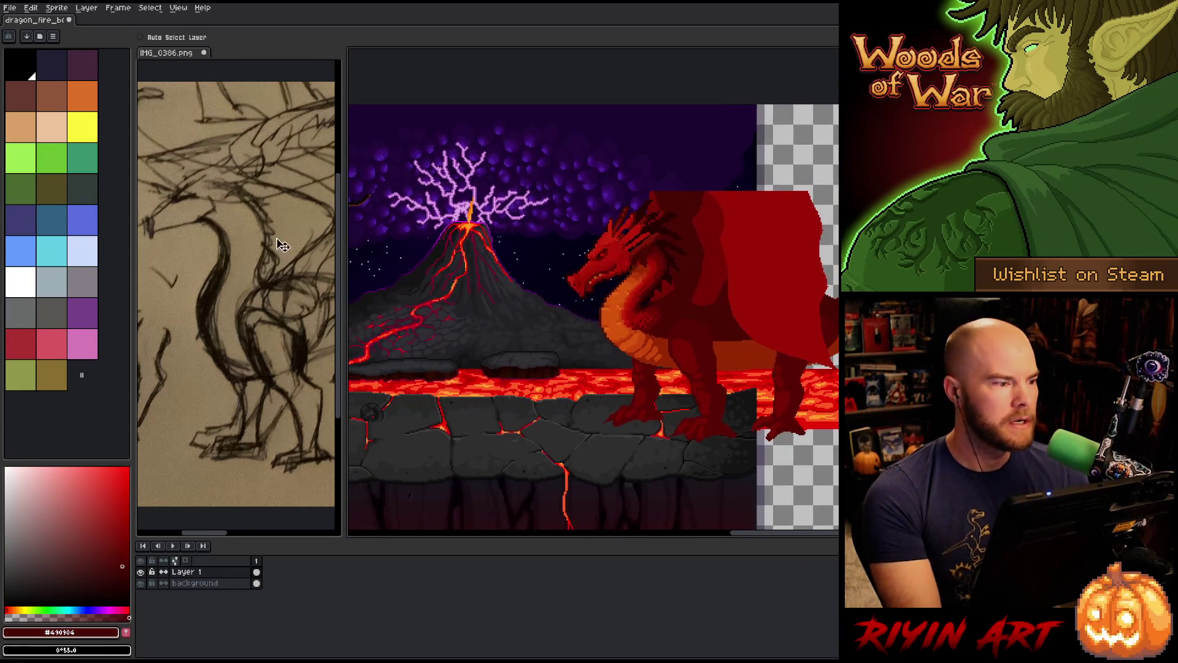
left_click(31, 8)
mouse_move(10, 8)
mouse_move(35, 41)
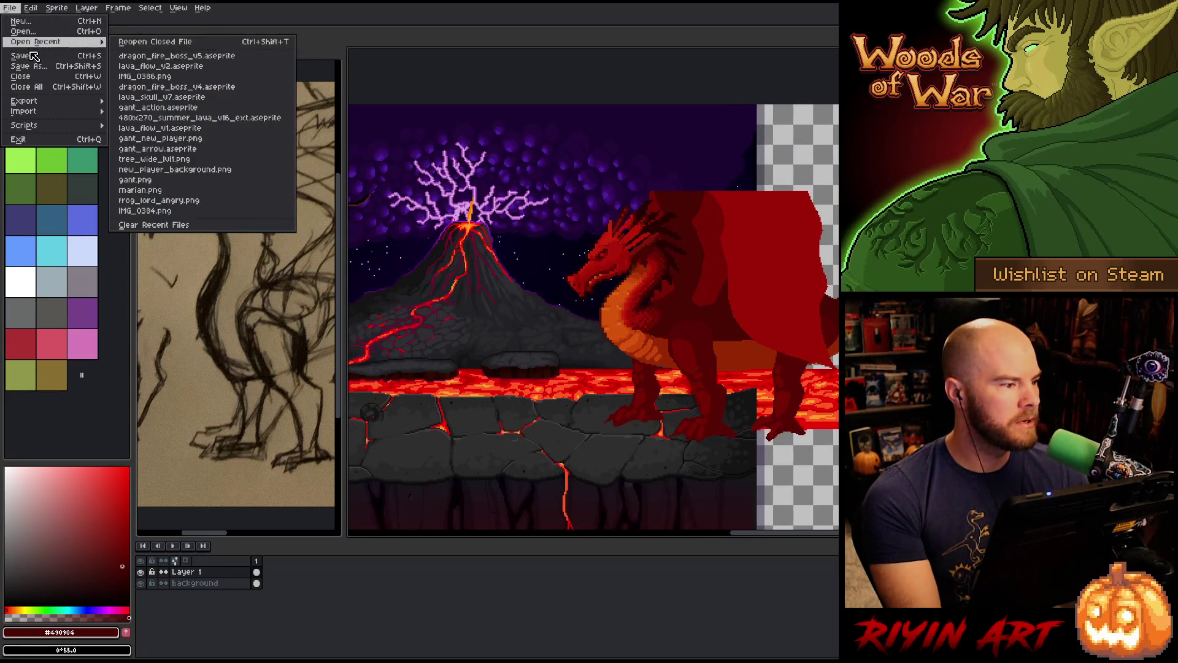
left_click(31, 32)
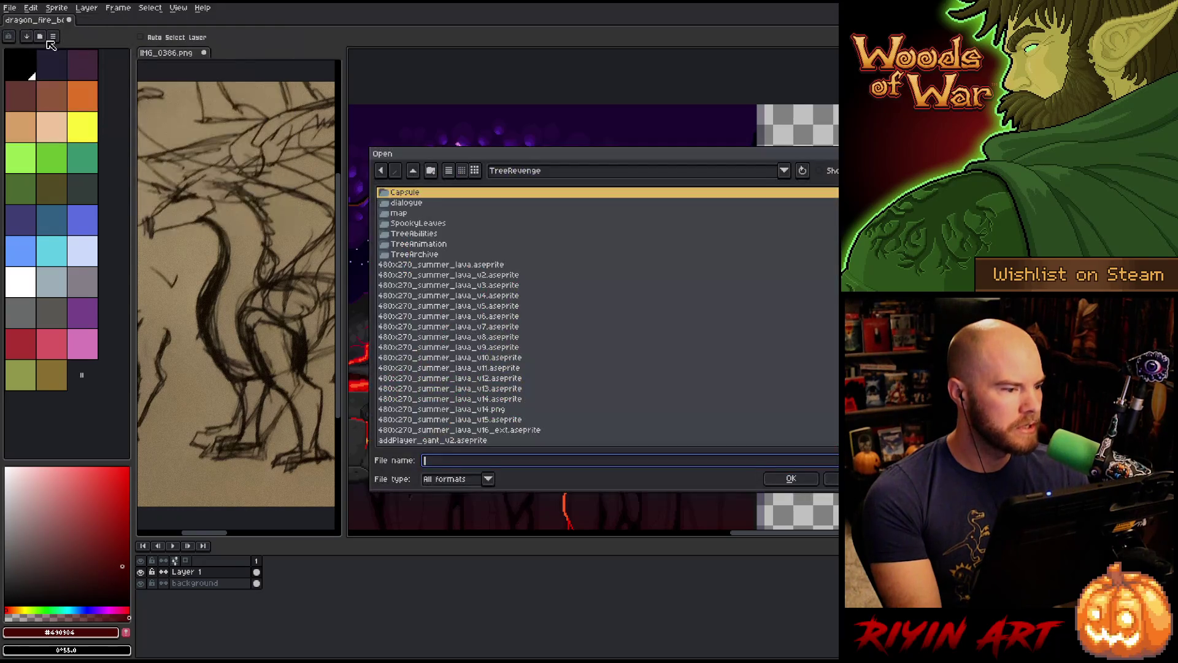
key("Escape")
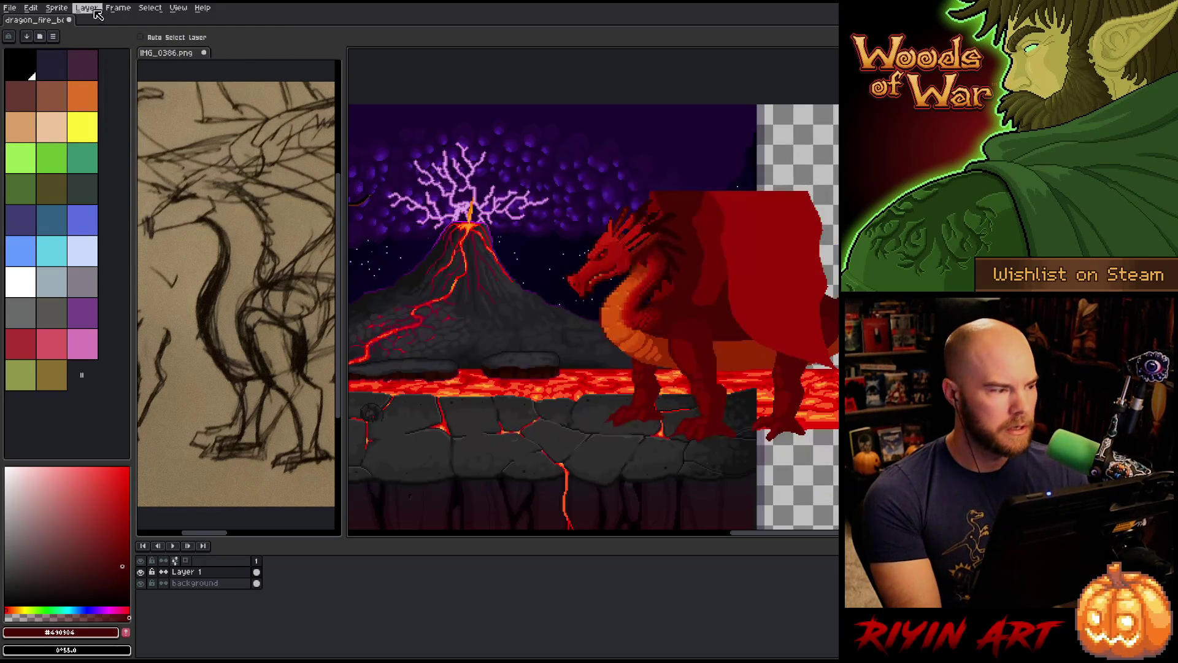
left_click(10, 8)
left_click(26, 23)
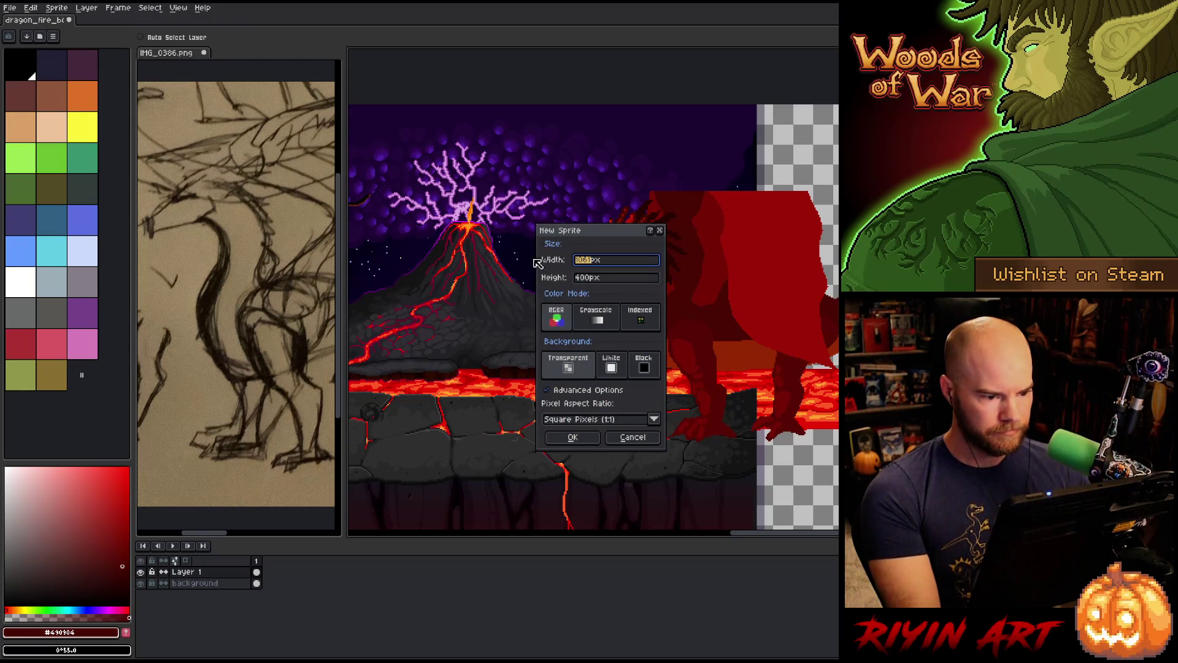
key("Return")
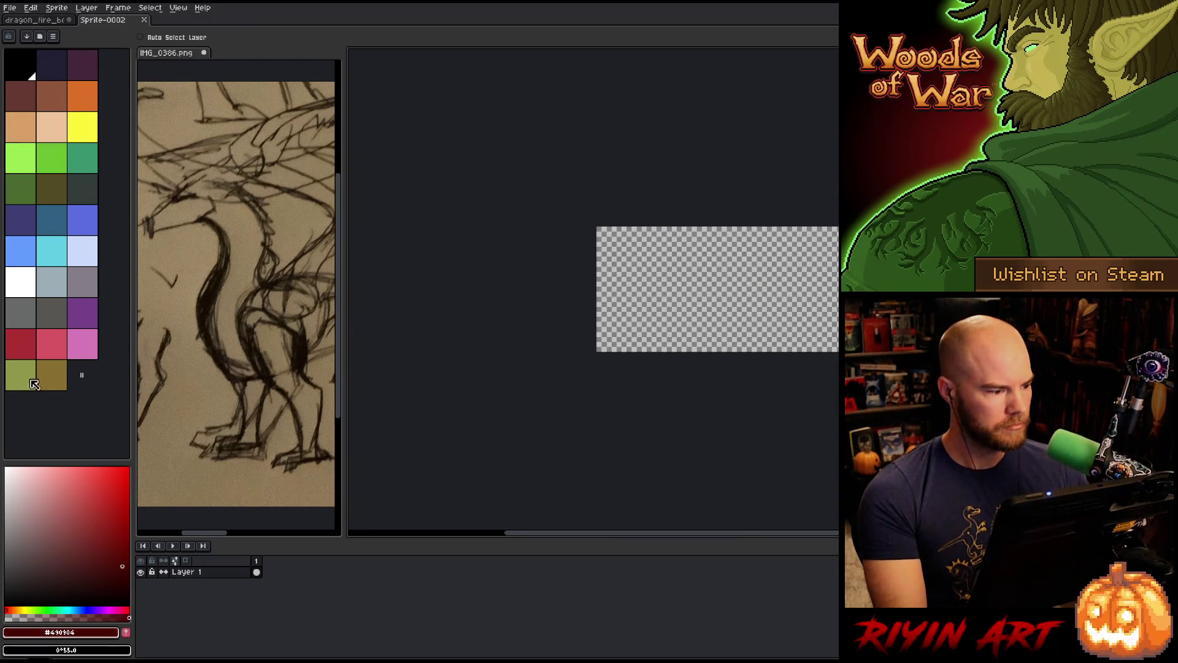
left_click_drag(62, 561, 62, 604)
key("g")
left_click(707, 242)
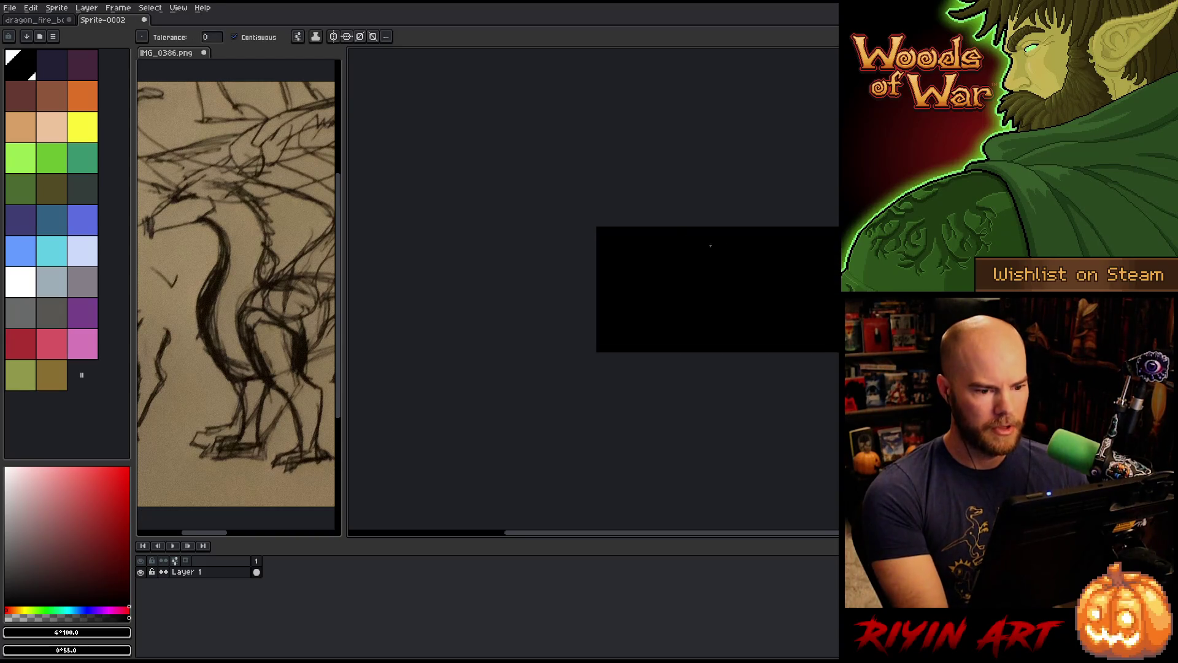
key("m")
mouse_move(507, 174)
left_mouse_down()
mouse_move(776, 408)
mouse_move(705, 408)
left_mouse_up()
left_click(56, 7)
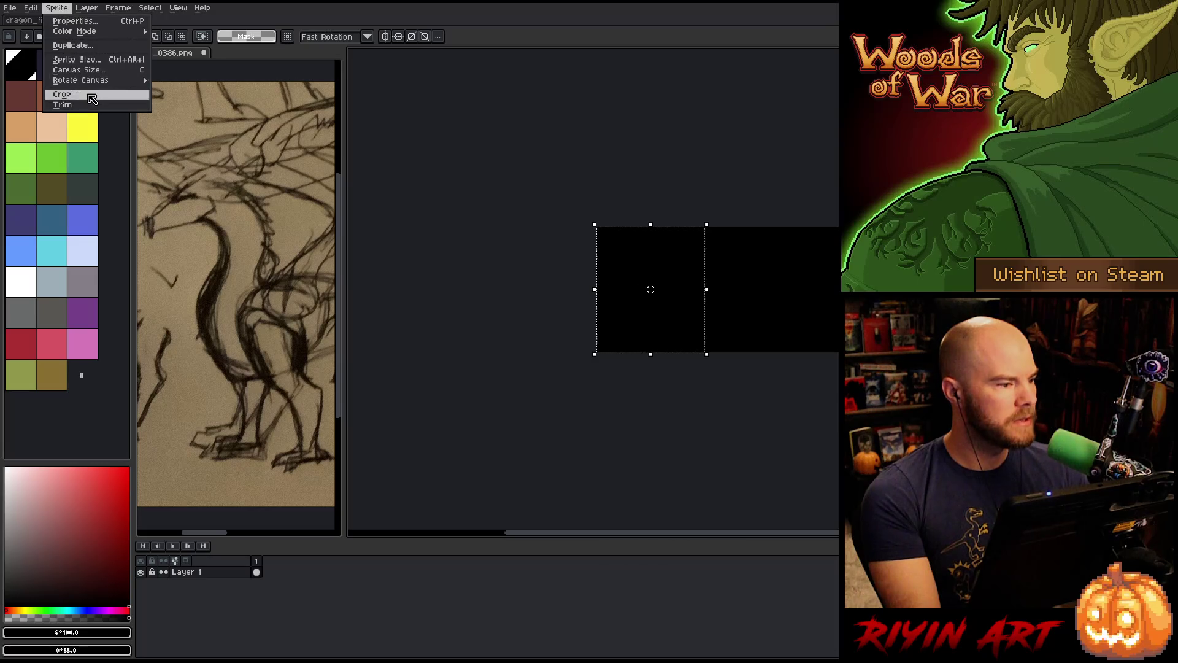
left_click(61, 98)
left_click_drag(647, 244, 529, 232)
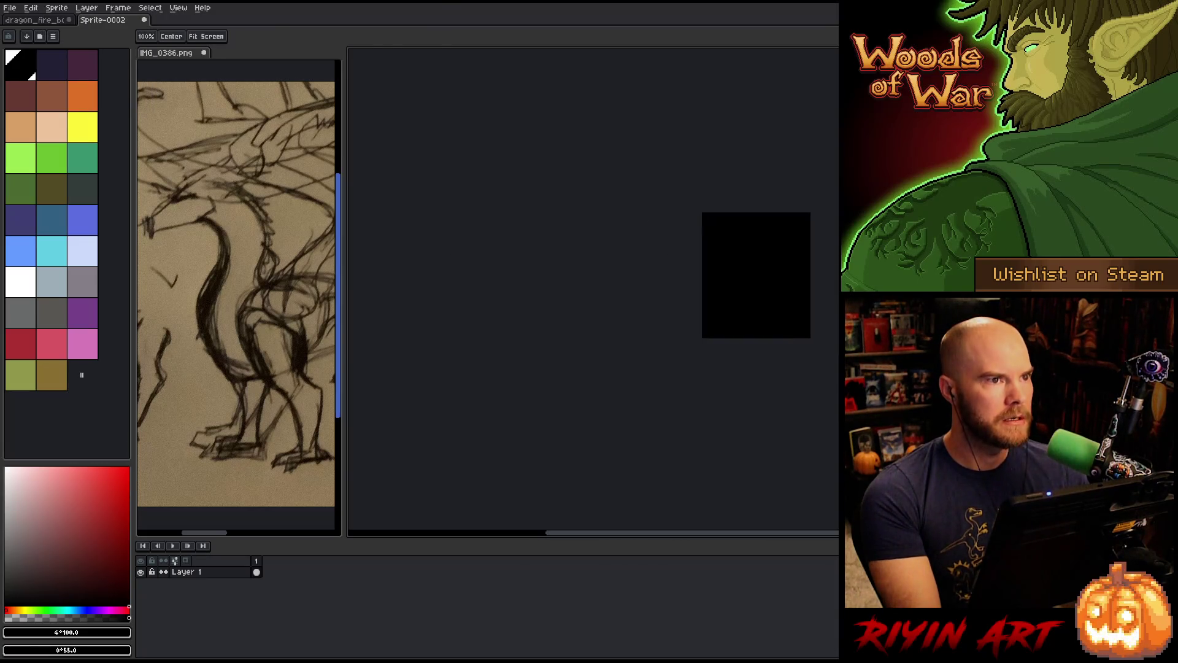
key("ctrl+w")
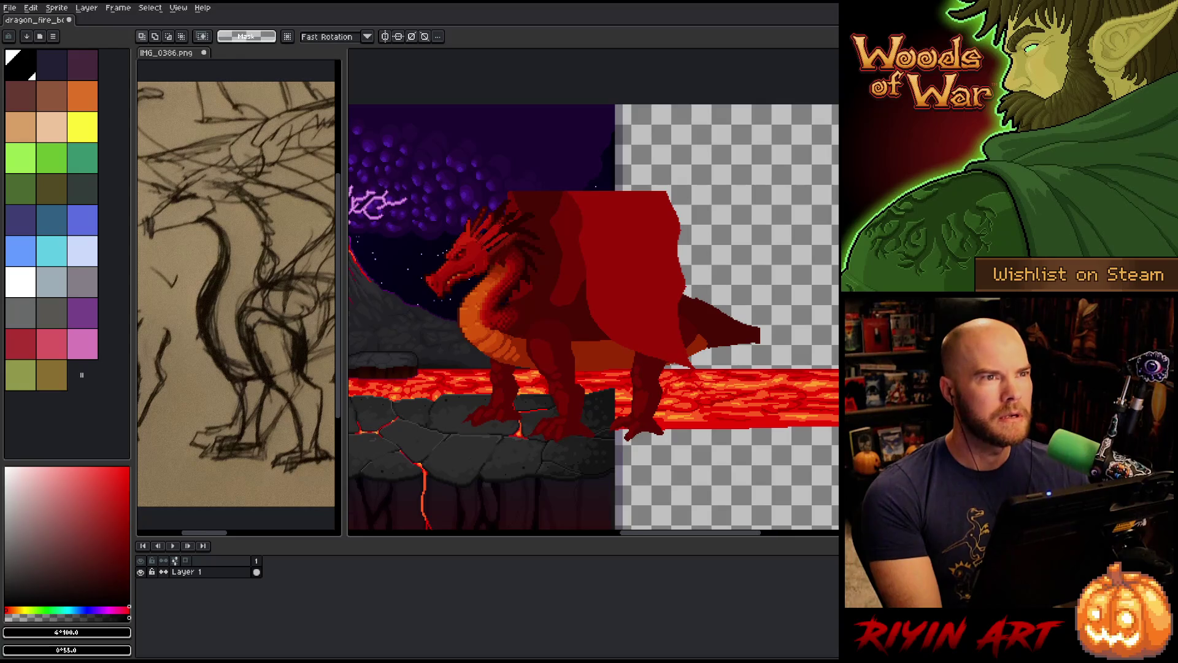
Shrink the reference panel and timeline, fit the whole scene in view, and select background
left_click_drag(835, 181, 839, 180)
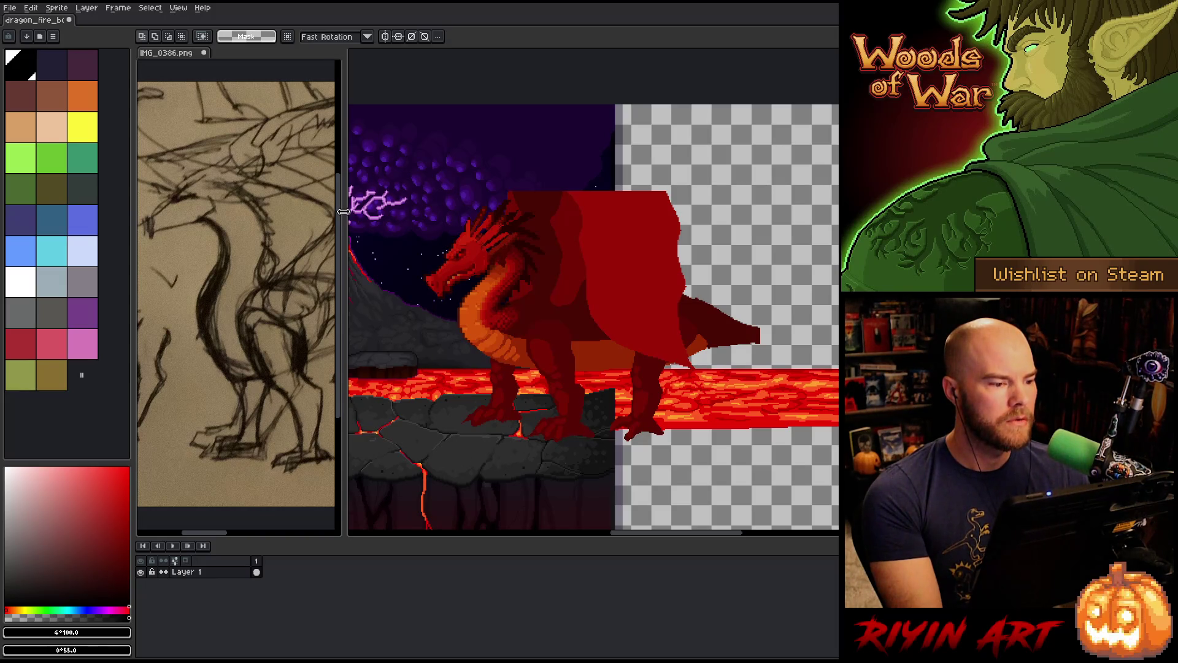
left_click_drag(343, 211, 336, 211)
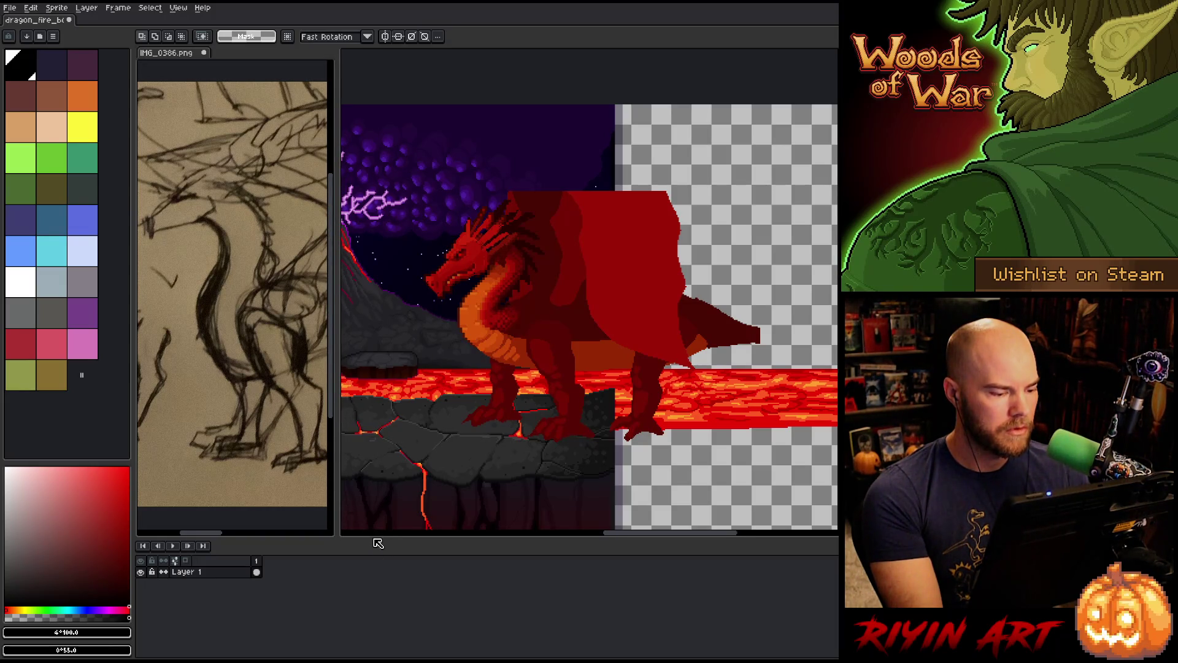
mouse_move(372, 537)
left_mouse_down()
mouse_move(381, 605)
mouse_move(379, 581)
left_mouse_up()
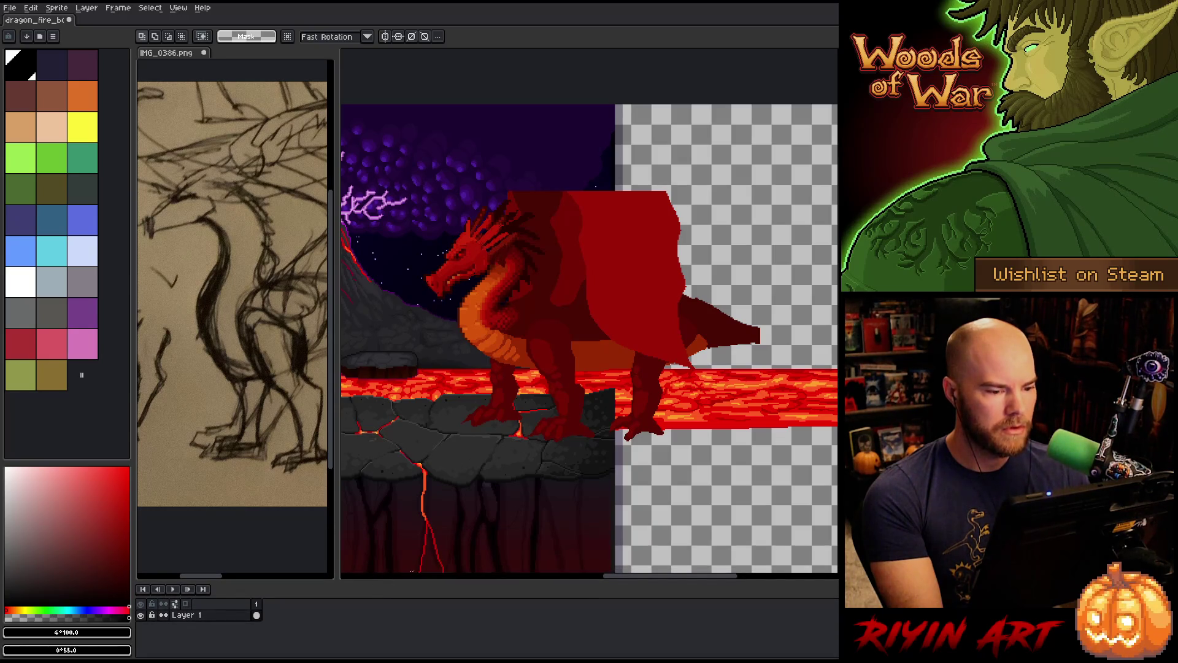
left_click_drag(582, 356, 576, 304)
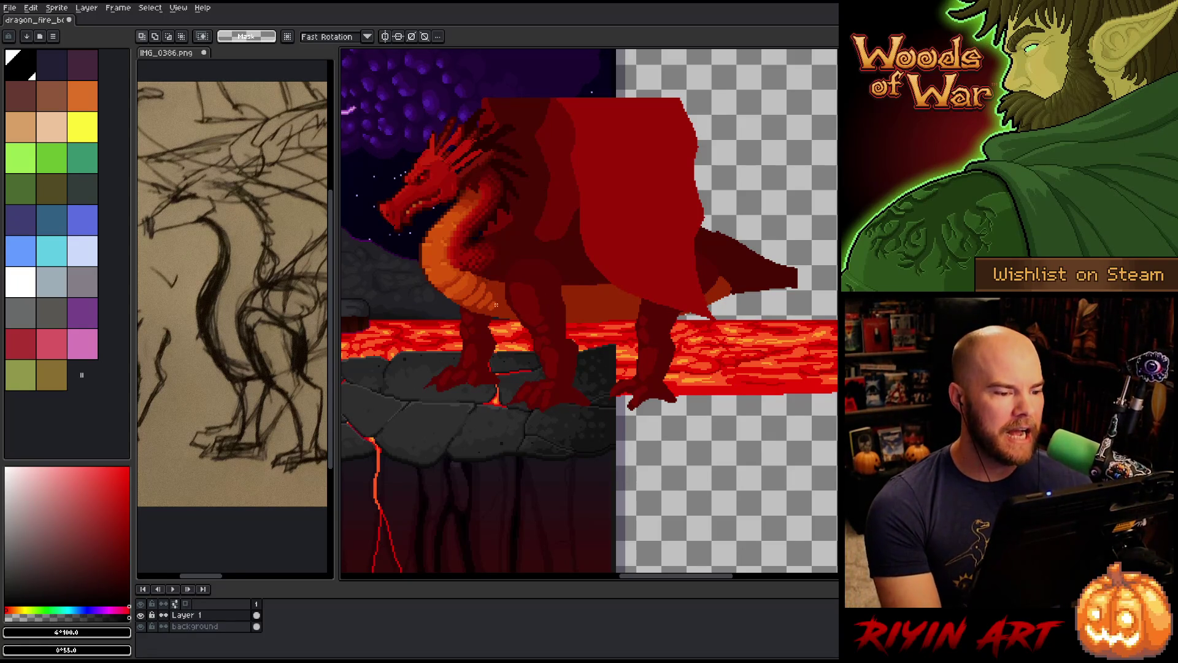
scroll(558, 269, "down", 2)
left_click_drag(602, 311, 574, 345)
left_click(196, 627)
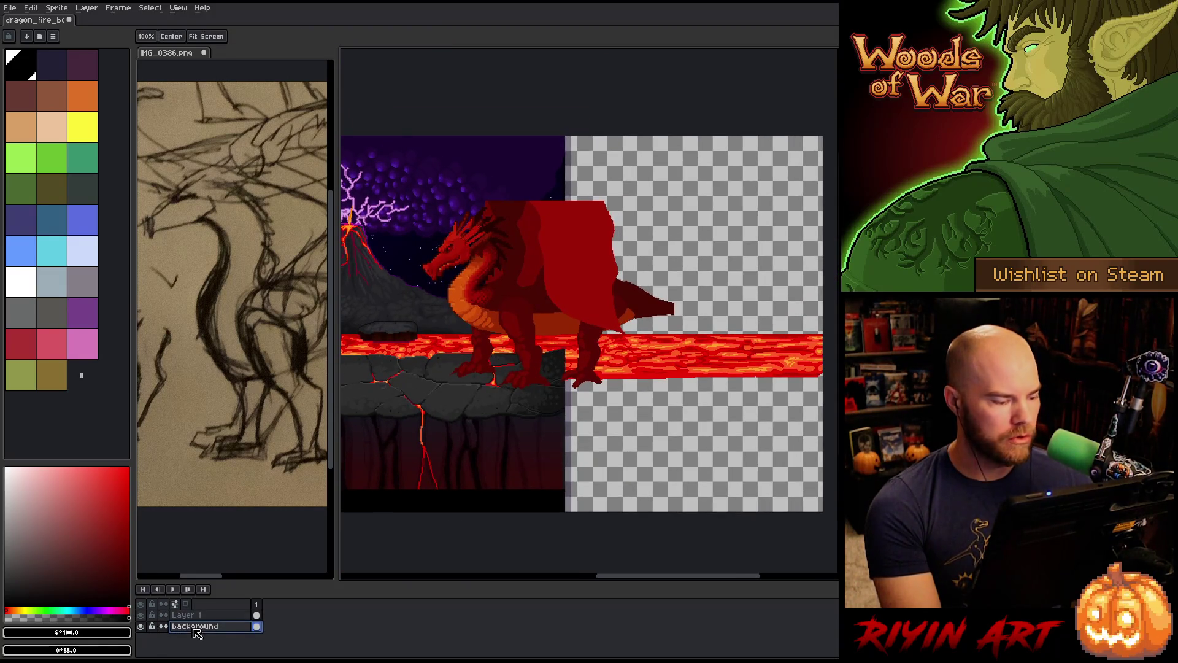
Add a new layer and fill the sprite's transparent right half with black
key("shift+n")
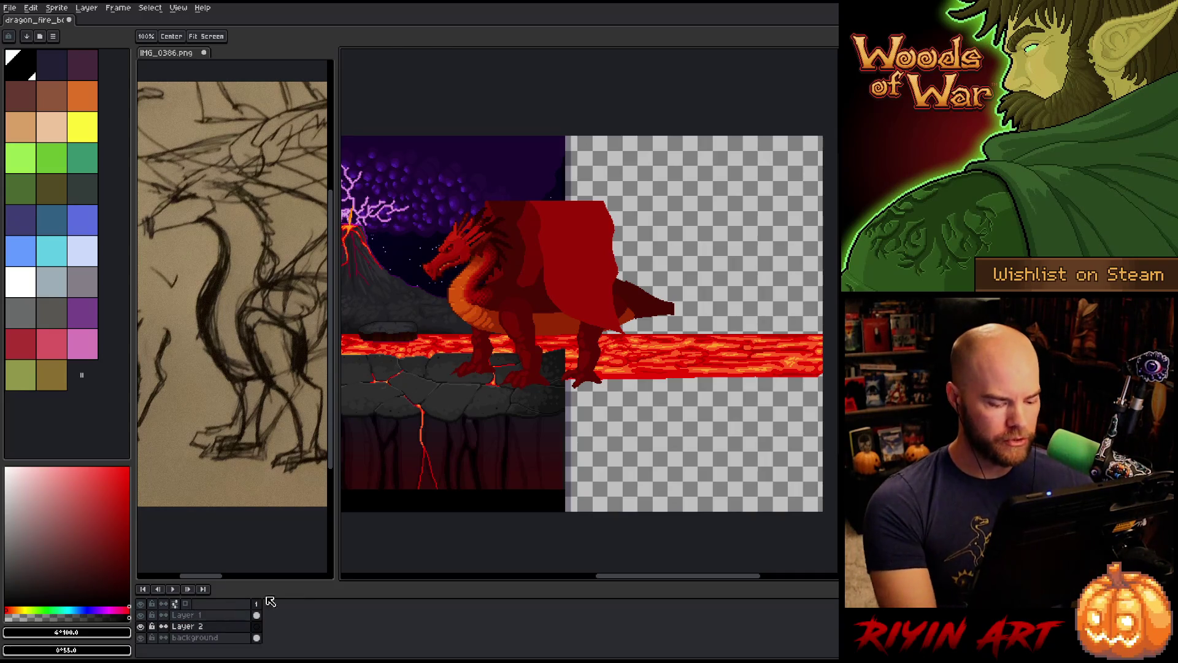
key("m")
mouse_move(815, 187)
left_mouse_down()
mouse_move(605, 552)
mouse_move(563, 565)
left_mouse_up()
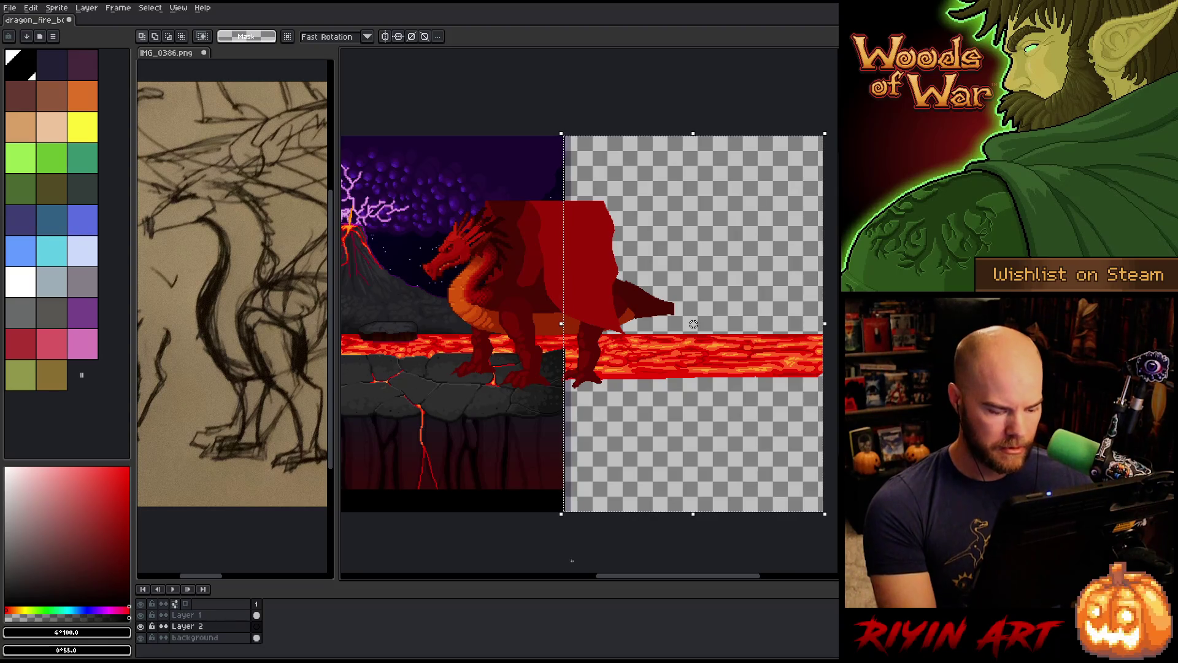
key("i")
left_click(545, 494)
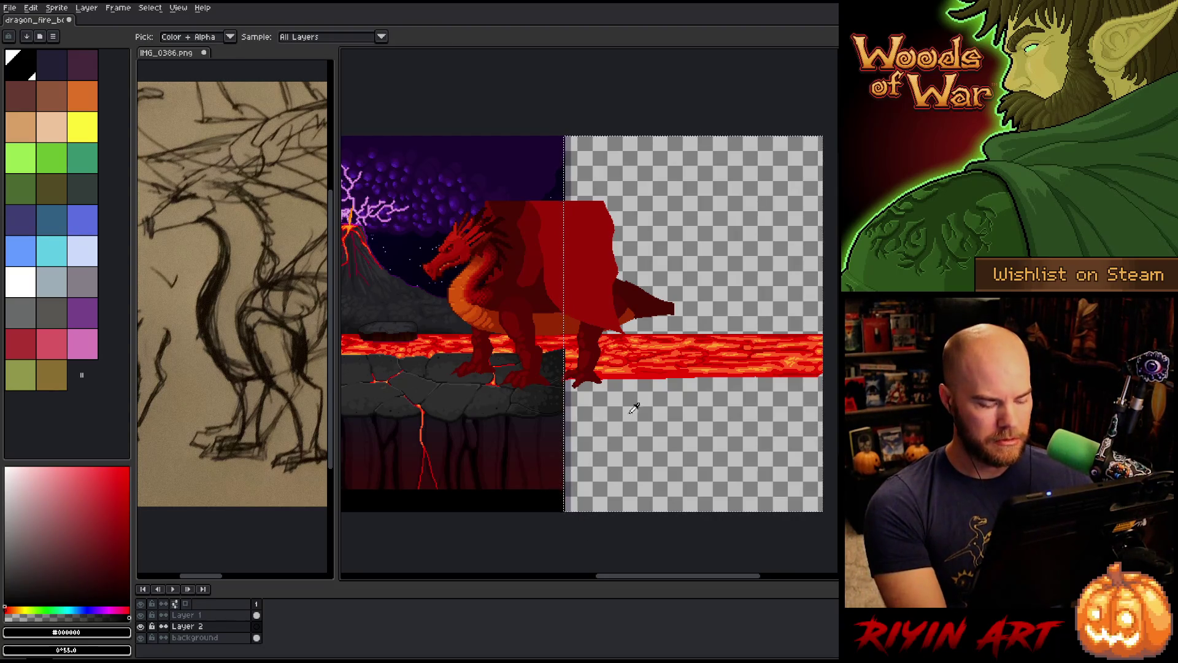
key("f")
key("v")
key("ctrl+d")
Zoom onto the dragon's head, box-select it, then clear that selection
key("i")
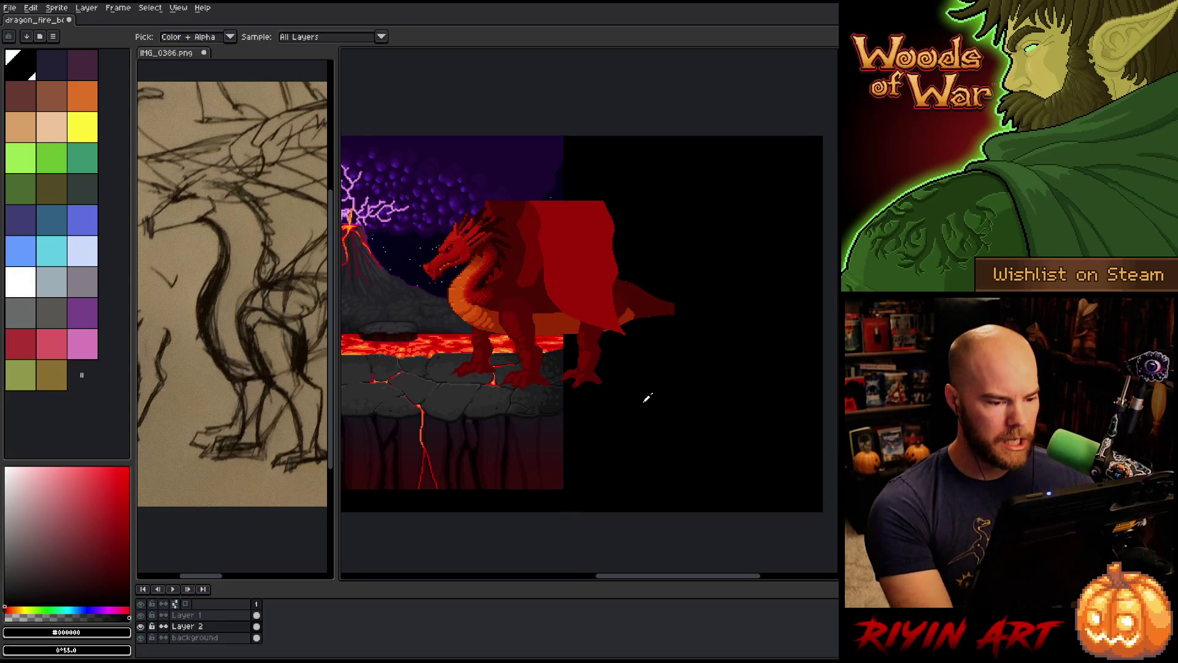
scroll(507, 264, "up", 1)
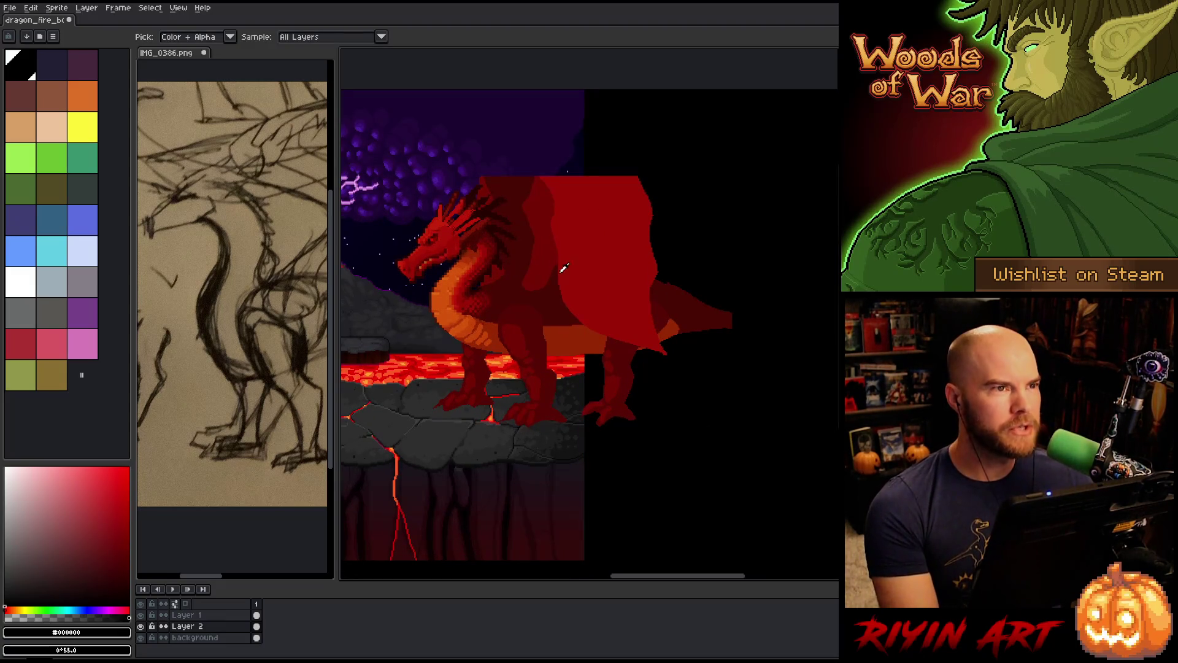
scroll(571, 307, "up", 1)
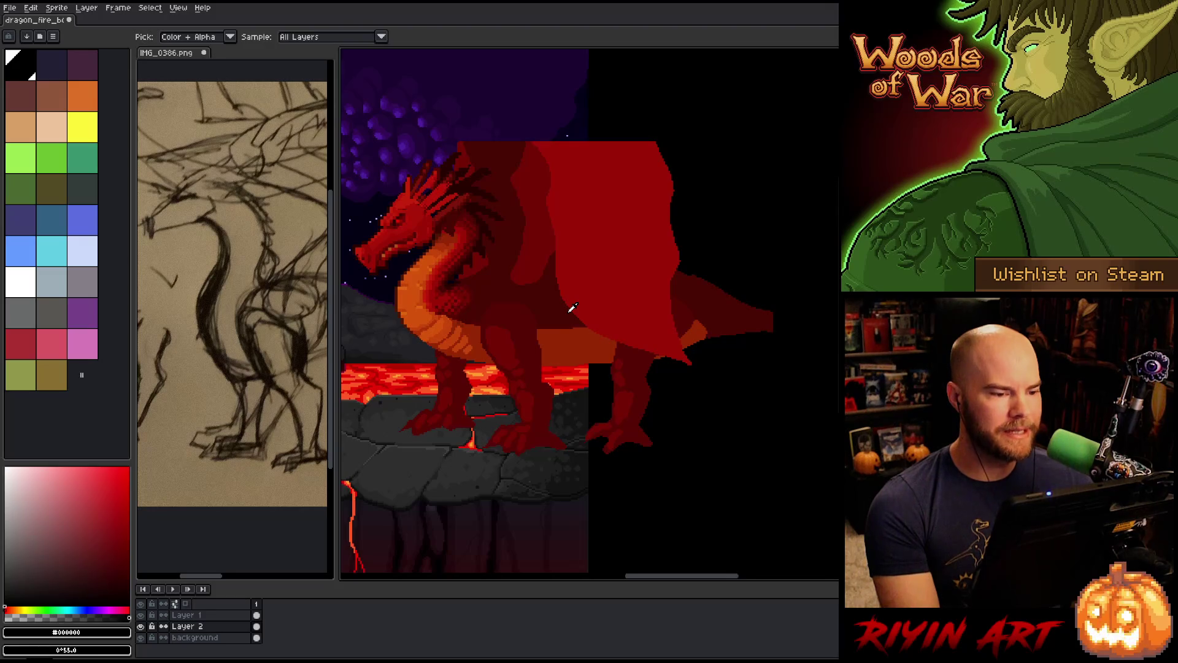
scroll(567, 303, "down", 1)
scroll(552, 326, "up", 1)
left_click_drag(553, 327, 587, 350)
key("m")
mouse_move(389, 161)
left_mouse_down()
mouse_move(507, 274)
mouse_move(532, 275)
left_mouse_up()
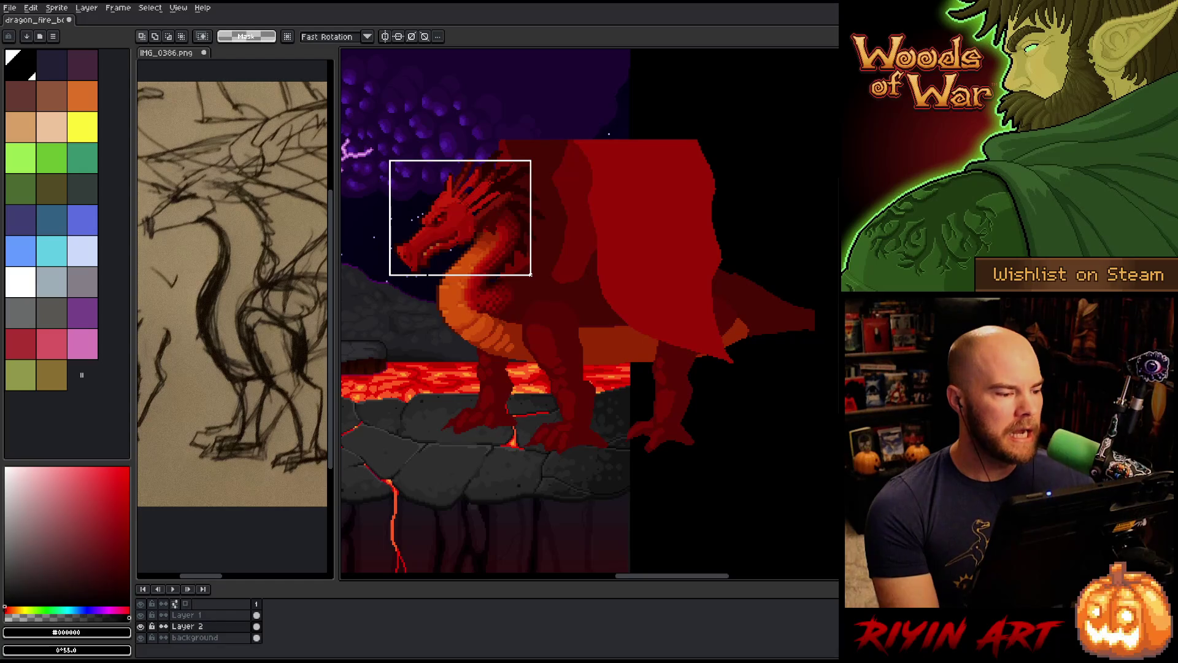
left_click(521, 334)
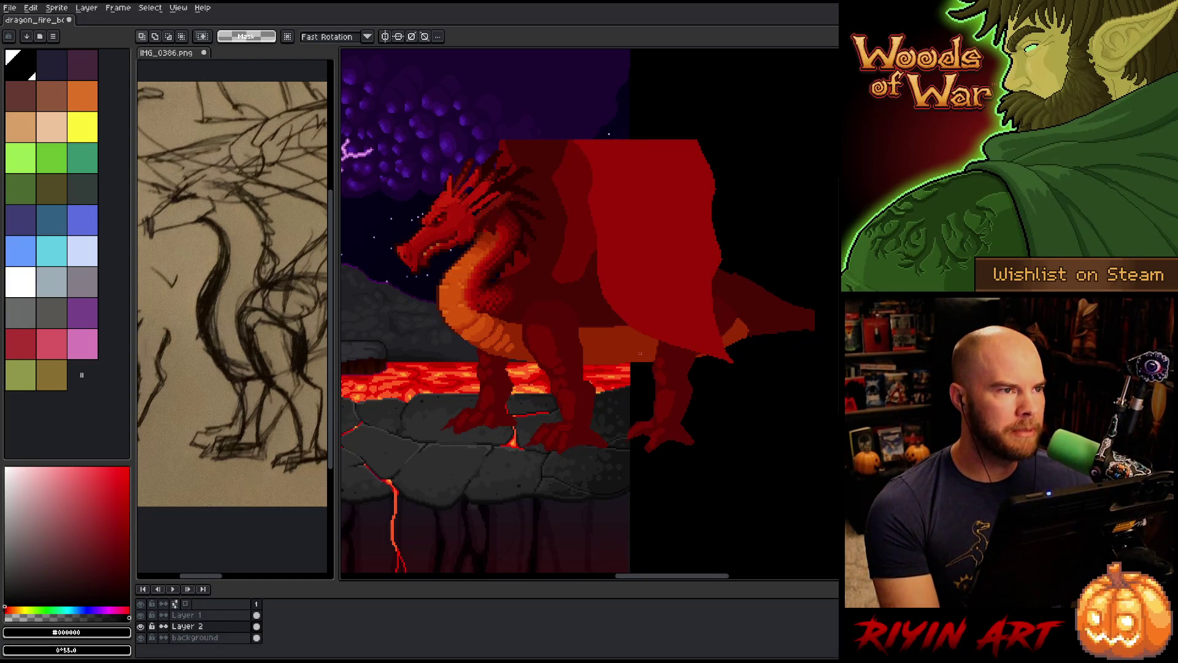
scroll(316, 276, "down", 5)
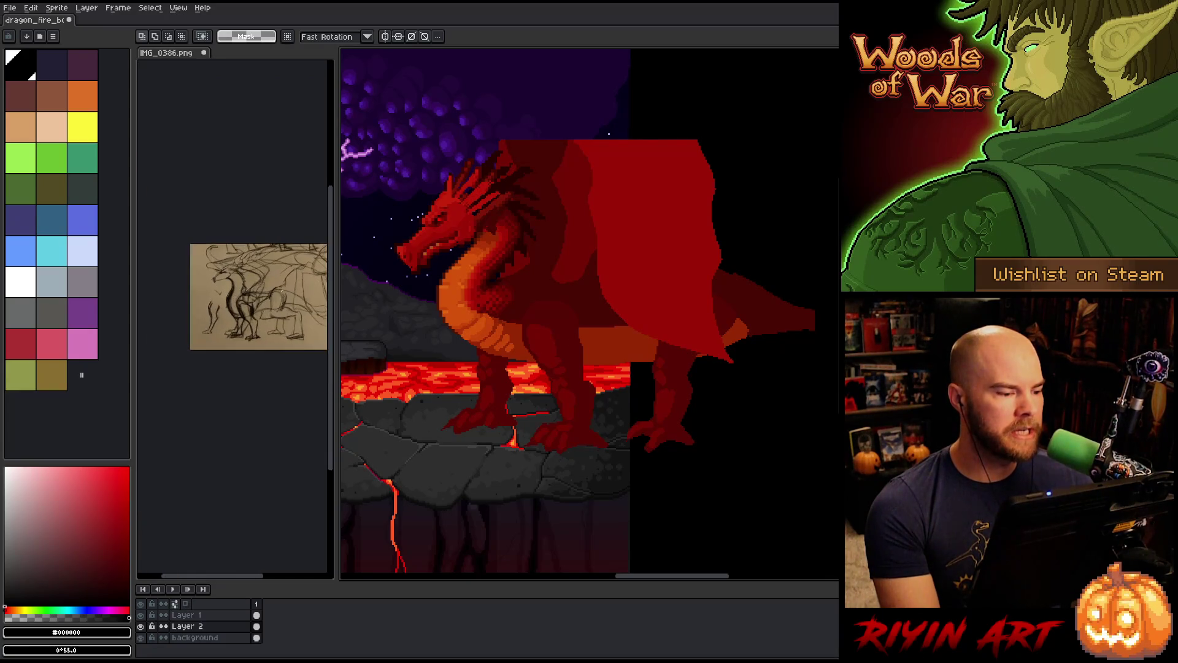
scroll(316, 276, "up", 4)
left_click(197, 342)
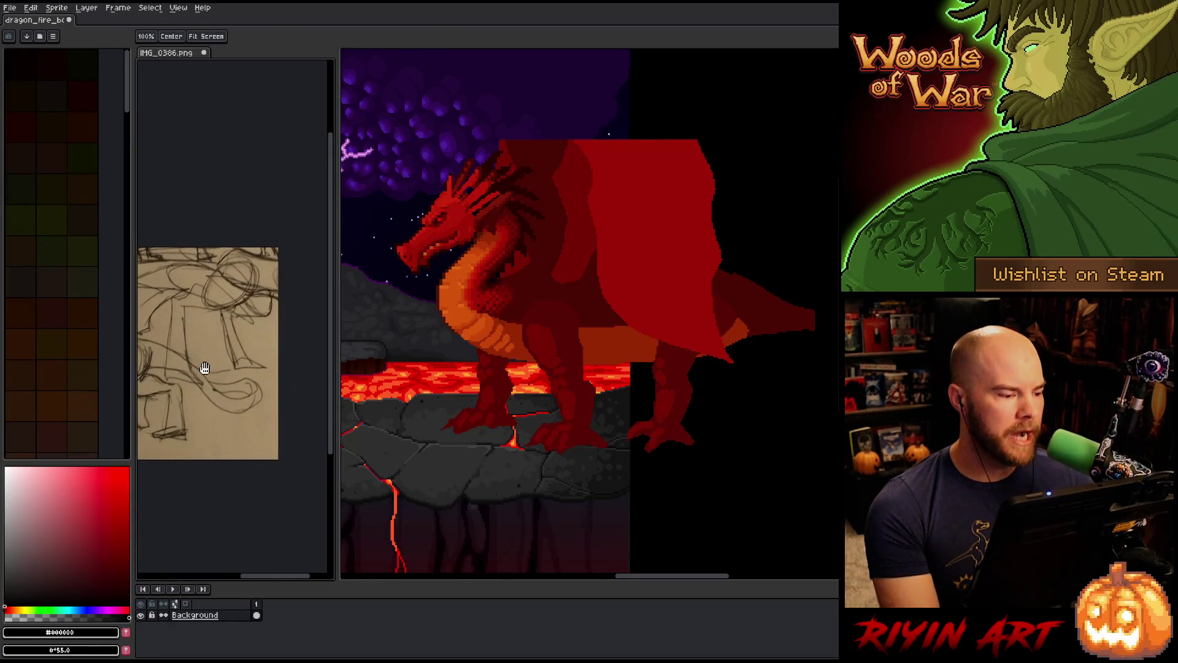
left_click_drag(205, 363, 278, 365)
scroll(264, 362, "up", 5)
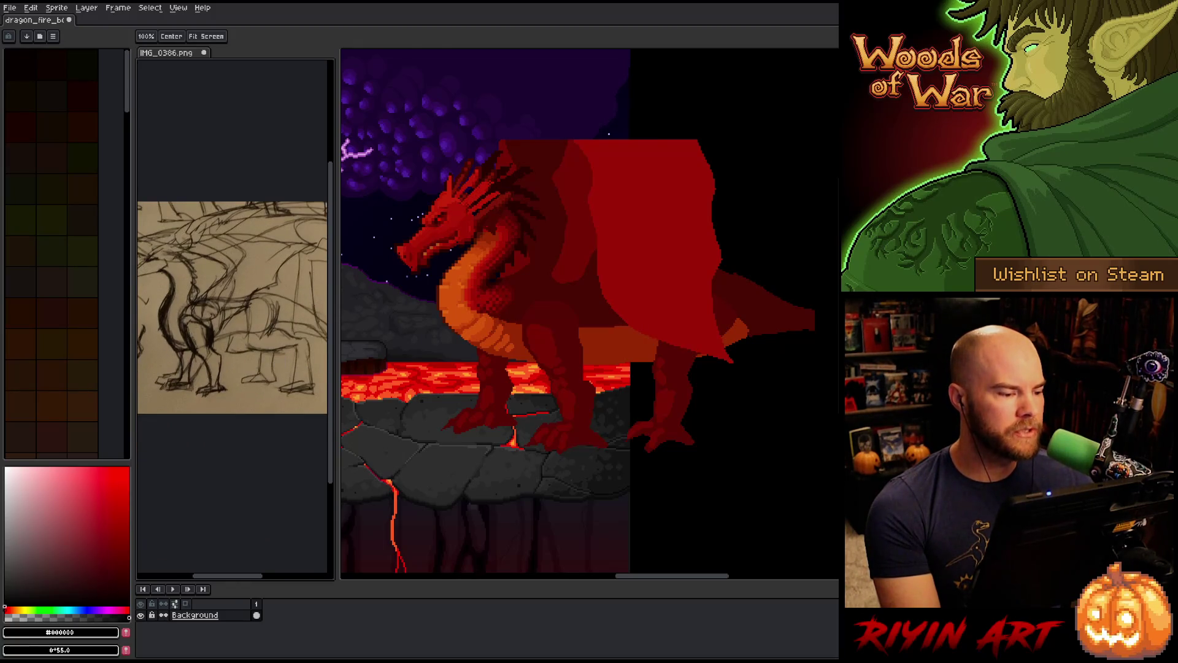
scroll(245, 347, "down", 3)
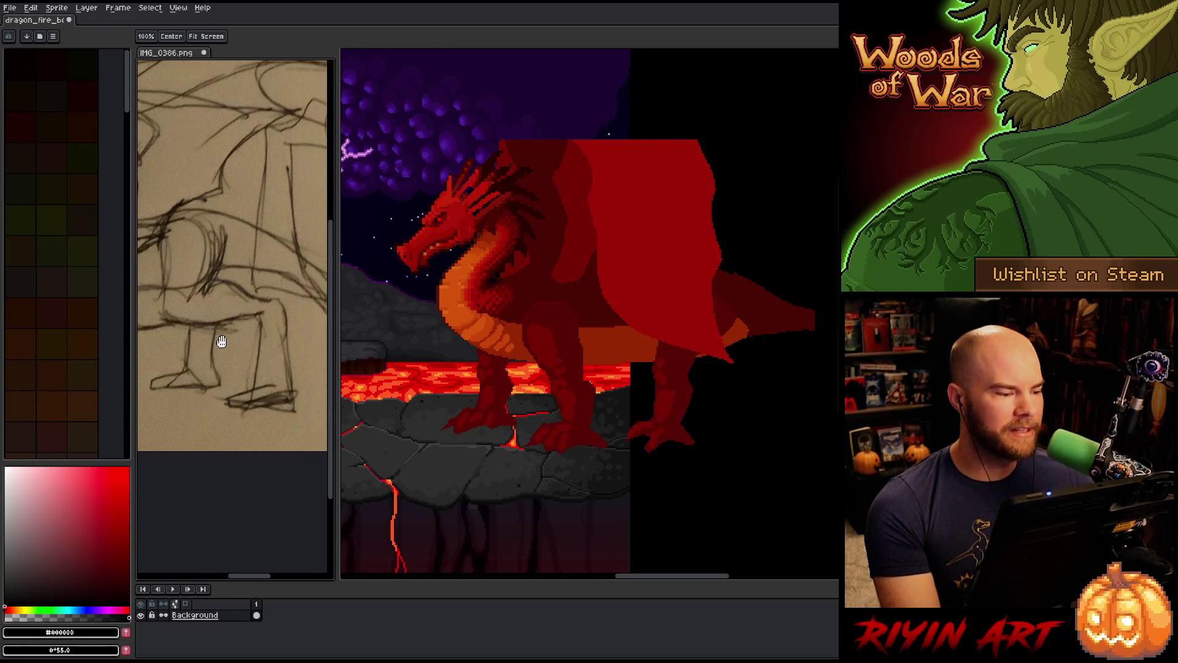
scroll(225, 318, "down", 2)
left_click_drag(207, 312, 225, 325)
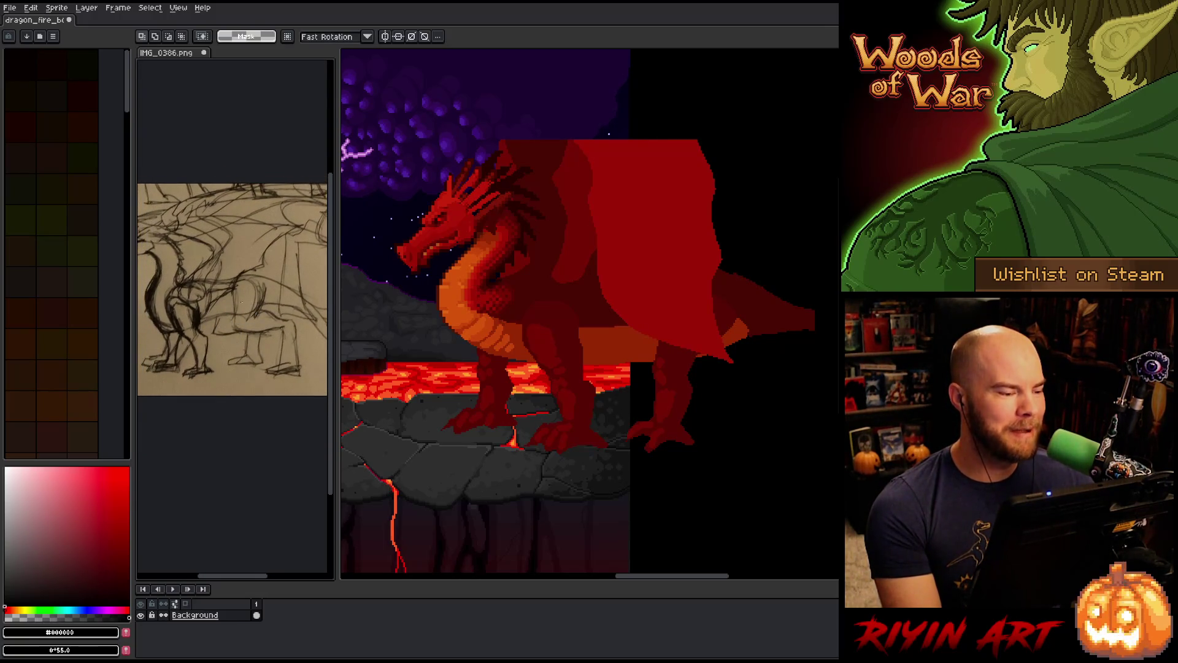
mouse_move(203, 299)
left_mouse_down()
mouse_move(218, 330)
mouse_move(248, 334)
left_mouse_up()
scroll(177, 315, "up", 3)
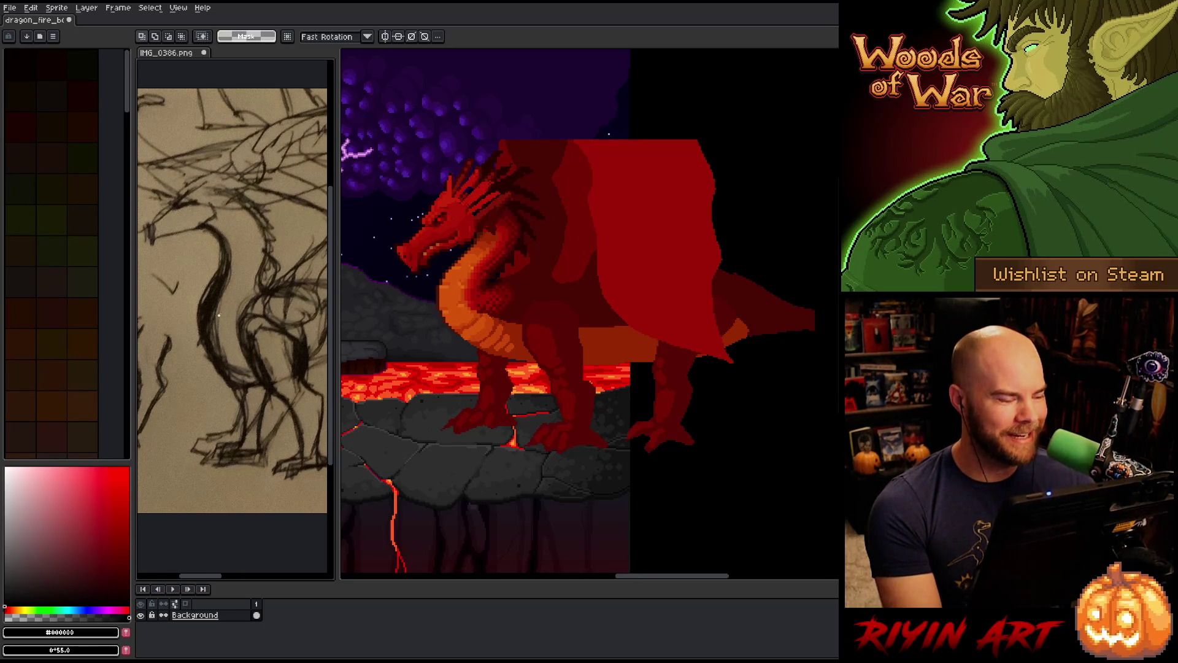
scroll(218, 316, "down", 1)
scroll(218, 315, "up", 1)
left_click_drag(261, 337, 242, 357)
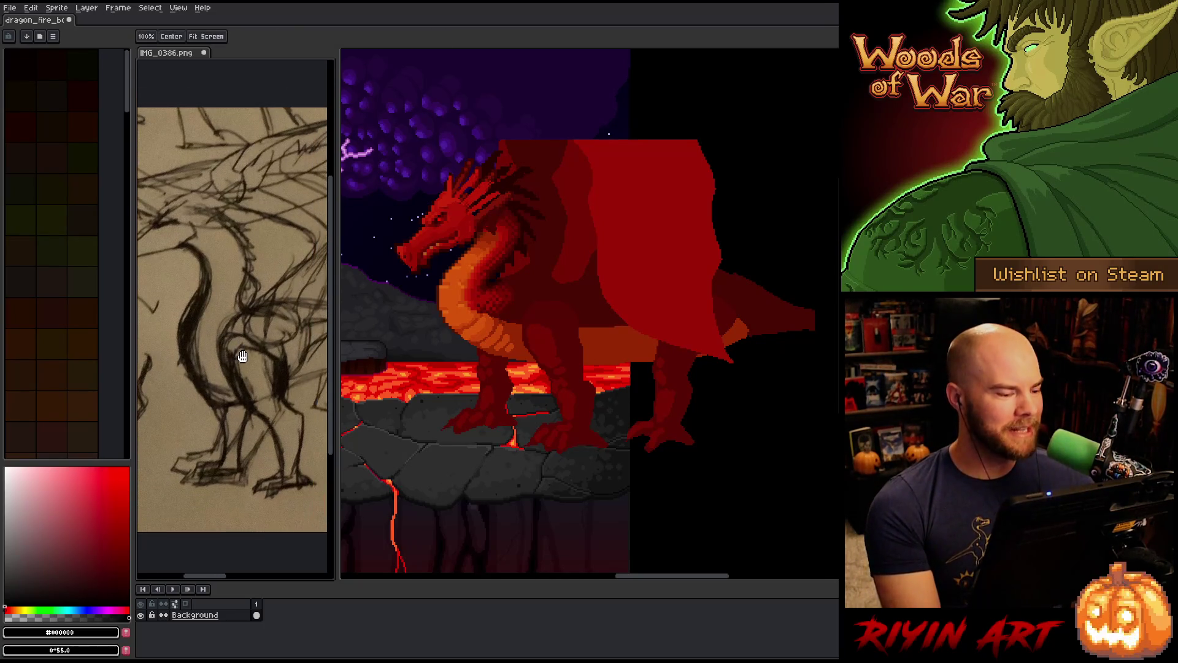
left_click_drag(270, 420, 250, 389)
scroll(262, 370, "up", 1)
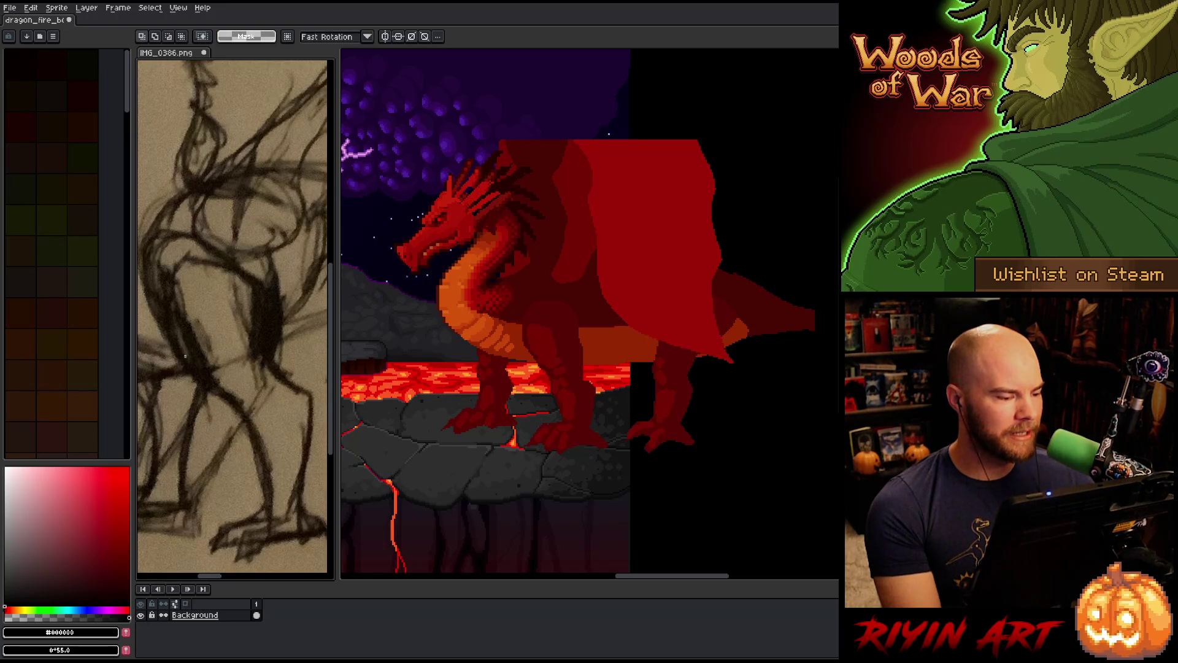
scroll(226, 348, "down", 2)
mouse_move(228, 337)
left_mouse_down()
mouse_move(260, 390)
mouse_move(232, 370)
mouse_move(242, 316)
left_mouse_up()
scroll(260, 390, "up", 1)
scroll(216, 355, "down", 1)
scroll(217, 406, "up", 1)
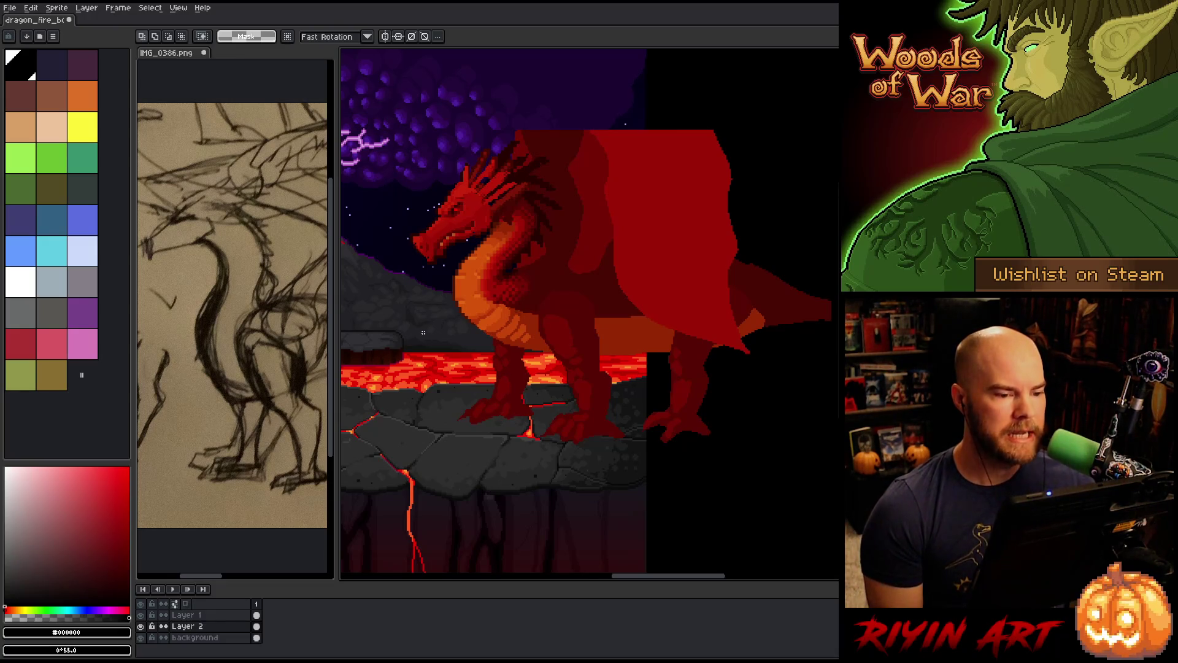
Merge Layer 2 down into Layer 1 and rename the merged layer Old Dragon
left_click(141, 637)
left_click(141, 638)
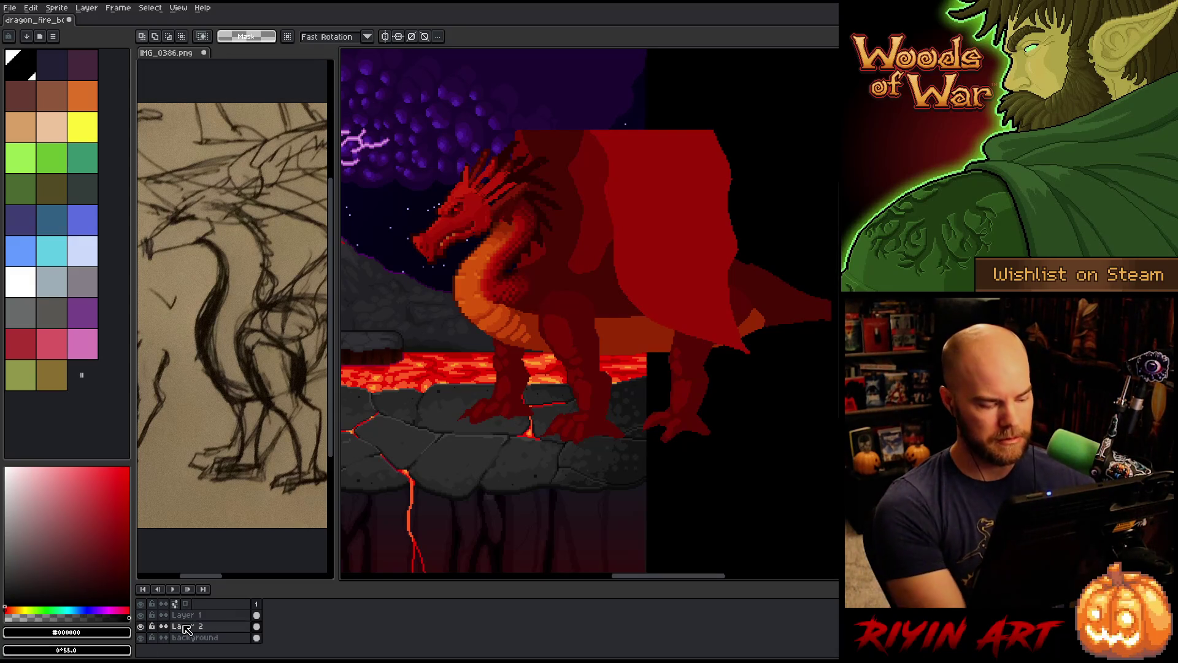
key("ctrl+e")
double_click(184, 619)
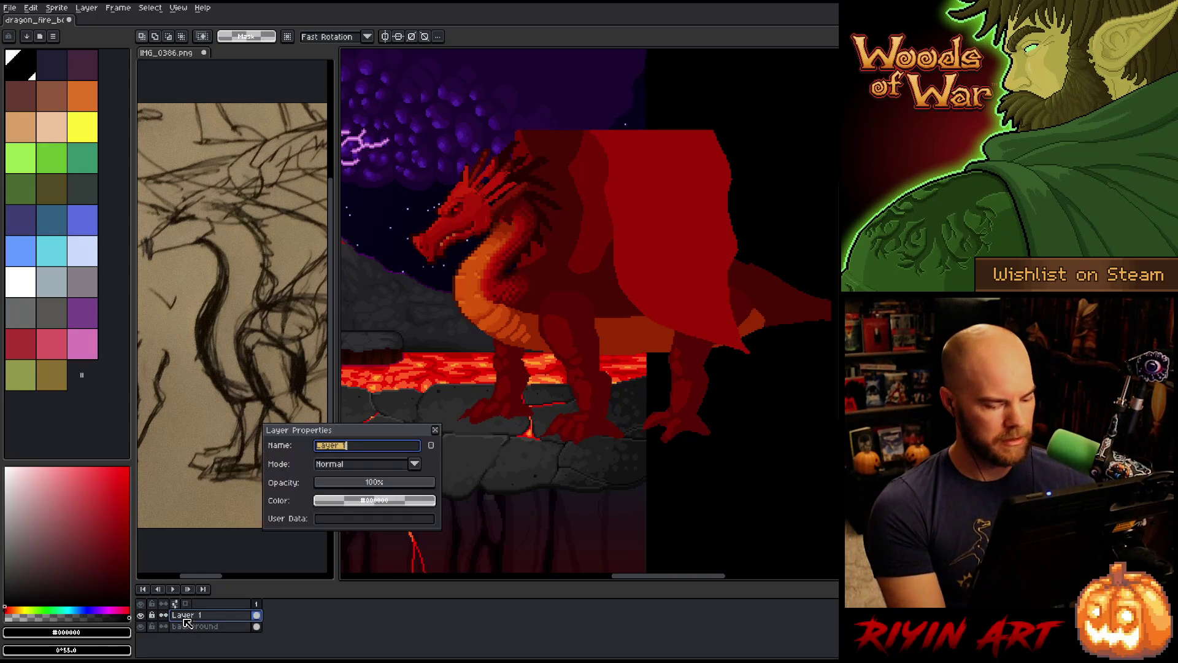
type("Old Dragon")
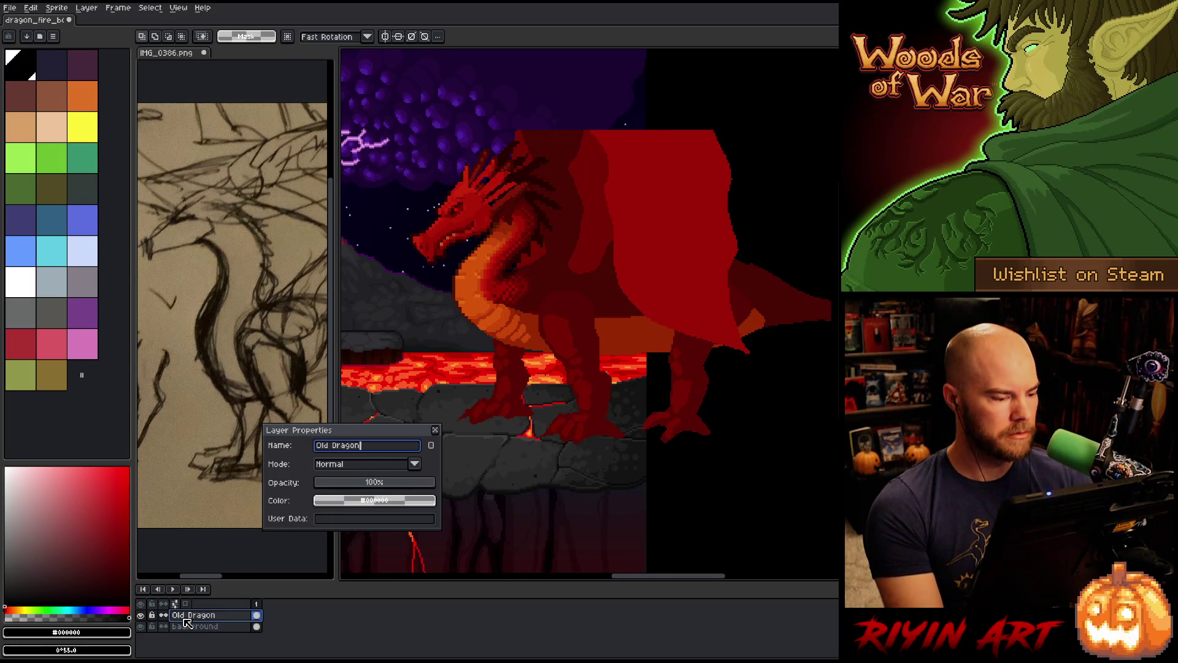
key("Return")
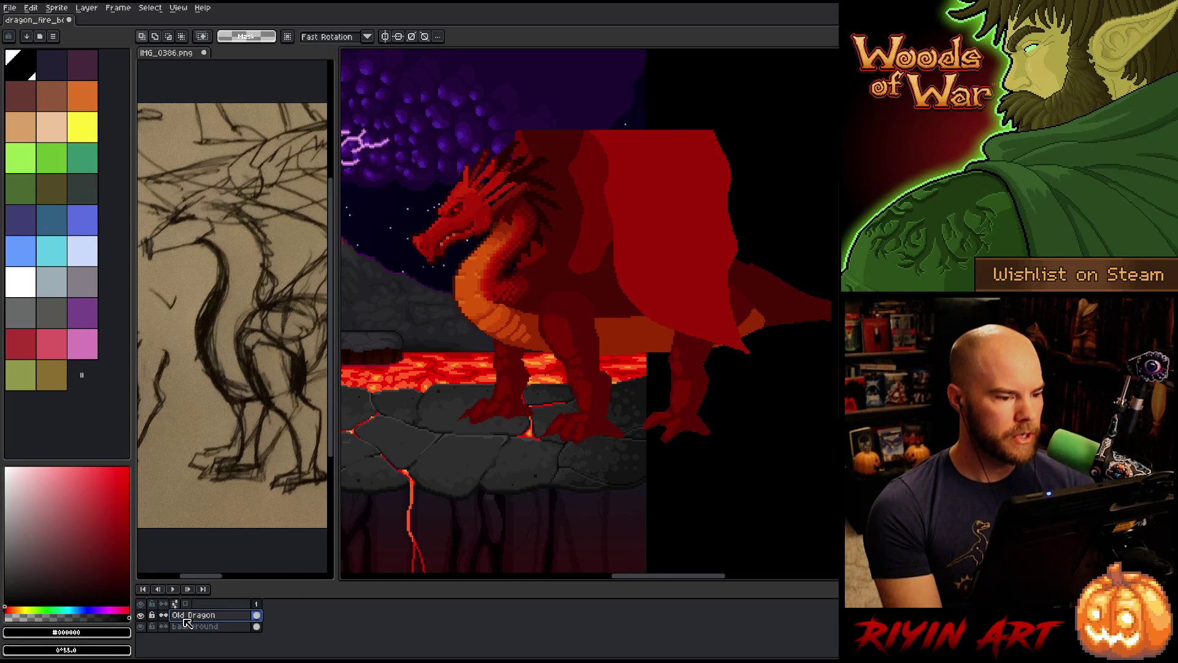
Recentre the view on the dragon and add a new empty layer above Old Dragon
scroll(448, 152, "up", 1)
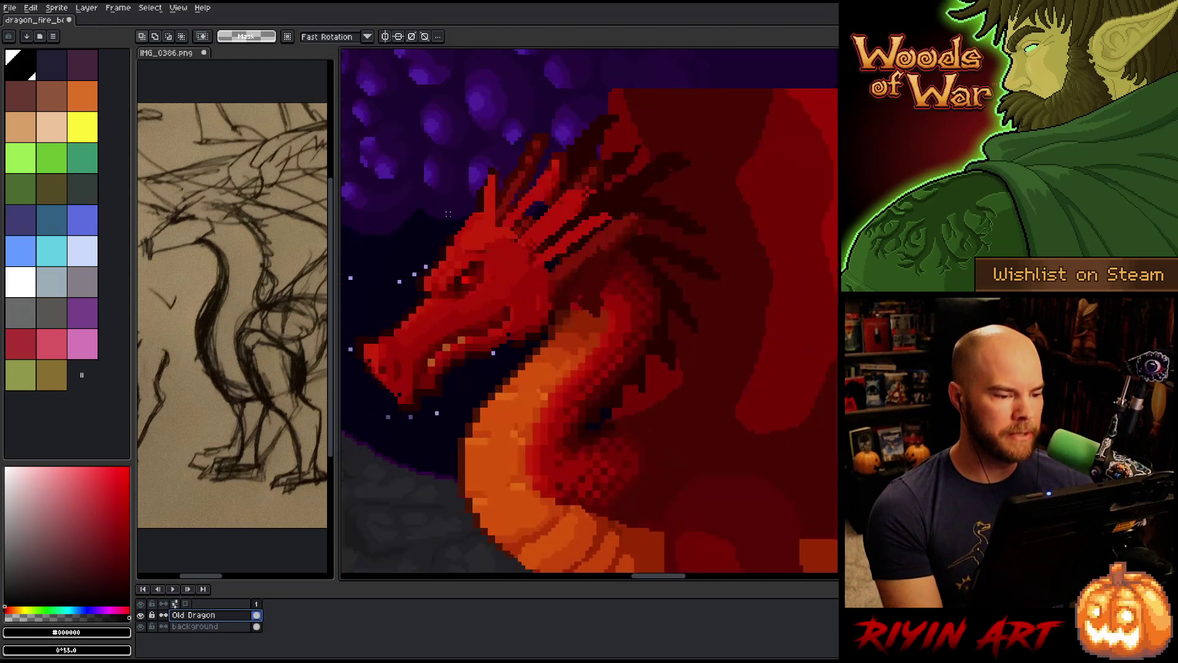
scroll(467, 196, "down", 2)
scroll(489, 246, "up", 1)
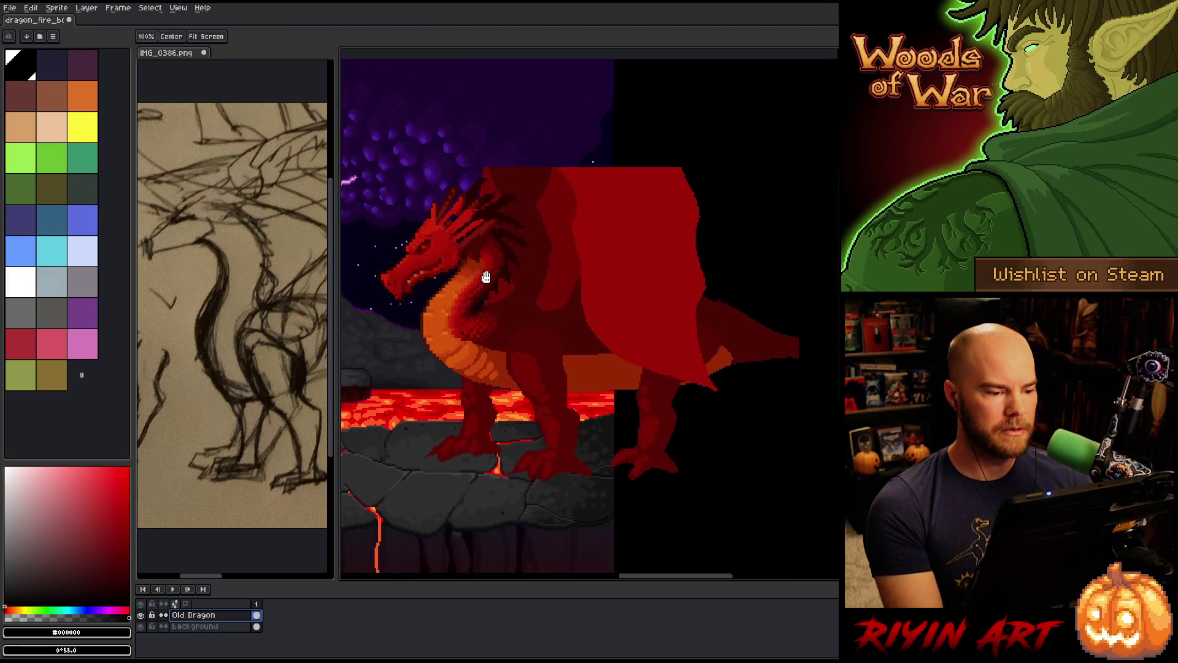
left_click_drag(488, 247, 467, 262)
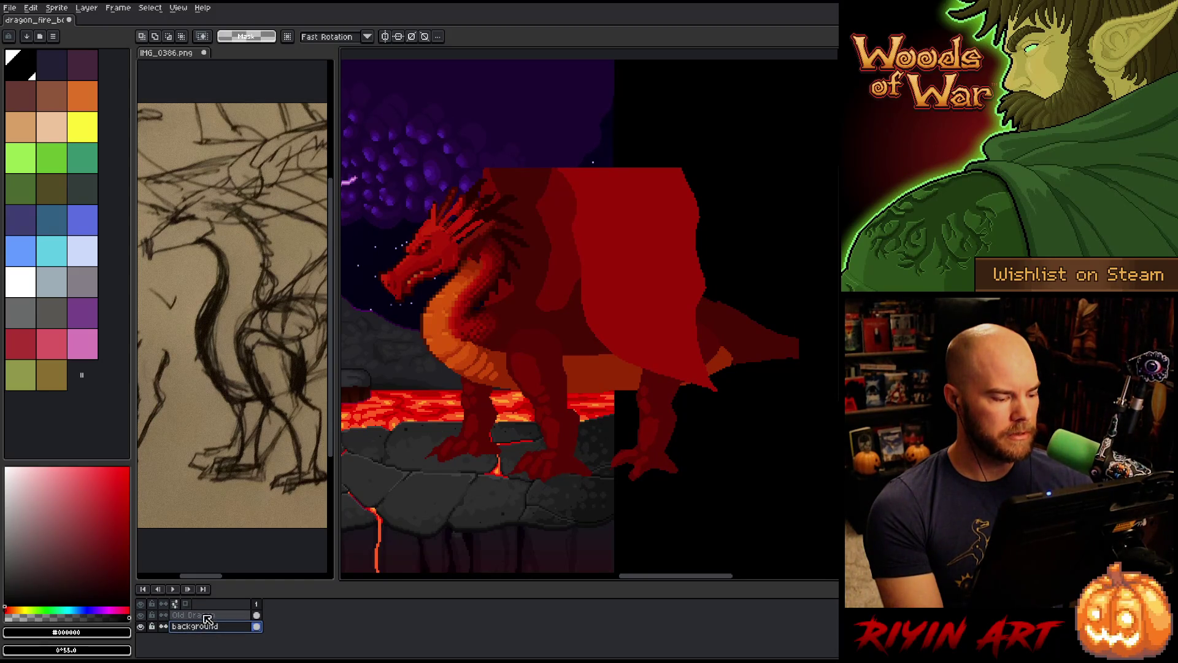
key("shift+n")
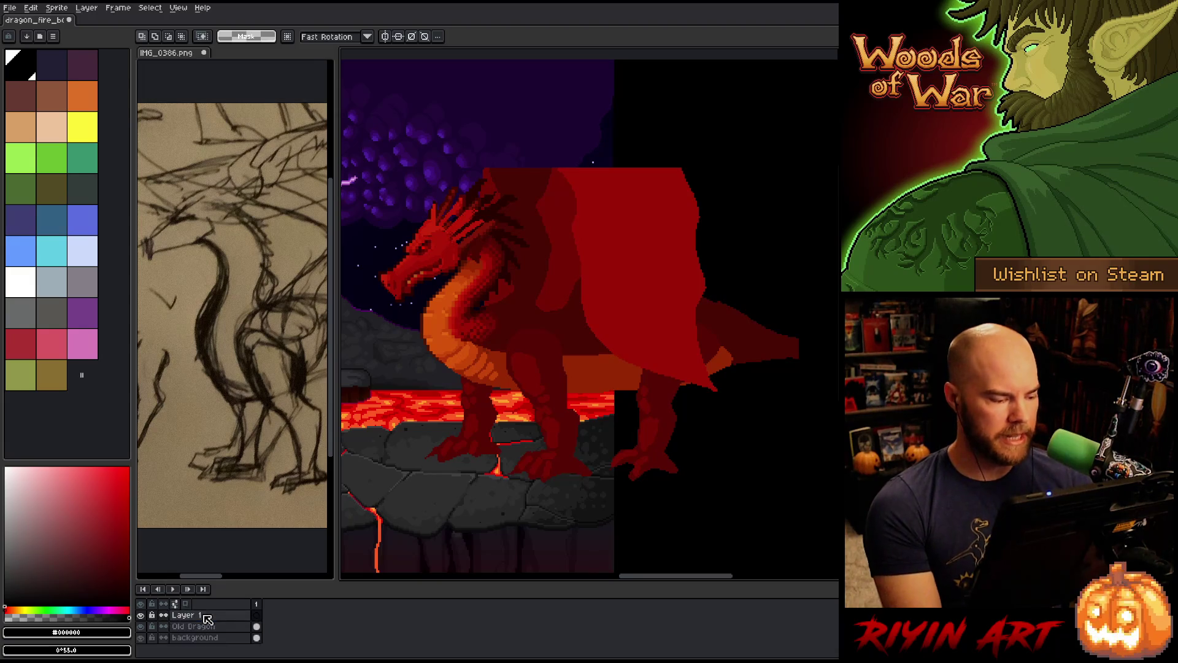
Bucket-fill the new Layer 1 entirely with dark grey
left_click(4, 559)
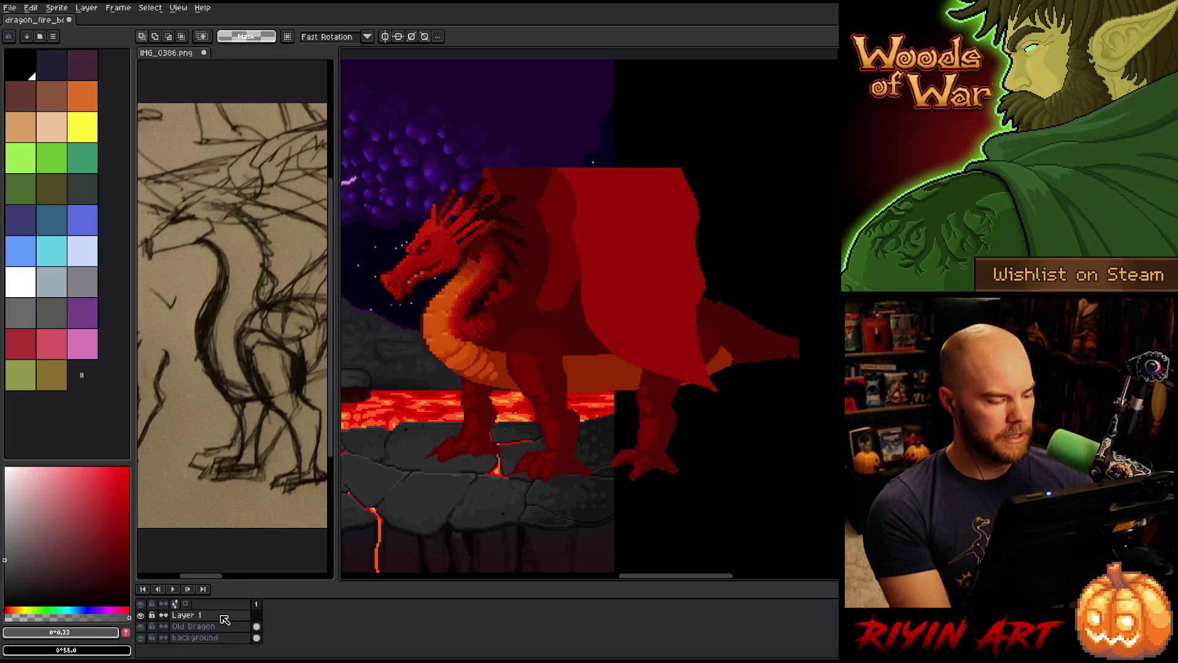
double_click(227, 616)
left_click(378, 491)
left_click(435, 429)
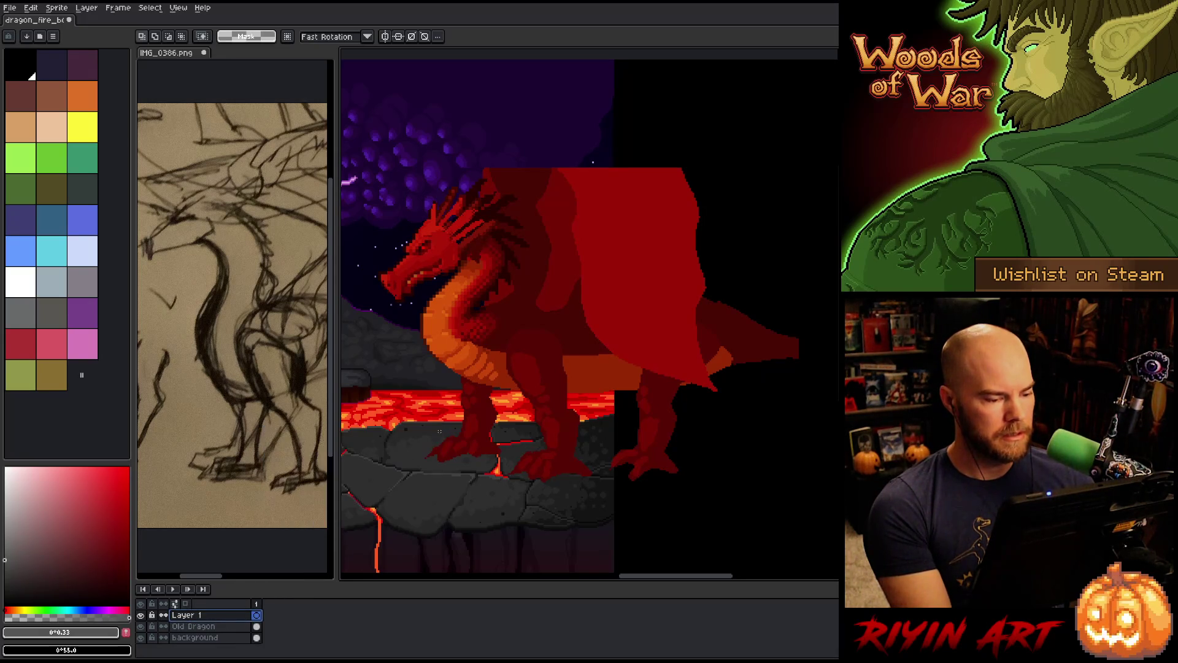
key("g")
left_click(471, 385)
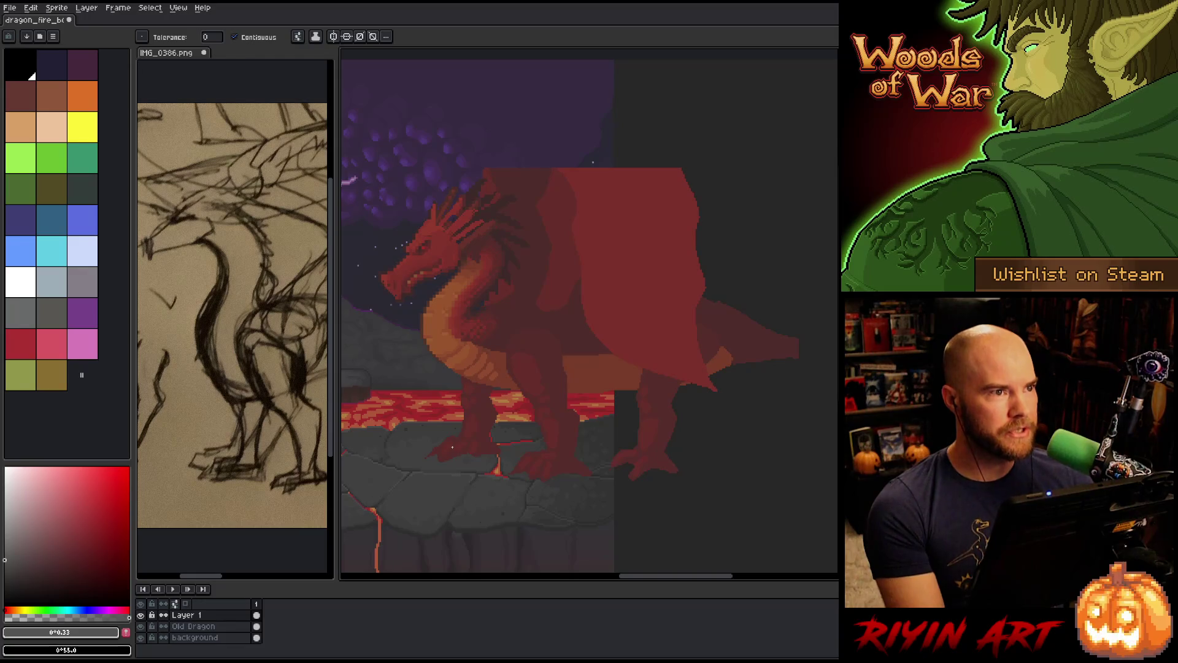
Lower the grey layer's opacity to about 67% in Layer Properties
left_click(195, 616)
double_click(195, 616)
left_click(368, 484)
left_click_drag(376, 488, 399, 488)
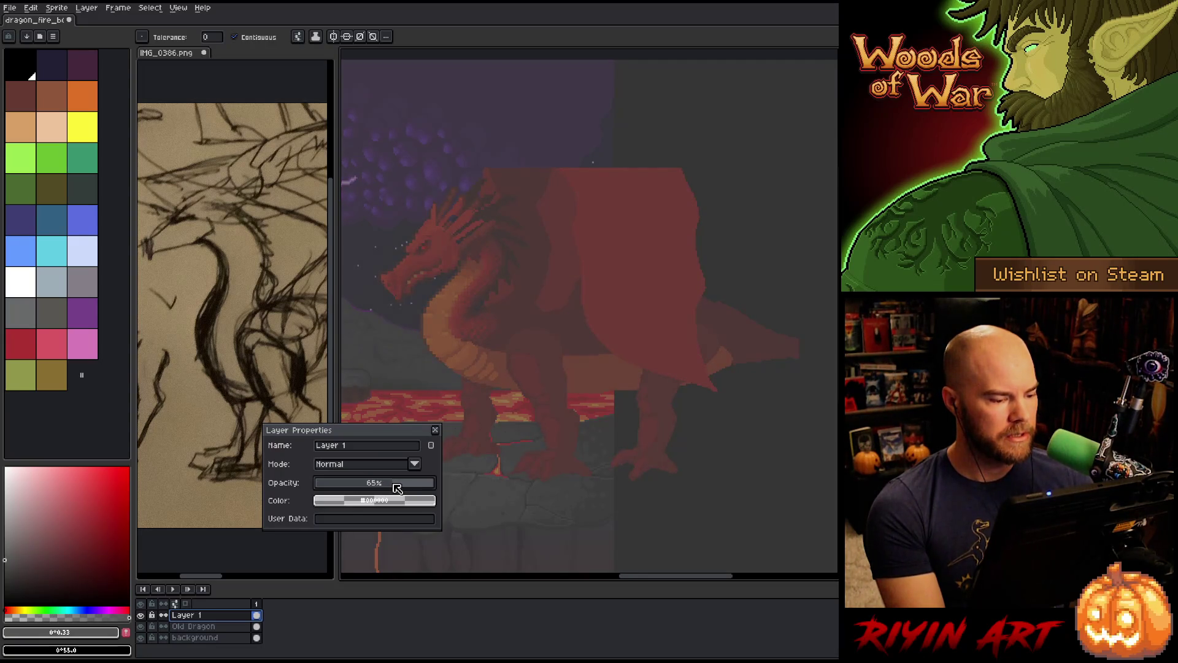
left_click(437, 430)
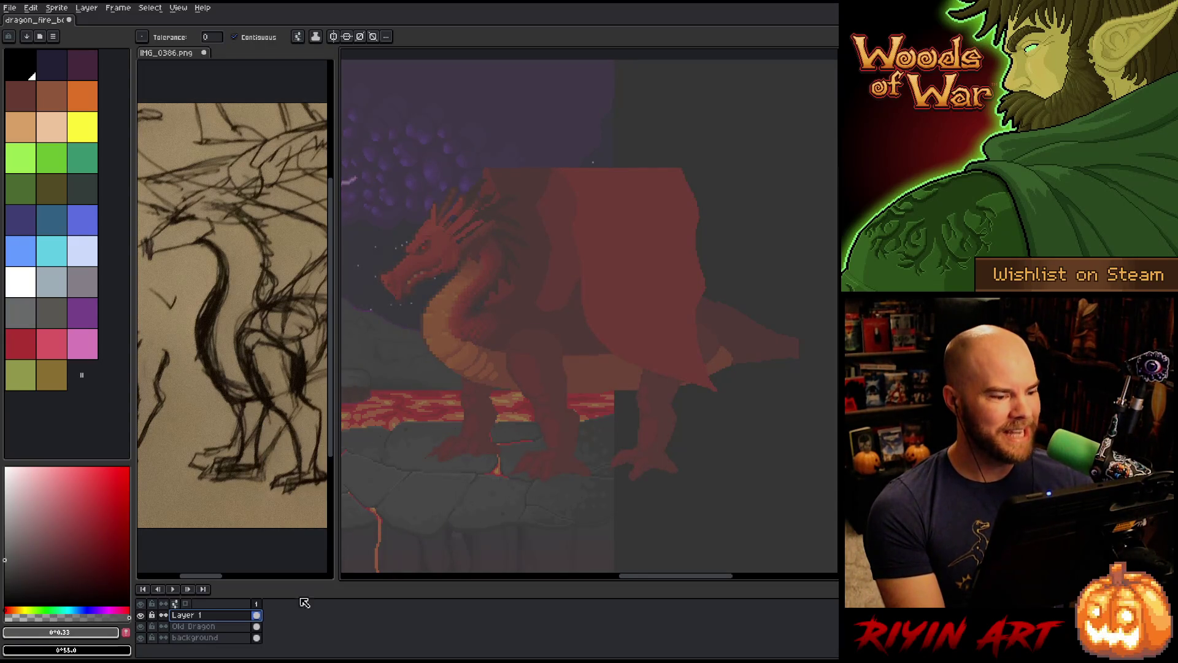
Lighten the grey layer slightly with the Hue/Saturation lightness slider
key("ctrl+u")
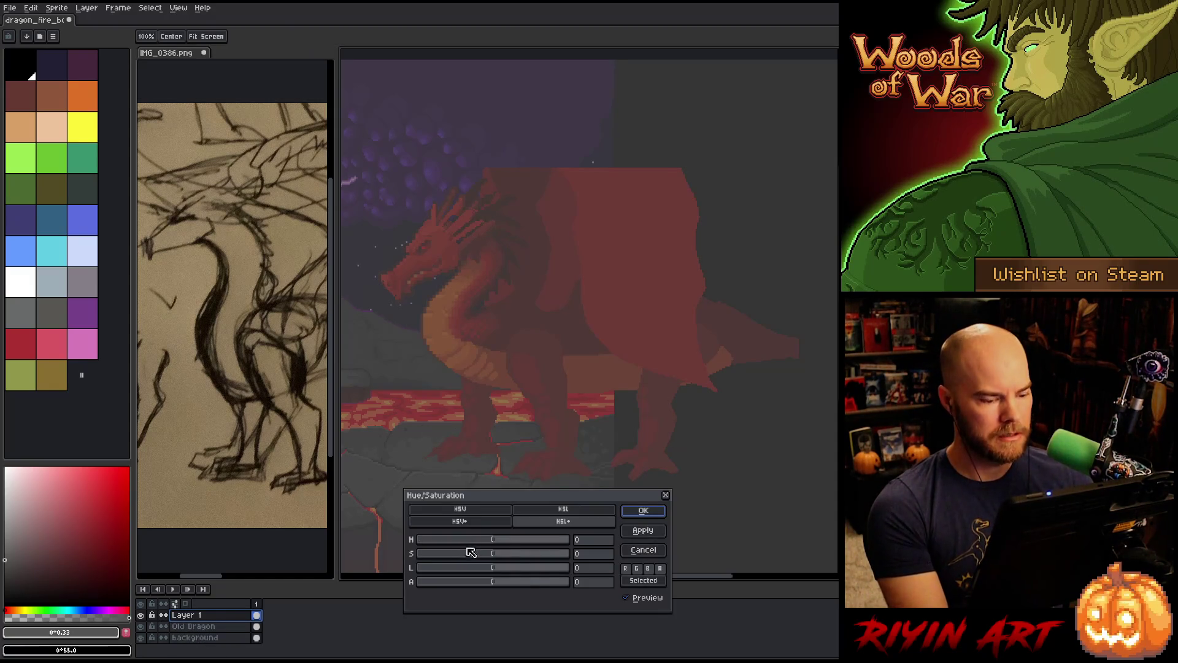
left_click(523, 568)
left_click_drag(516, 572, 508, 570)
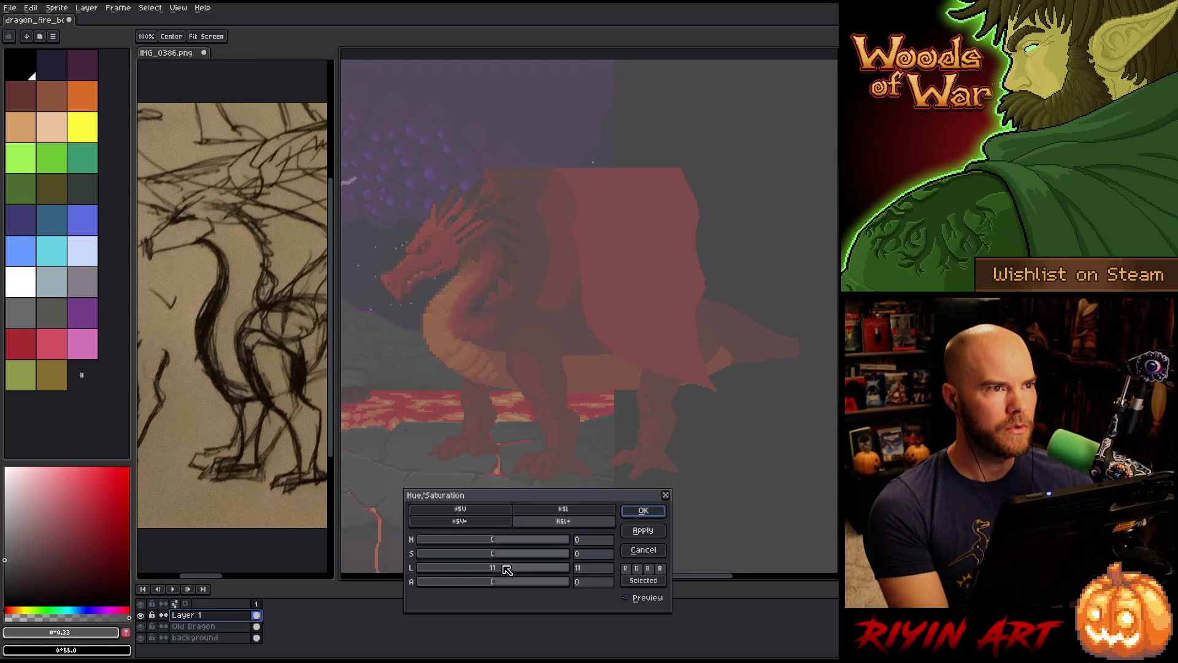
left_click(642, 511)
left_click_drag(450, 447, 499, 439)
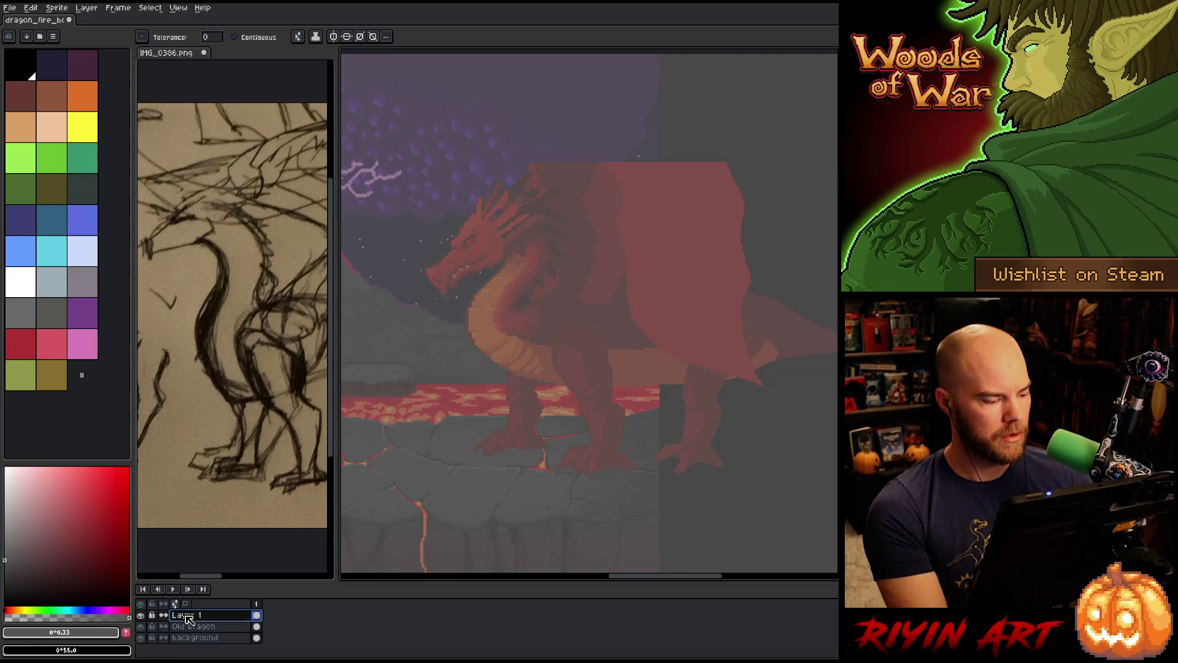
Rename the grey layer to Grey and set its opacity to 59%
double_click(187, 616)
type("Gr")
key("Return")
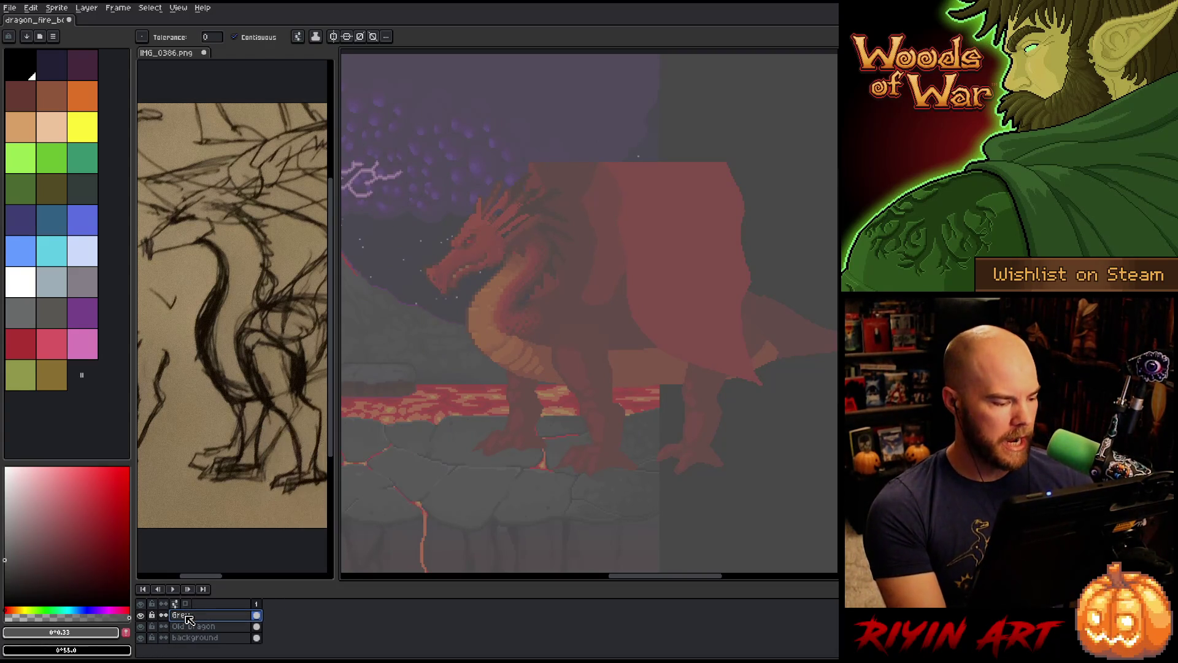
double_click(187, 616)
left_click(387, 482)
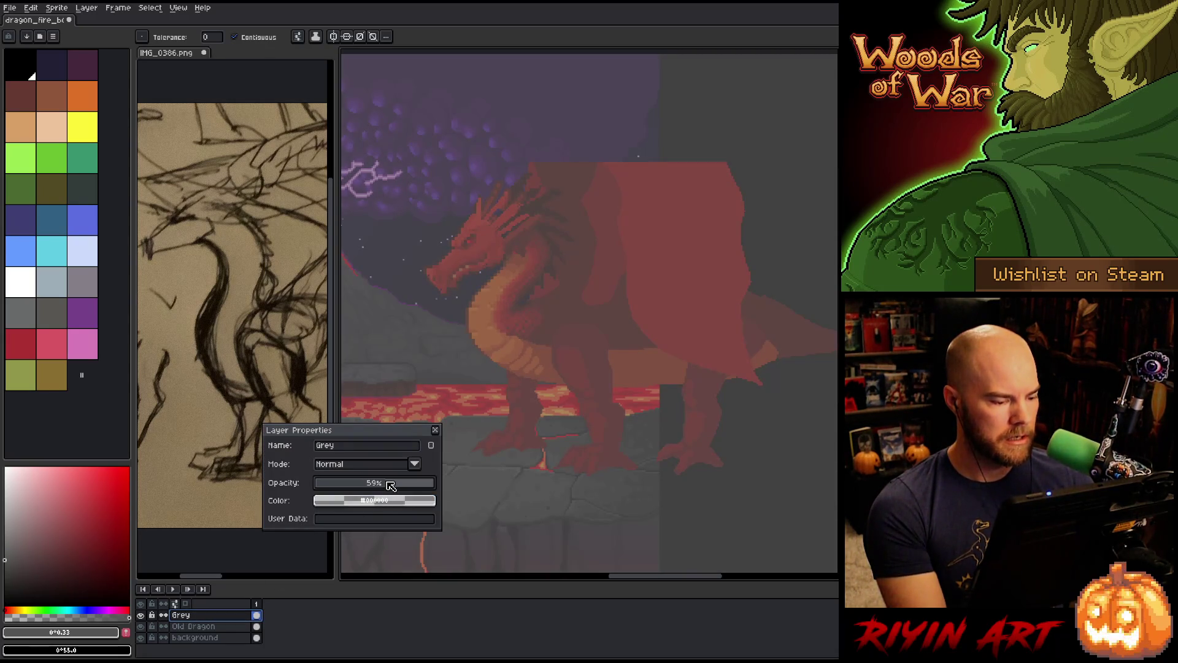
left_click(435, 430)
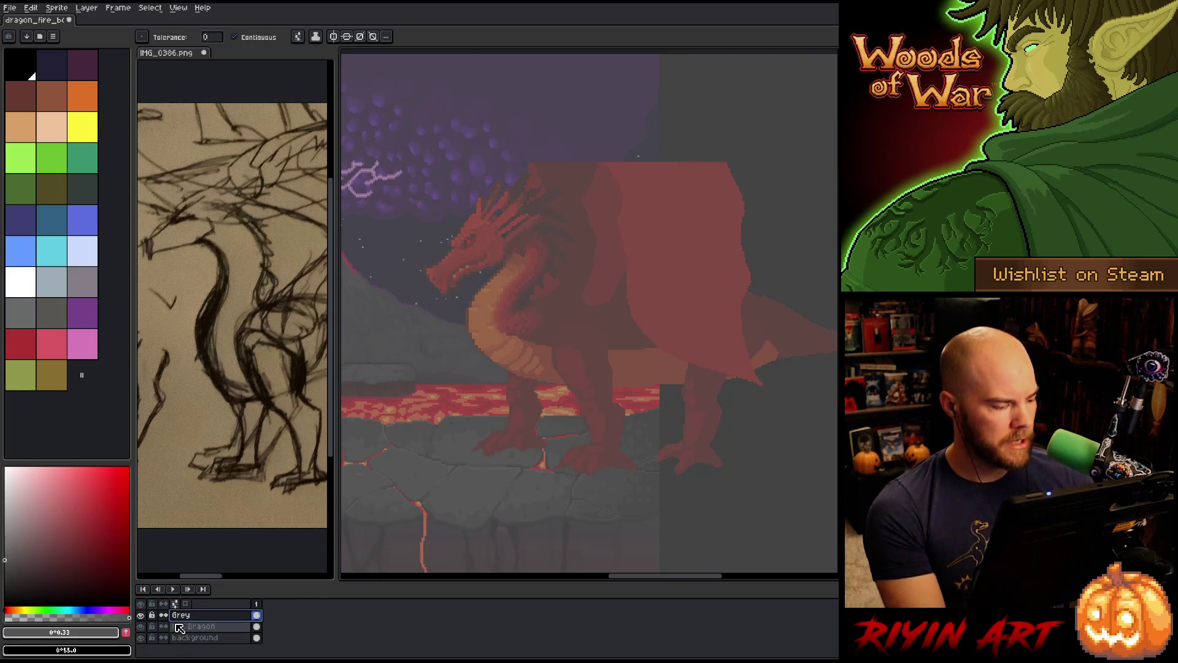
Add a new layer above Grey named Dragon
key("shift+n")
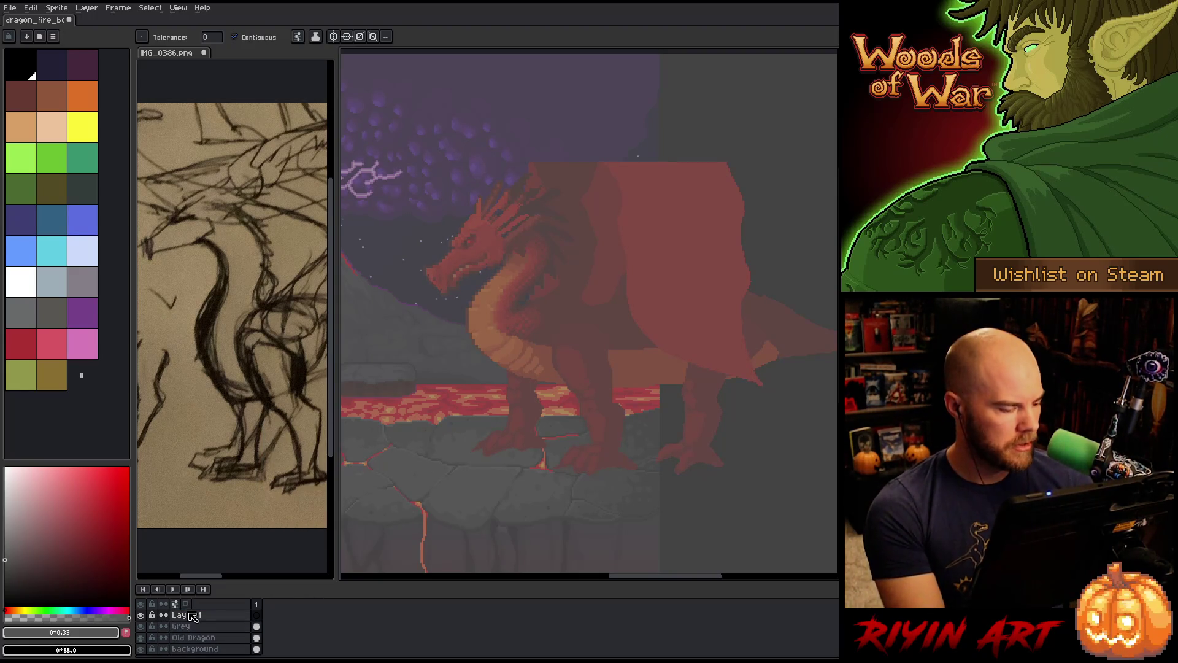
double_click(196, 616)
type("Dragon")
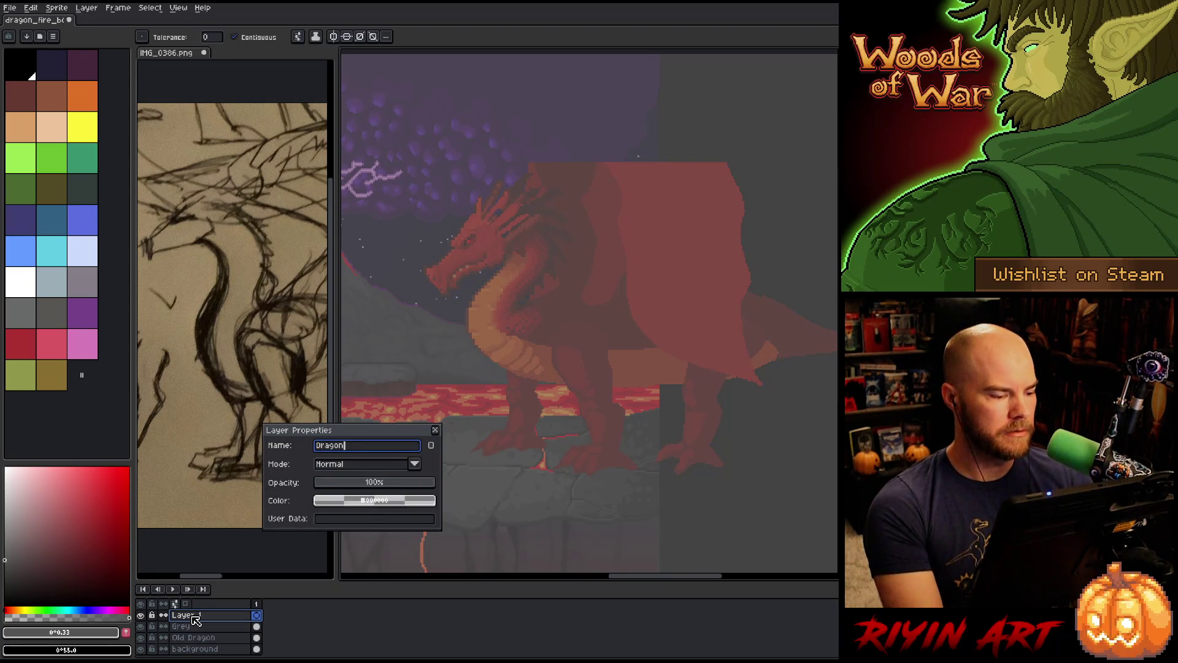
key("Return")
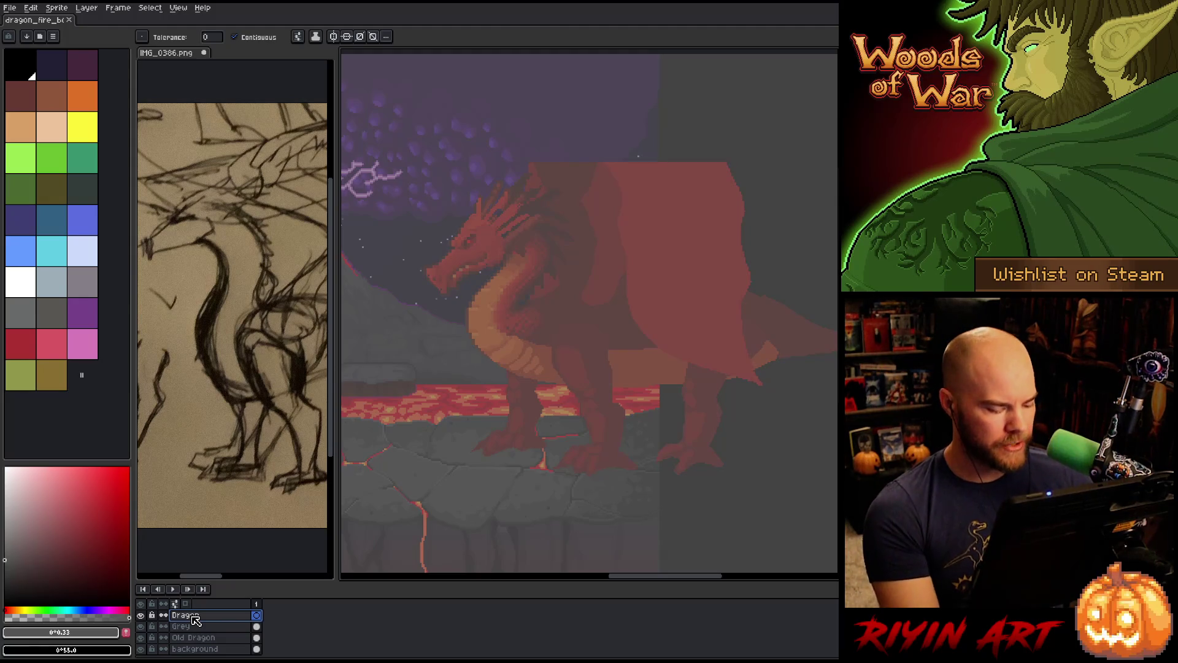
Add another empty Layer 1 above Dragon and pan the view
key("shift+n")
scroll(583, 346, "down", 3)
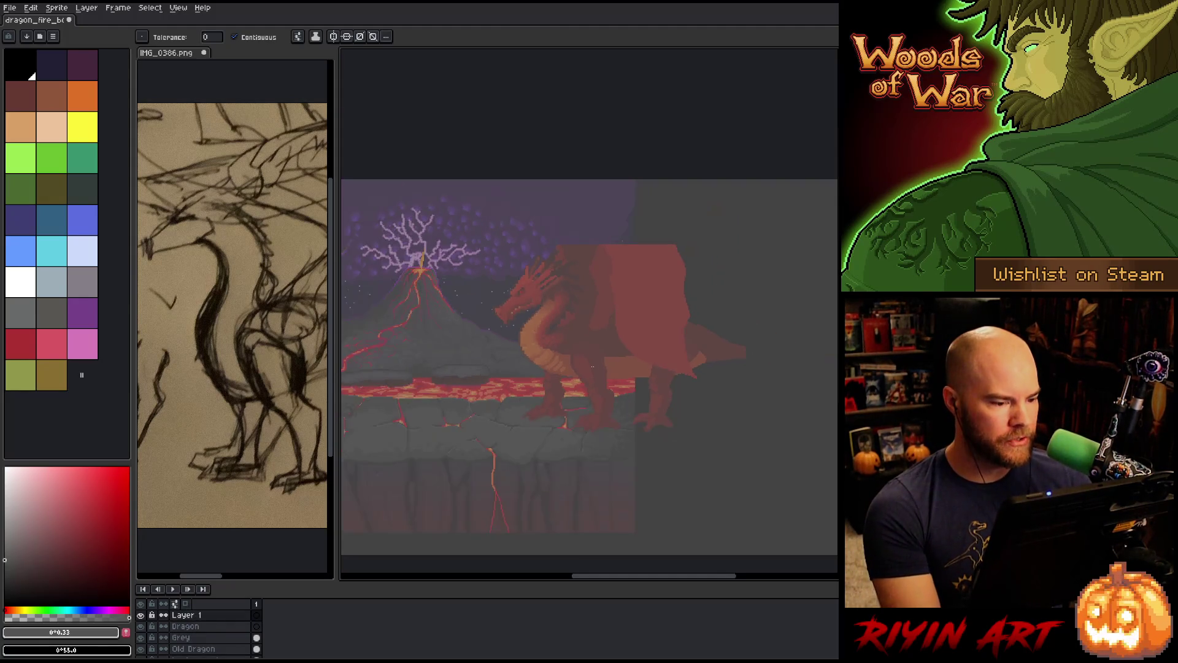
mouse_move(509, 364)
left_mouse_down()
mouse_move(567, 354)
mouse_move(573, 376)
left_mouse_up()
key("w")
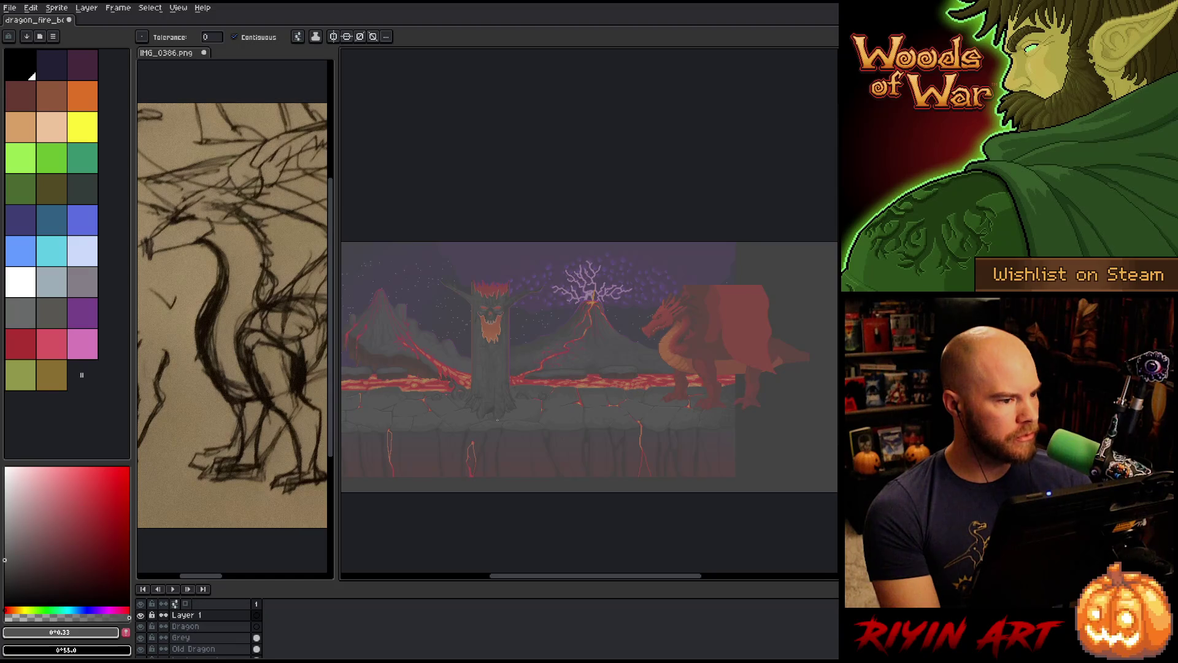
key("m")
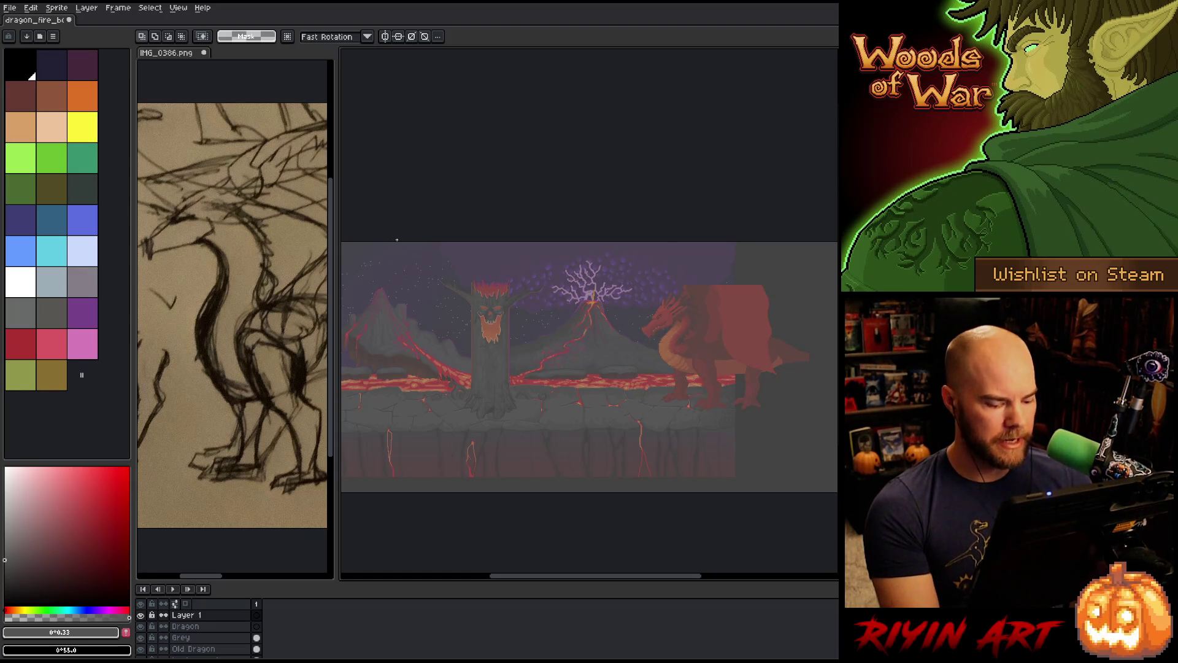
Create a 480x270 sprite filled dark red and select all of it
key("ctrl+n")
type("480")
key("Tab")
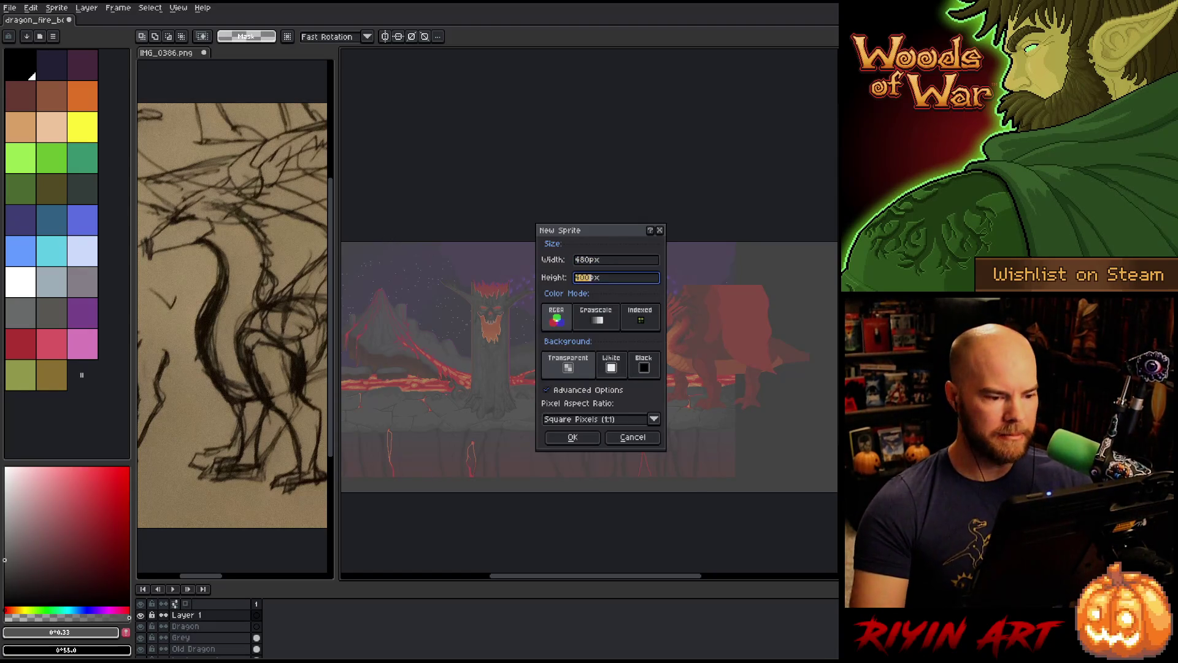
key("Return")
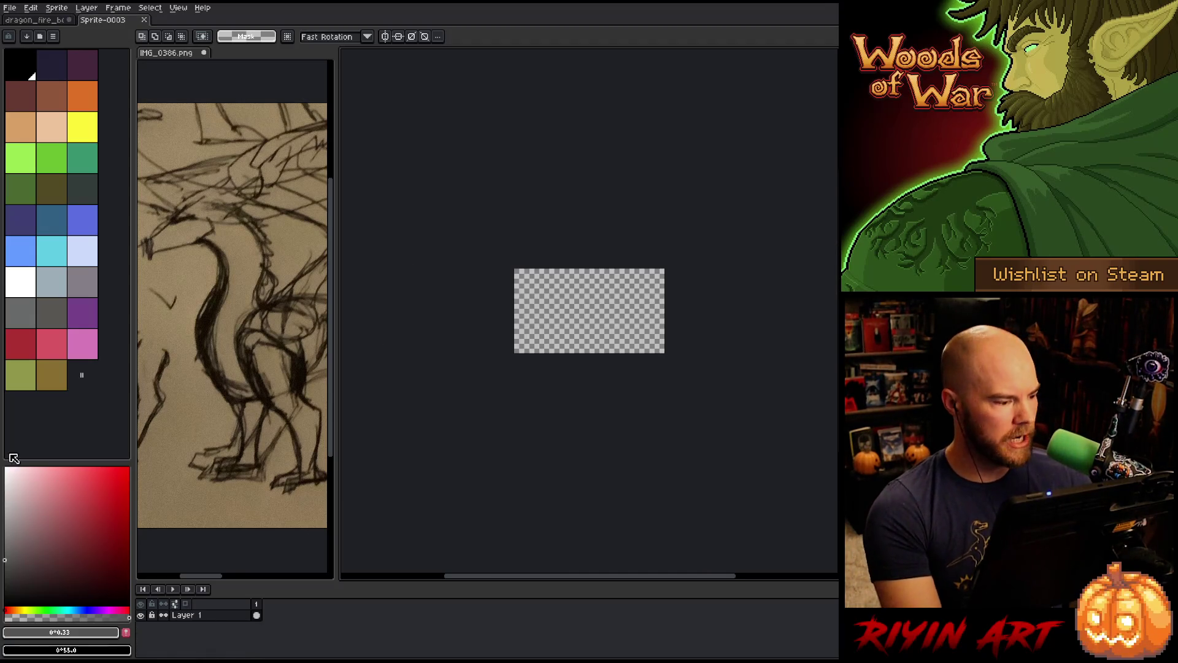
key("g")
left_click(529, 320)
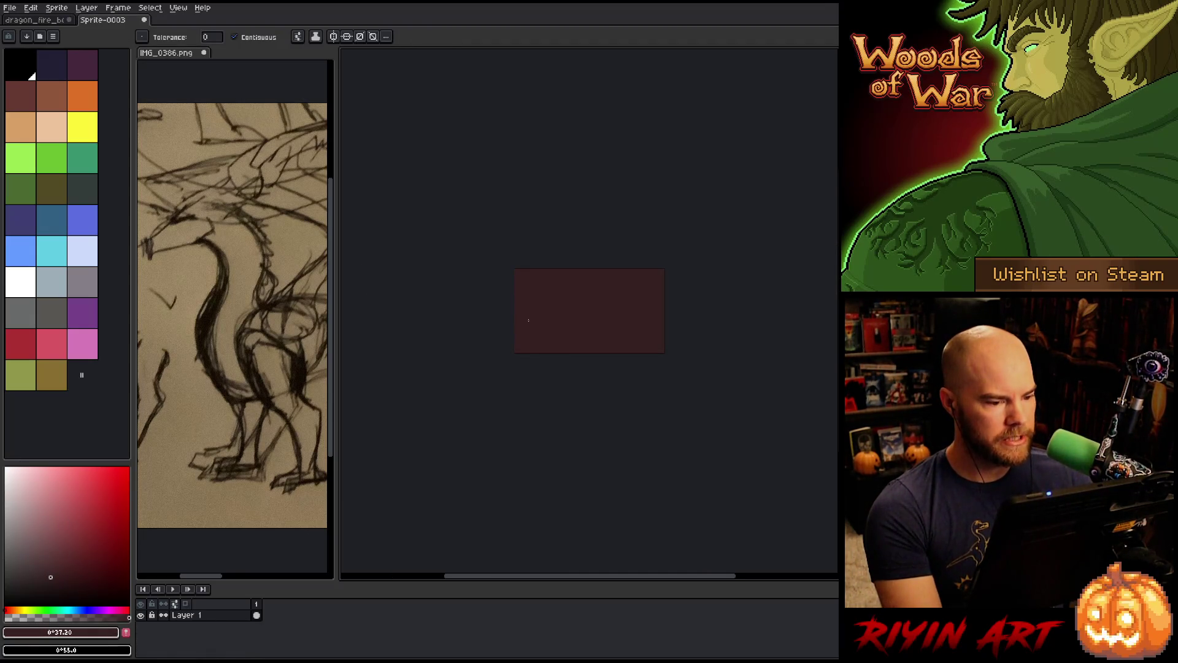
key("ctrl+a")
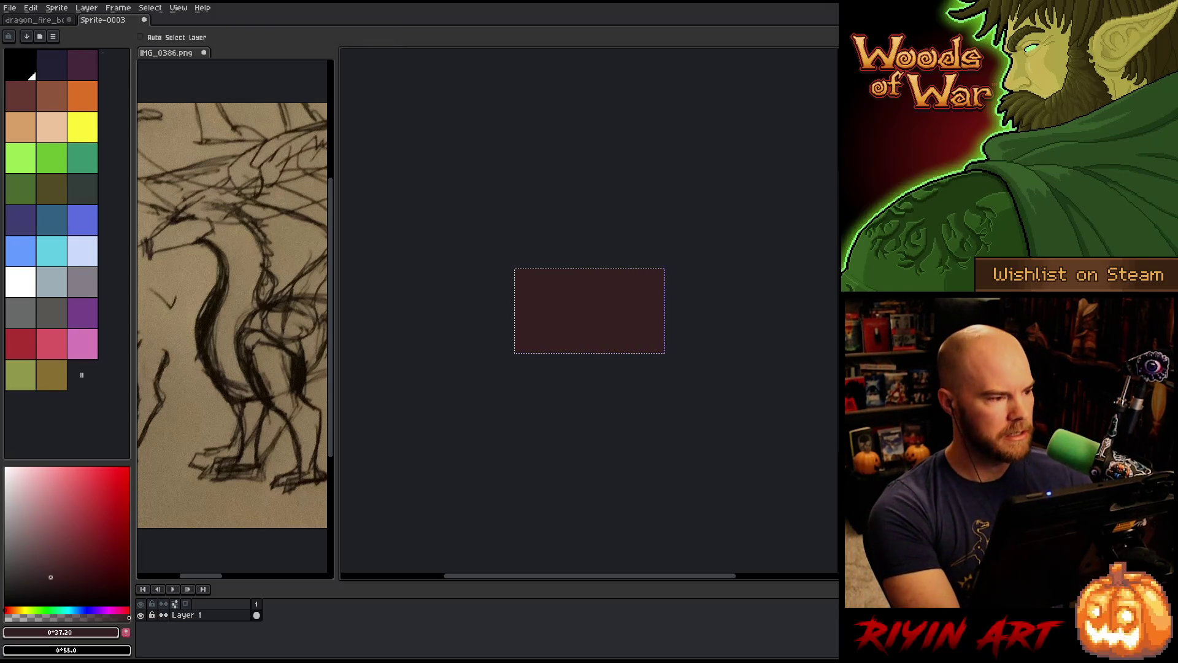
Discard the temporary sprite unsaved and paste the red block into the scene
left_click(144, 19)
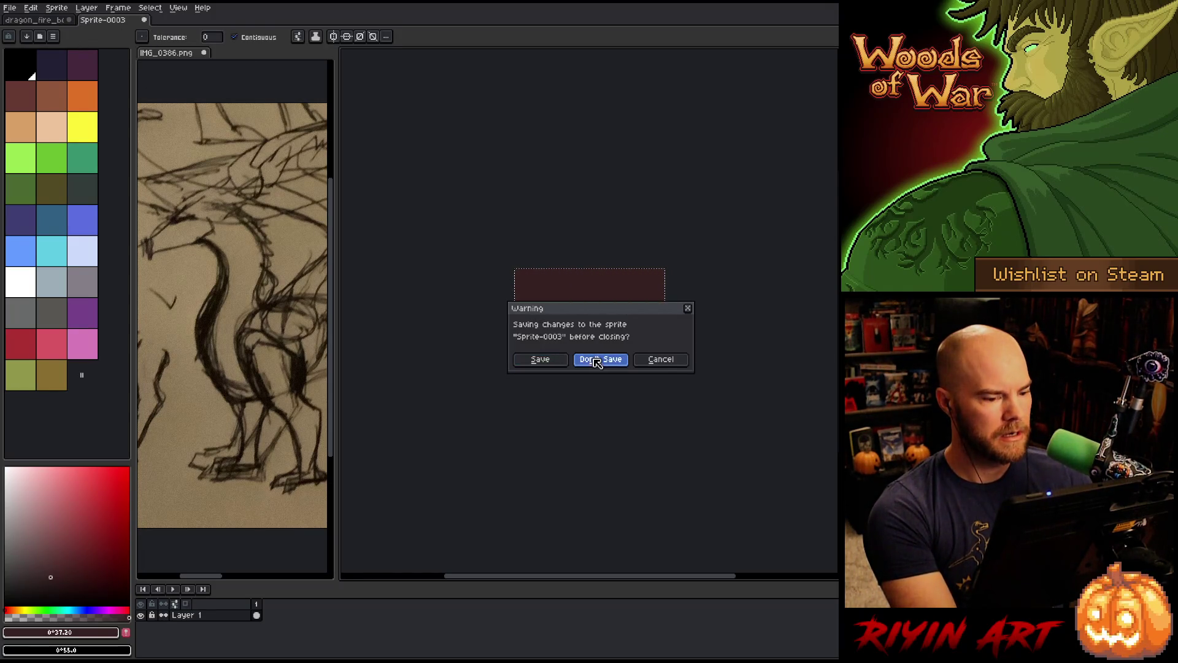
left_click(589, 359)
key("ctrl+v")
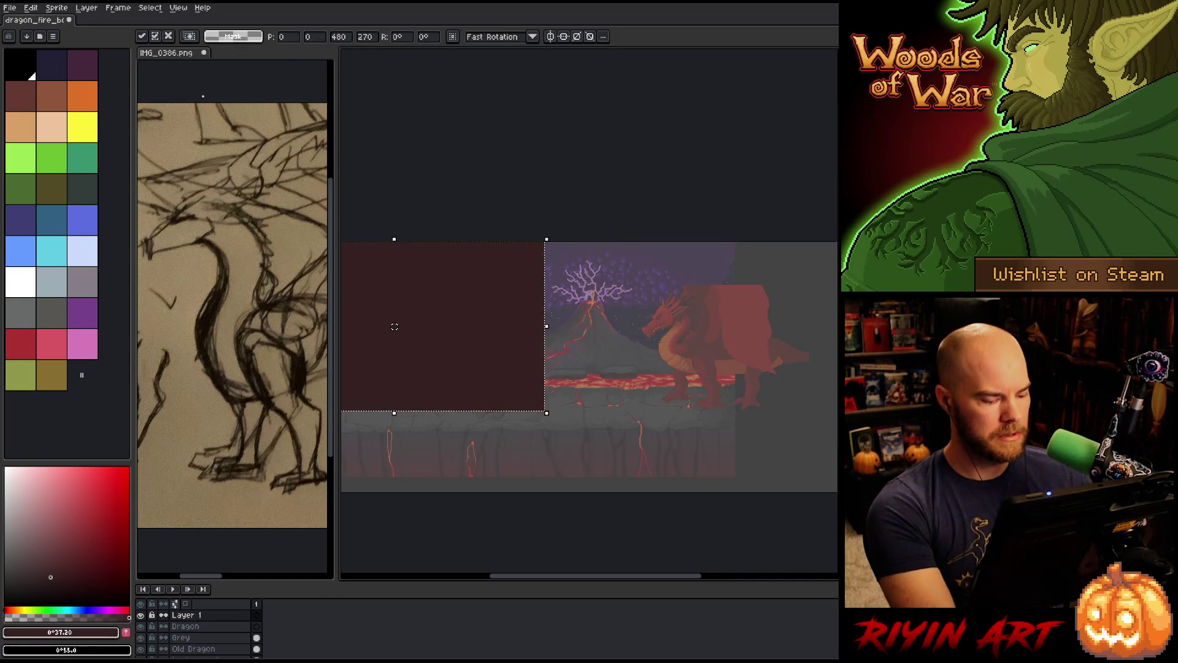
mouse_move(509, 389)
left_mouse_down()
mouse_move(602, 376)
mouse_move(650, 400)
left_mouse_up()
Reposition the pasted red block up and left over the scene's left-centre
scroll(744, 455, "up", 2)
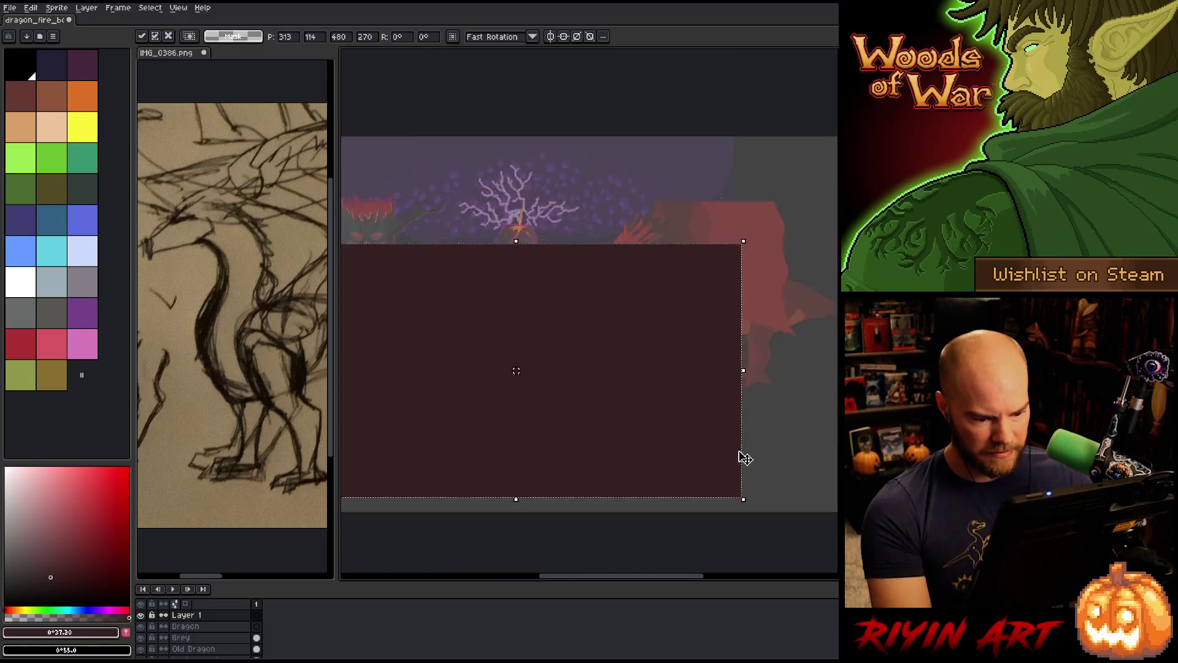
scroll(674, 448, "up", 2)
left_click_drag(545, 428, 571, 448)
scroll(560, 442, "up", 2)
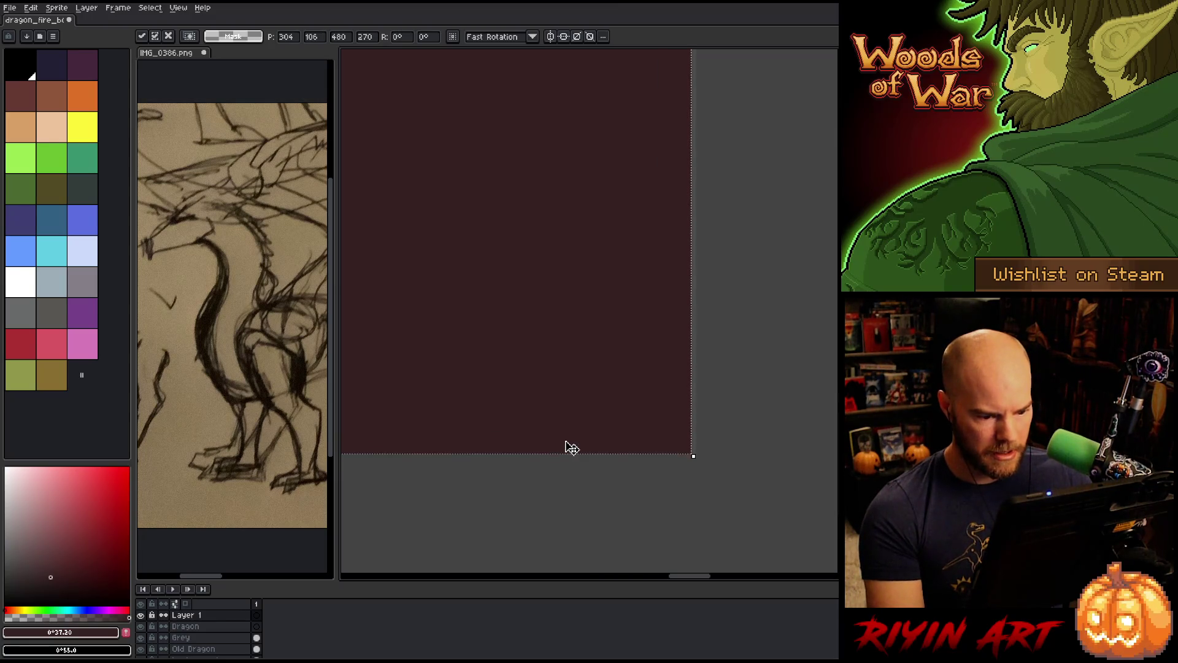
scroll(571, 447, "down", 3)
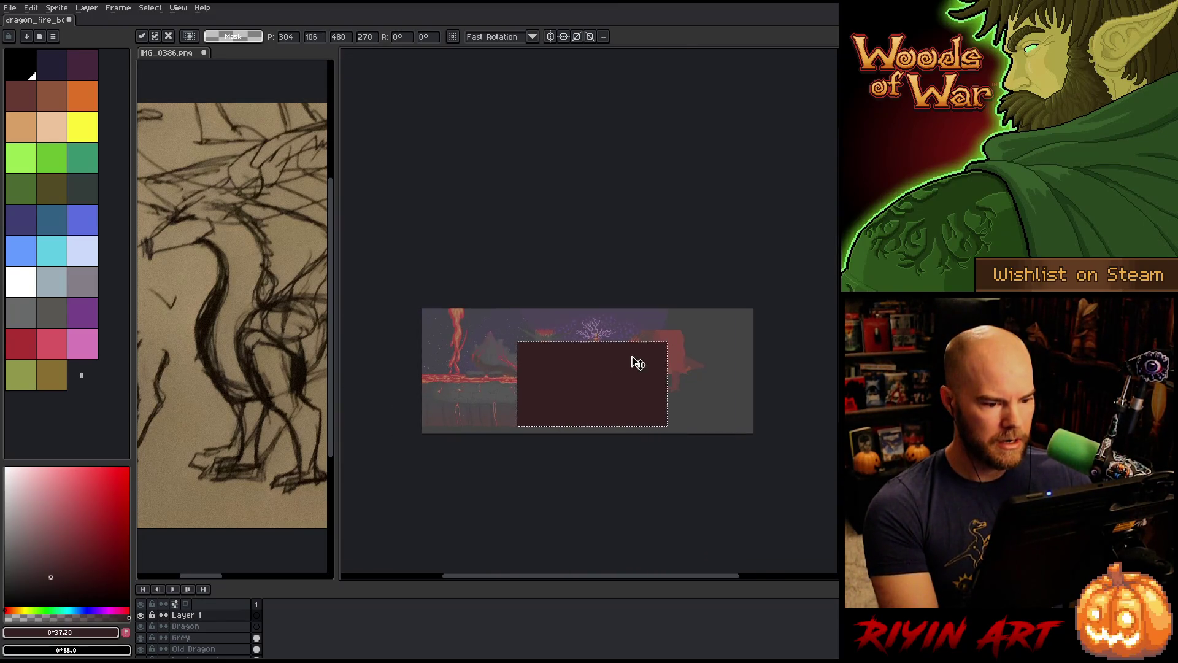
scroll(629, 360, "up", 3)
scroll(624, 360, "down", 1)
mouse_move(528, 403)
left_mouse_down()
mouse_move(594, 402)
mouse_move(578, 407)
left_mouse_up()
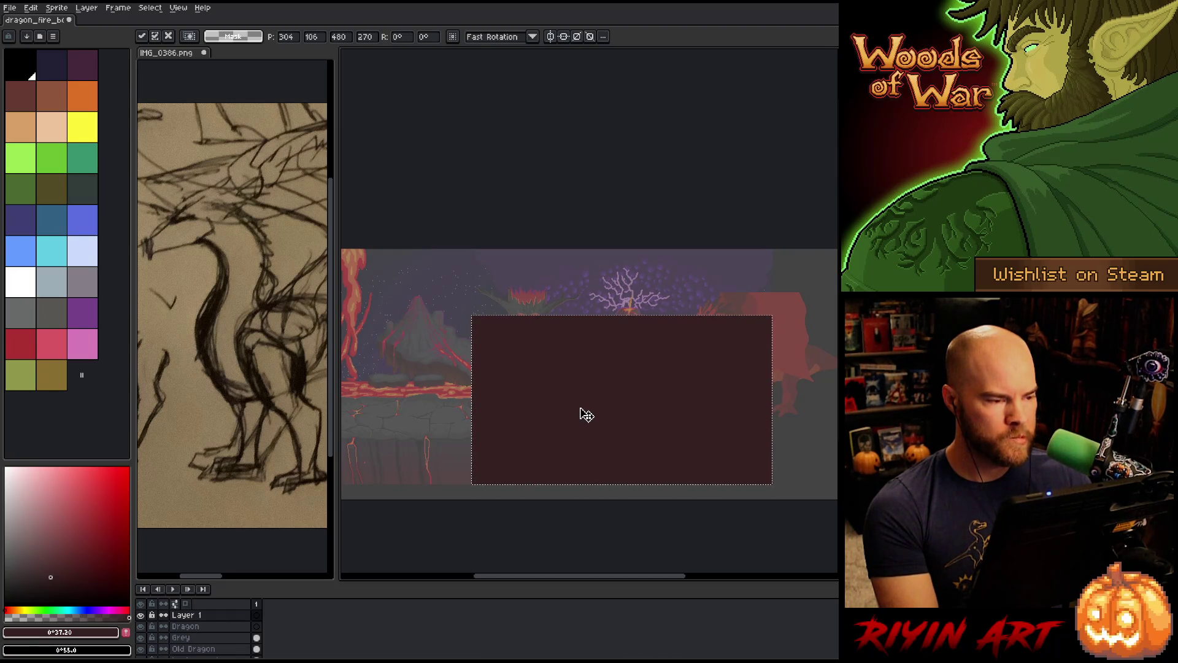
mouse_move(586, 415)
left_mouse_down()
mouse_move(552, 381)
mouse_move(561, 389)
mouse_move(458, 402)
mouse_move(565, 392)
mouse_move(544, 393)
mouse_move(689, 268)
mouse_move(501, 390)
left_mouse_up()
scroll(579, 407, "down", 2)
scroll(560, 388, "up", 3)
scroll(564, 392, "down", 1)
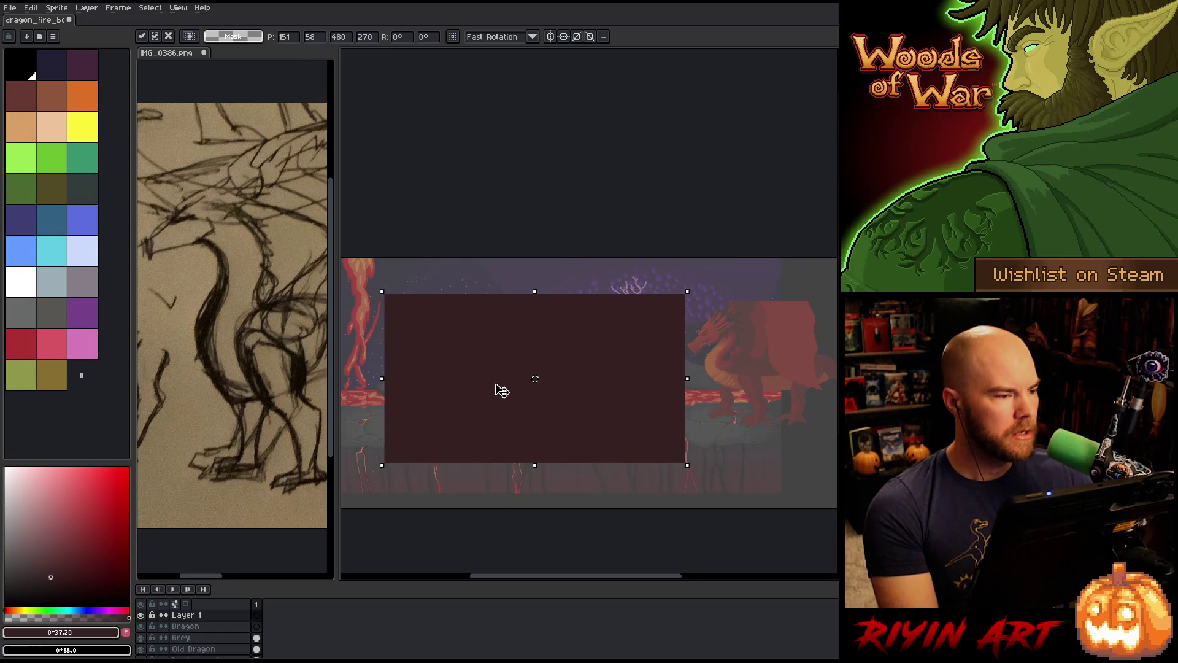
Hide Layer 1 to reveal the artwork beneath
left_click_drag(134, 614, 136, 614)
left_click(143, 614)
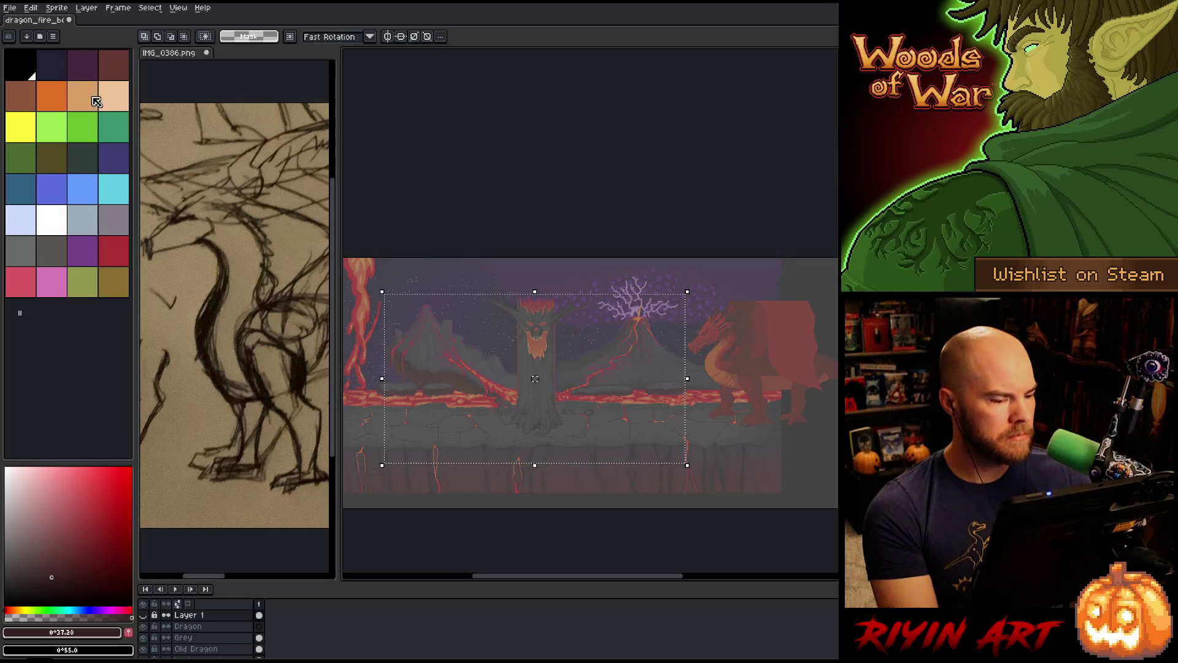
left_click(9, 8)
Browse the TreeRevenge folder and open lava_skull_v7.aseprite
left_click(29, 36)
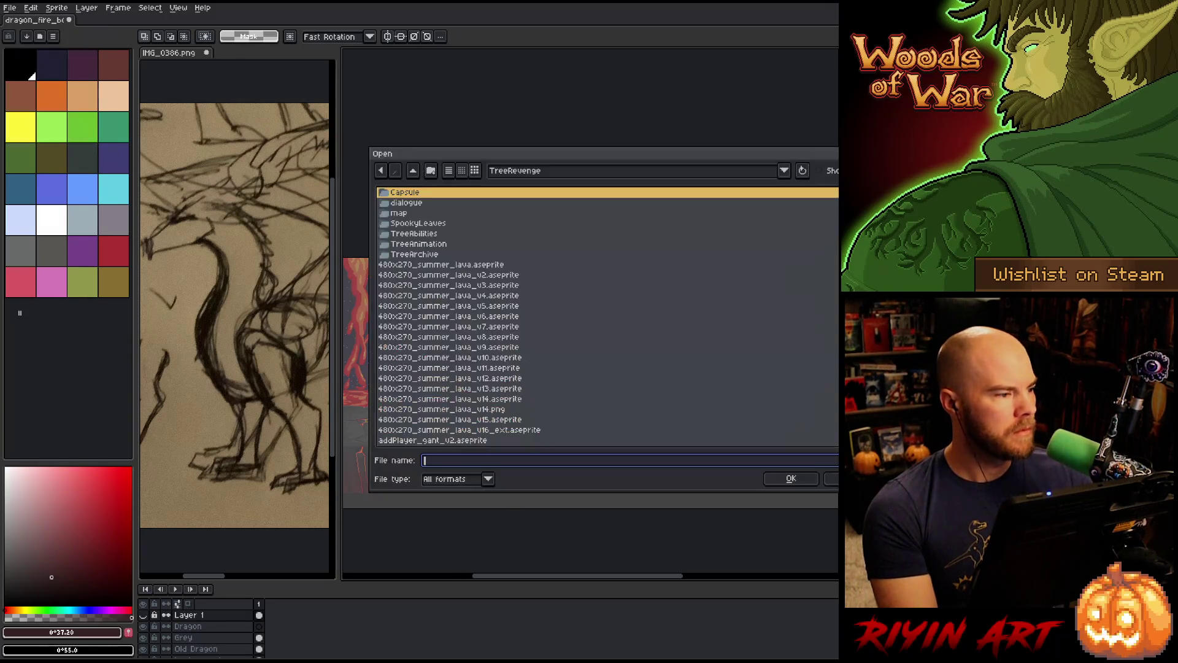
scroll(450, 320, "down", 1)
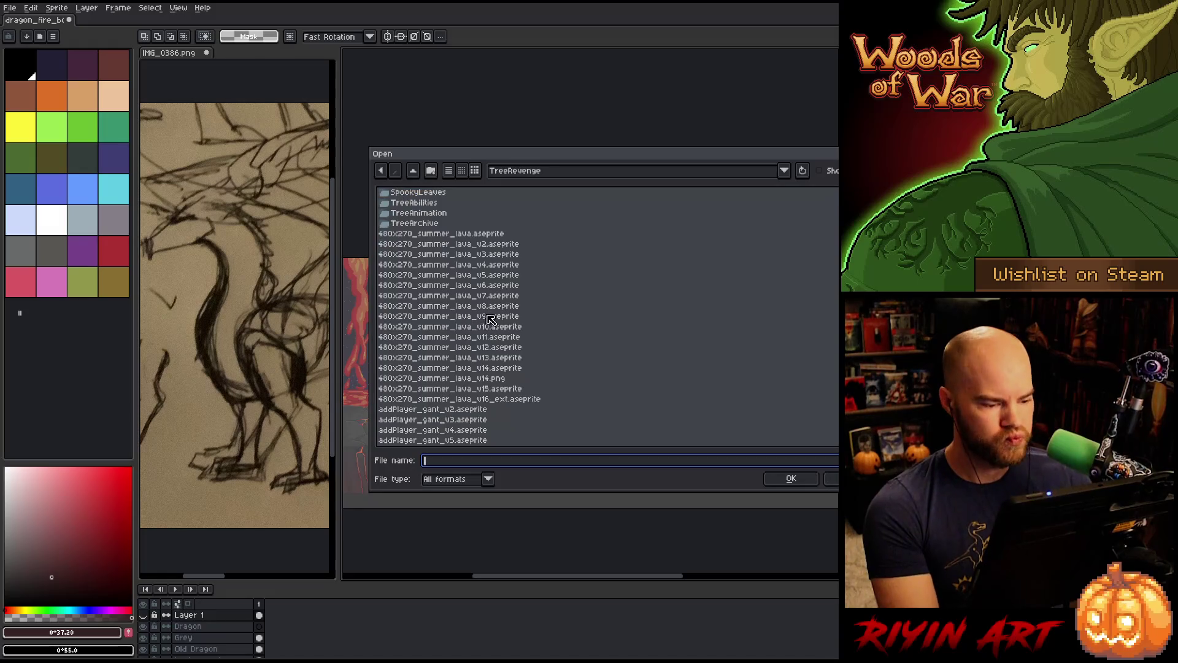
left_click(485, 388)
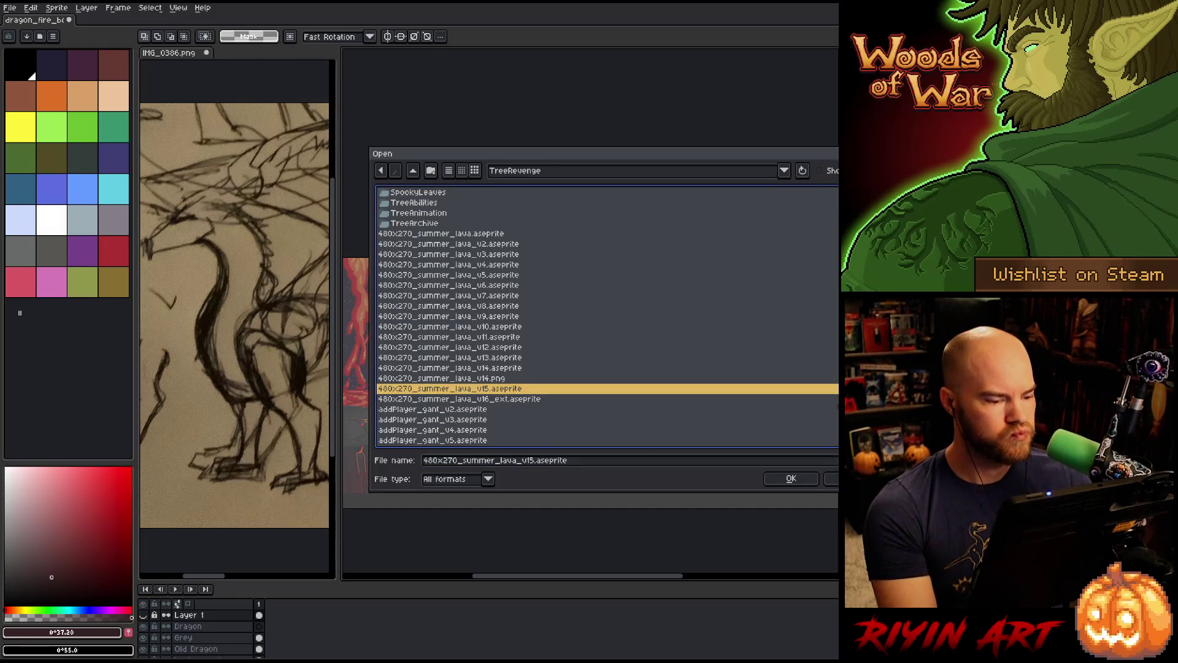
left_click(485, 368)
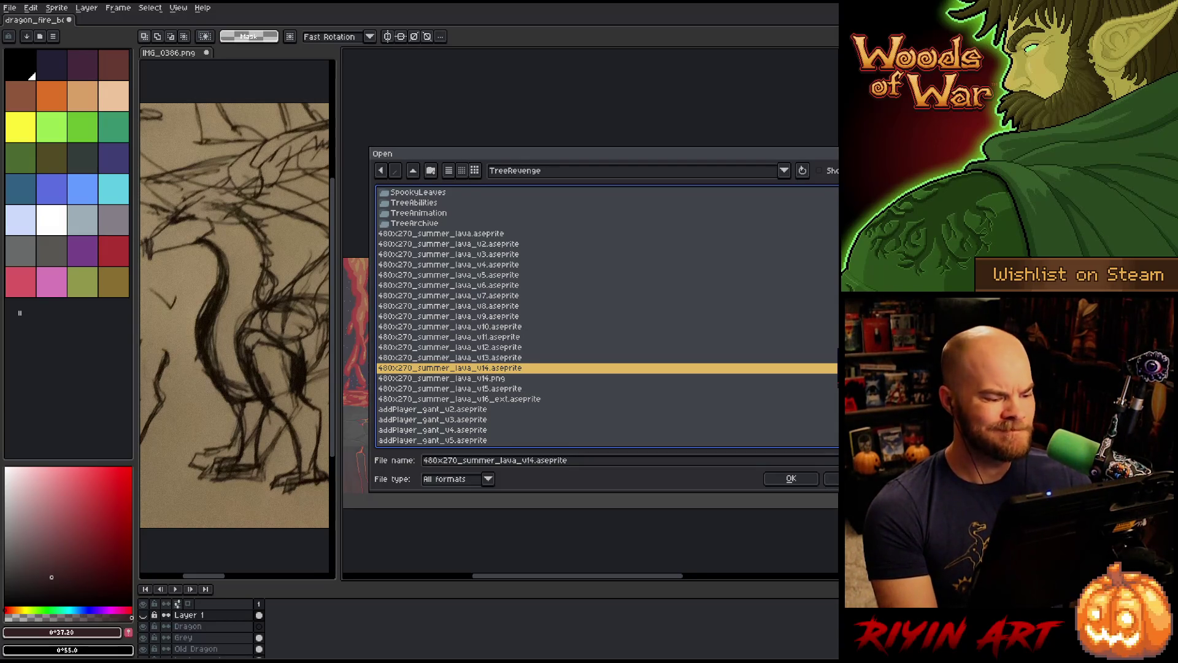
scroll(494, 357, "down", 5)
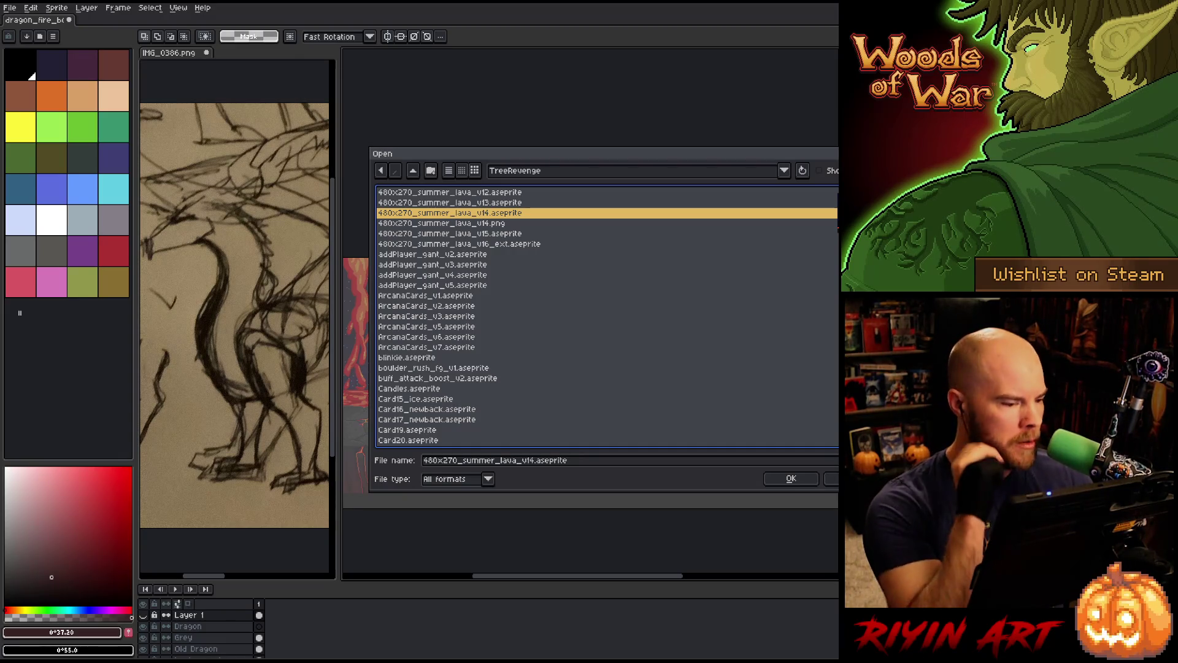
scroll(500, 359, "down", 1)
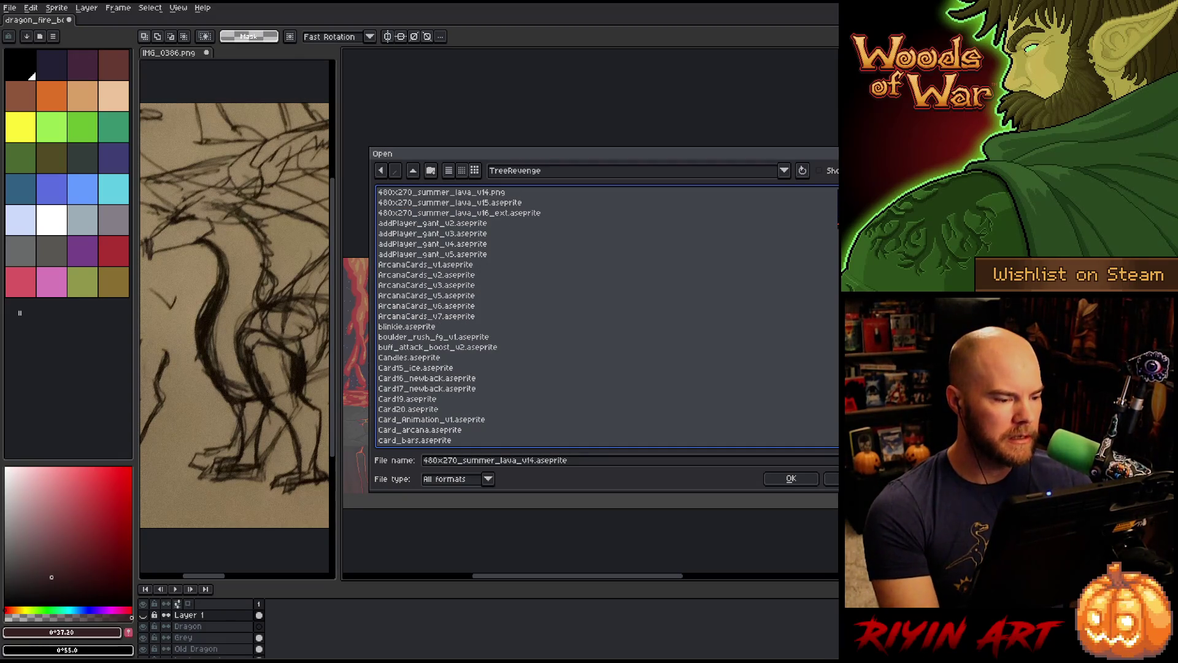
scroll(500, 316, "down", 2)
scroll(500, 316, "down", 15)
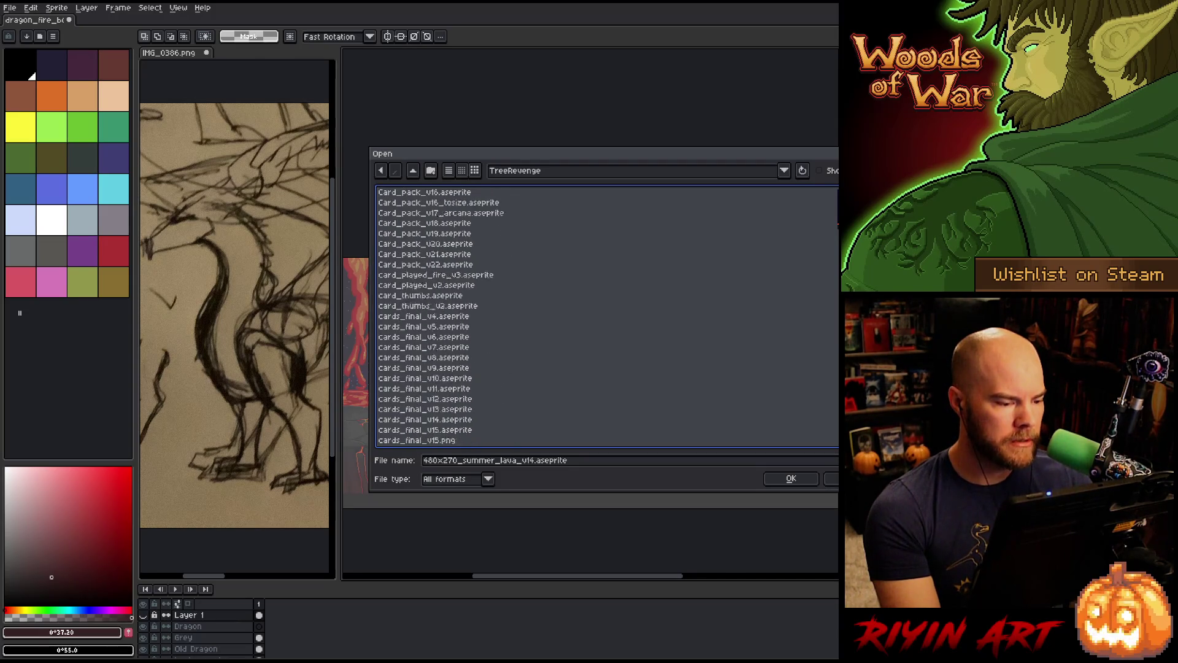
scroll(500, 316, "down", 10)
left_click(432, 316)
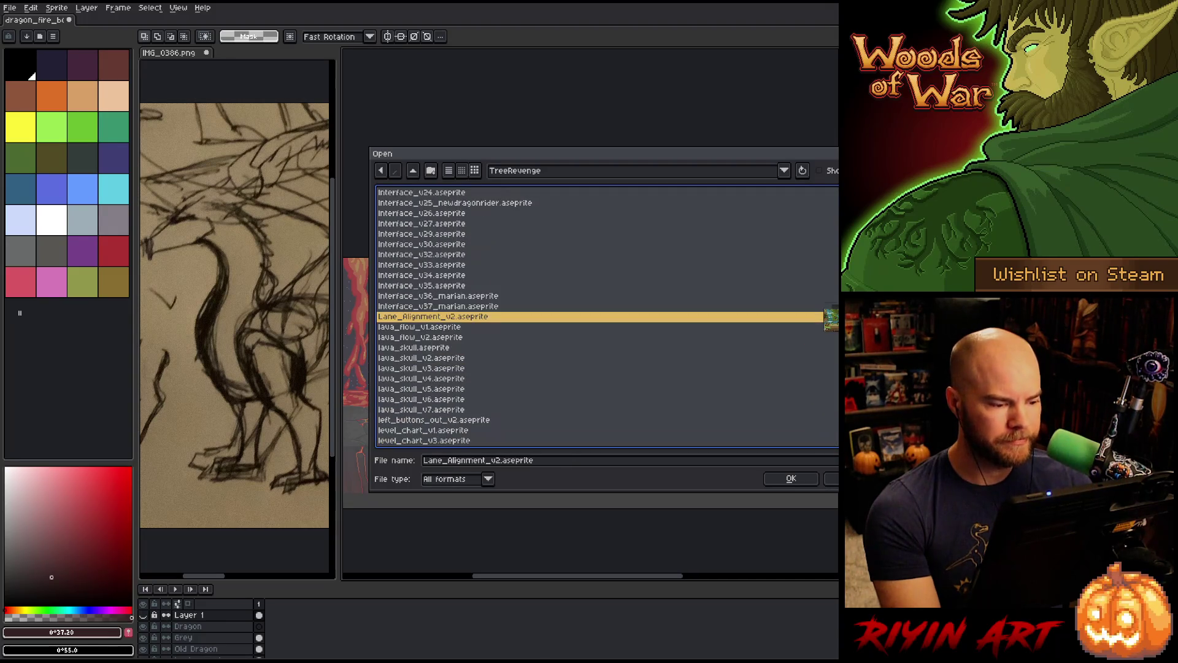
left_click(430, 409)
double_click(429, 409)
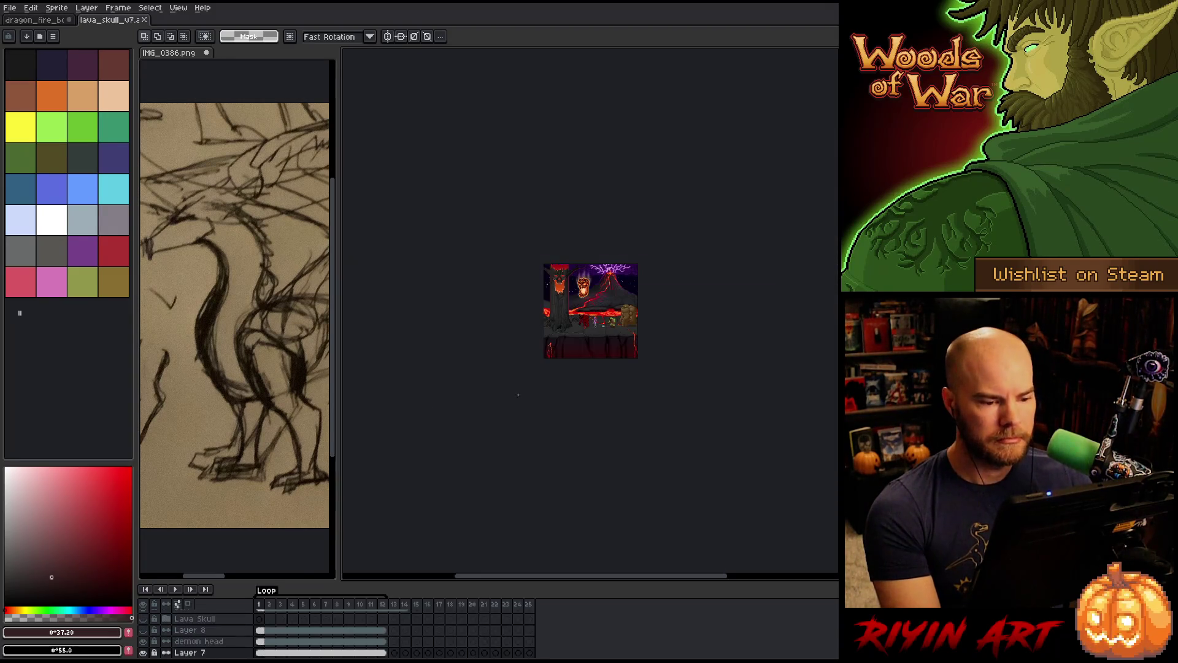
Dock lava_skull_v7 in a separate view and play its animation preview
key("Return")
scroll(555, 268, "up", 3)
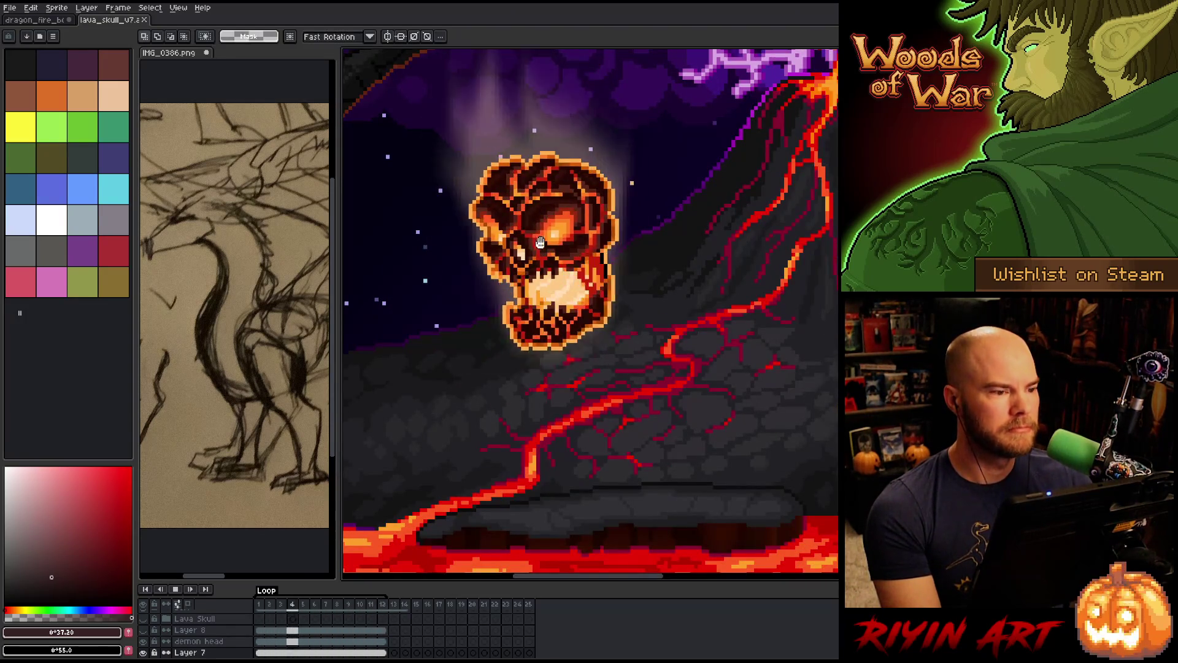
mouse_move(111, 20)
left_mouse_down()
mouse_move(250, 578)
mouse_move(245, 528)
left_mouse_up()
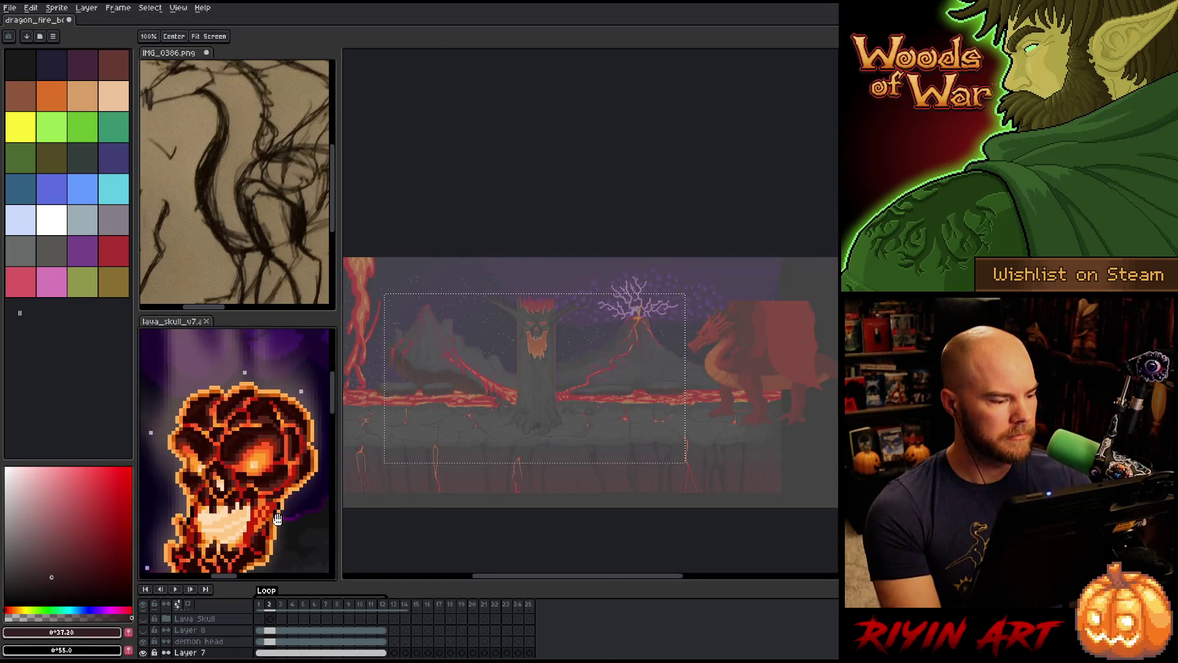
scroll(239, 442, "down", 2)
key("Return")
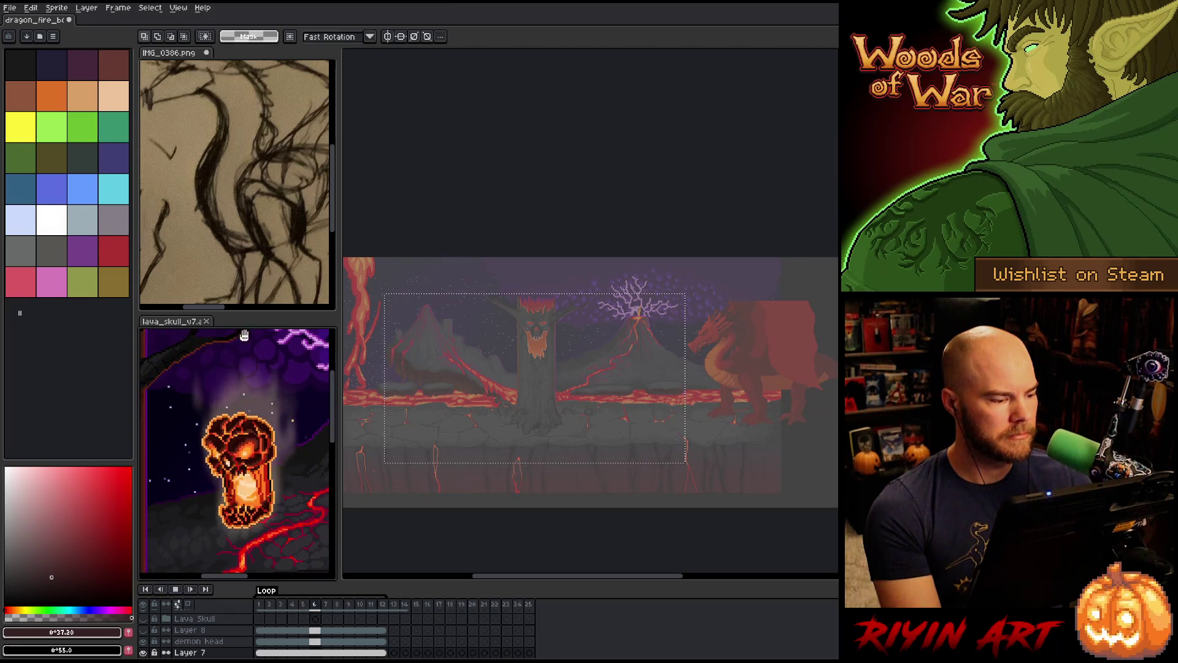
Enlarge the dragon sketch panel and pan it to show the dragon's head
left_click_drag(251, 322, 252, 397)
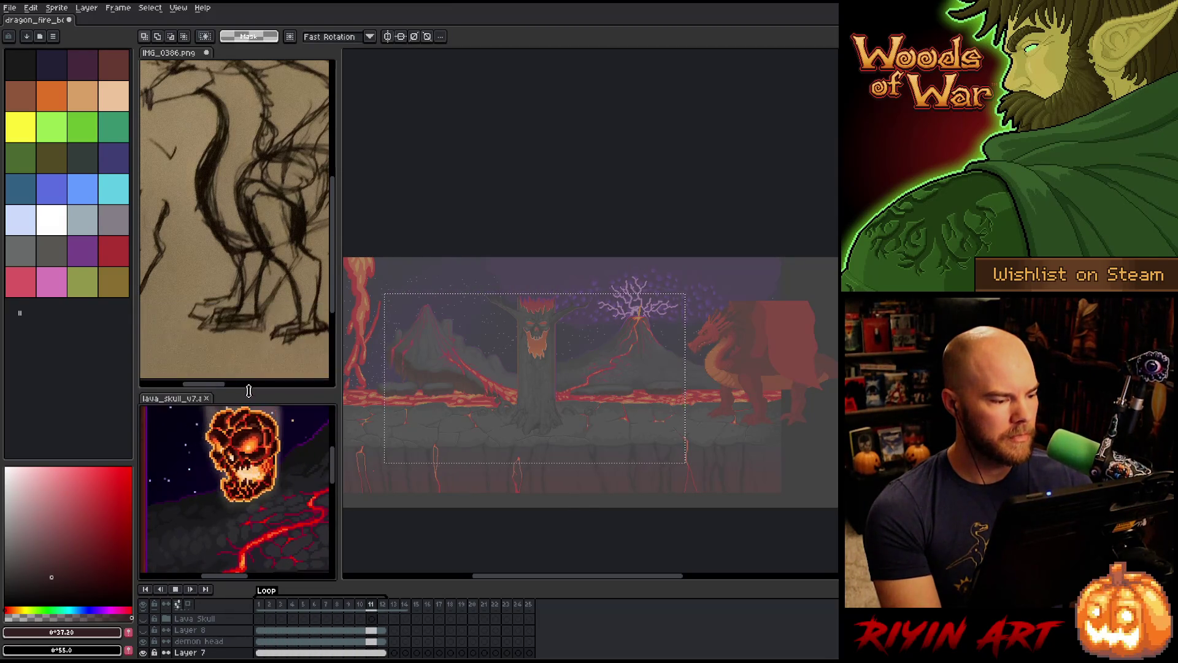
left_click_drag(287, 517, 277, 518)
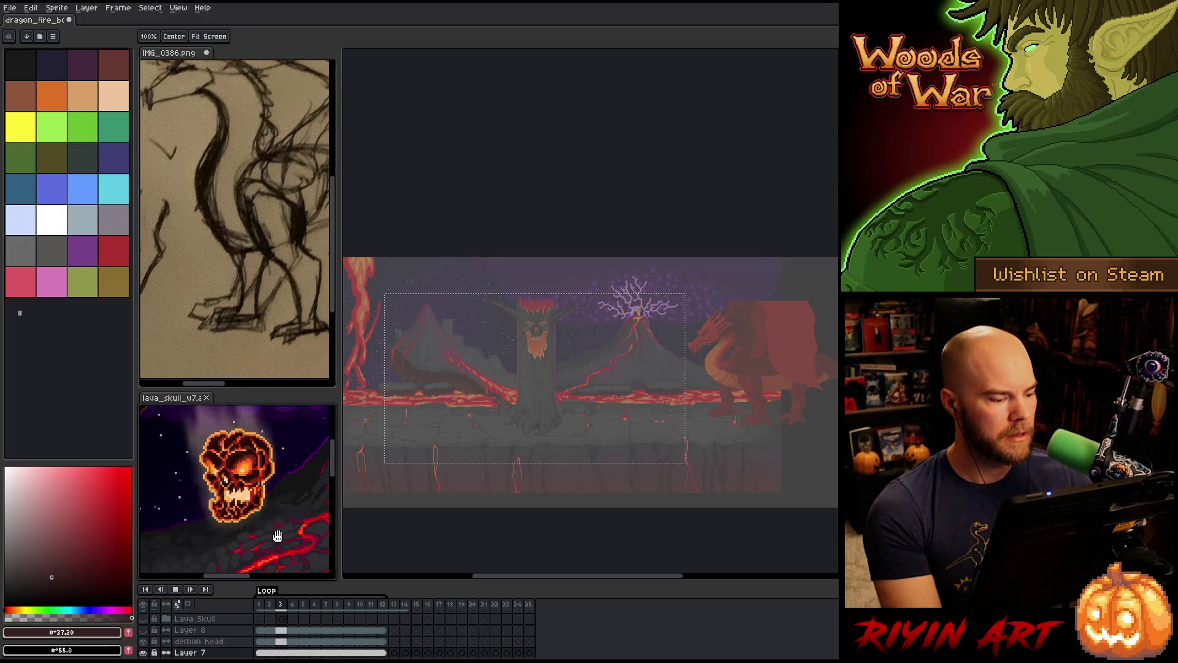
key("m")
left_click(246, 203)
left_click_drag(246, 203, 247, 182)
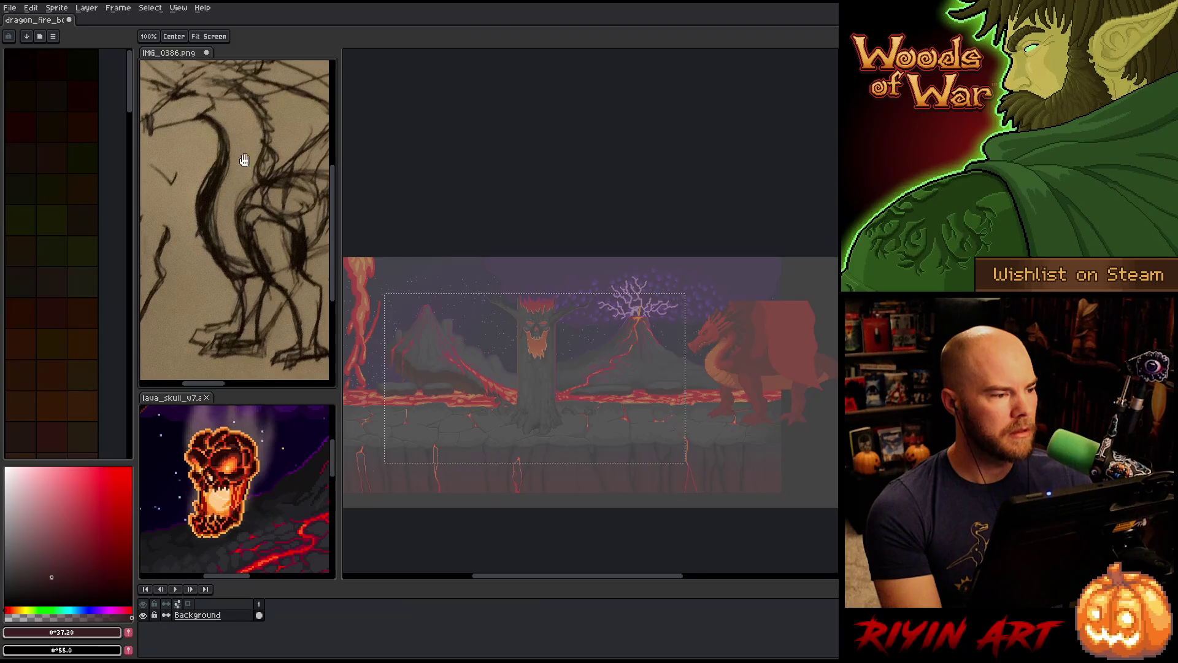
Return to the dragon fire scene and clear its selection
left_click(32, 20)
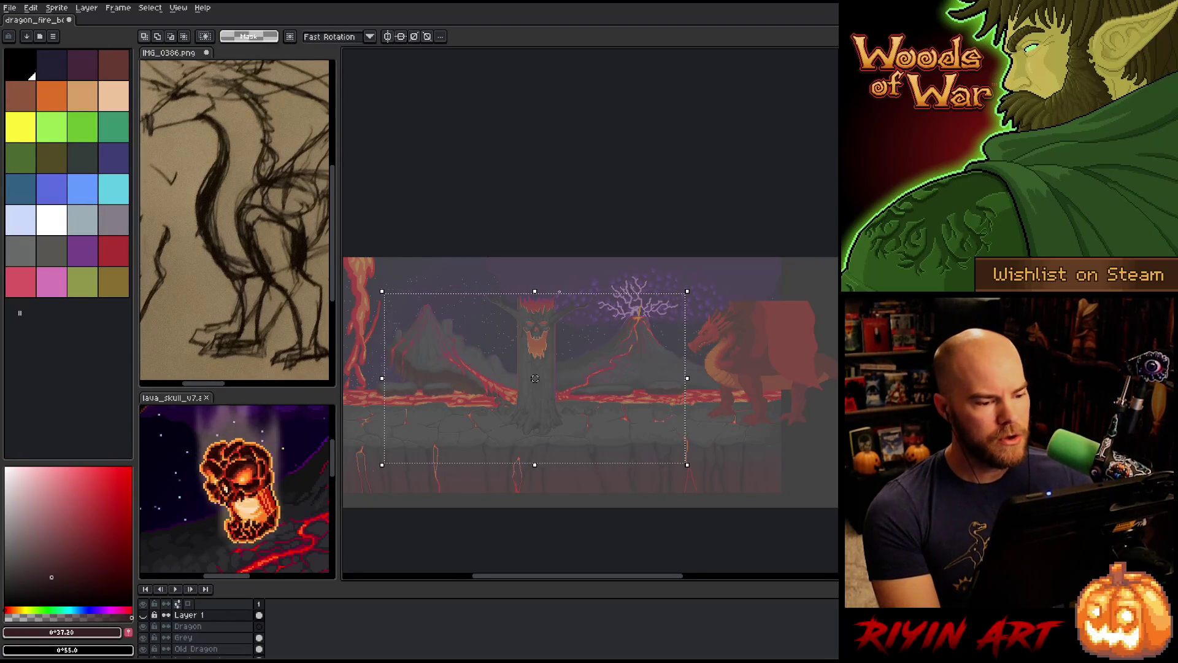
key("ctrl+d")
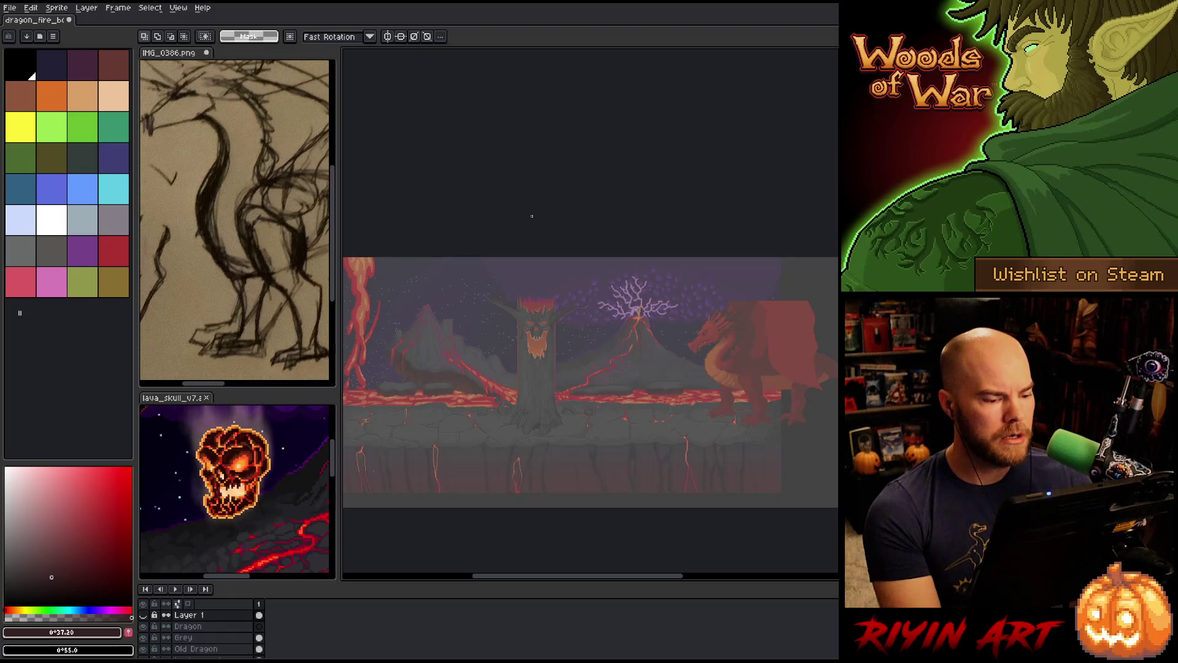
left_click(10, 7)
Browse TreeRevenge and open HonorForest_480x270_v58.aseprite
left_click(43, 34)
scroll(500, 207, "down", 15)
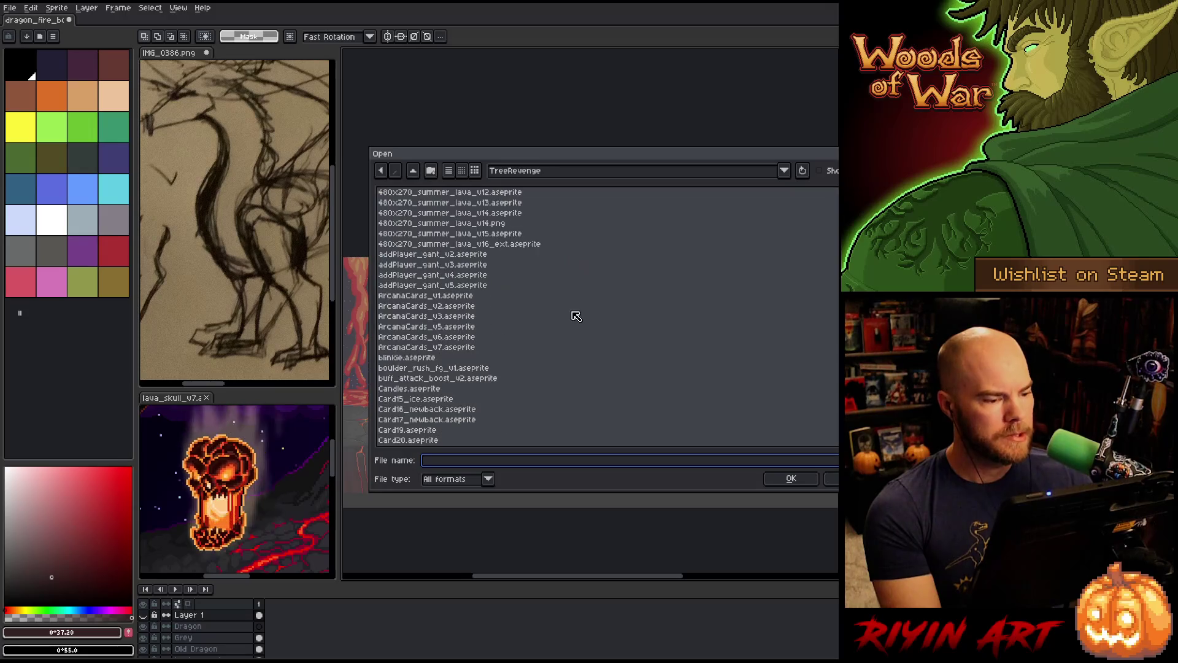
scroll(547, 352, "down", 15)
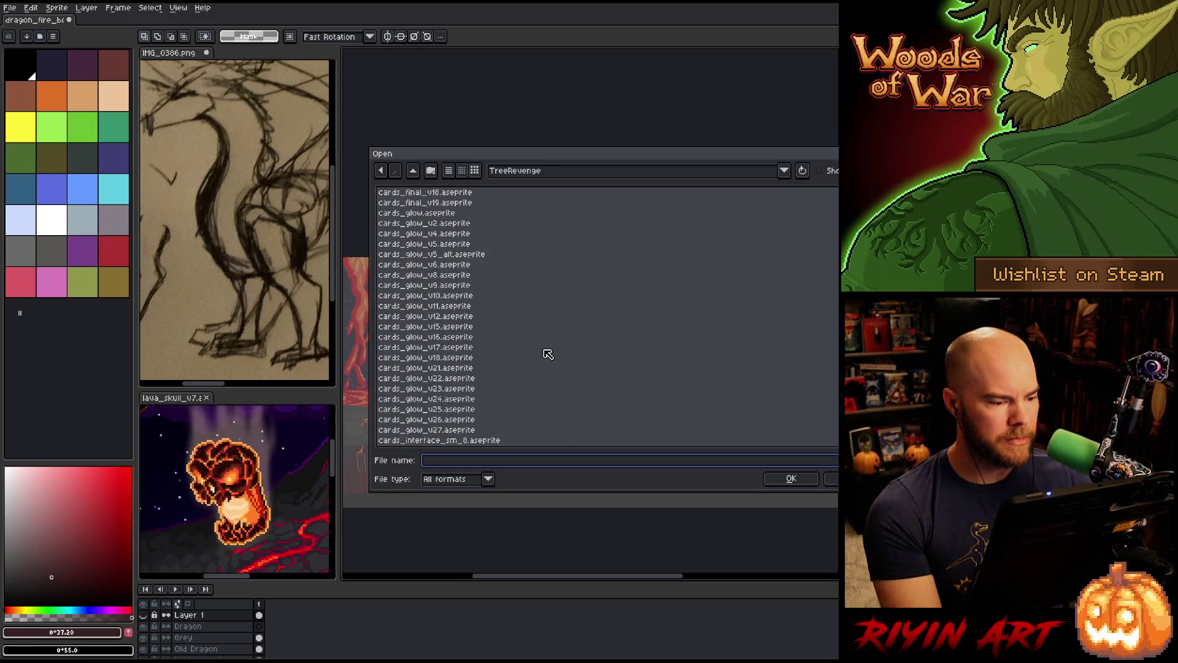
scroll(532, 383, "down", 15)
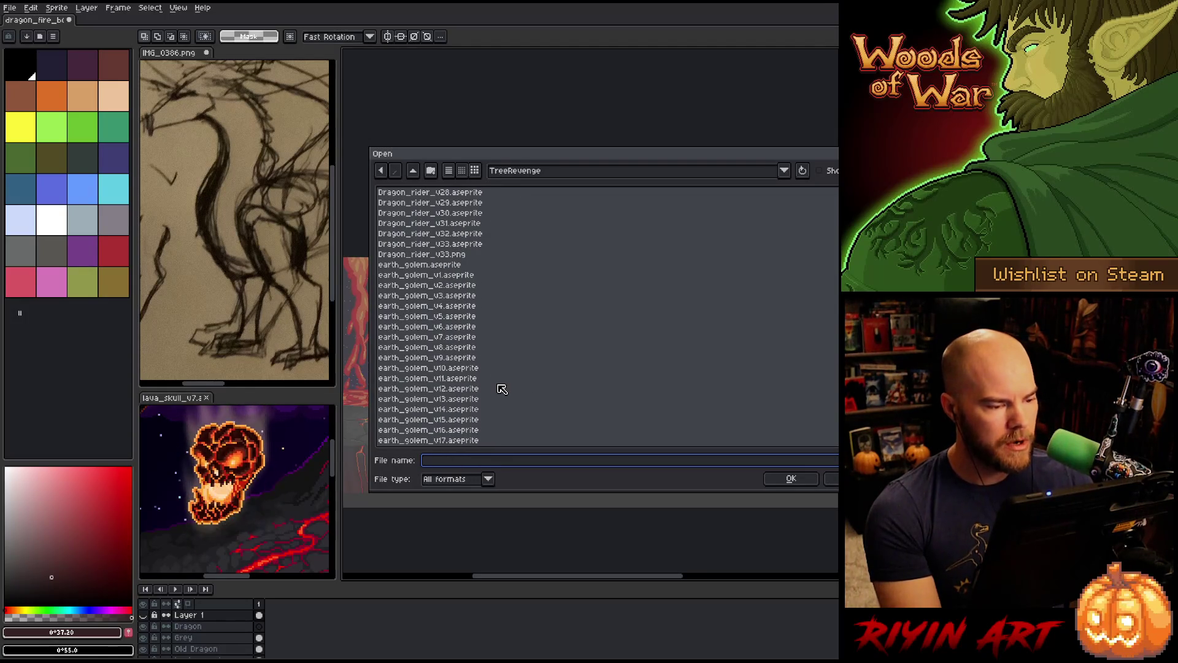
scroll(474, 375, "up", 3)
scroll(464, 360, "up", 10)
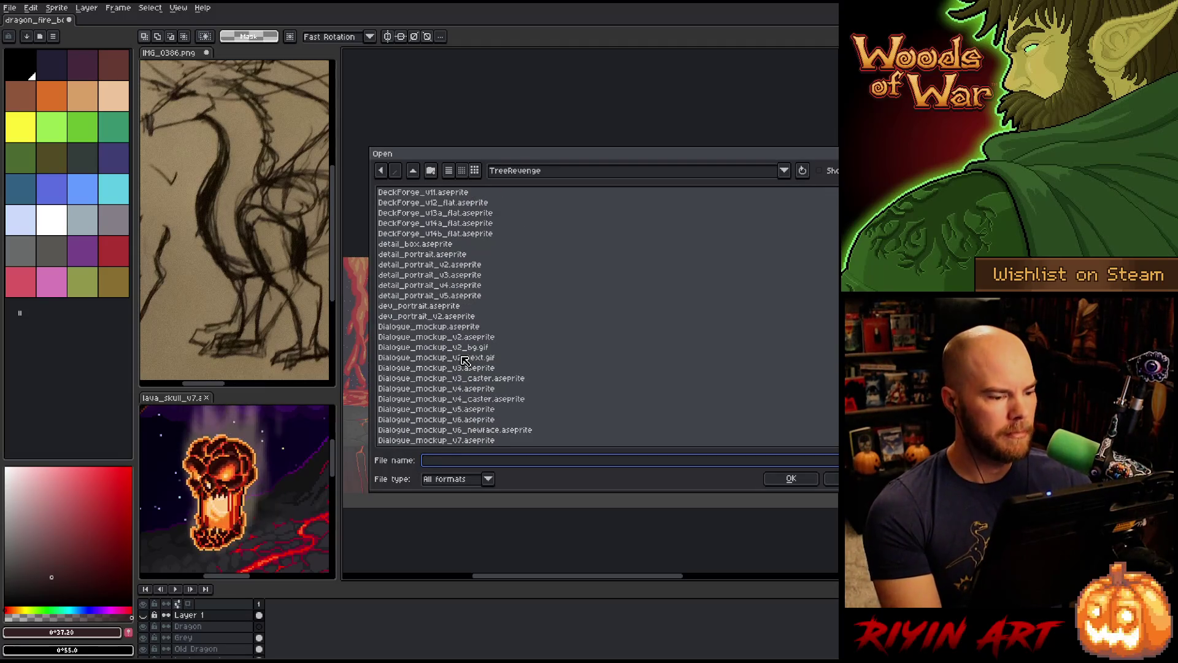
scroll(464, 360, "down", 10)
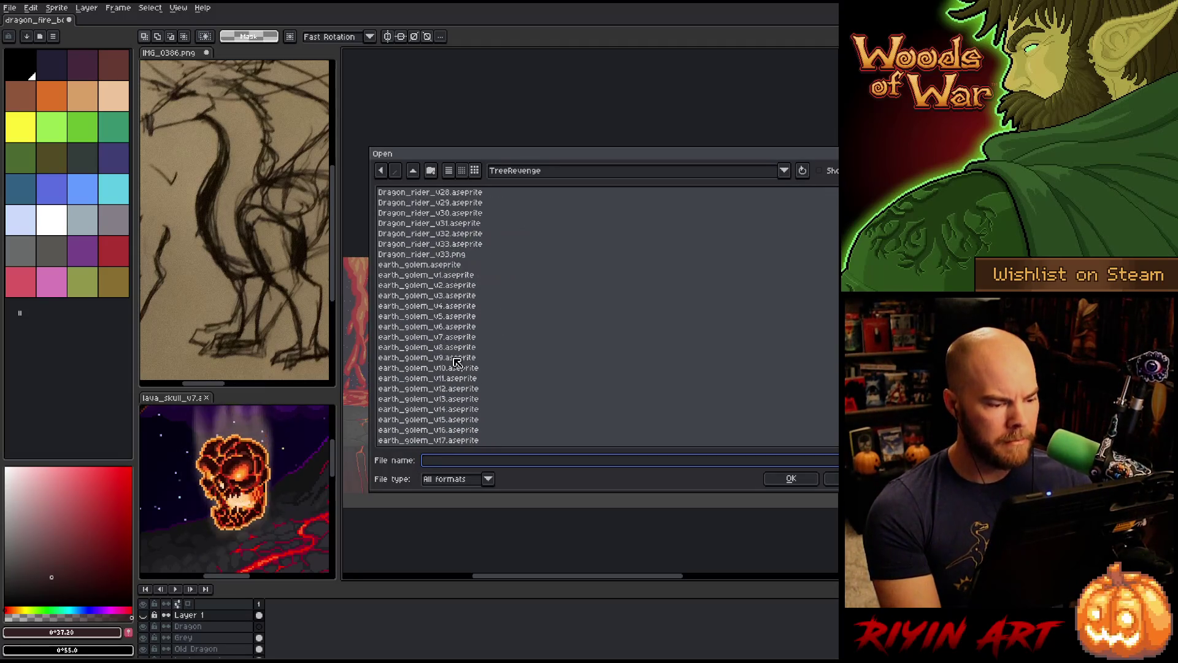
left_click(444, 369)
scroll(444, 374, "down", 5)
left_click(465, 347)
scroll(466, 348, "down", 10)
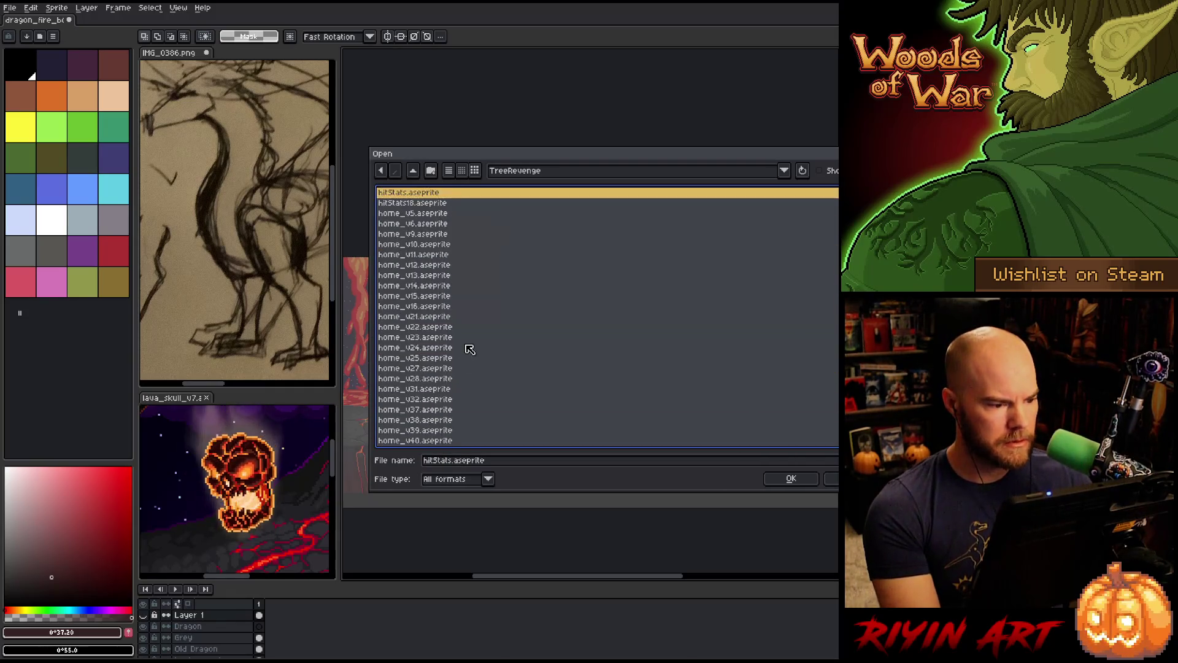
left_click(461, 256)
scroll(483, 297, "up", 3)
key("Up")
key("Up")
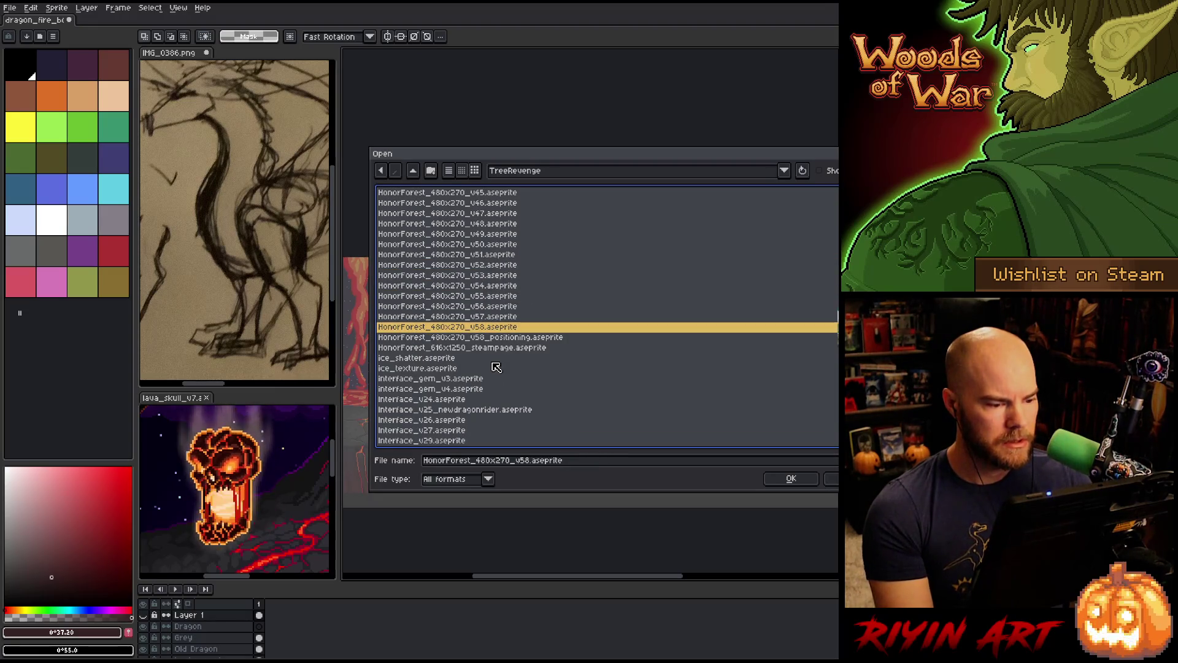
key("Return")
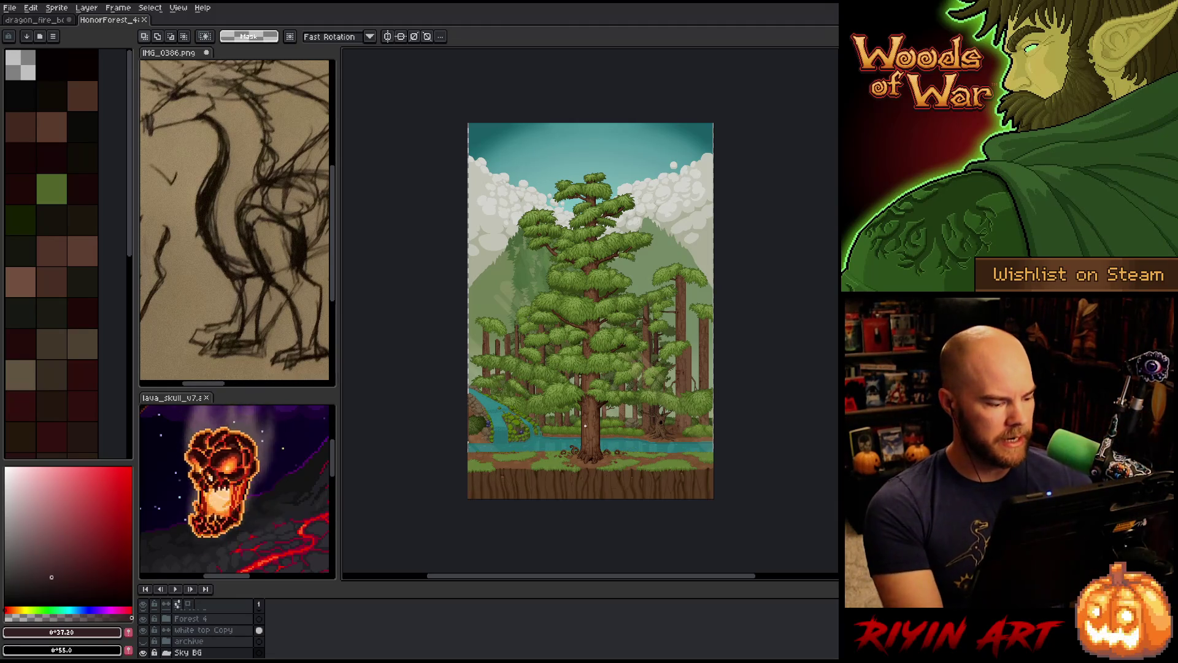
Close the HonorForest file and pick olive gold from the dragon scene's palette
scroll(202, 640, "up", 5)
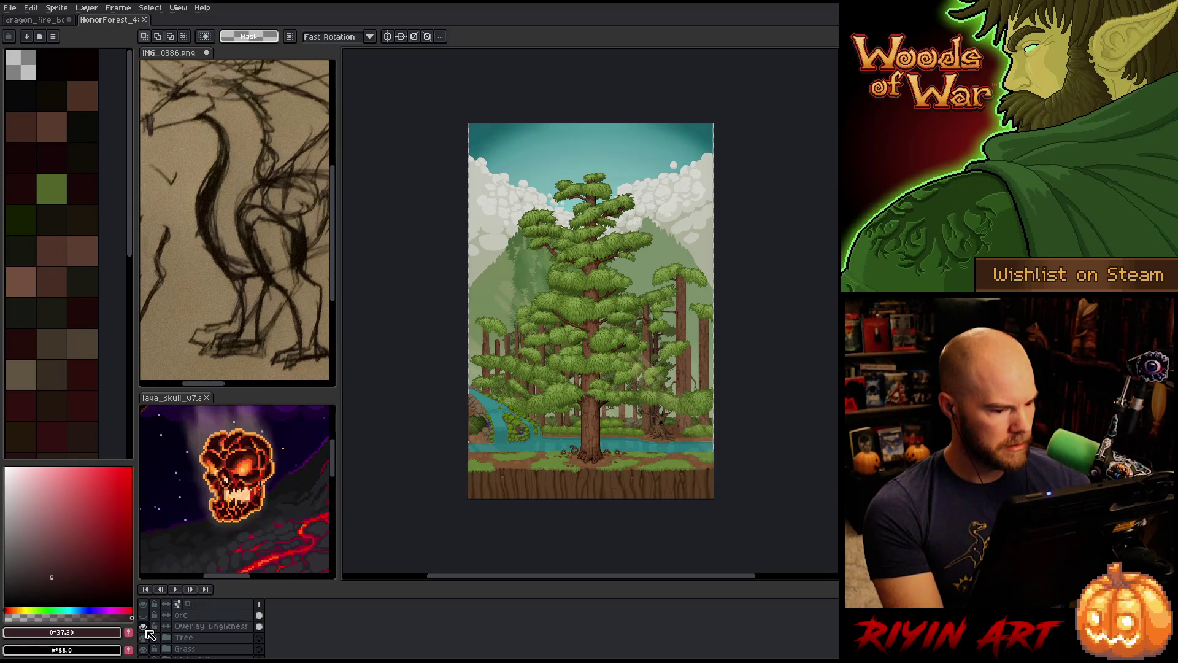
left_click(144, 20)
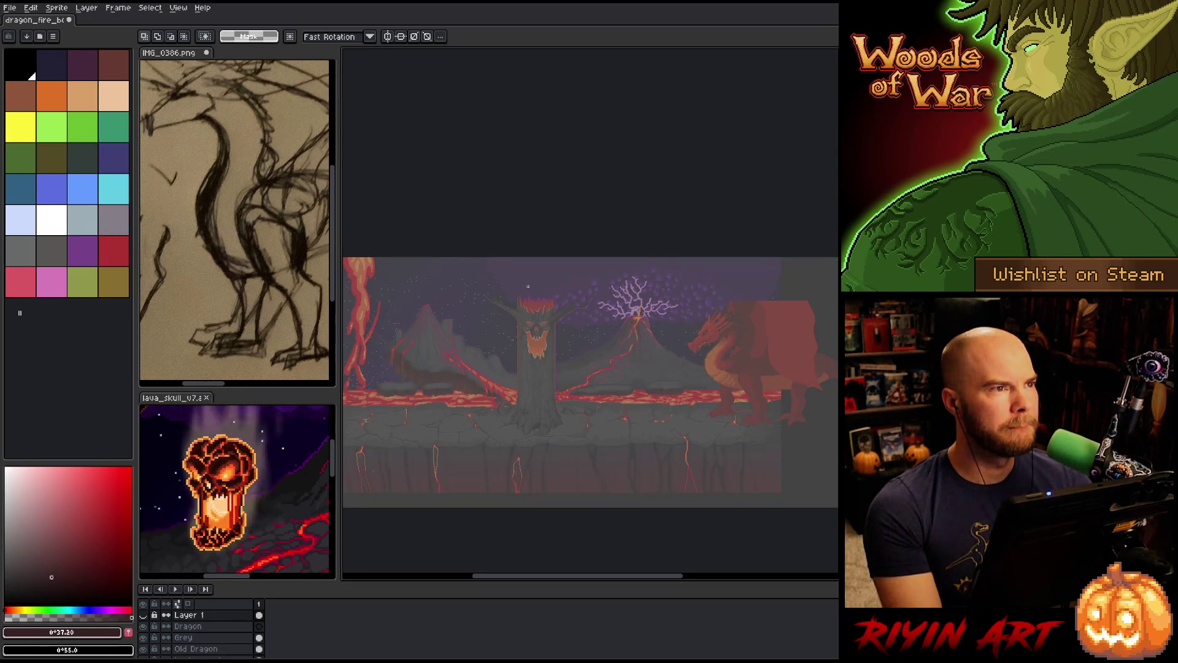
left_click(118, 284)
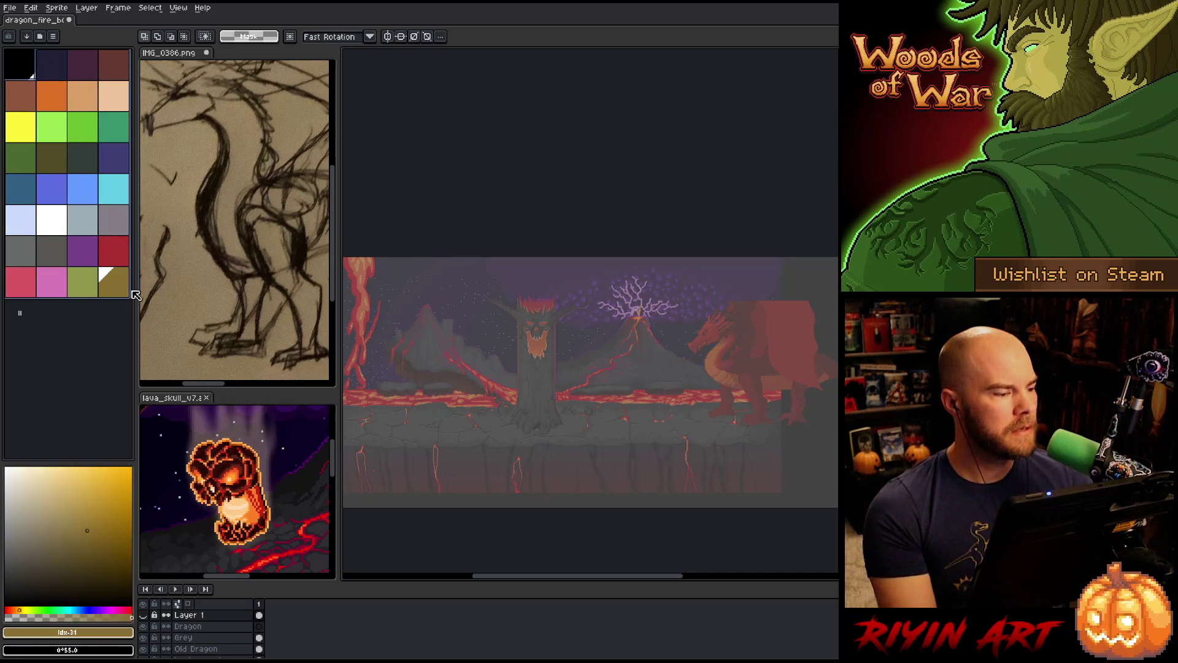
Pick a palette colour and marquee-select the tree and volcano area
left_click(140, 299)
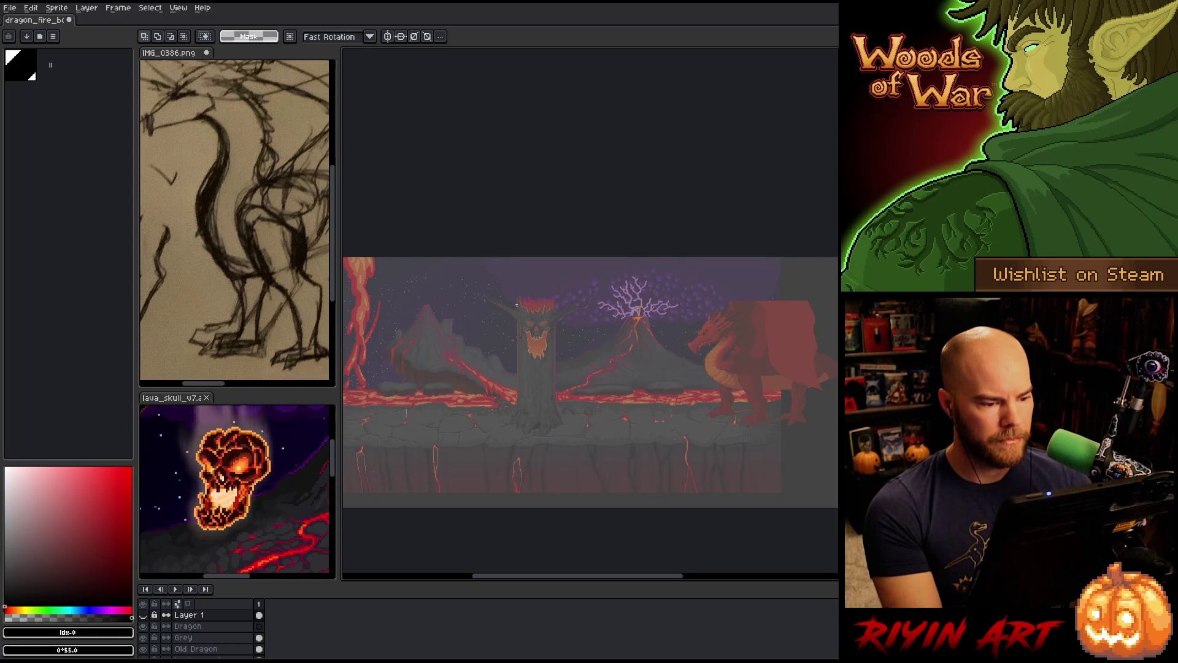
left_click_drag(517, 303, 679, 434)
left_click_drag(757, 460, 768, 449)
scroll(792, 444, "down", 2)
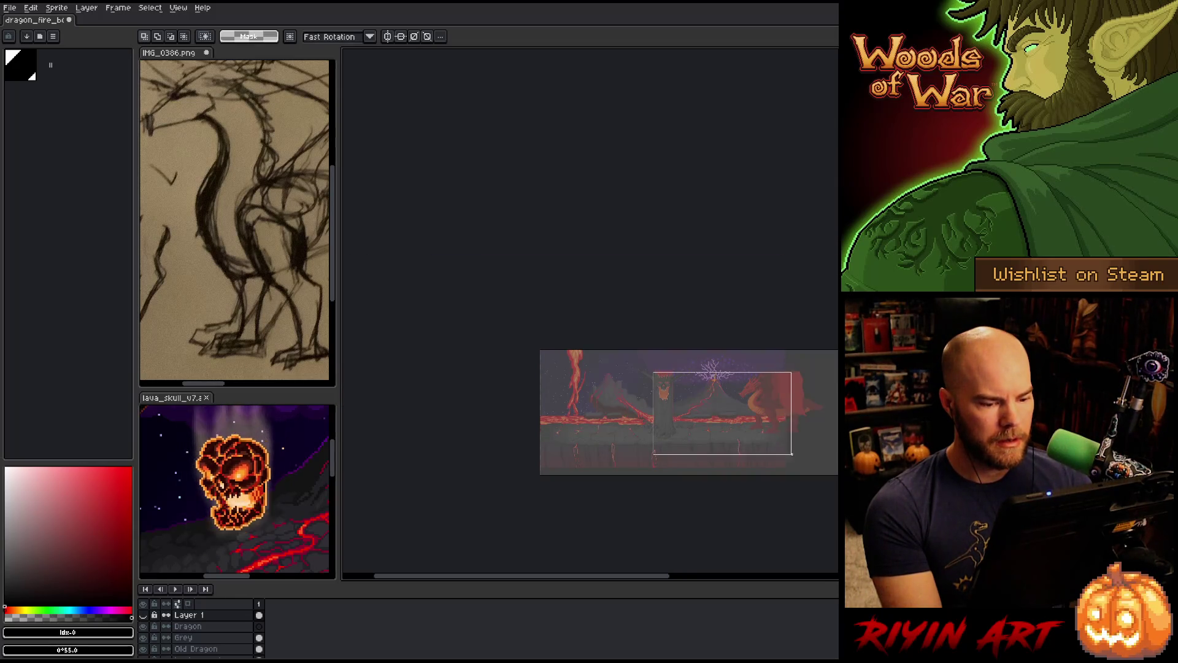
scroll(623, 399, "up", 3)
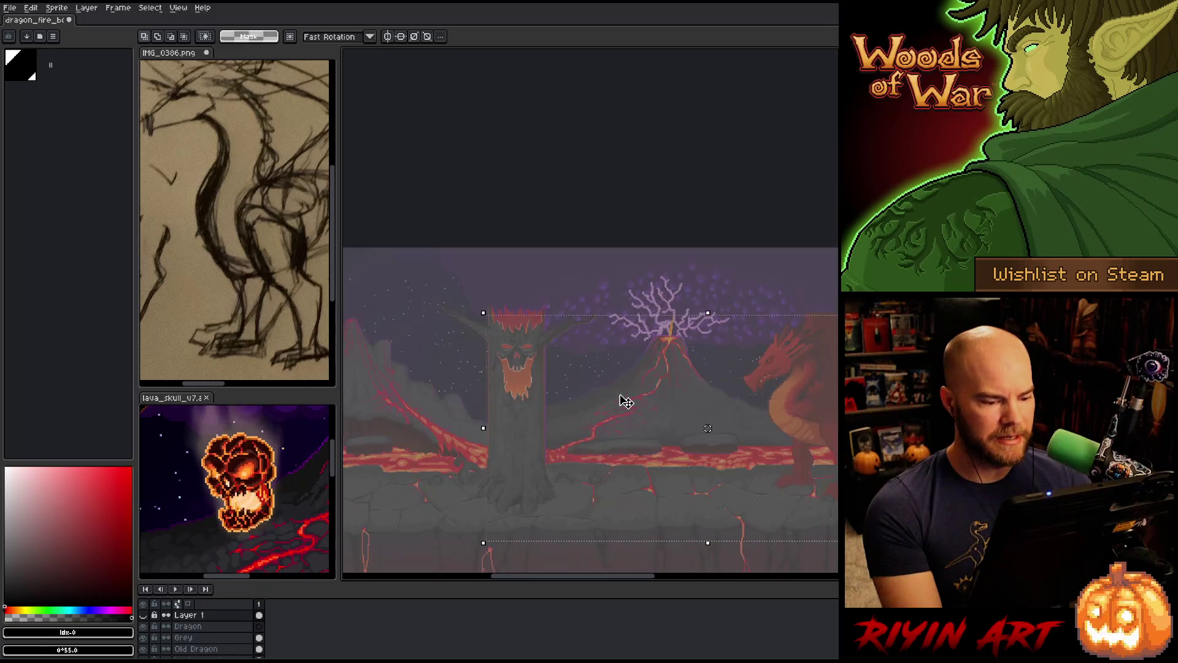
scroll(597, 340, "down", 2)
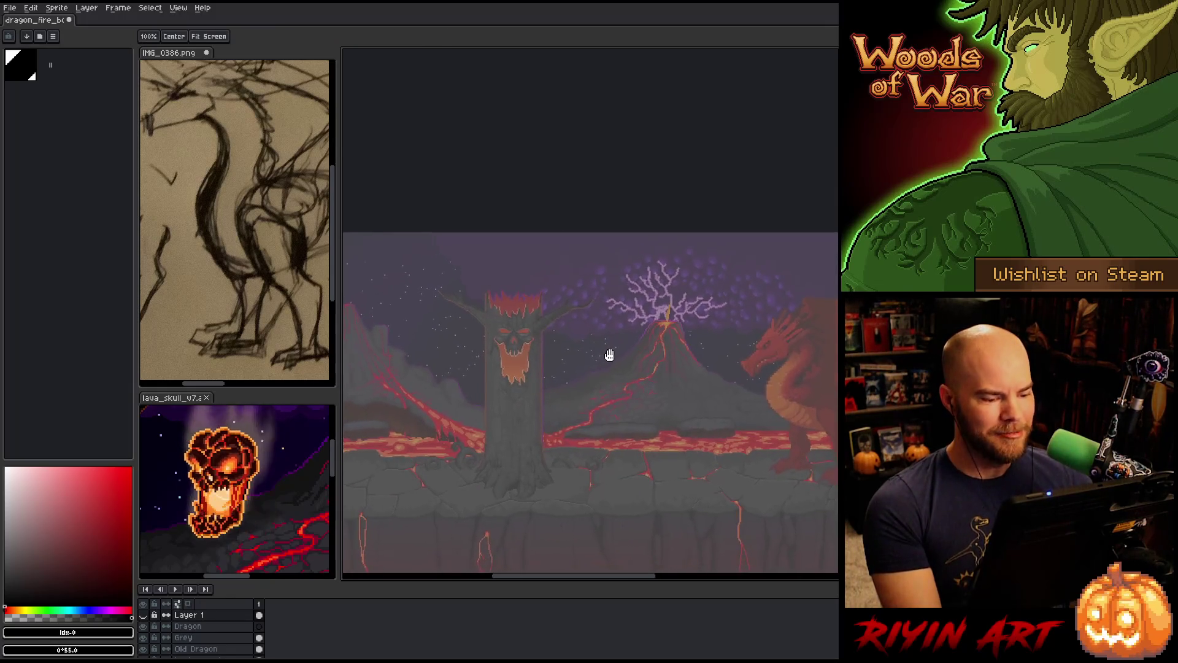
scroll(608, 352, "down", 1)
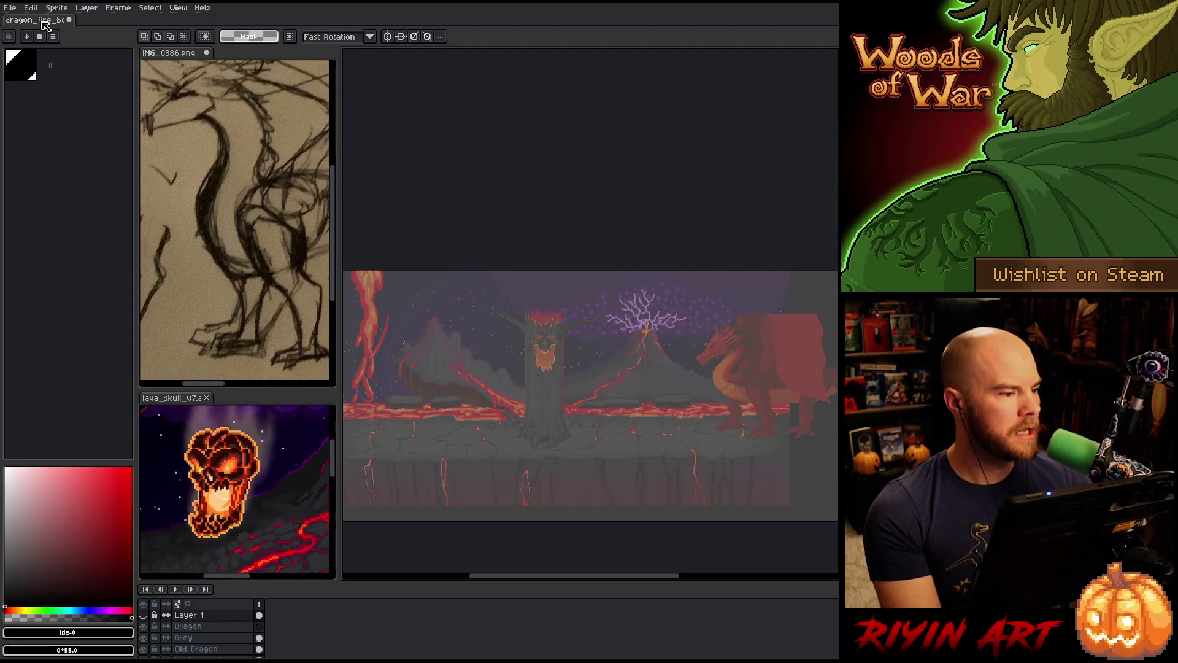
Save both the dragon fire scene and the dragon sketch reference file
key("ctrl+s")
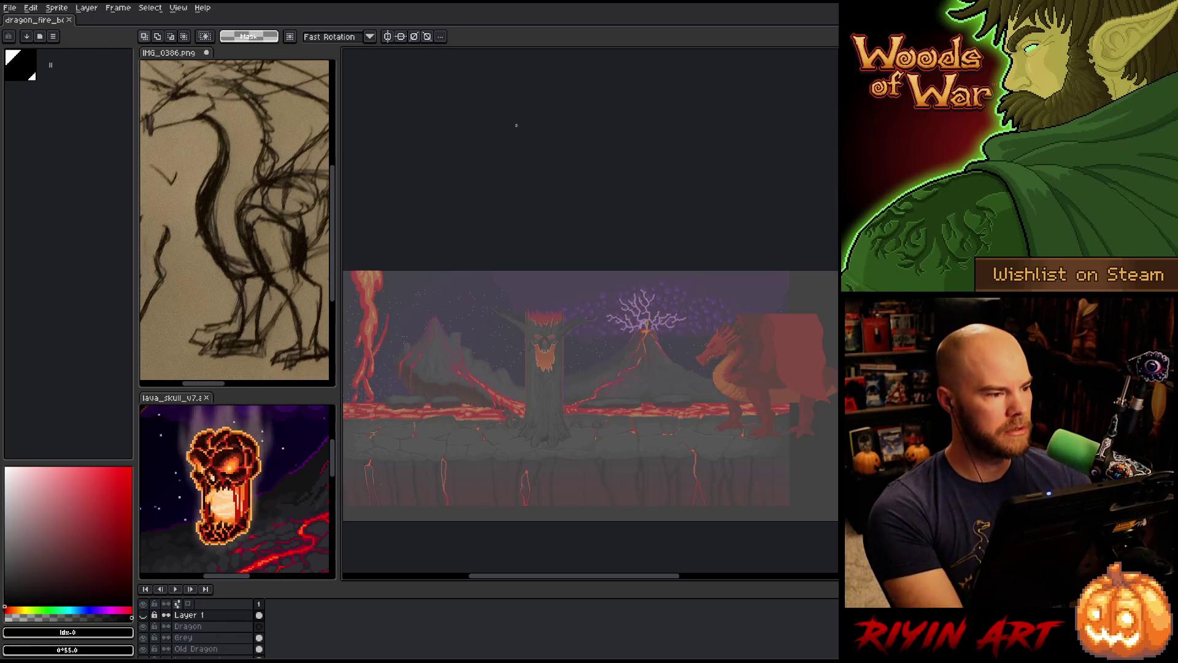
left_click(161, 56)
key("ctrl+s")
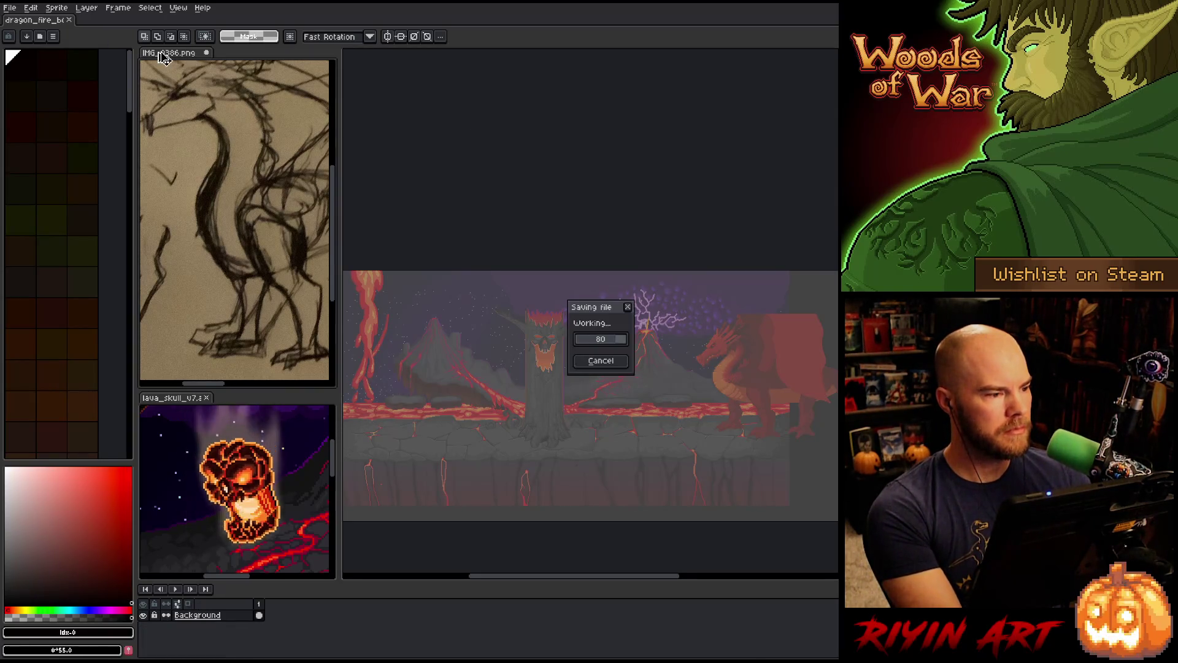
Switch back to dragon_fire, browse the File menu and pan the scene left
left_click(38, 22)
left_click(15, 8)
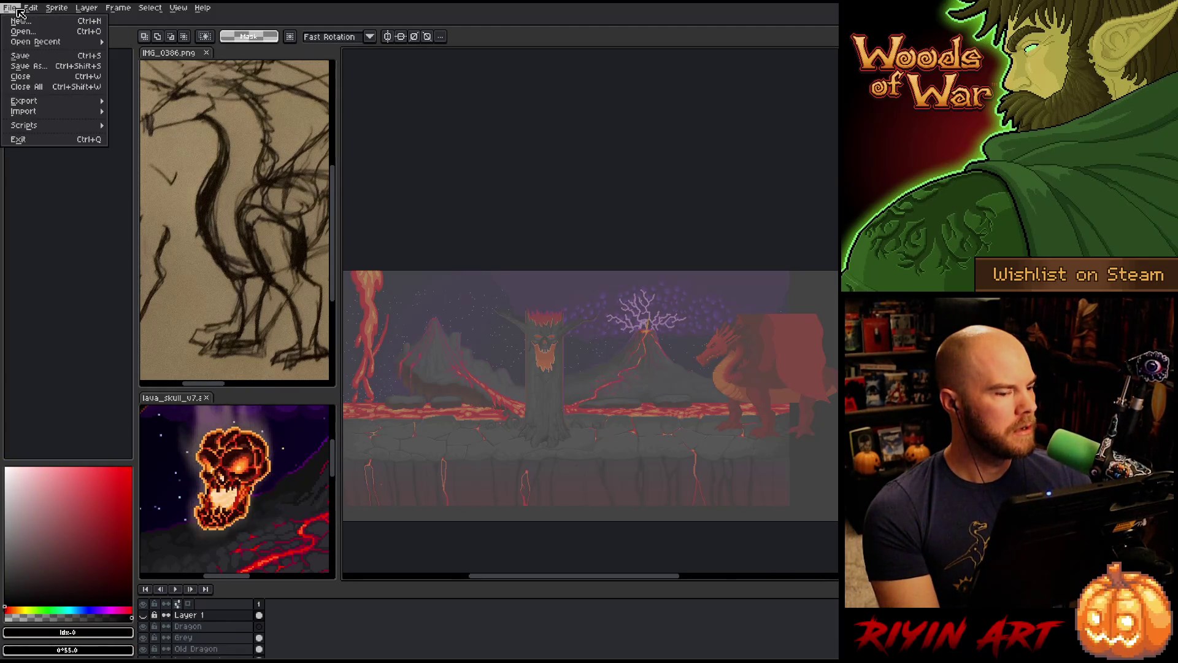
mouse_move(29, 9)
left_click(484, 30)
mouse_move(635, 365)
left_mouse_down()
mouse_move(550, 368)
mouse_move(518, 411)
left_mouse_up()
key("m")
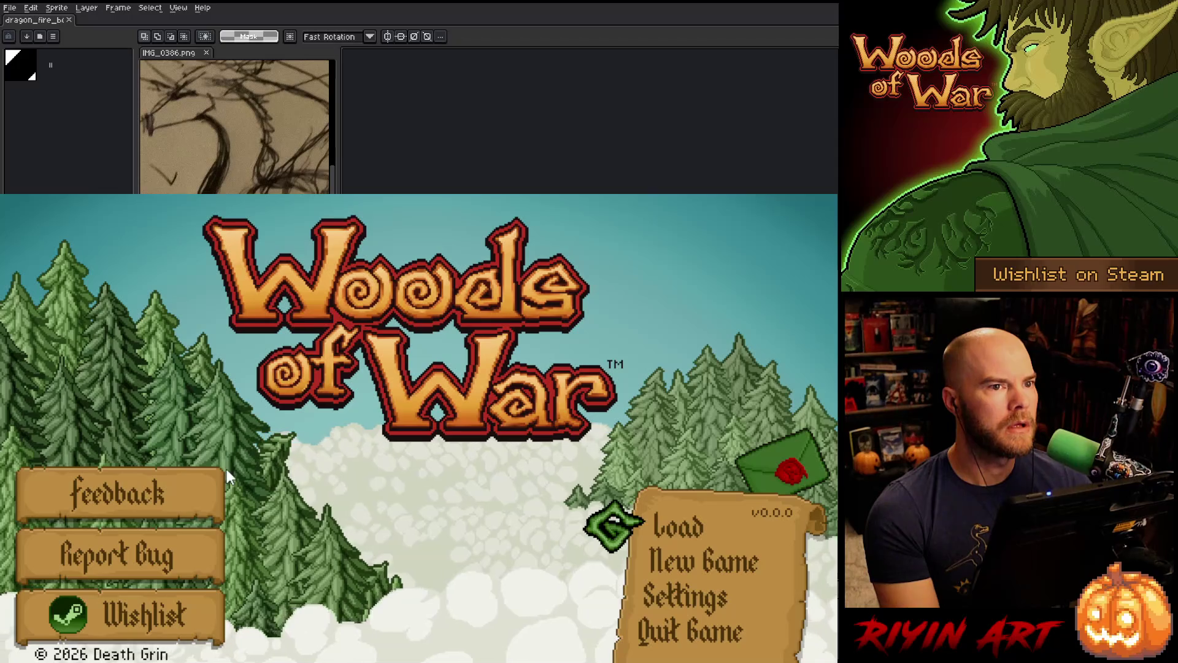
Set the game resolution to 480x270 in settings
left_click(665, 525)
left_click(599, 225)
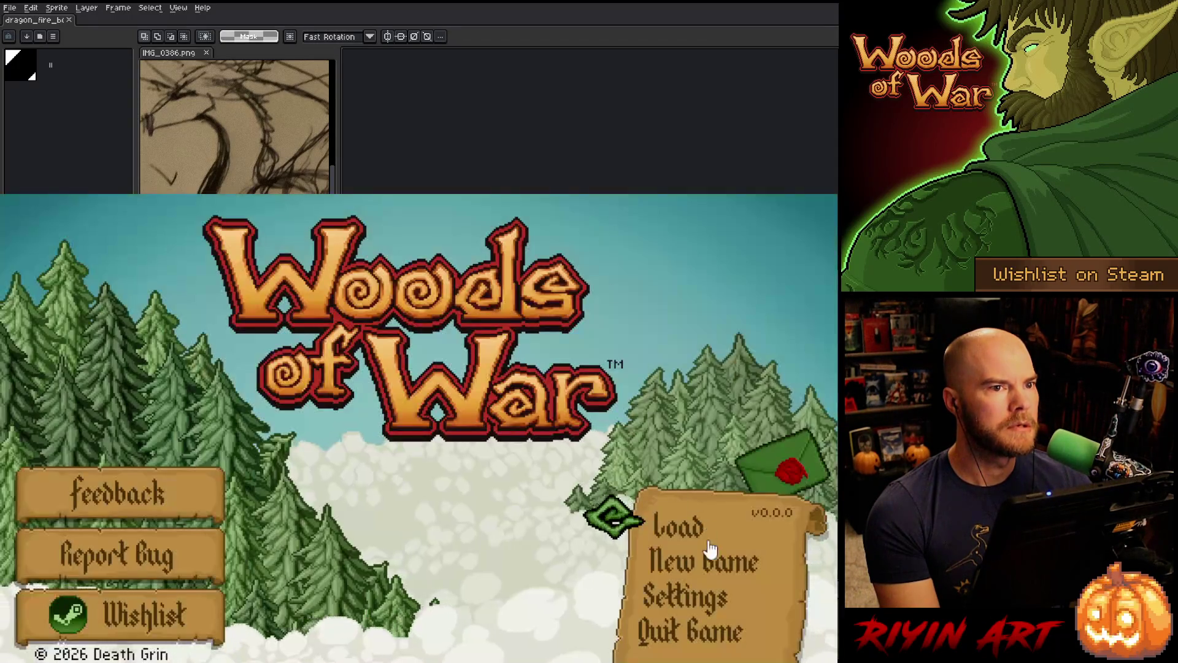
left_click(684, 597)
left_click(433, 429)
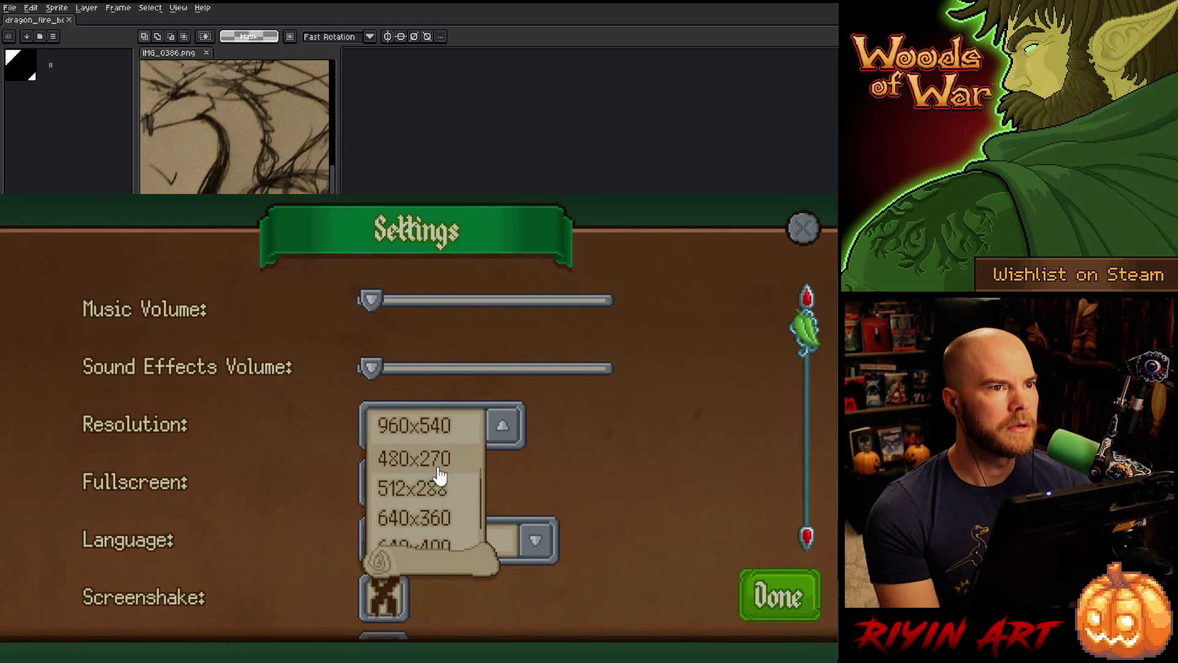
left_click(442, 490)
left_click(773, 600)
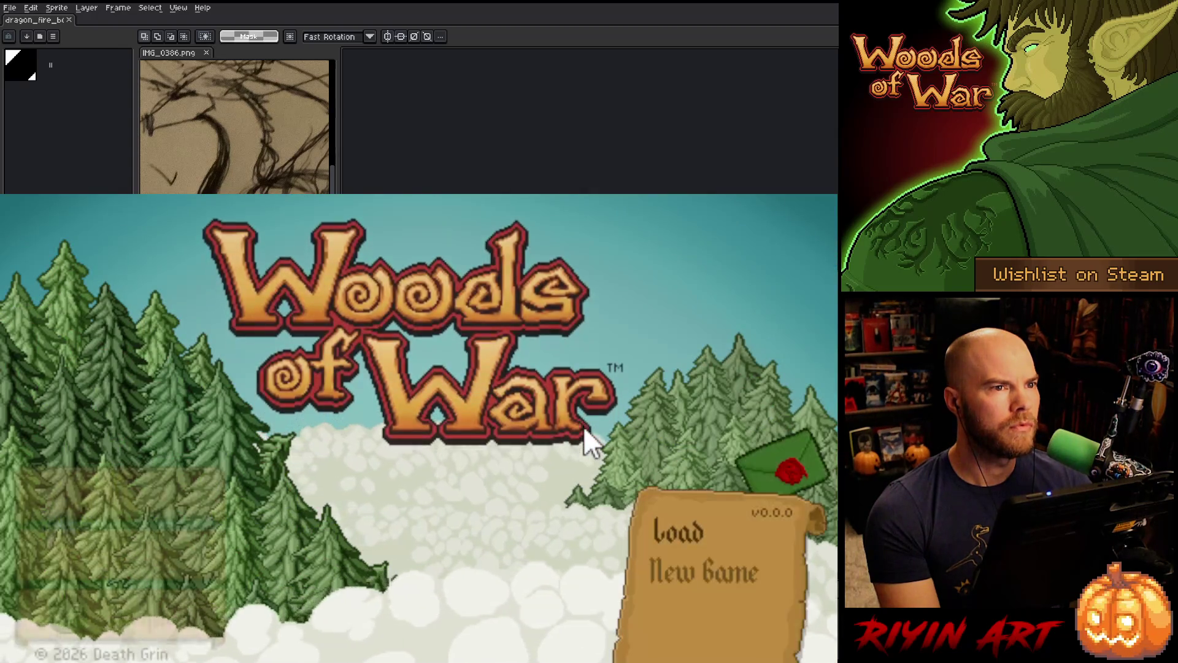
Load the Bank save slot and add Spike Shot to the deck
left_click(671, 525)
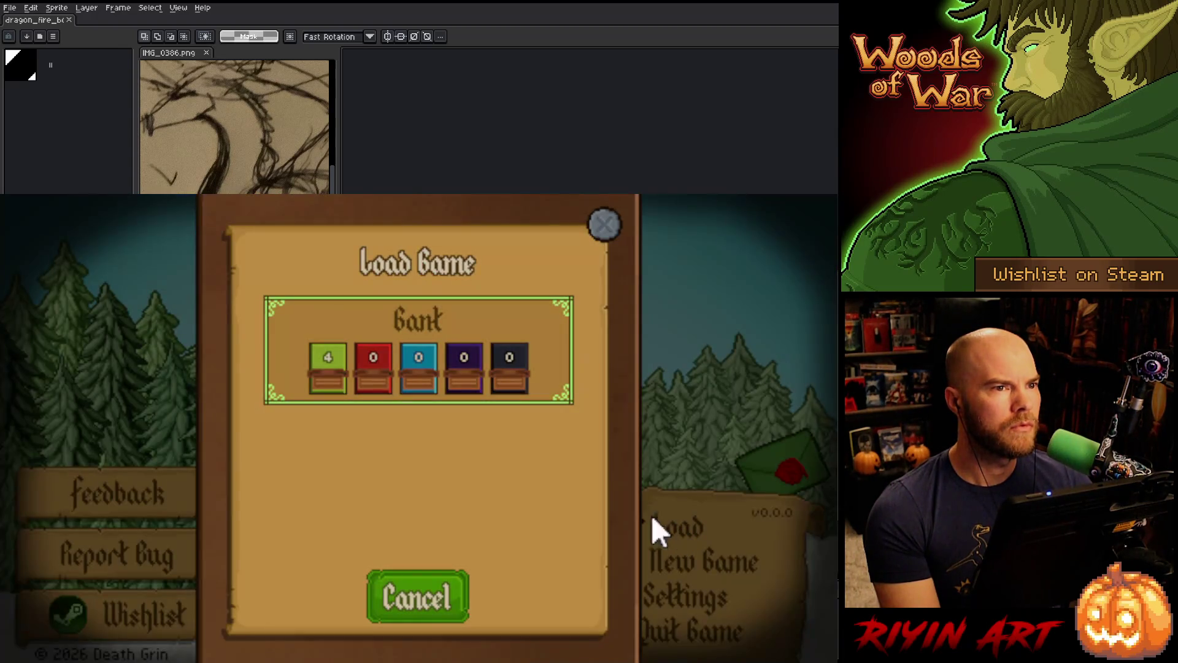
left_click(400, 371)
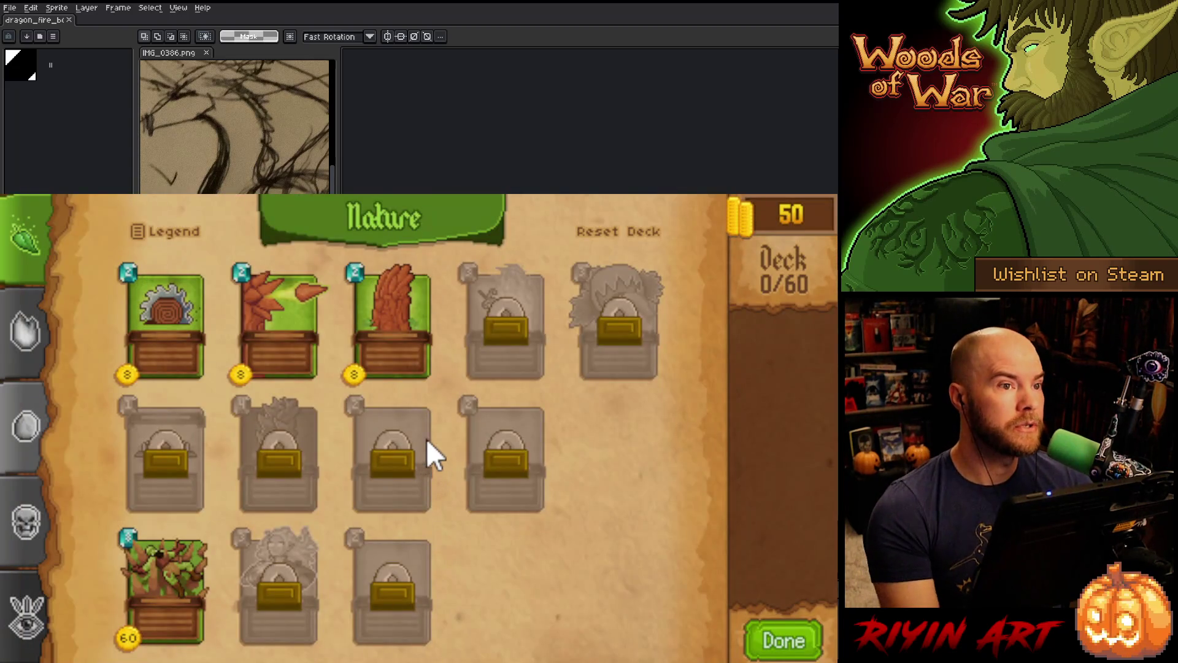
left_click(264, 336)
left_click(781, 639)
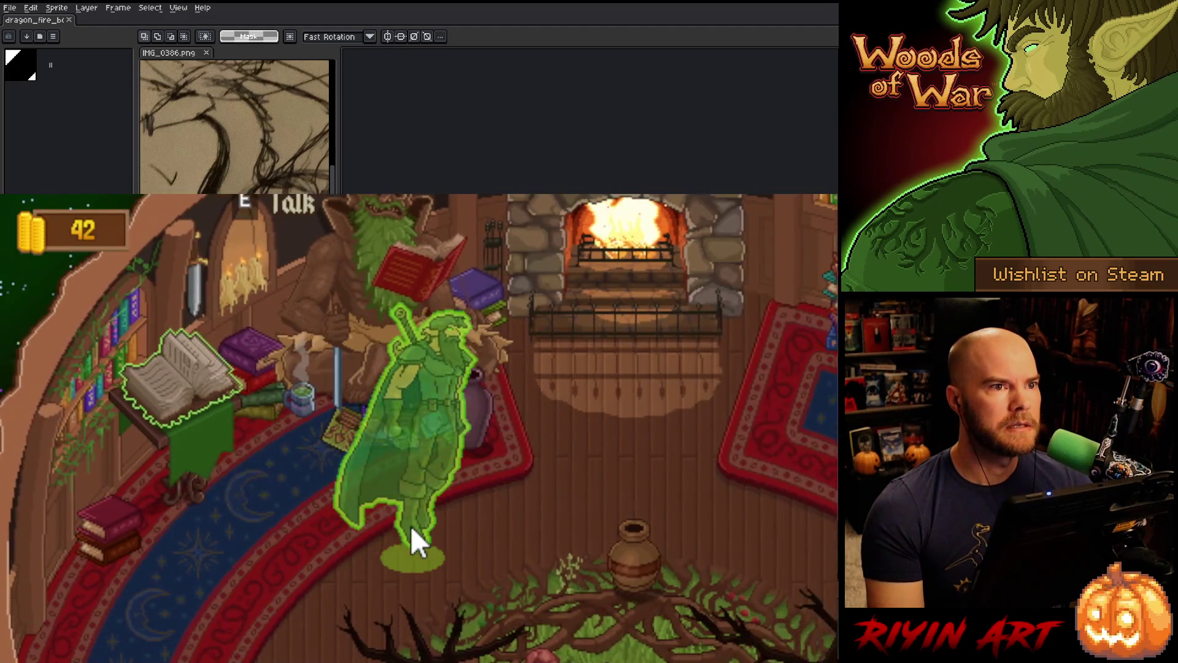
Enter the gauntlet portal on Normal and keep the Spike Shot starting hand
key("d")
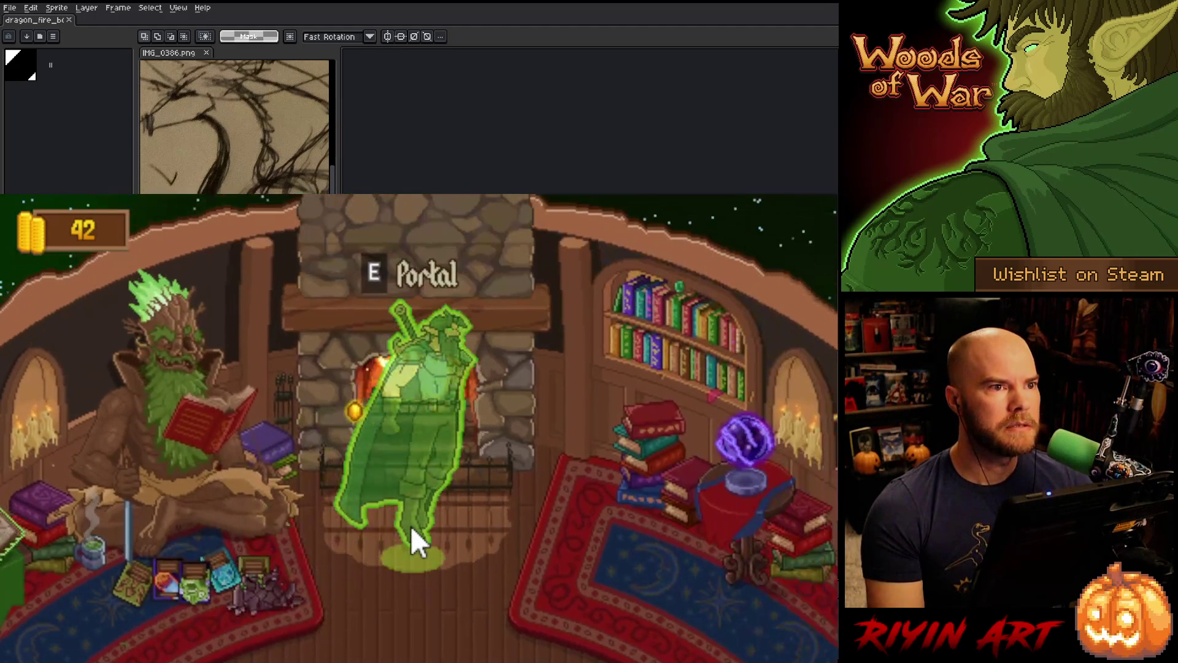
key("e")
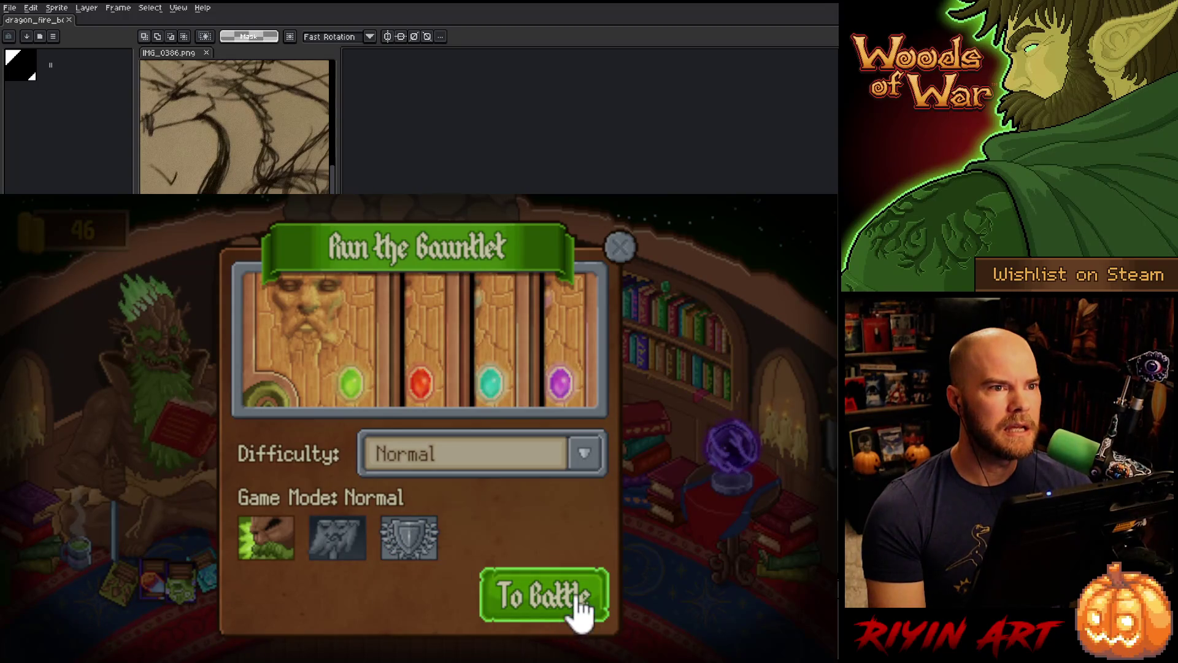
left_click(579, 610)
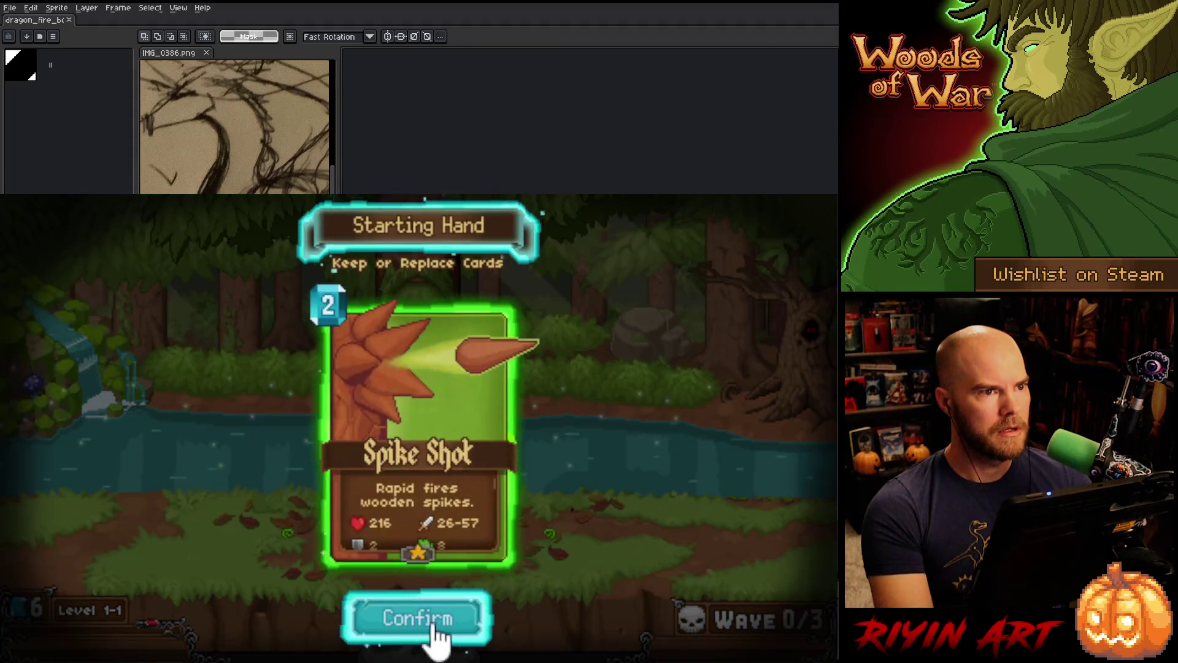
left_click(431, 627)
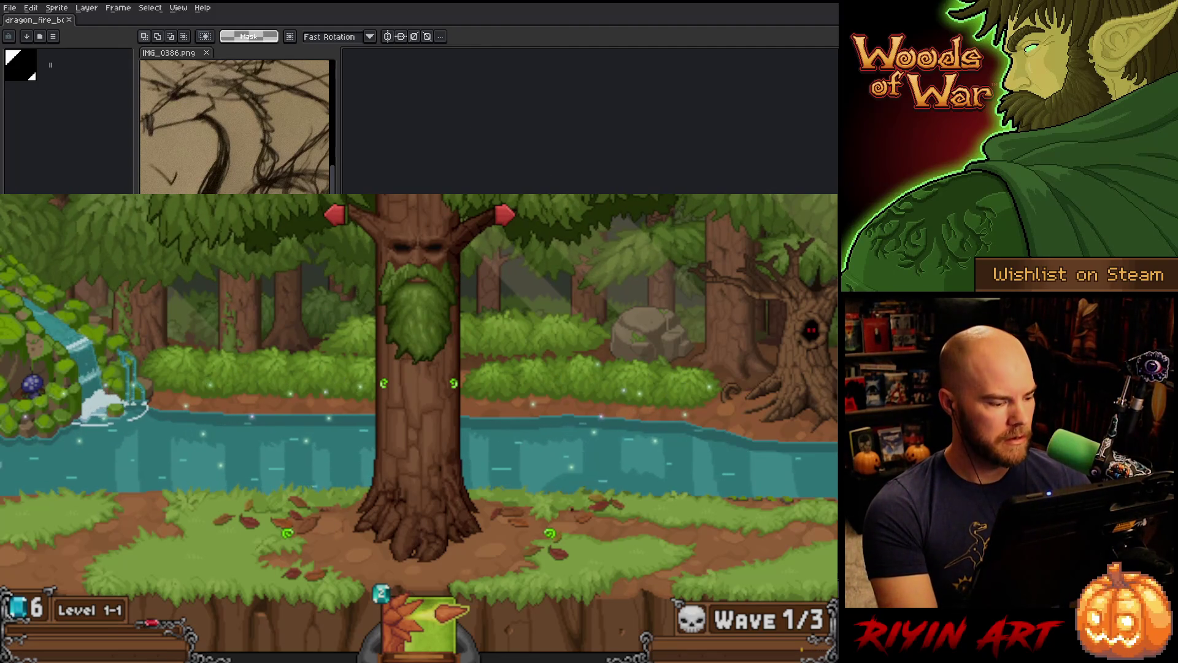
key("ctrl+v")
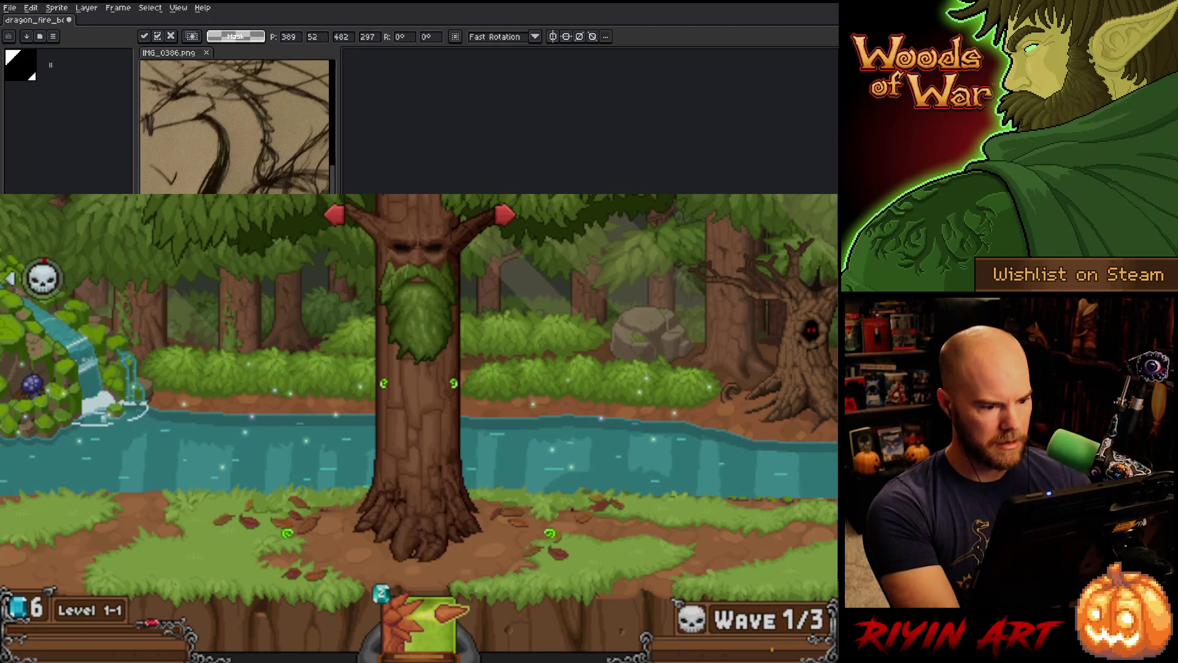
Commit the pasted Woods of War screenshot and drop its layer opacity to 57%
key("alt+Tab")
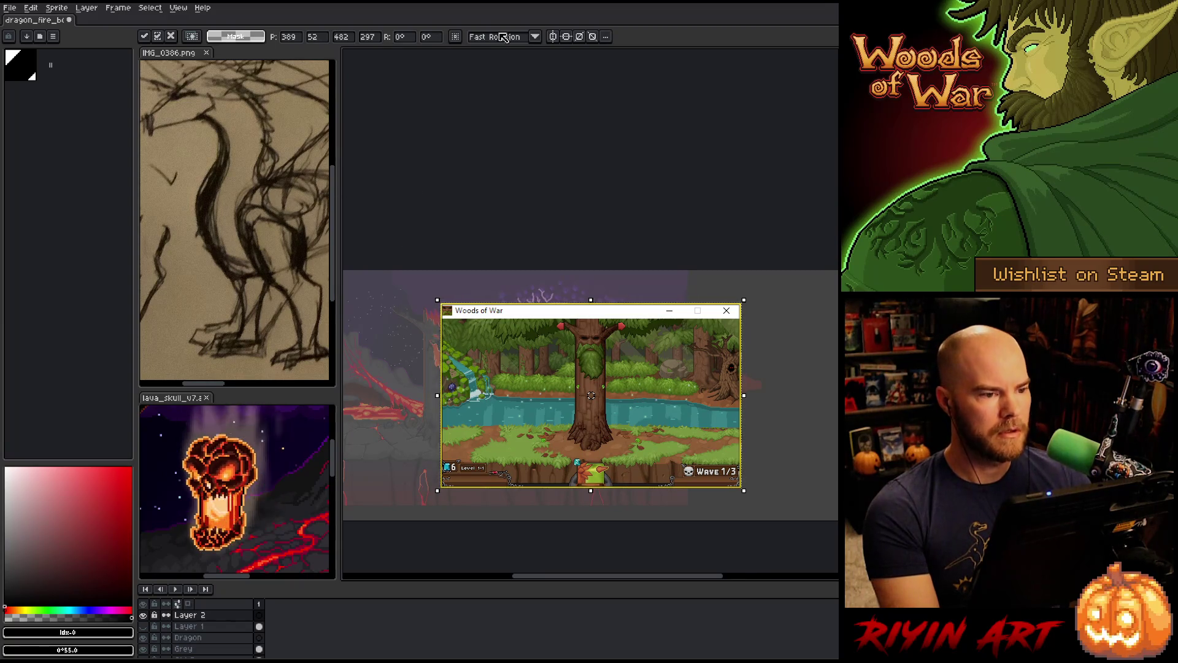
left_click(474, 242)
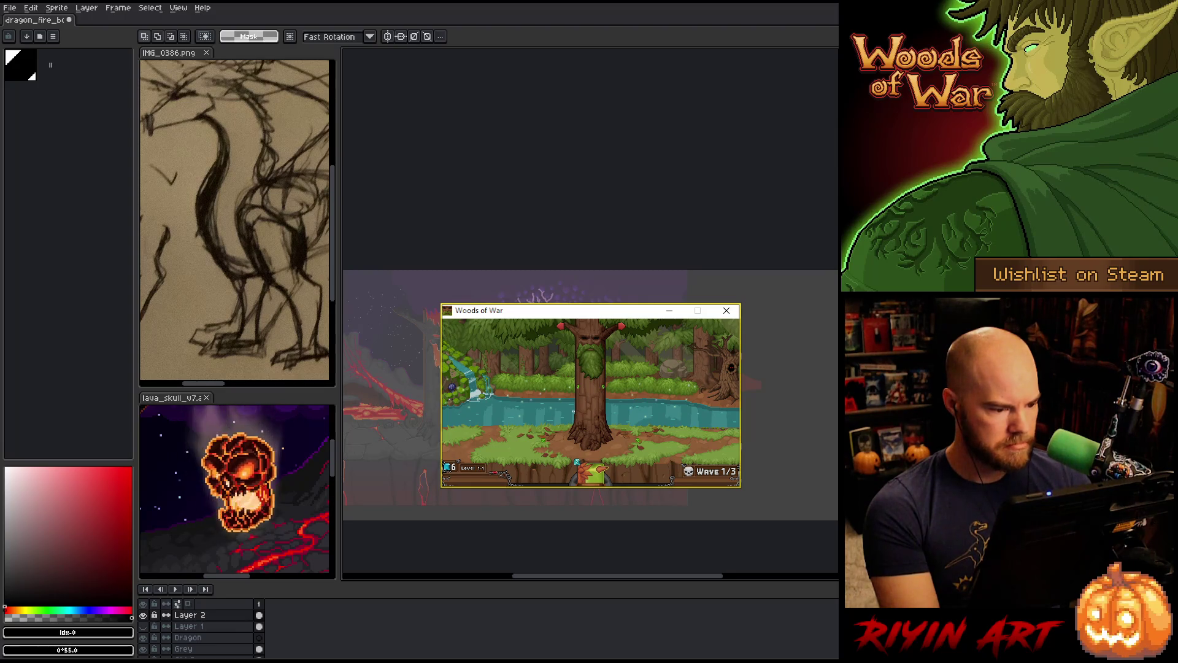
double_click(189, 615)
left_click_drag(436, 481, 383, 483)
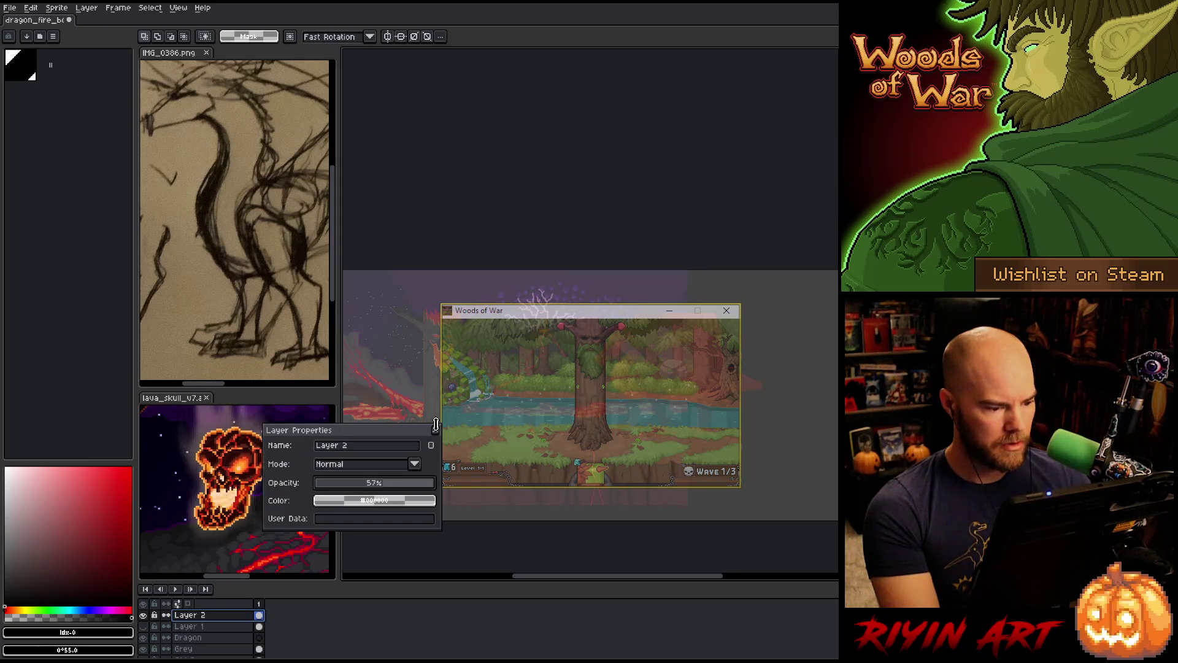
left_click(435, 426)
Shift the screenshot layer's content to the left
key("v")
mouse_move(595, 374)
left_mouse_down()
mouse_move(539, 388)
mouse_move(447, 369)
left_mouse_up()
scroll(443, 351, "up", 2)
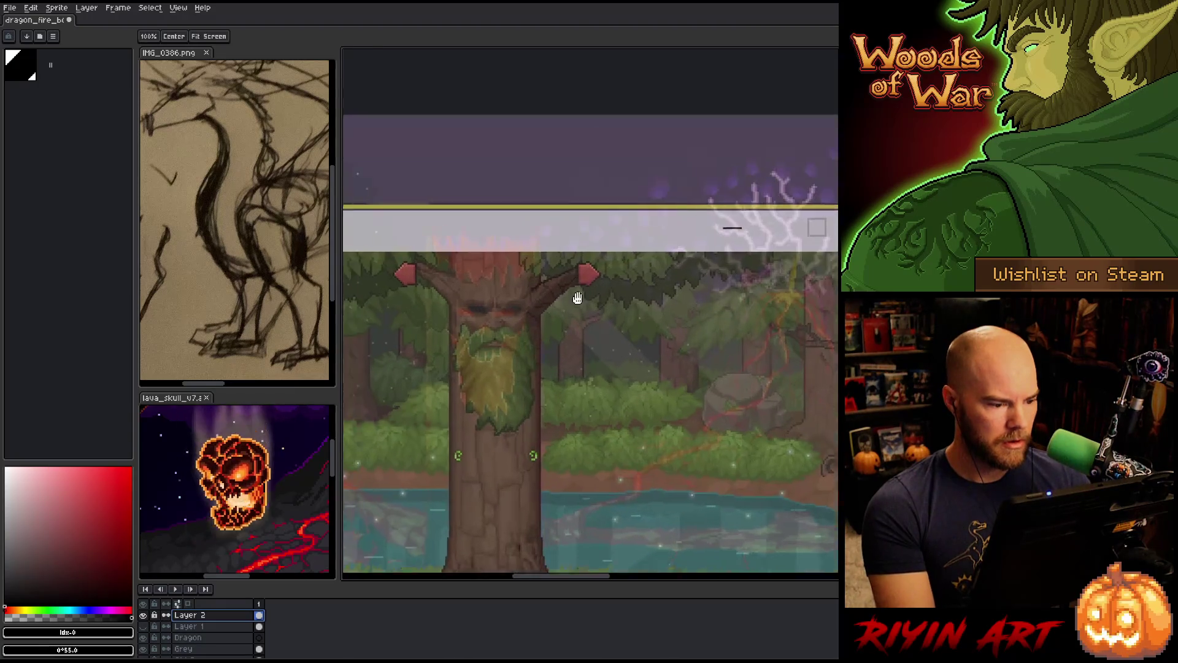
scroll(645, 361, "up", 2)
scroll(612, 399, "up", 2)
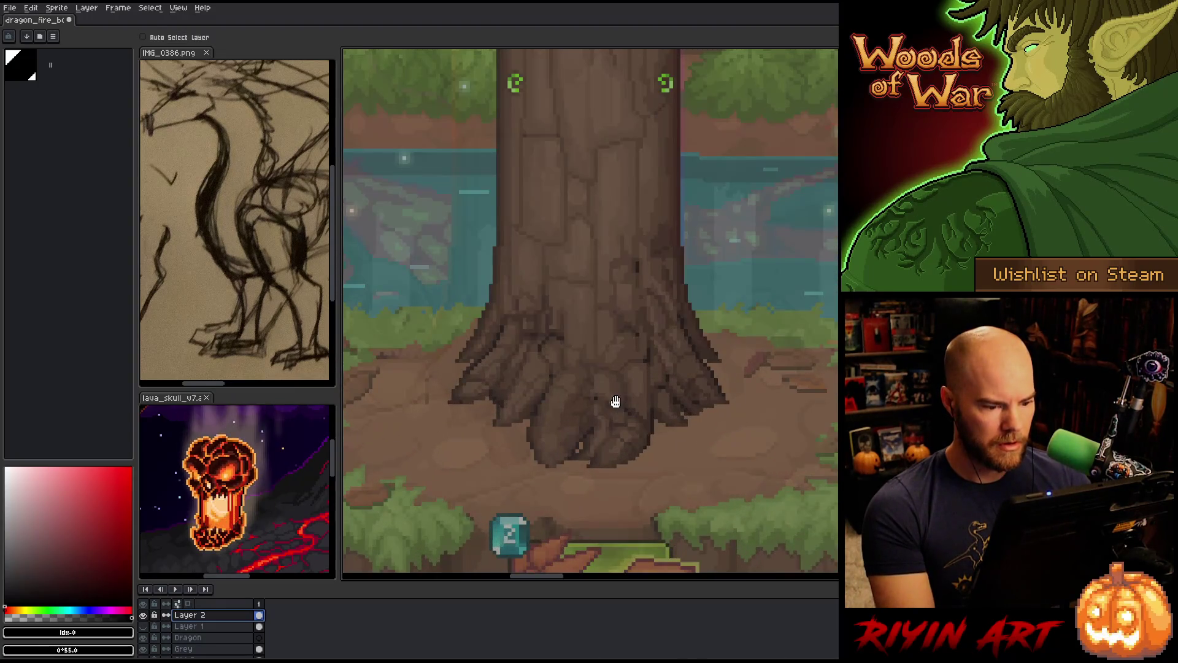
Lower the screenshot layer's opacity further to 33%
double_click(210, 617)
left_click_drag(361, 484, 354, 484)
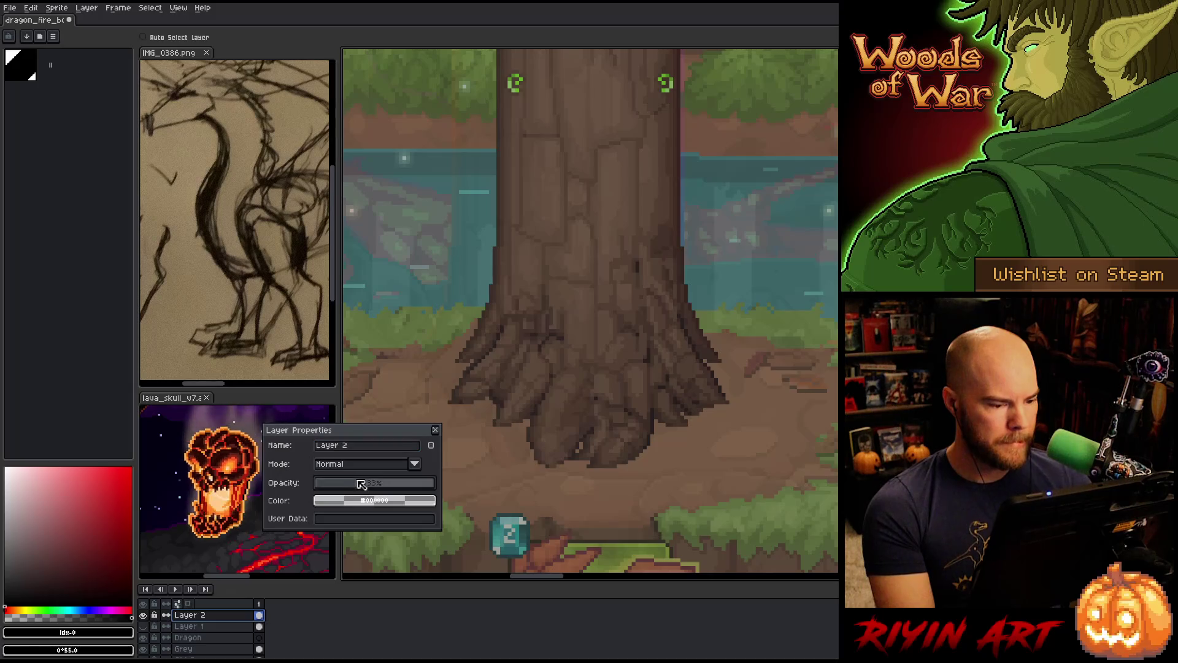
scroll(583, 387, "right", 3)
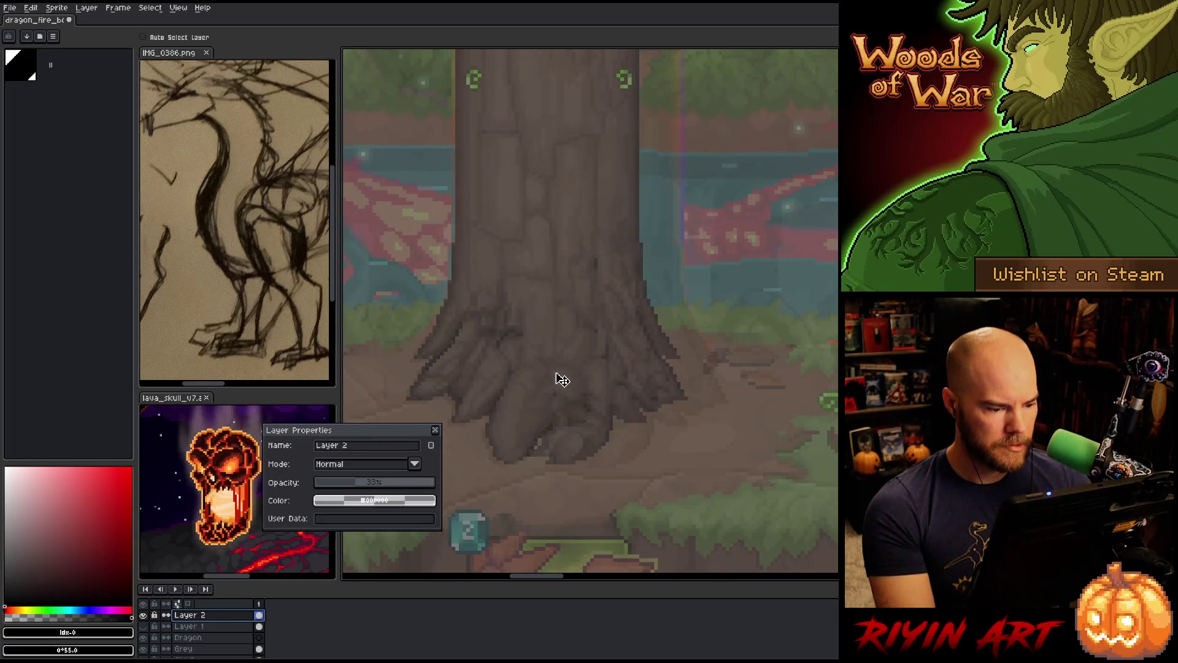
left_click_drag(557, 382, 559, 387)
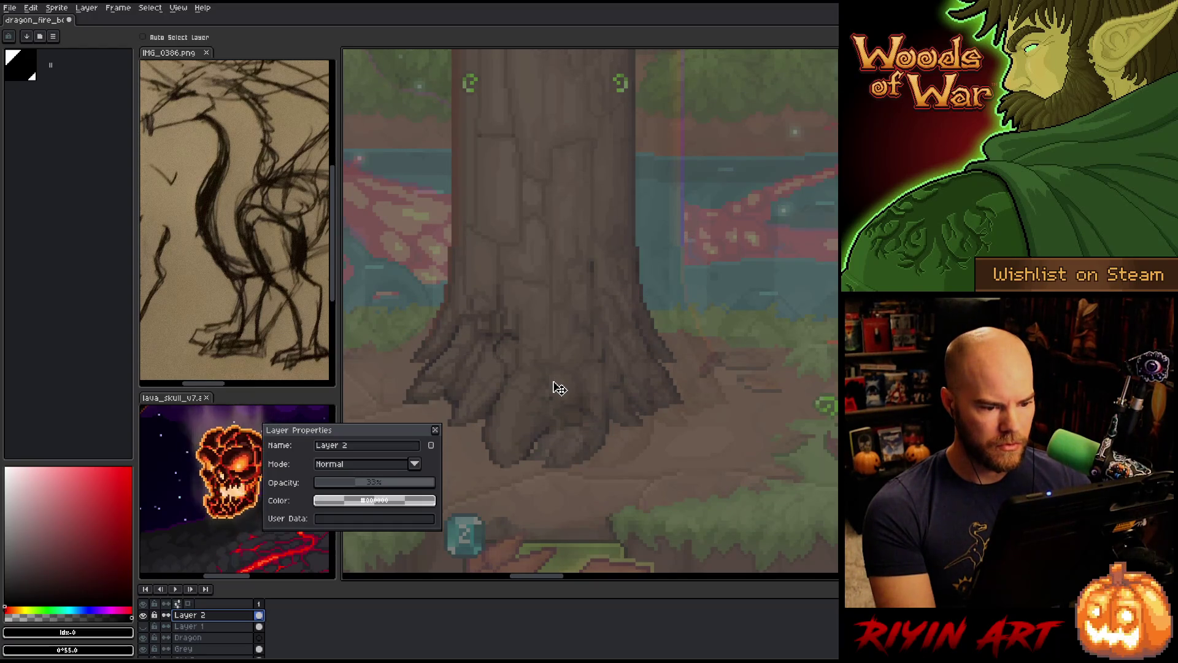
scroll(559, 388, "down", 2)
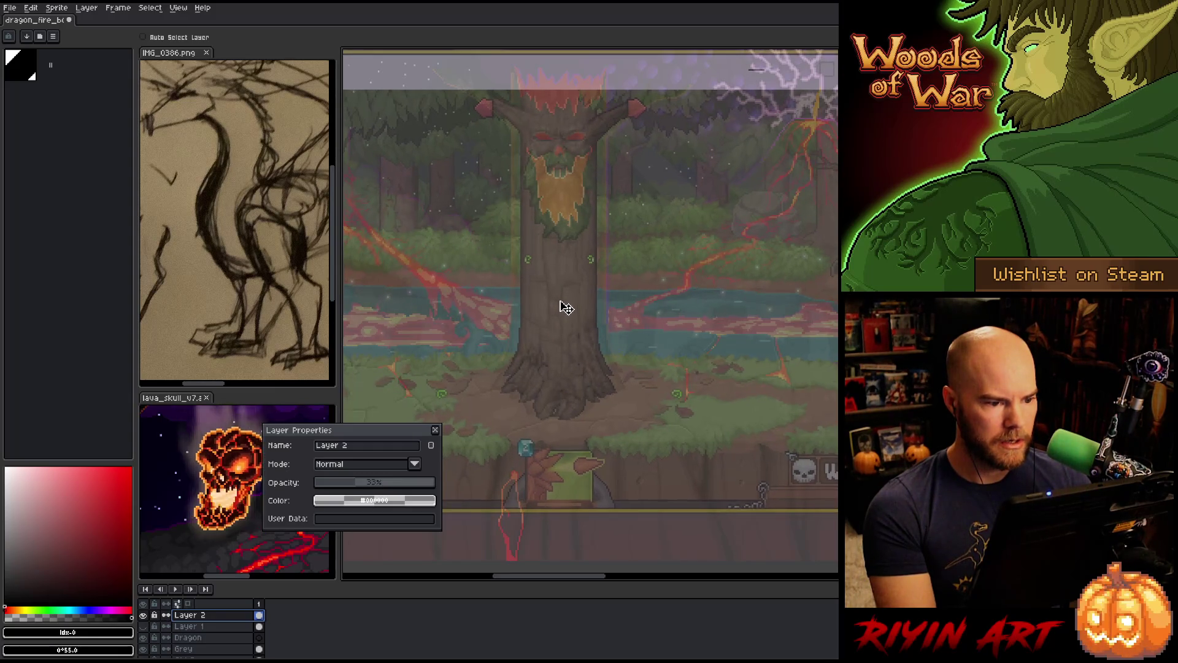
scroll(564, 316, "up", 2)
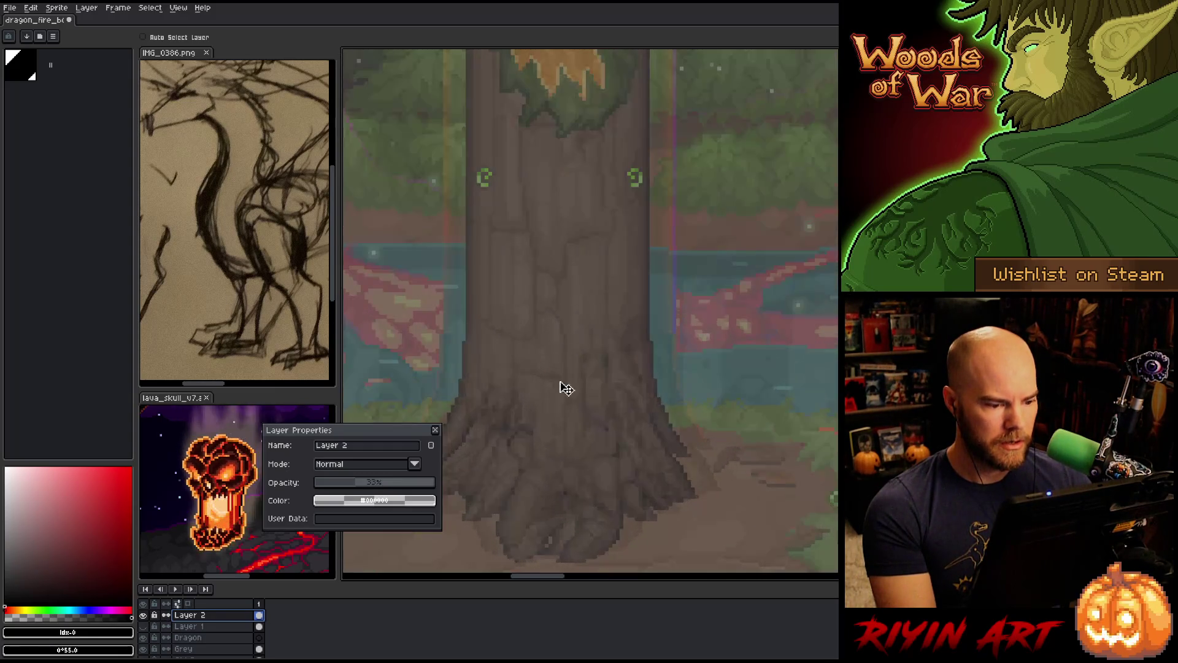
key("v")
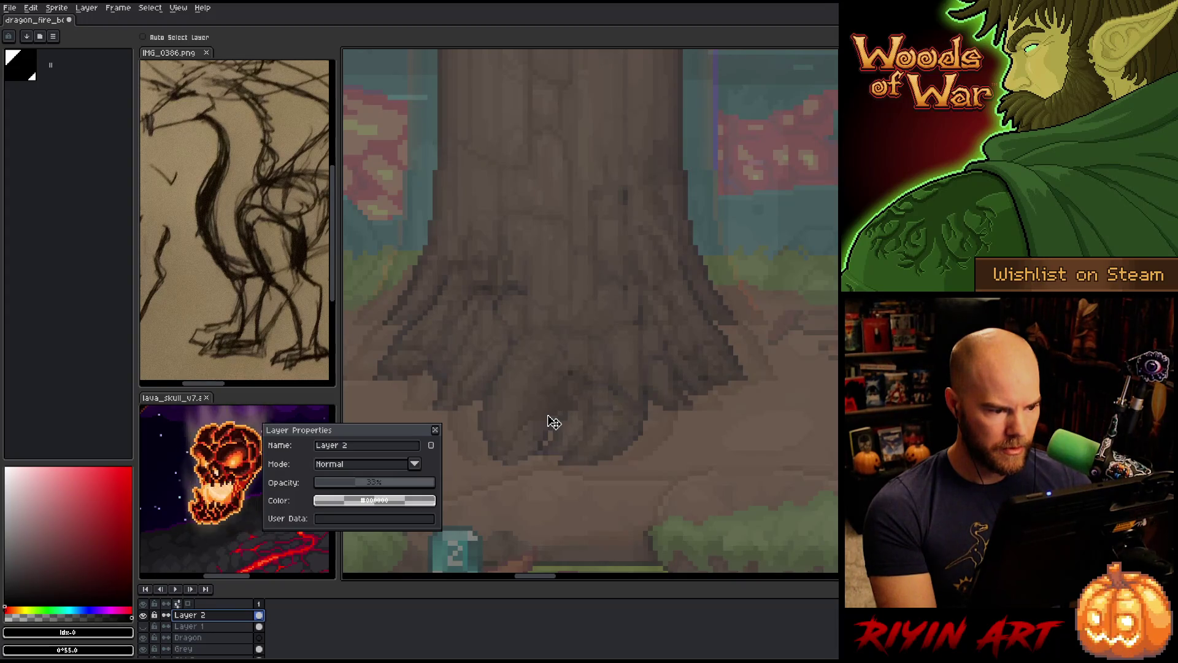
scroll(567, 287, "down", 3)
scroll(560, 329, "up", 2)
scroll(567, 184, "down", 4)
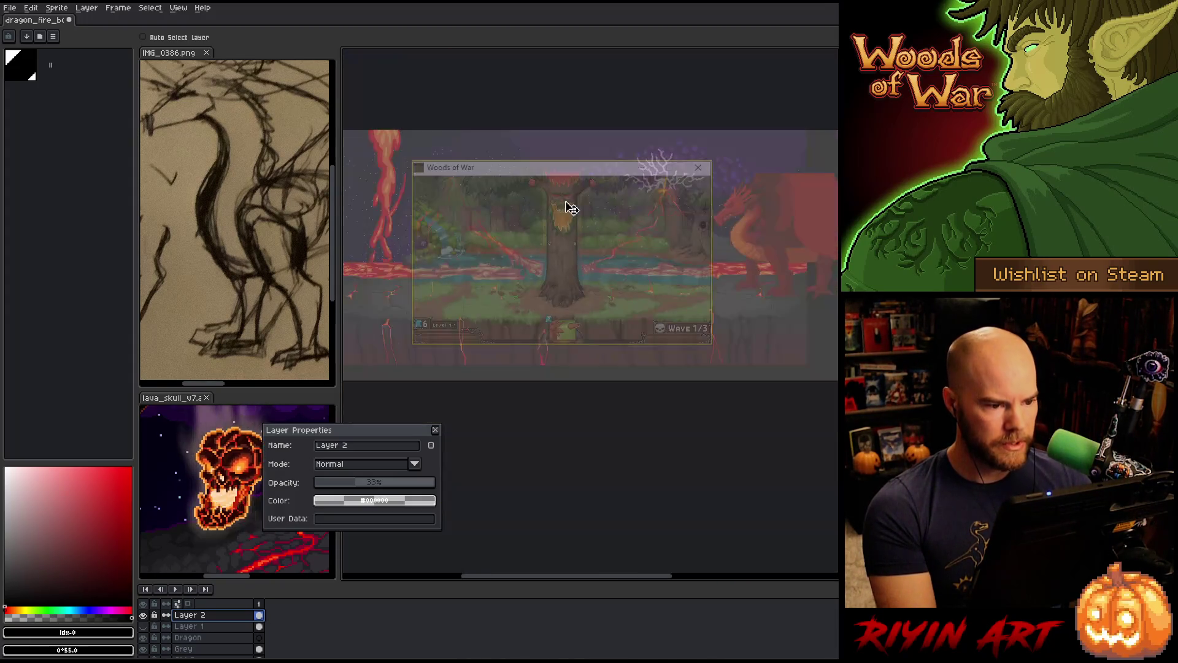
scroll(573, 189, "up", 2)
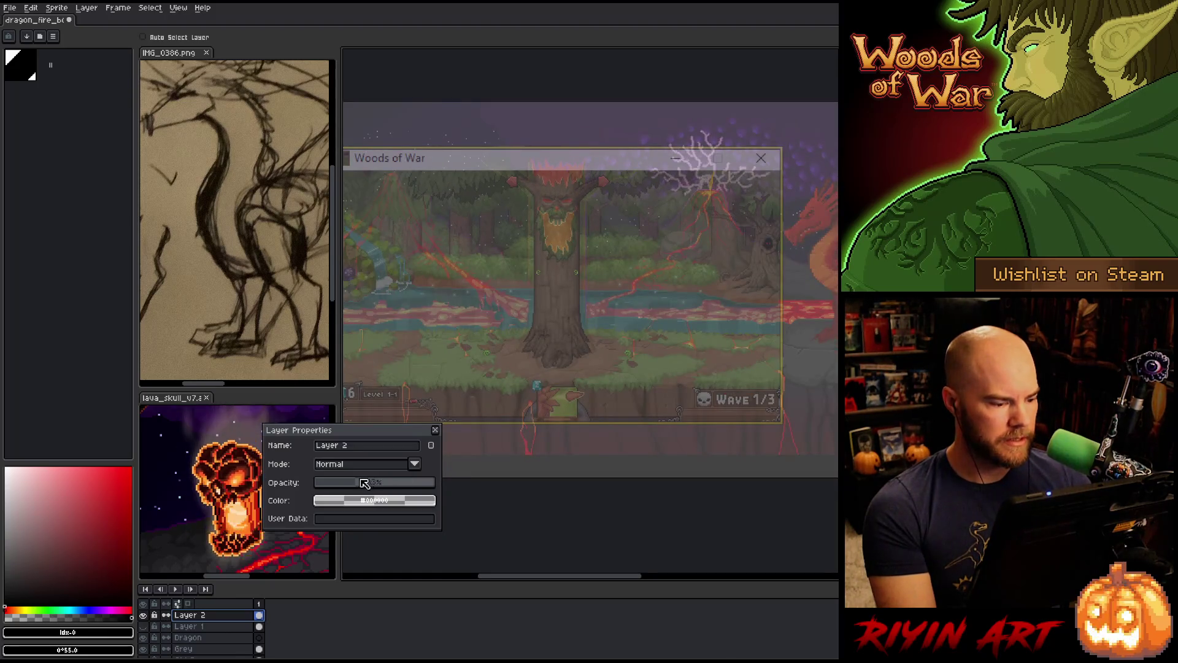
Move Layer 1 above the screenshot layer and nudge its dark fill slightly right and down
left_click(436, 430)
left_click(214, 627)
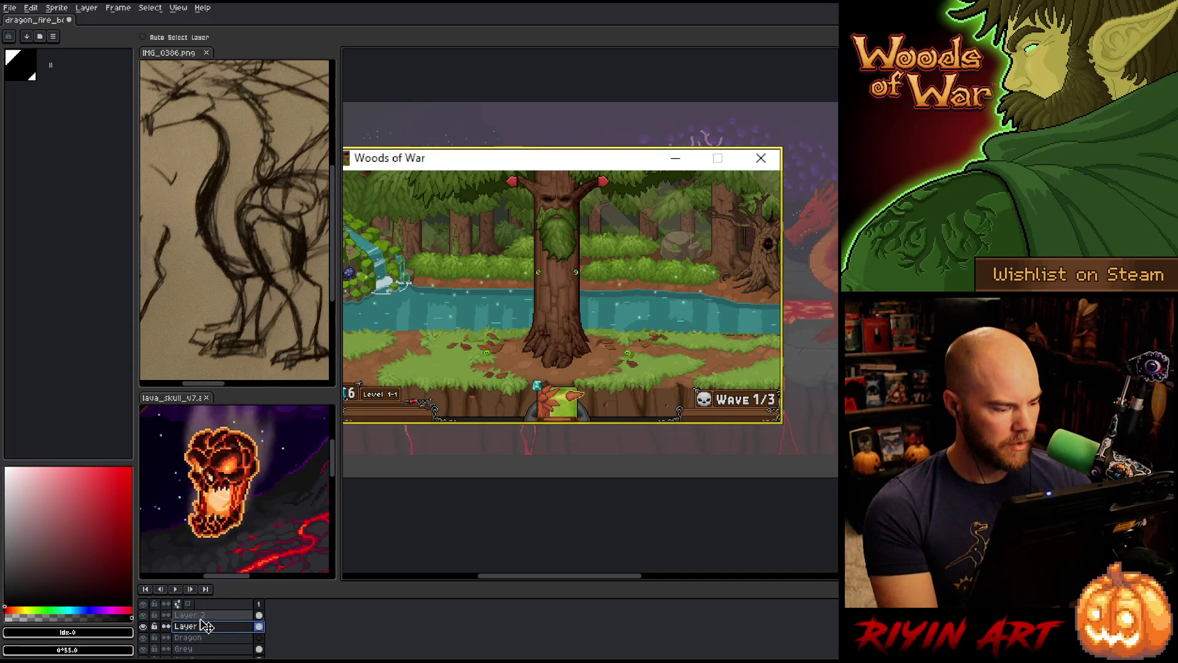
left_click_drag(206, 616, 221, 608)
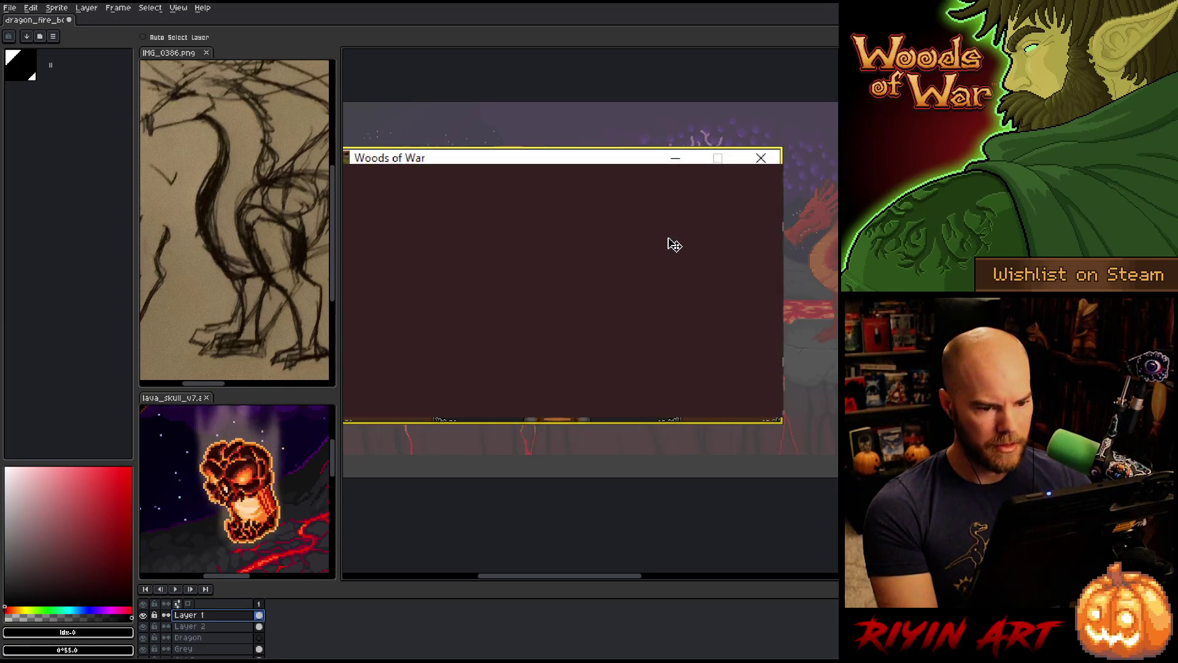
scroll(697, 295, "up", 4)
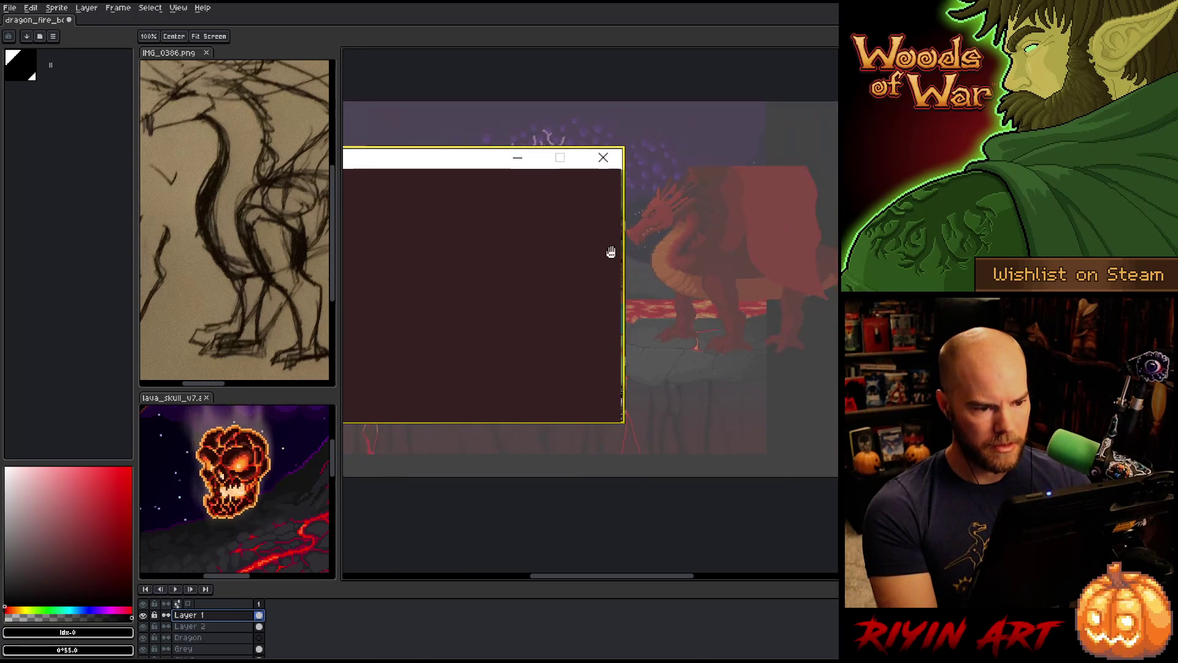
left_click_drag(606, 181, 611, 186)
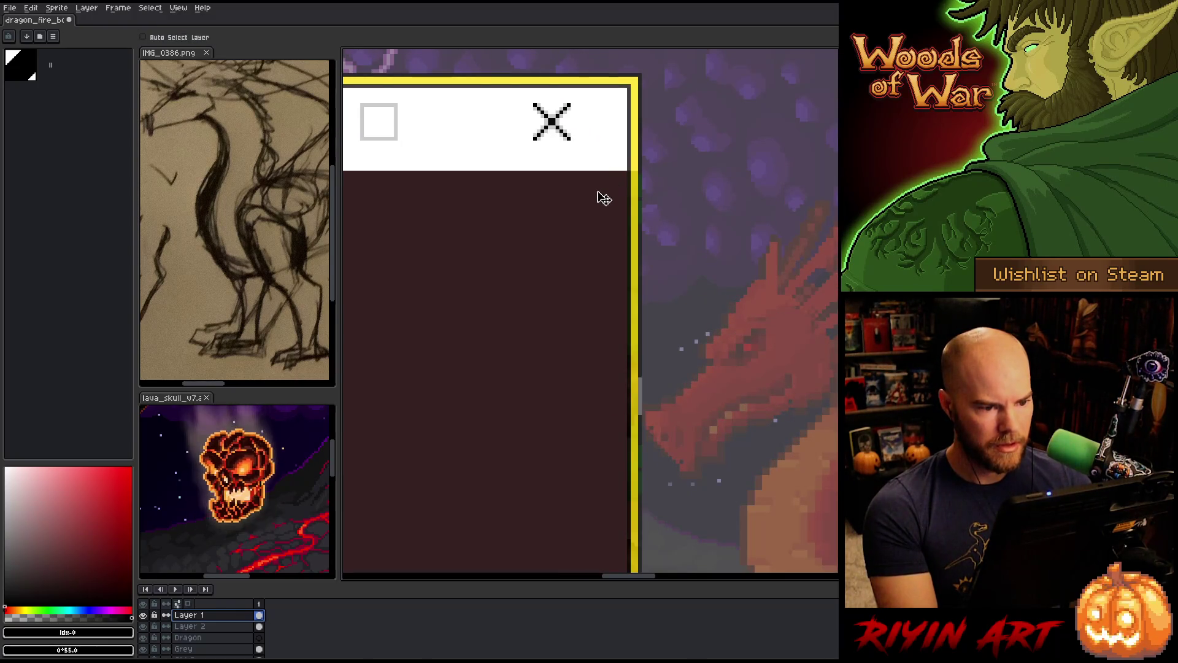
scroll(604, 197, "down", 5)
left_click_drag(652, 337, 610, 344)
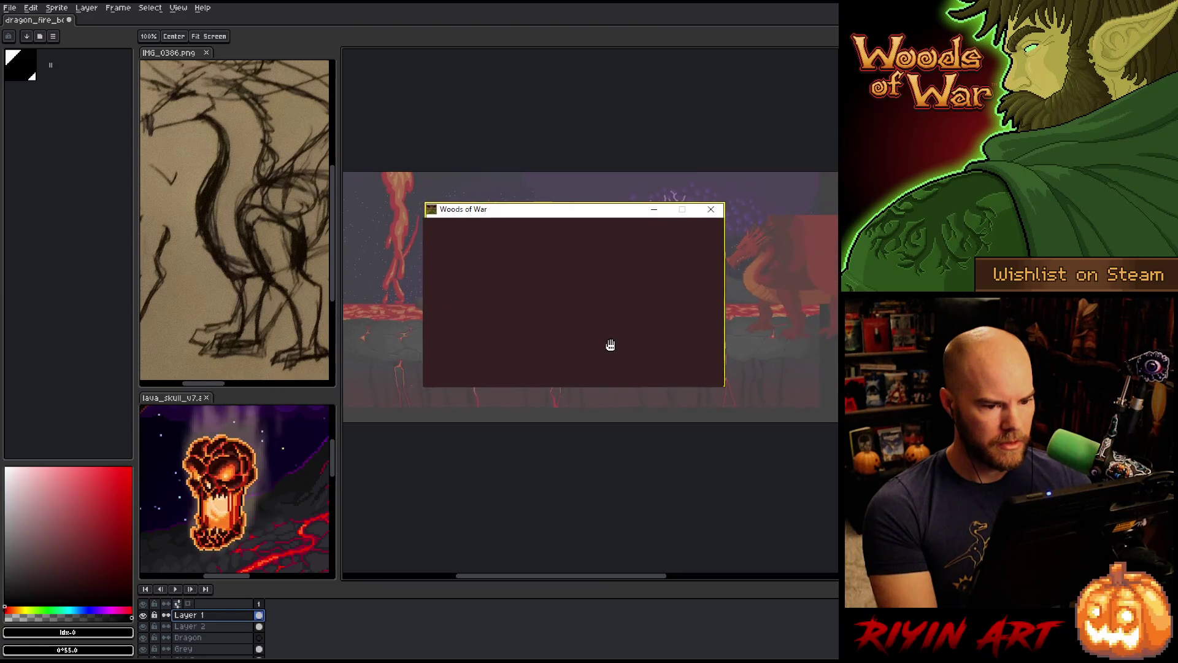
key("v")
Hide the screenshot layer and stretch the dark rectangle left and right across the scene
left_click(145, 626)
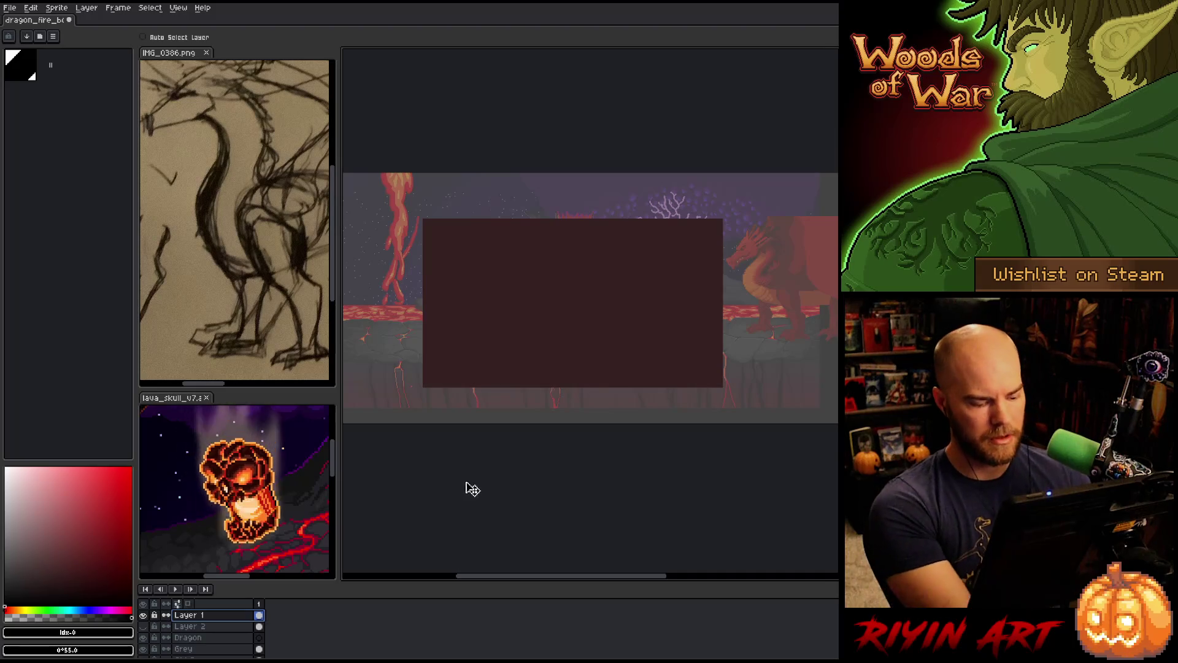
scroll(540, 365, "down", 2)
key("ctrl+shift+d")
left_click_drag(629, 340, 791, 338)
left_click_drag(484, 342, 415, 344)
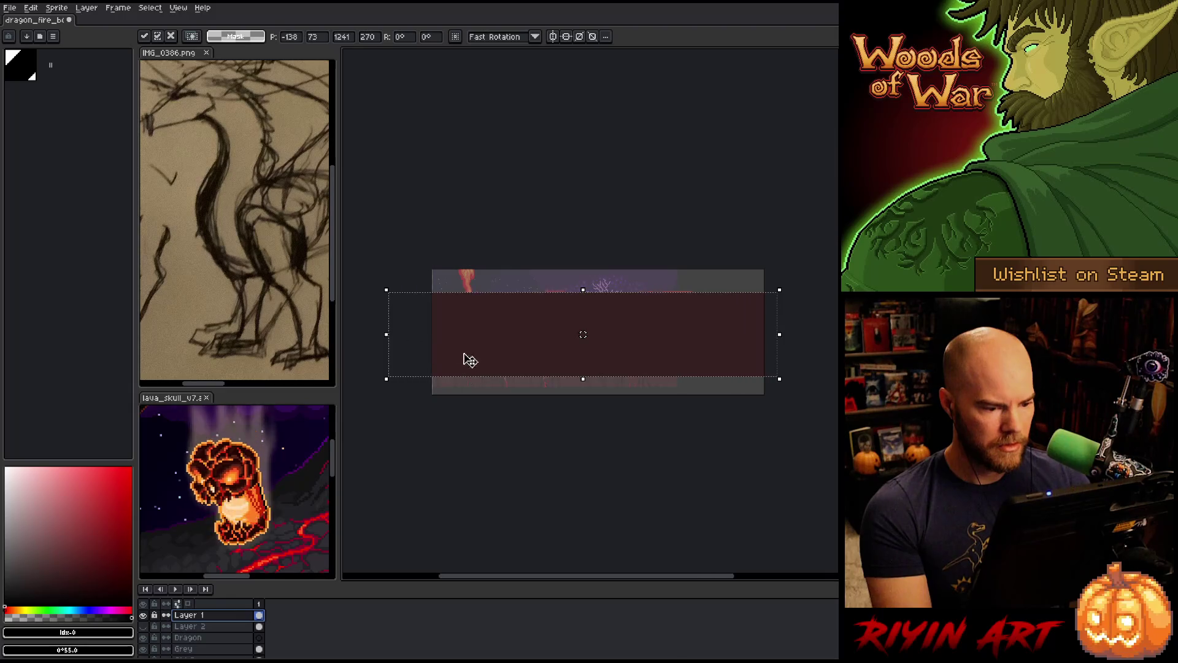
key("Return")
key("ctrl+d")
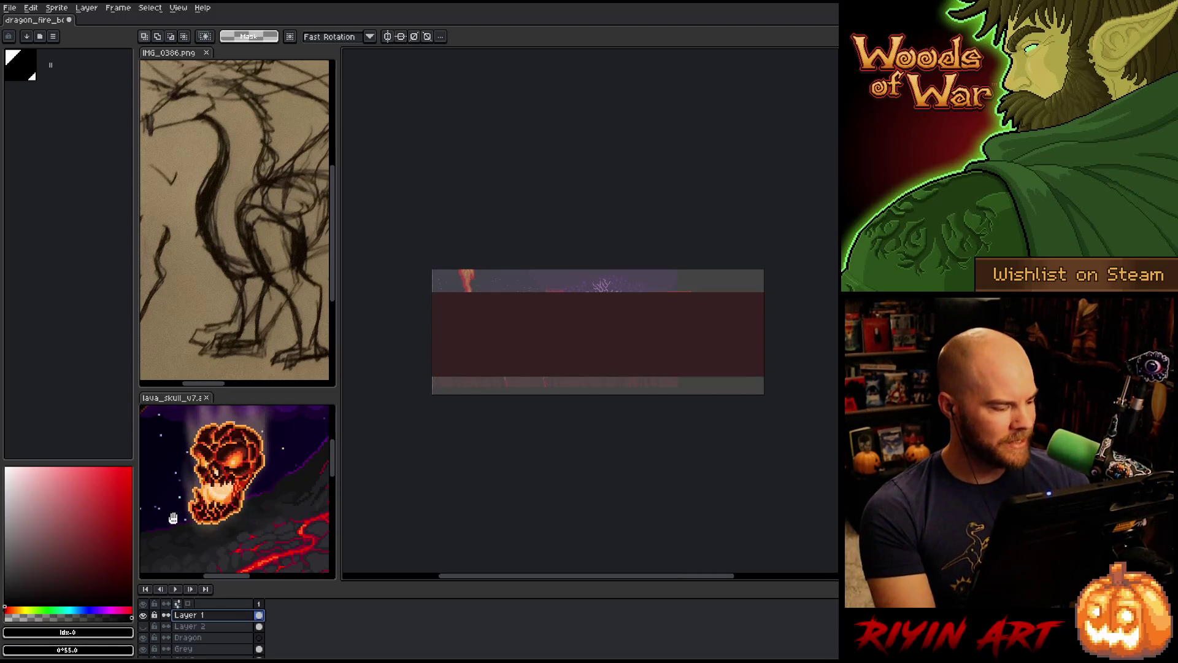
Fill the top and bottom strips of the canvas black
key("g")
left_click(621, 290)
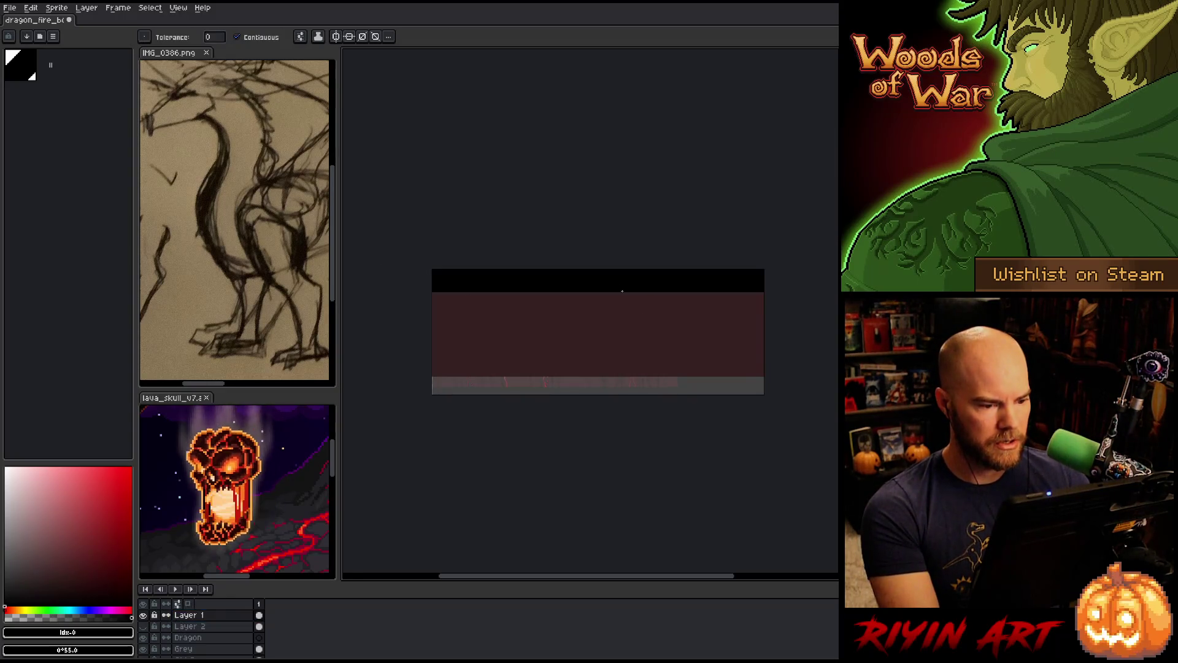
left_click(626, 387)
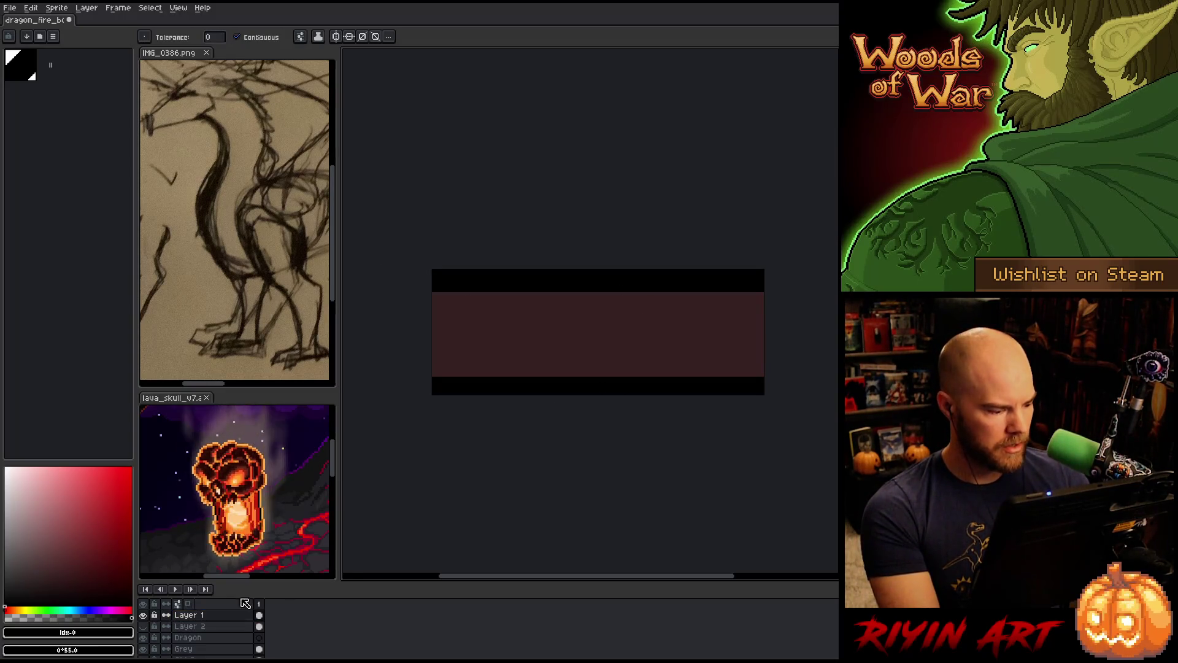
Paste the copied lava background onto the canvas and place it
key("m")
key("ctrl+v")
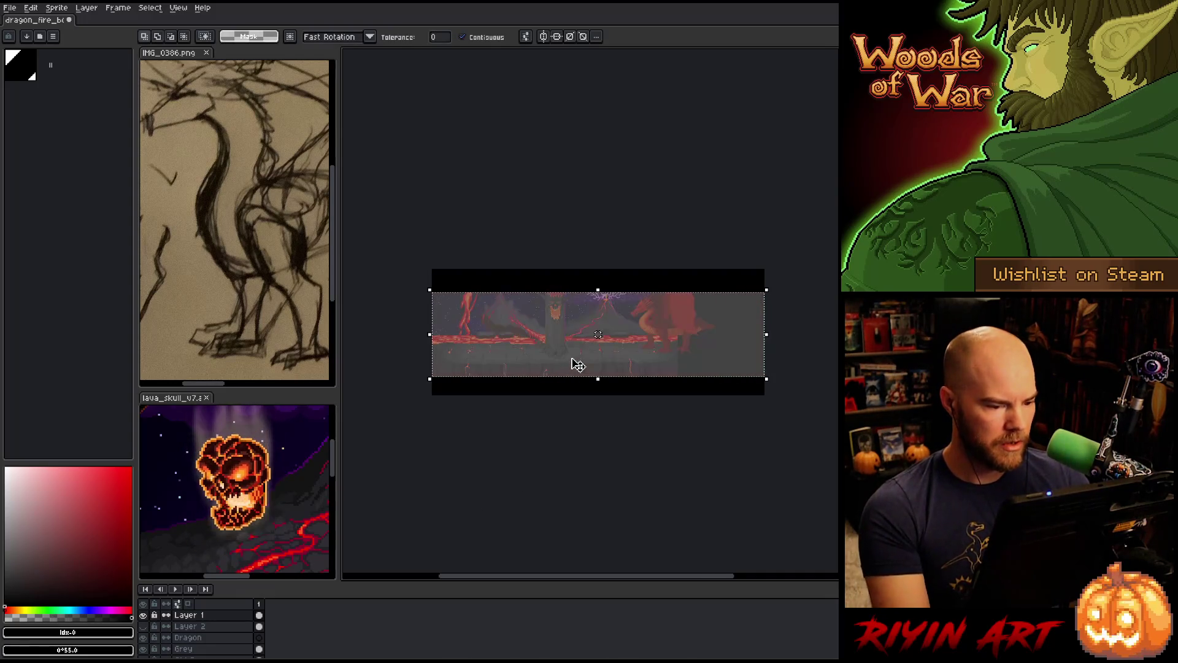
key("Return")
scroll(578, 365, "up", 3)
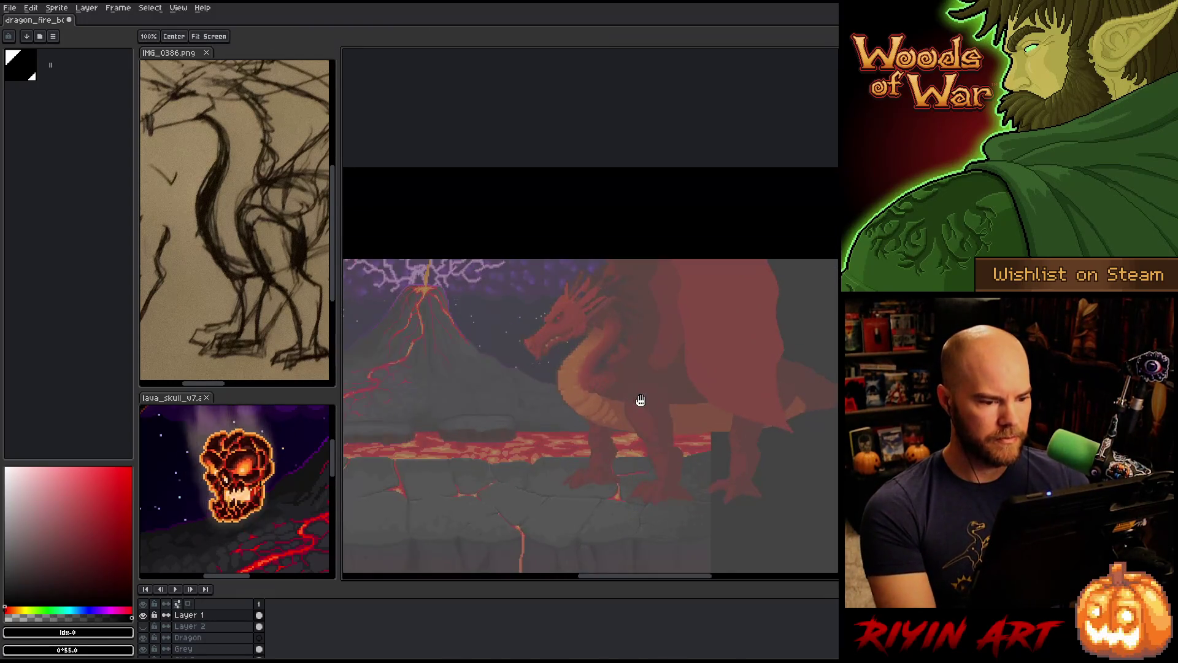
scroll(631, 364, "down", 2)
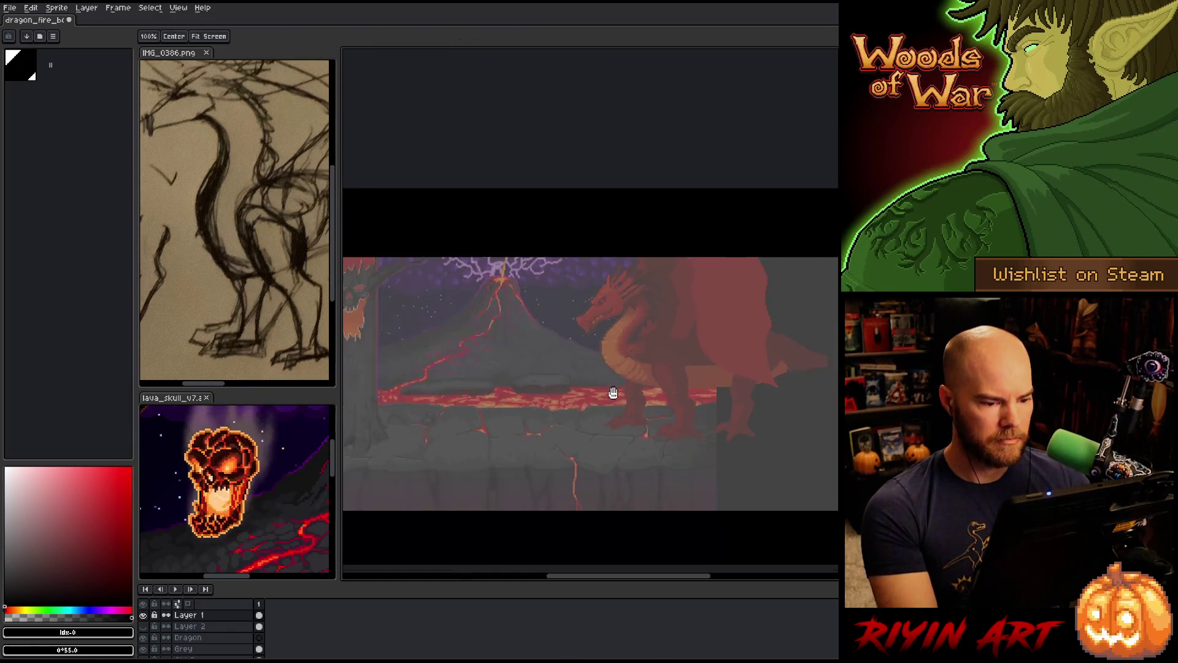
Rename Layer 1 to 'guide' and lower its opacity to a faint level
left_click(191, 616)
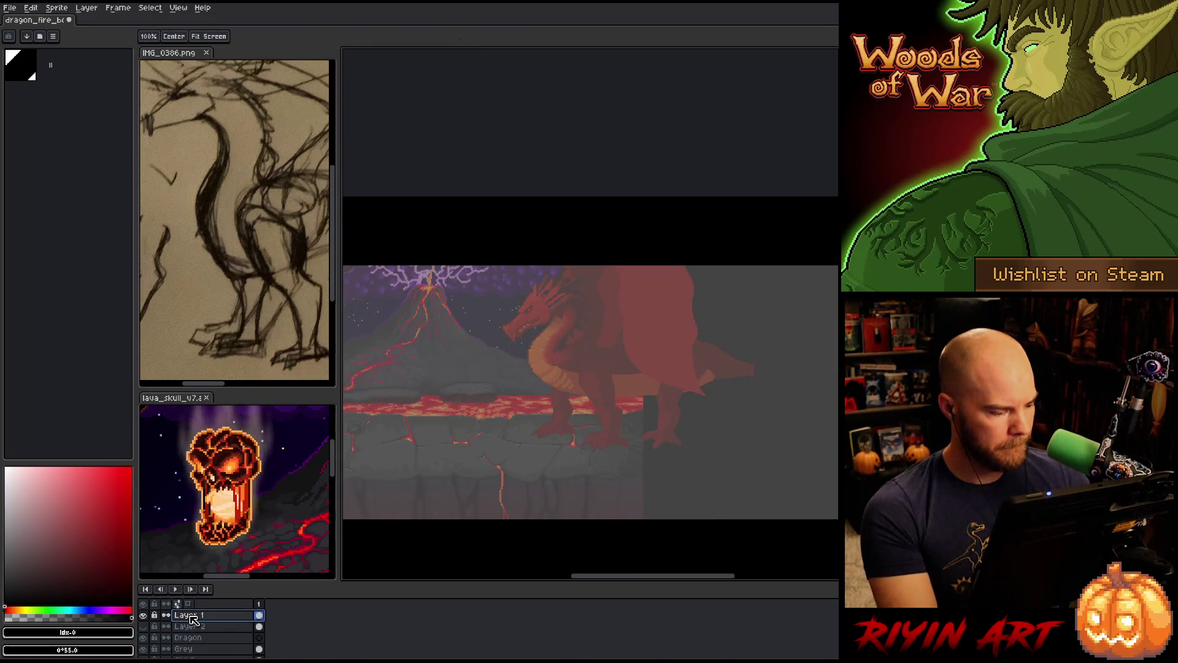
double_click(192, 617)
type("guide")
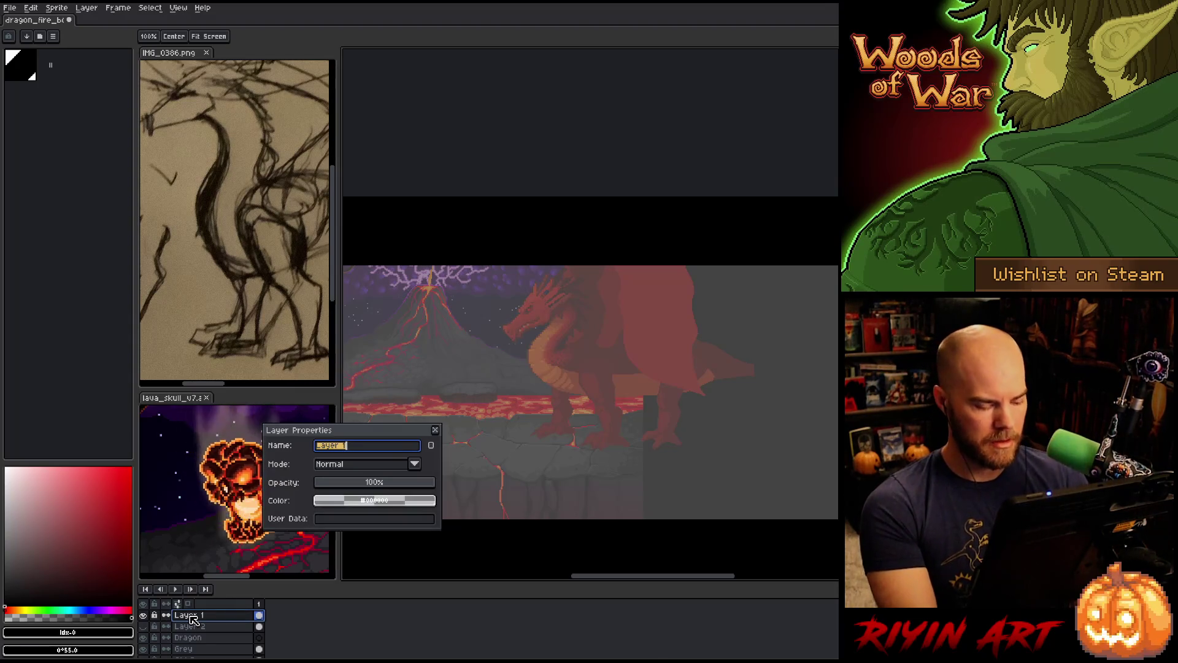
key("Return")
double_click(184, 616)
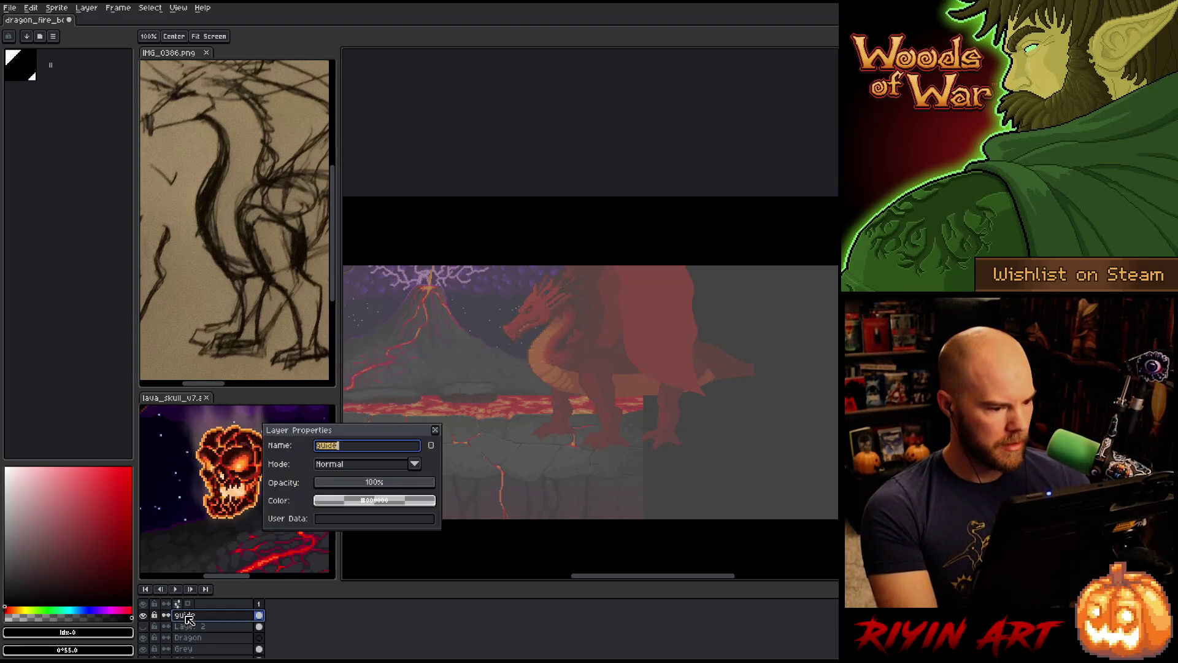
left_click(374, 483)
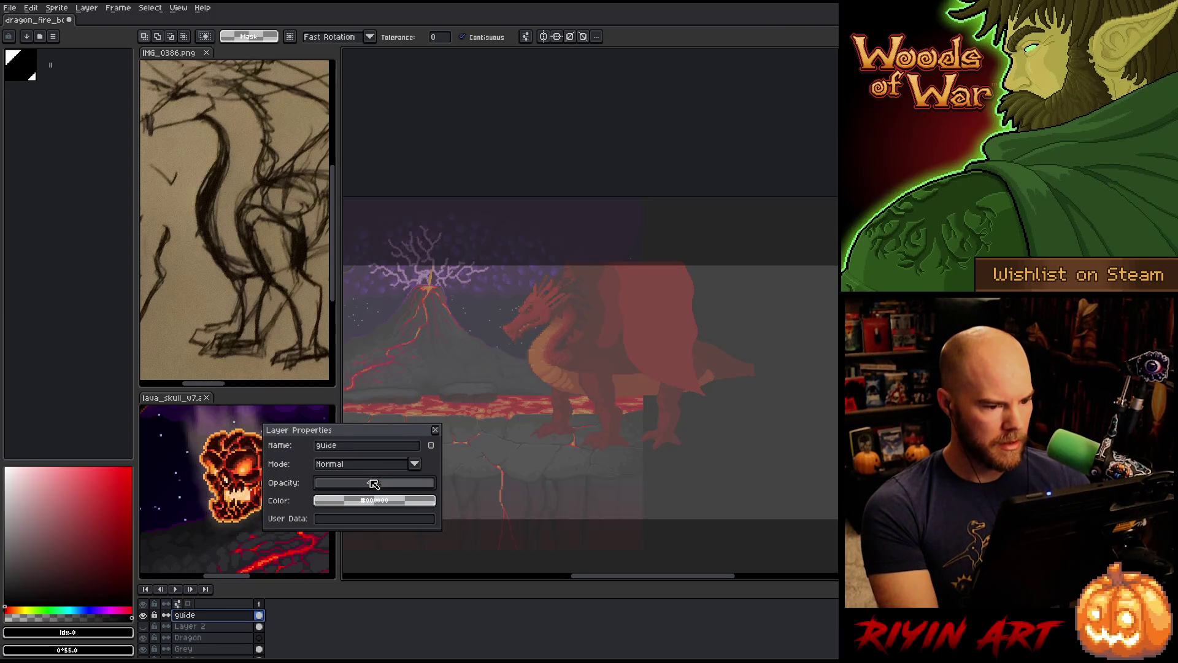
left_click(435, 430)
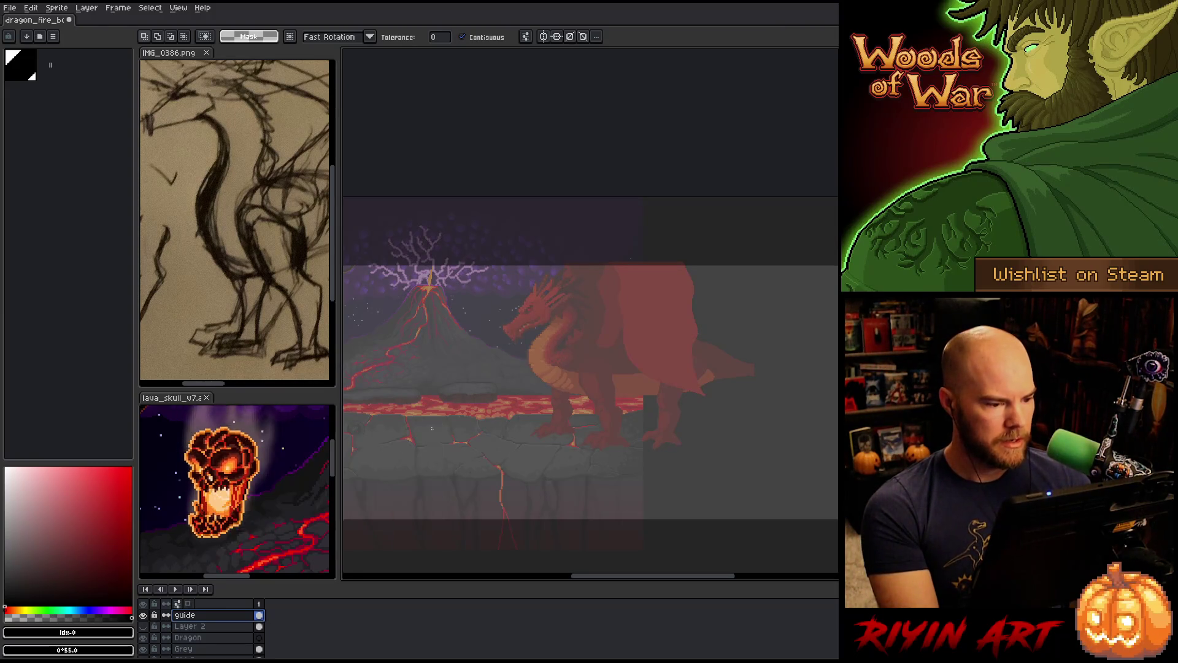
key("space")
mouse_move(461, 449)
left_mouse_down()
mouse_move(558, 413)
mouse_move(576, 413)
mouse_move(476, 439)
mouse_move(581, 424)
mouse_move(470, 436)
mouse_move(616, 436)
mouse_move(540, 437)
left_mouse_up()
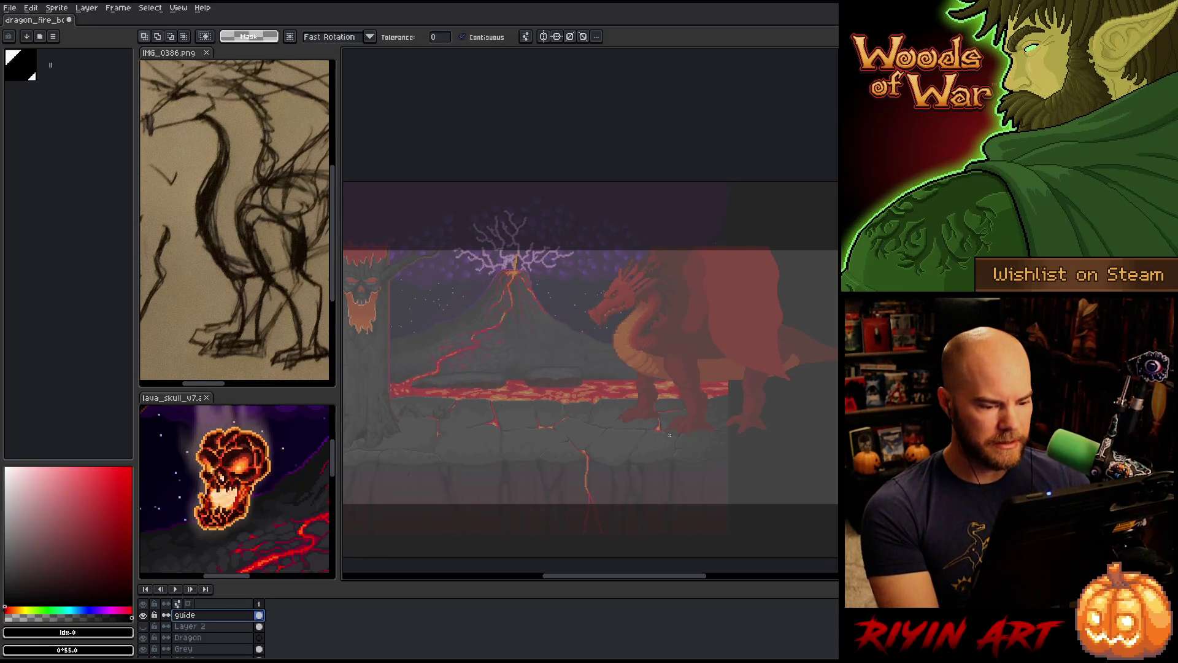
key("space")
left_click_drag(638, 434, 596, 442)
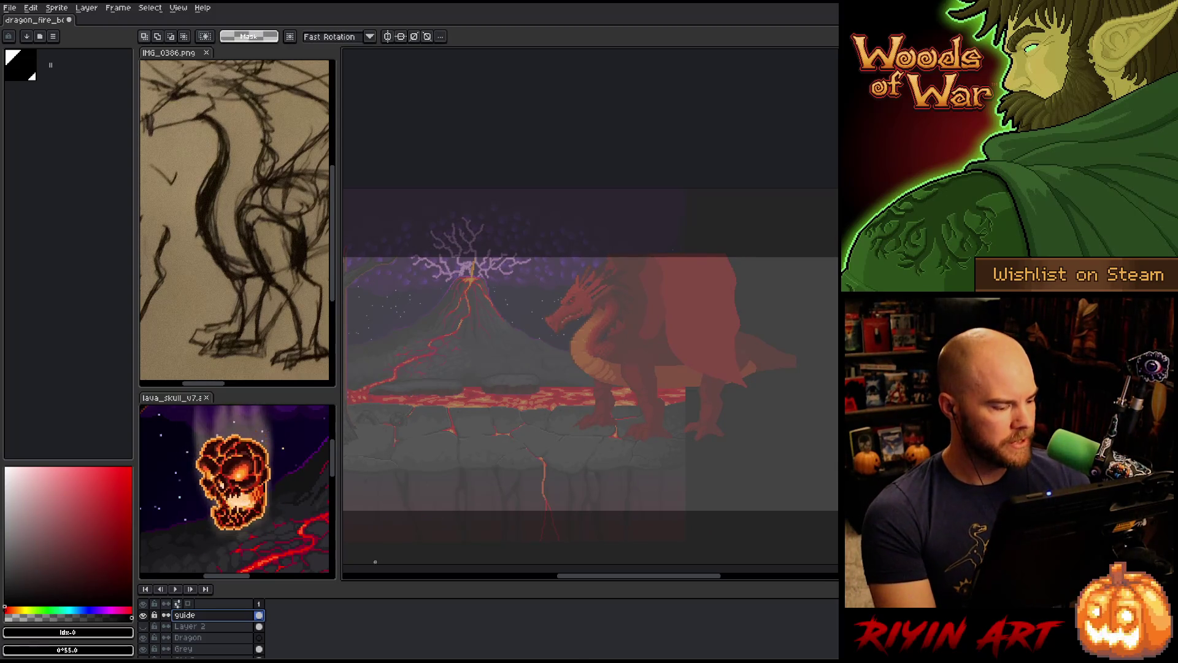
left_click(207, 630)
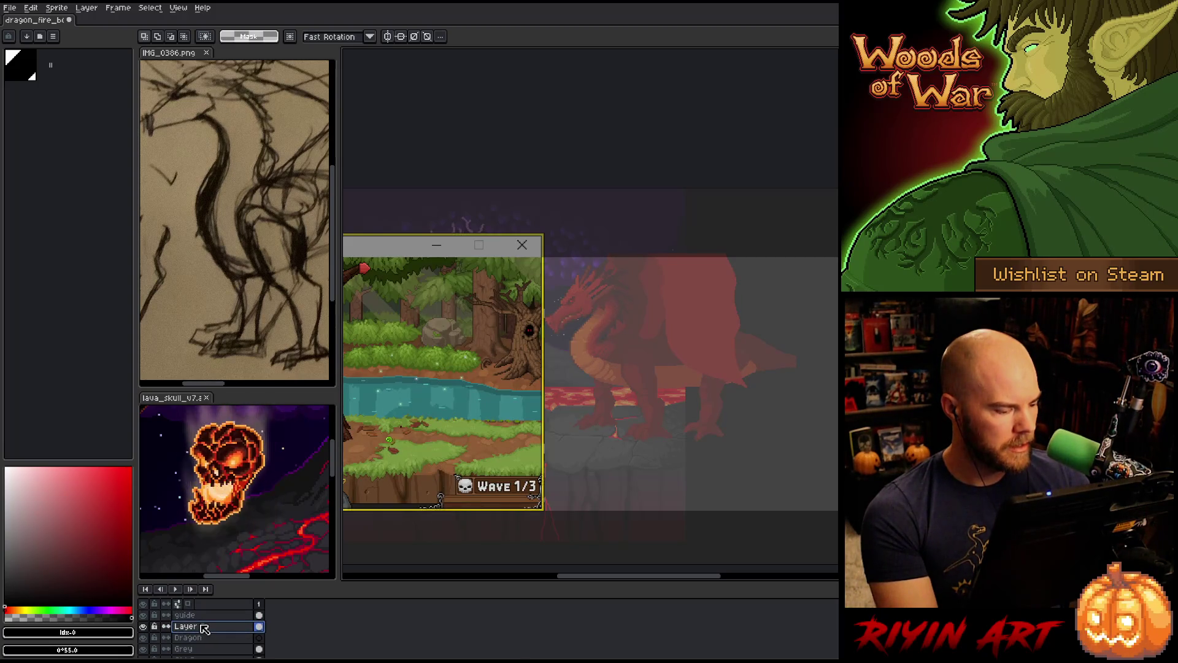
mouse_move(500, 462)
left_mouse_down()
mouse_move(660, 456)
mouse_move(637, 455)
left_mouse_up()
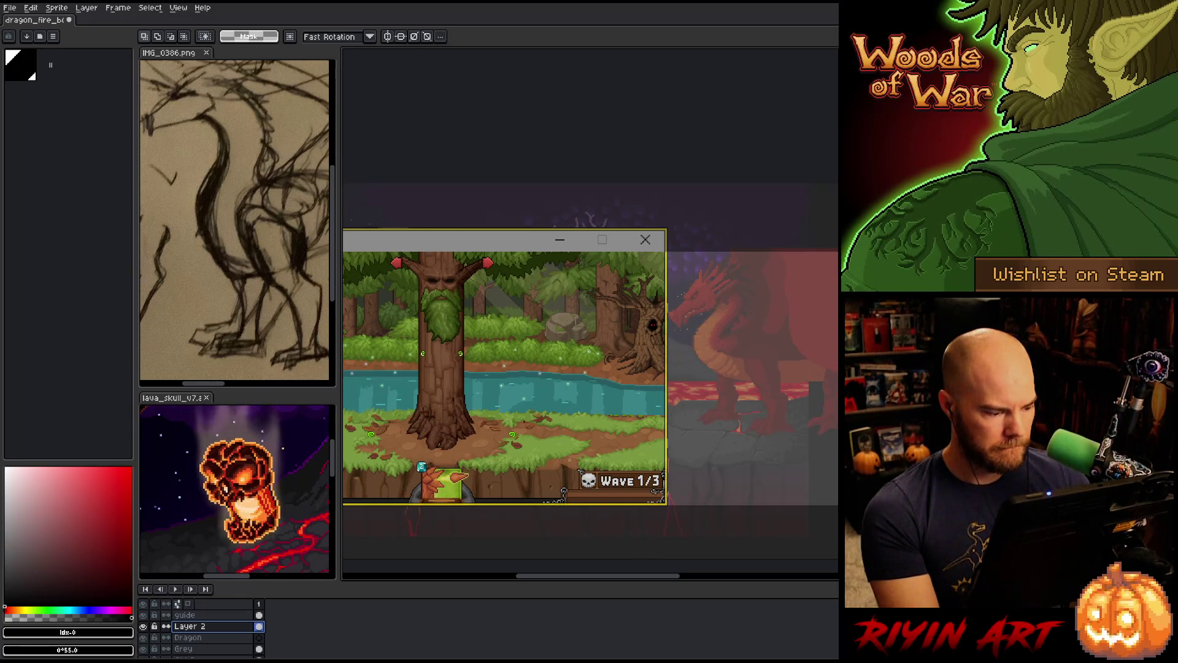
scroll(589, 369, "down", 3)
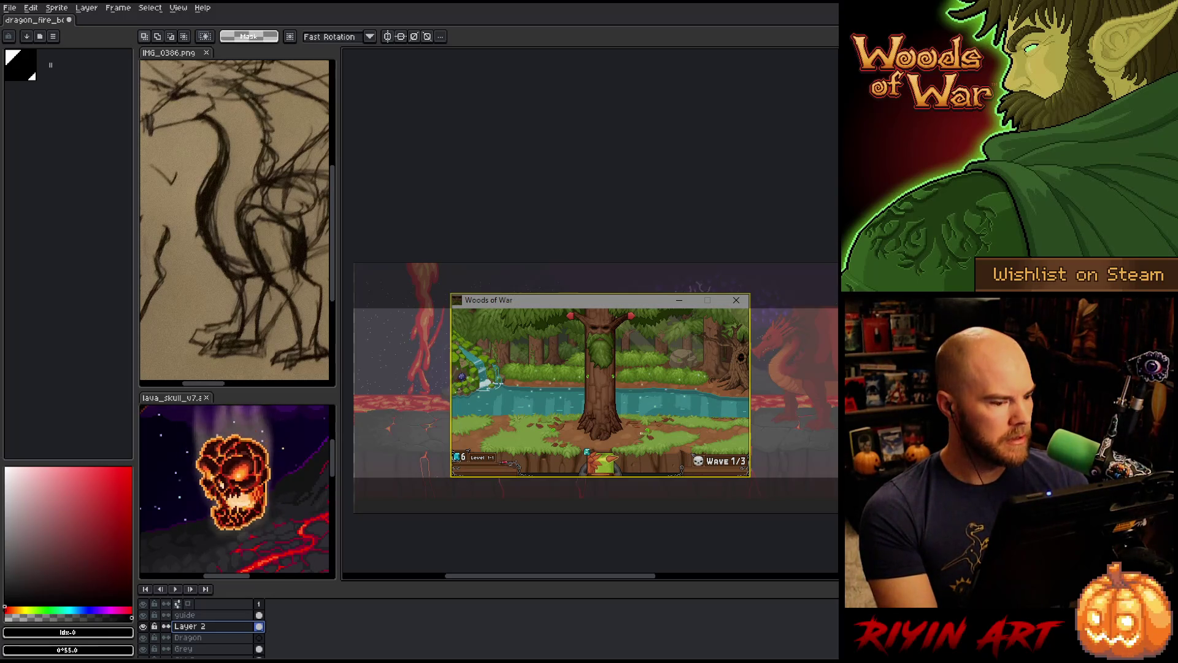
scroll(220, 642, "down", 2)
left_click(220, 642)
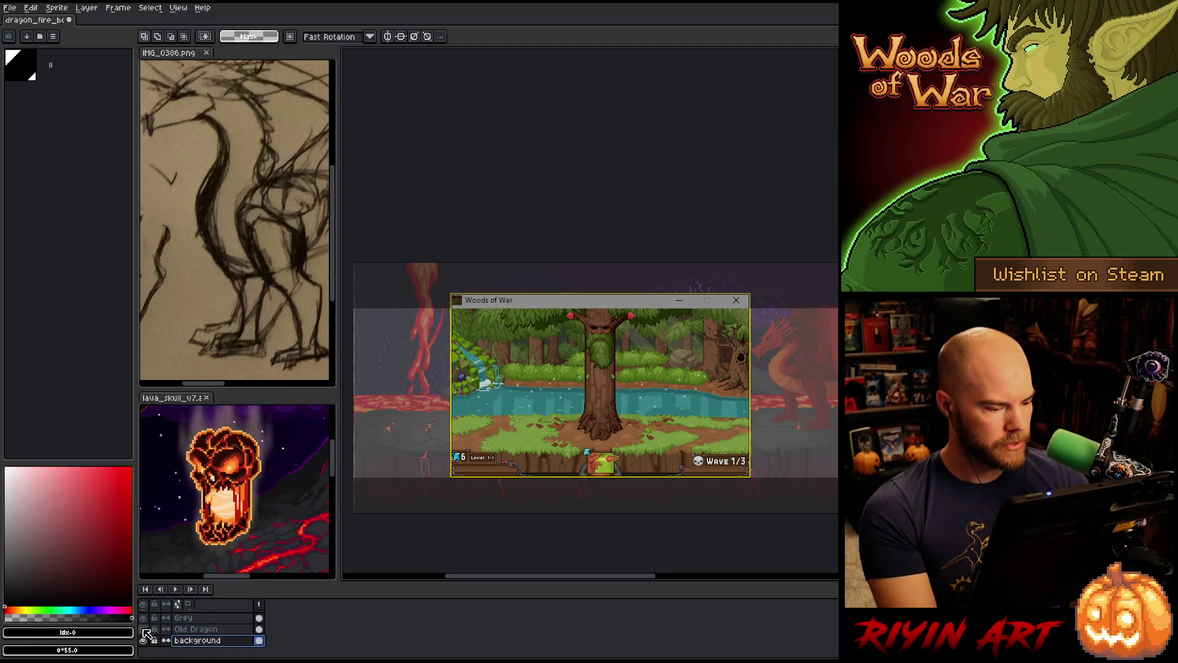
key("ctrl+a")
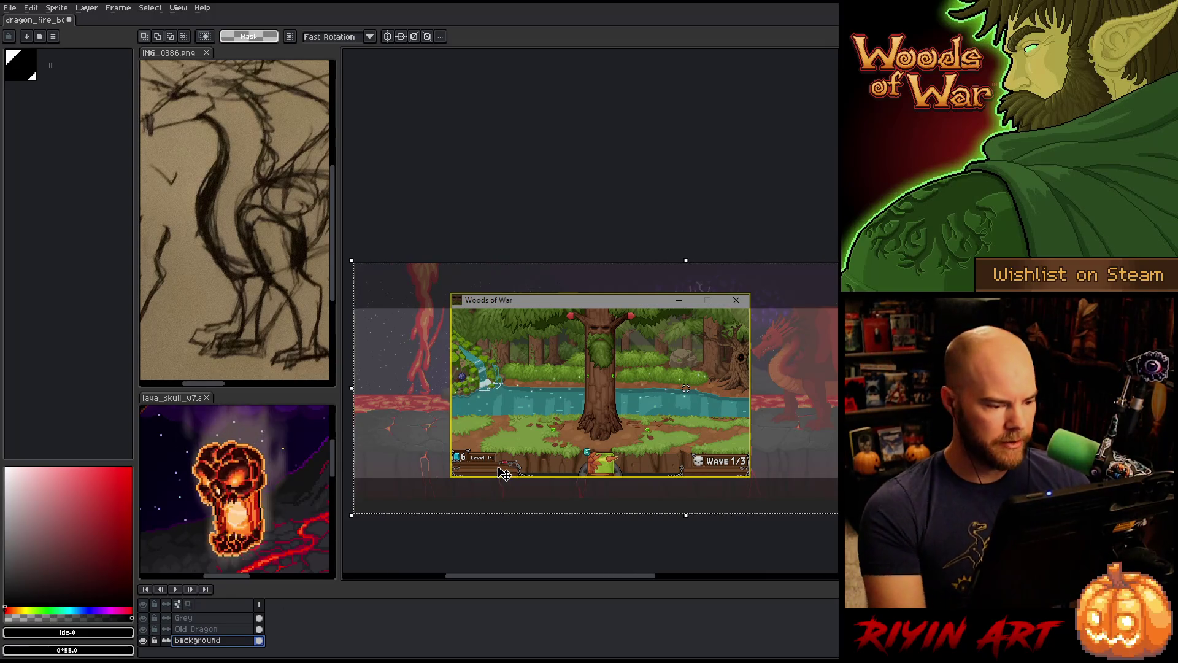
left_click_drag(503, 472, 503, 482)
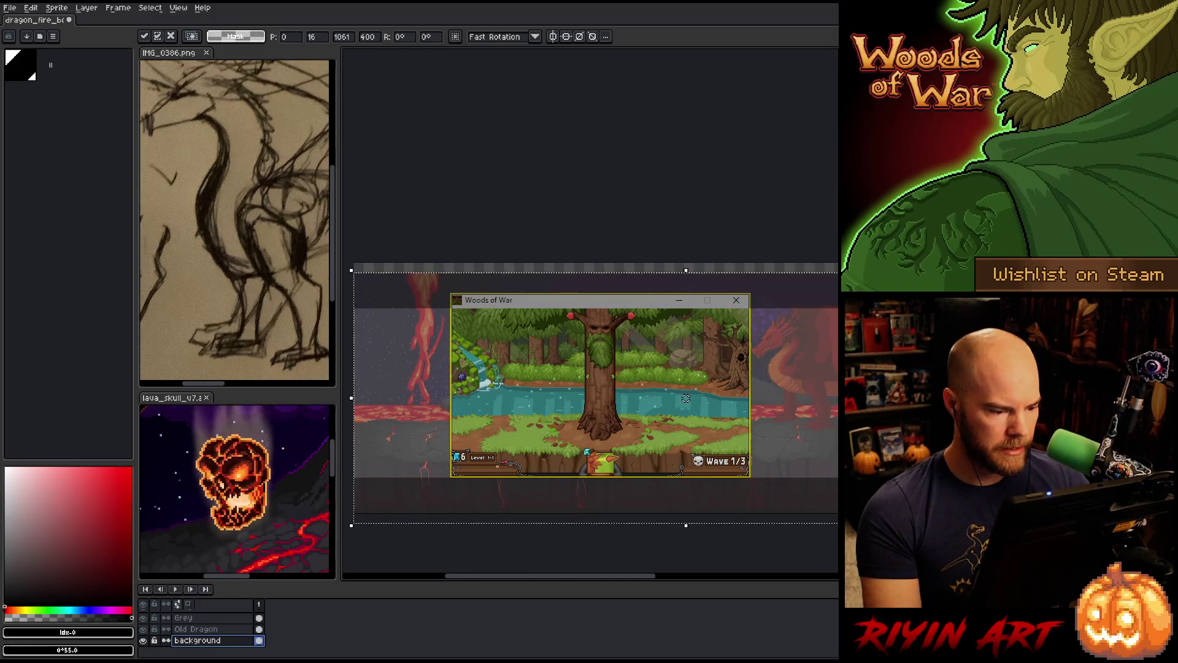
key("Up")
key("Up")
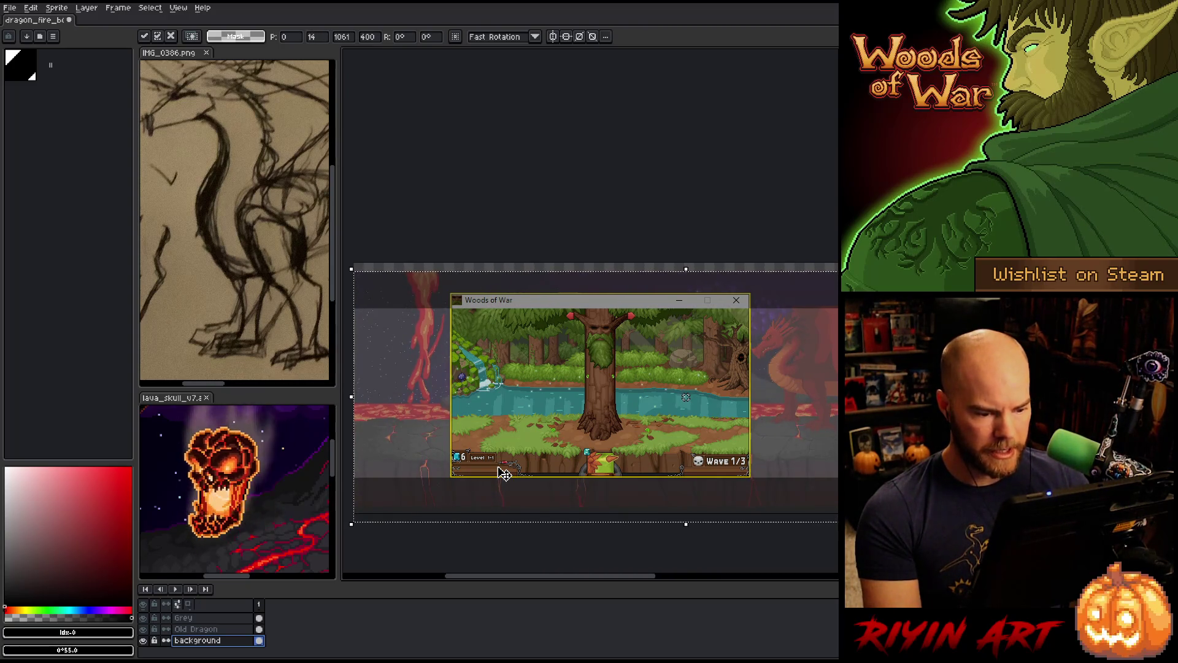
scroll(184, 632, "up", 3)
left_click(145, 627)
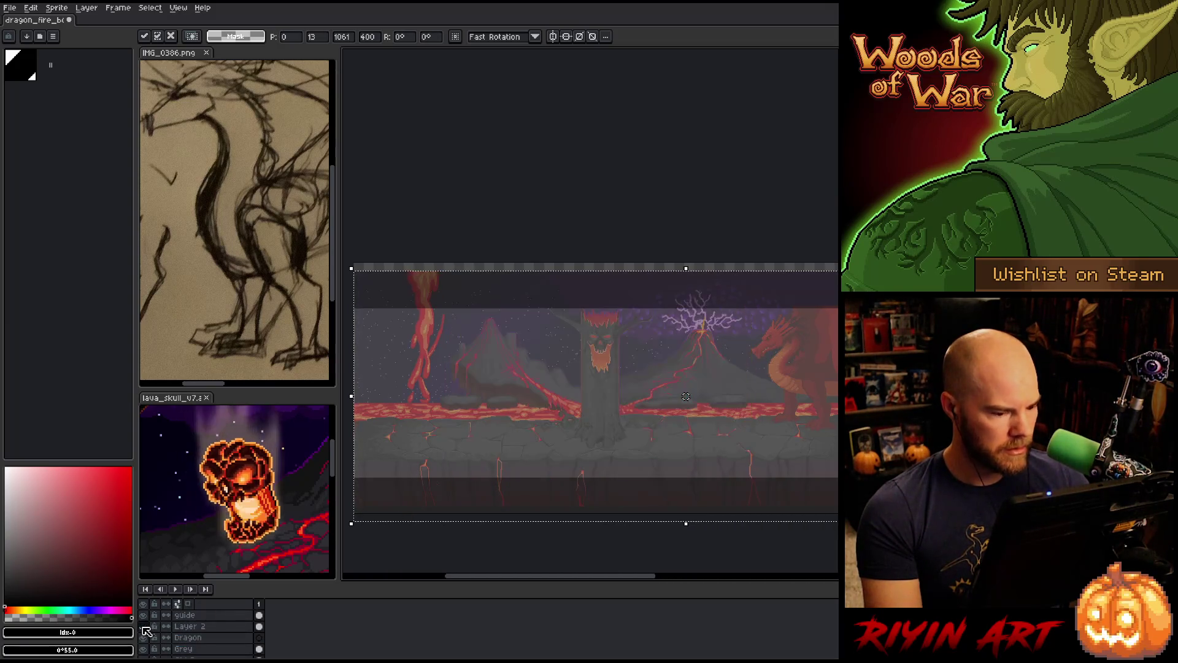
left_click(145, 627)
left_click(145, 627)
left_click(144, 627)
left_click(145, 627)
left_click(145, 627)
left_click(145, 627)
left_click(145, 627)
left_click(145, 627)
left_click(145, 627)
left_click(144, 627)
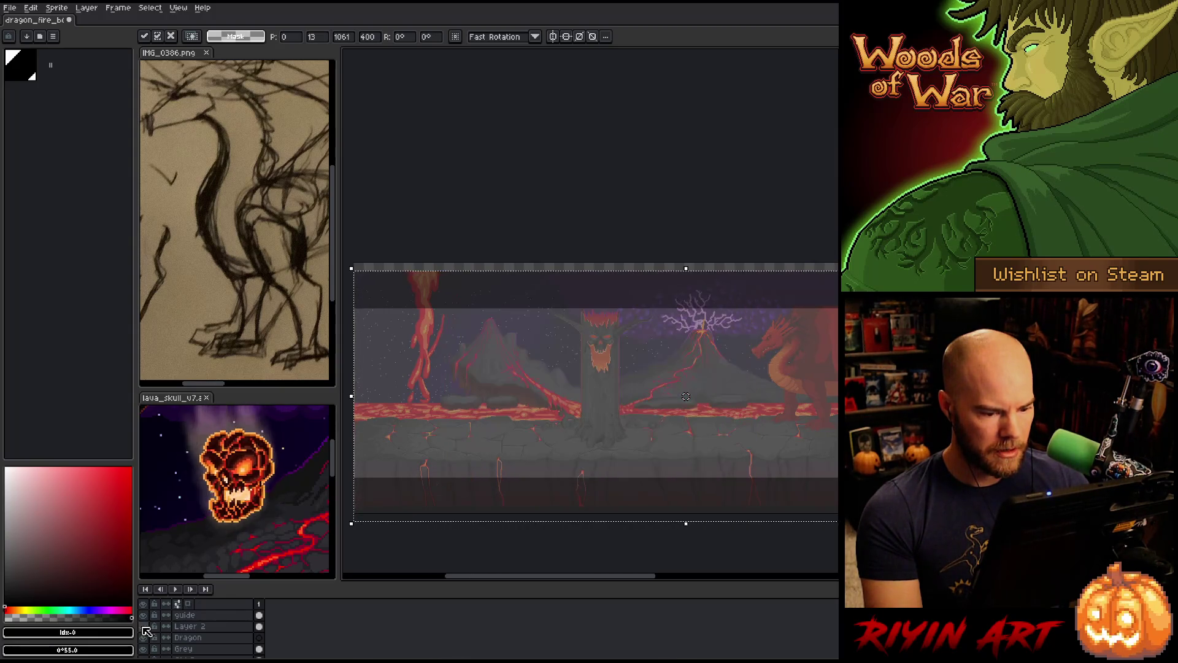
left_click(145, 627)
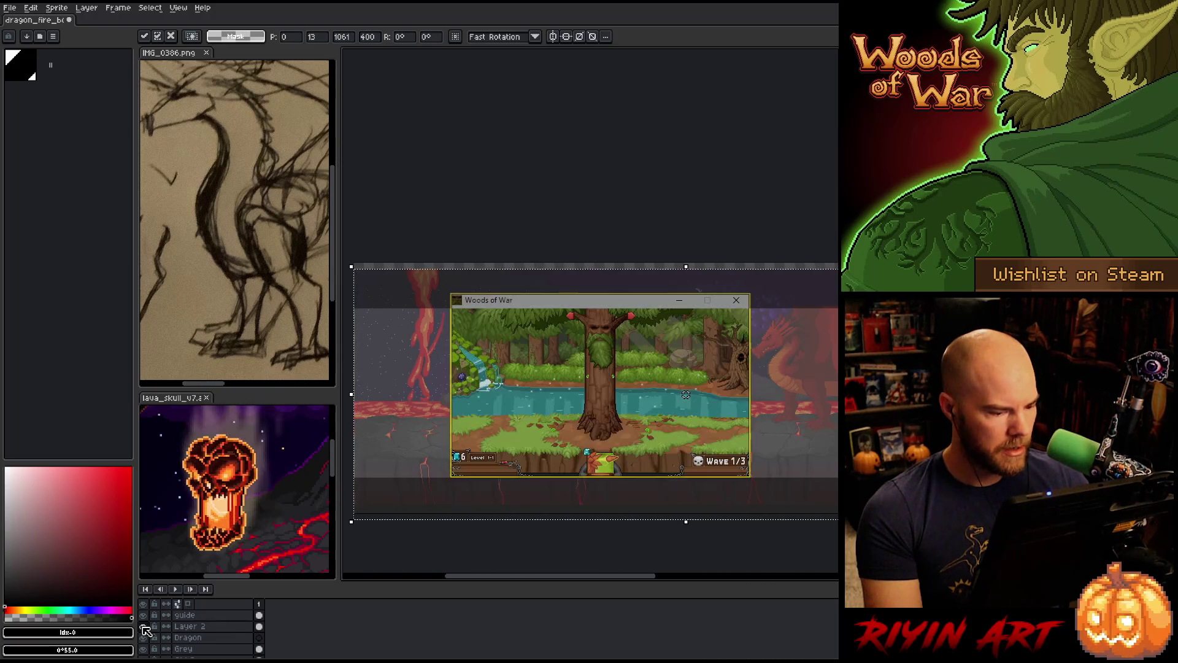
left_click(144, 627)
left_click(144, 627)
left_click(144, 627)
left_click(144, 627)
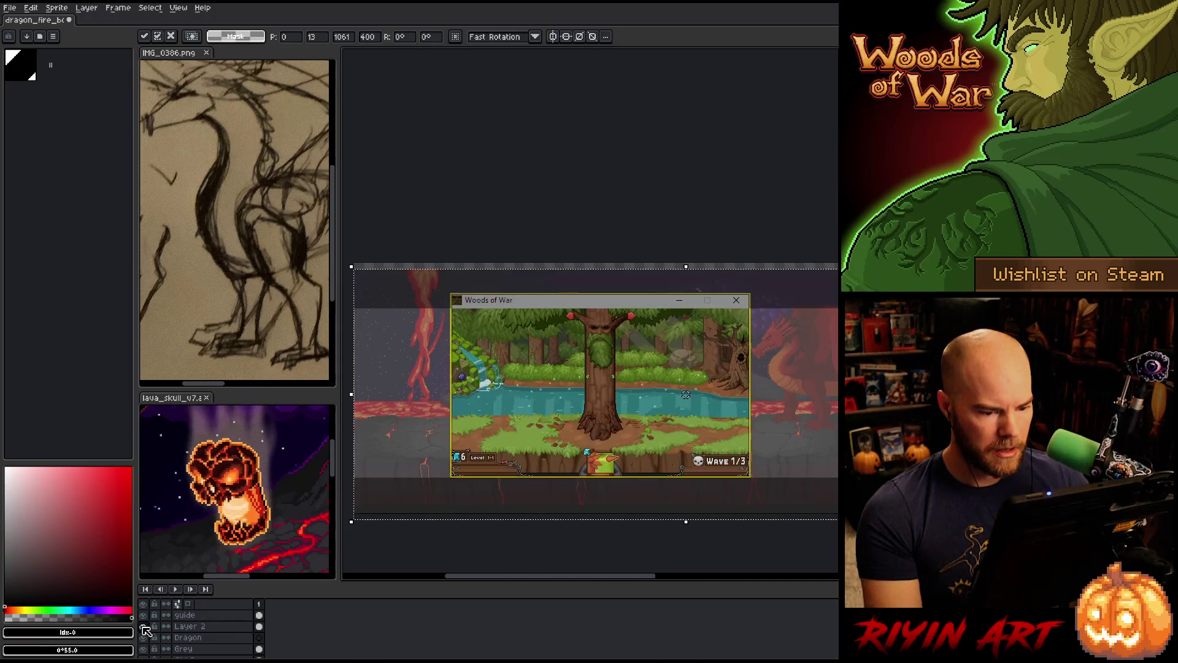
left_click(144, 627)
left_click(144, 627)
left_click(145, 627)
left_click(144, 627)
left_click(144, 627)
left_click(144, 627)
left_click(144, 627)
left_click(144, 627)
left_click(144, 627)
left_click(144, 627)
left_click(144, 627)
left_click(144, 627)
left_click(144, 627)
left_click(144, 627)
left_click(144, 627)
left_click(144, 627)
left_click(144, 627)
left_click(144, 627)
left_click(145, 627)
left_click(144, 627)
left_click(144, 627)
left_click(144, 627)
left_click(144, 627)
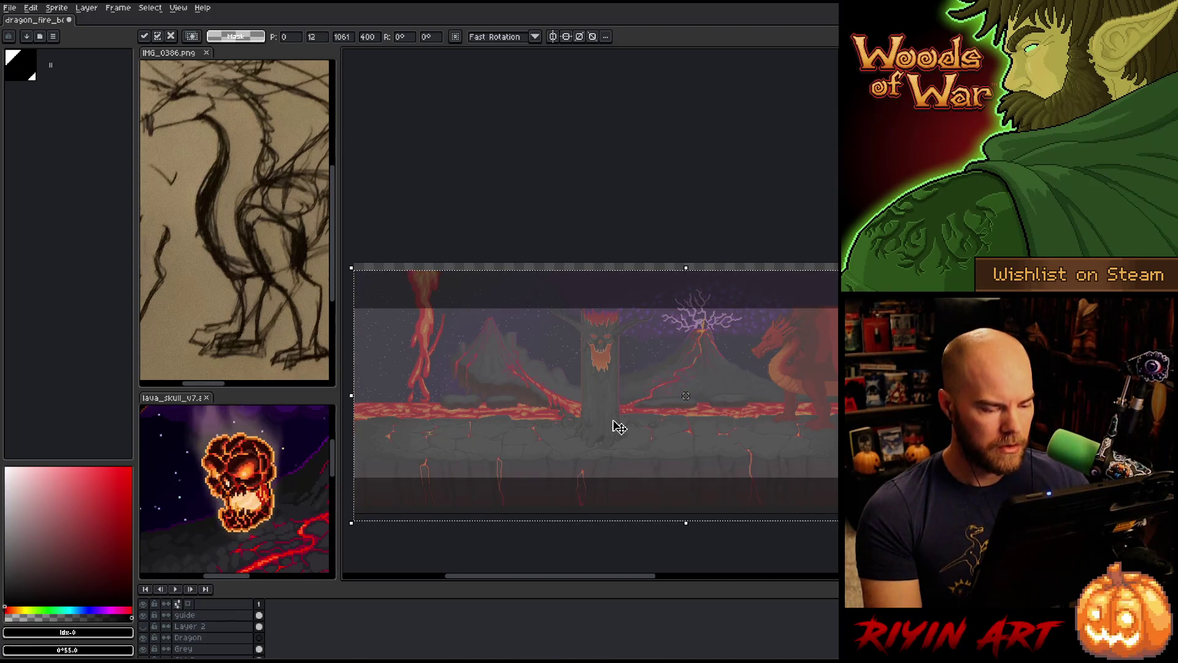
scroll(612, 426, "down", 1)
scroll(647, 426, "up", 1)
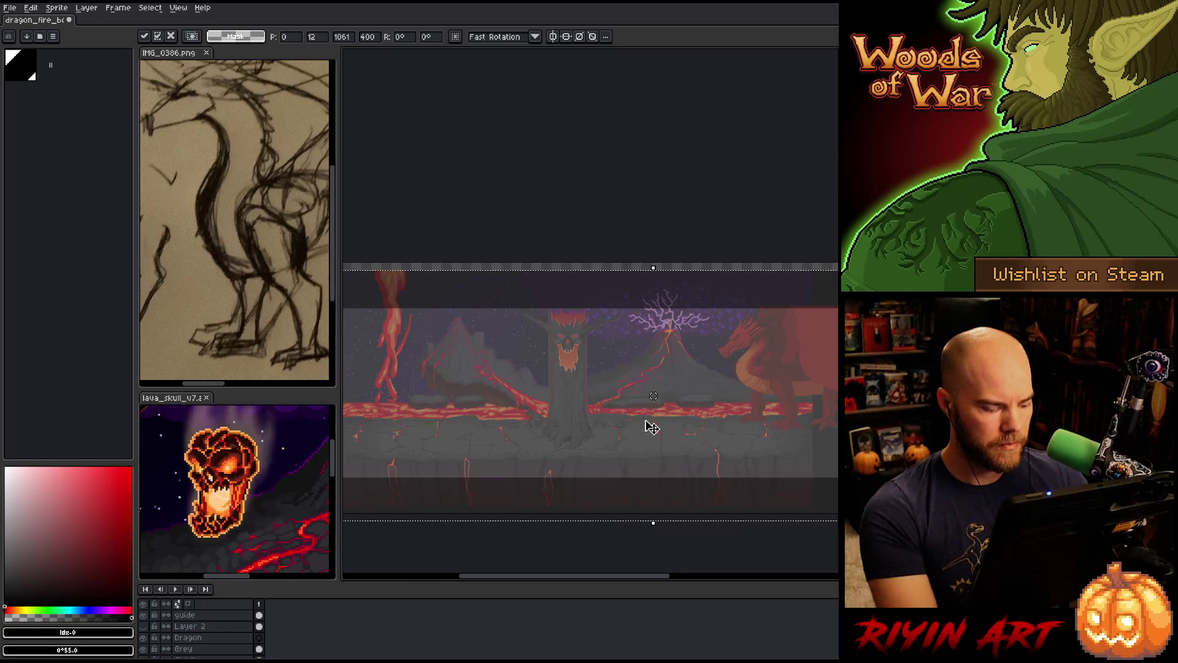
key("Escape")
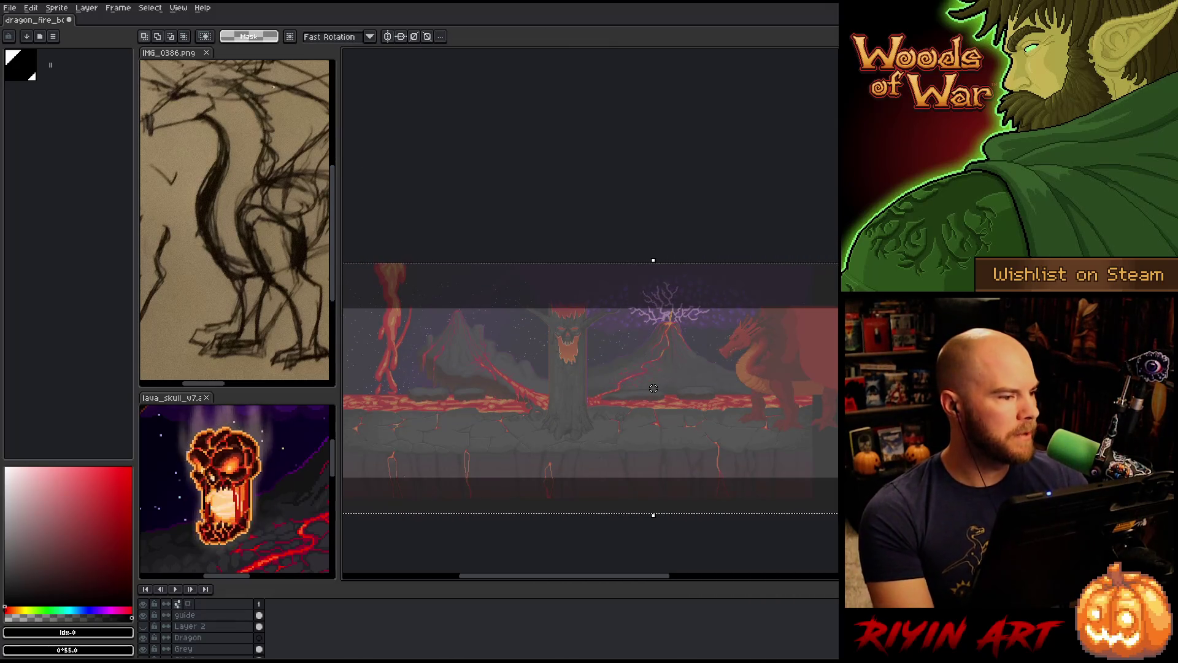
left_click(19, 12)
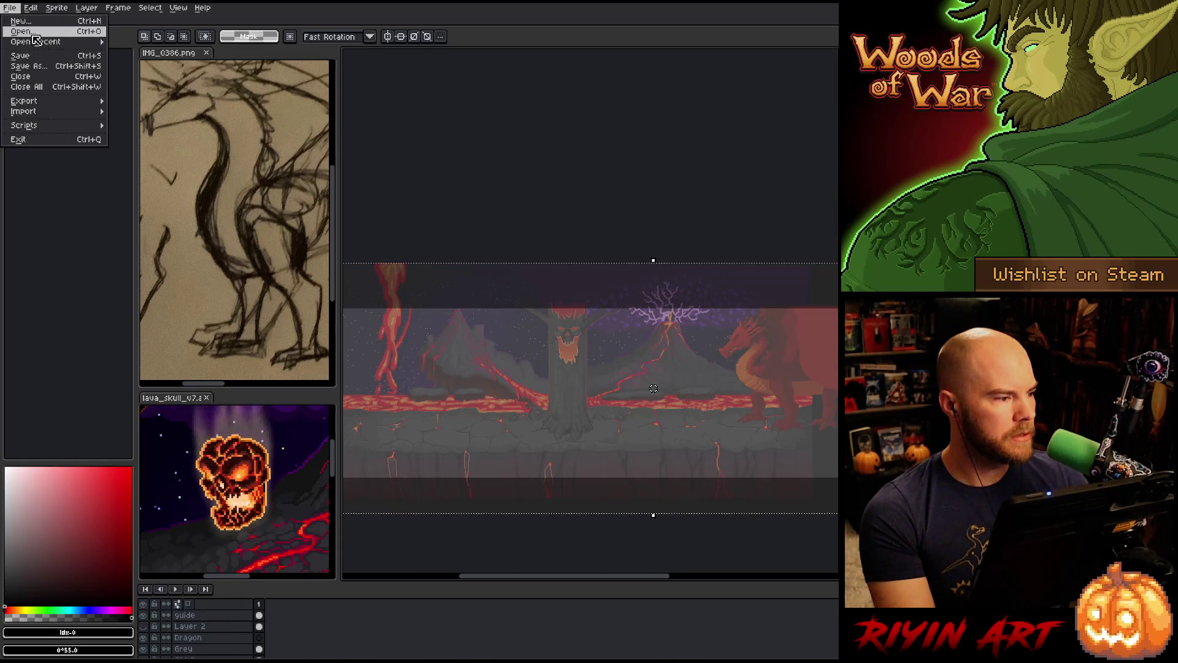
Open 480x270_summer_lava_v16_ext.aseprite and pick the tree's layer with Auto Select Layer
mouse_move(46, 41)
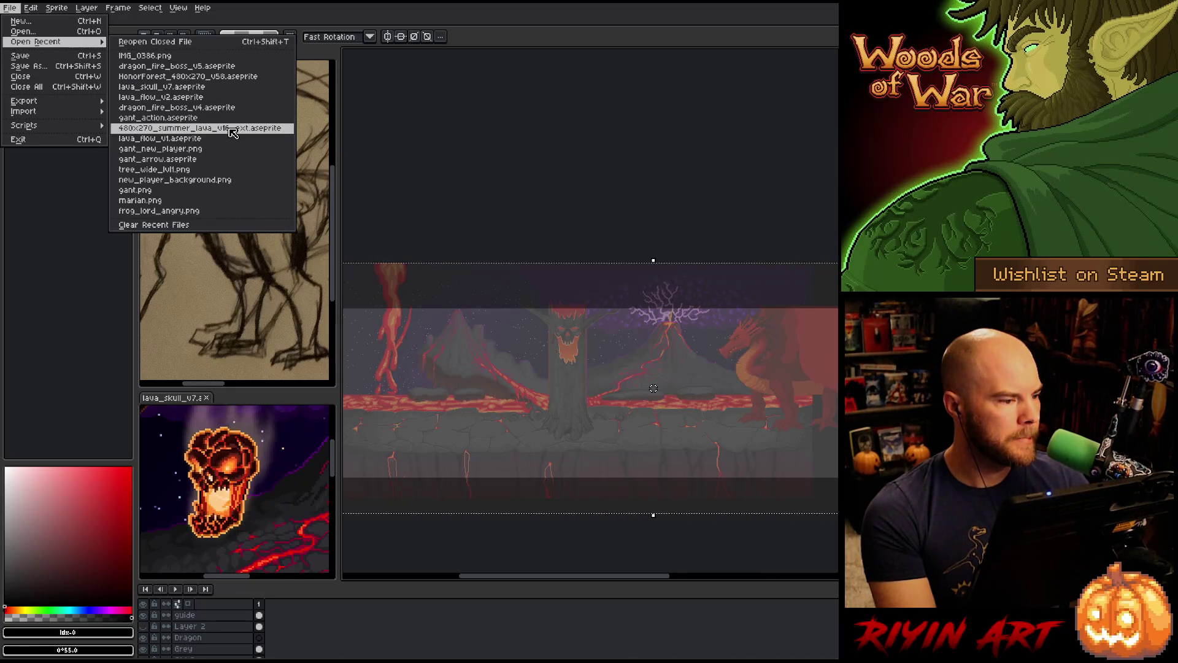
left_click(200, 127)
scroll(598, 457, "up", 3)
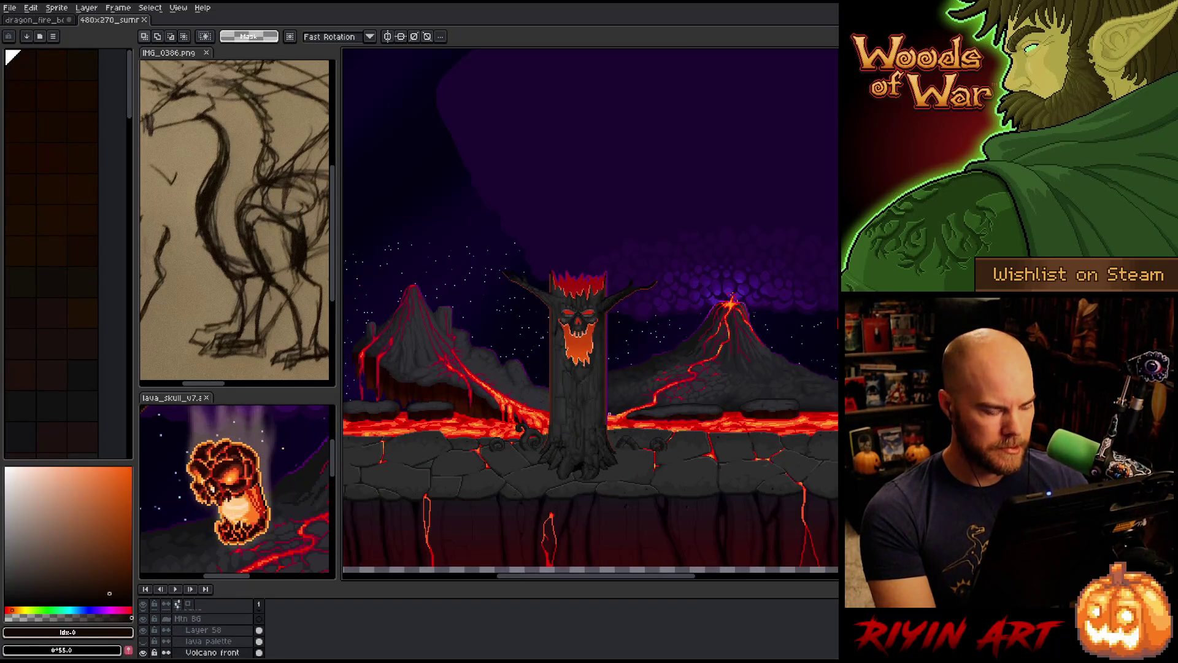
key("v")
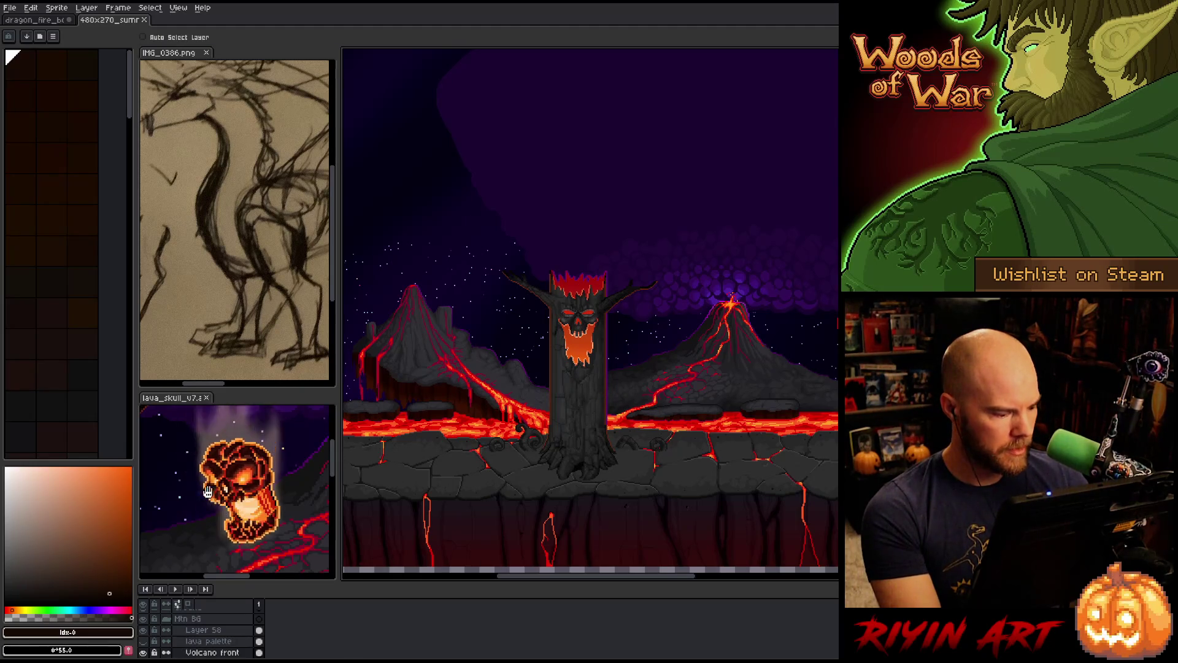
left_click(162, 39)
left_click(590, 412)
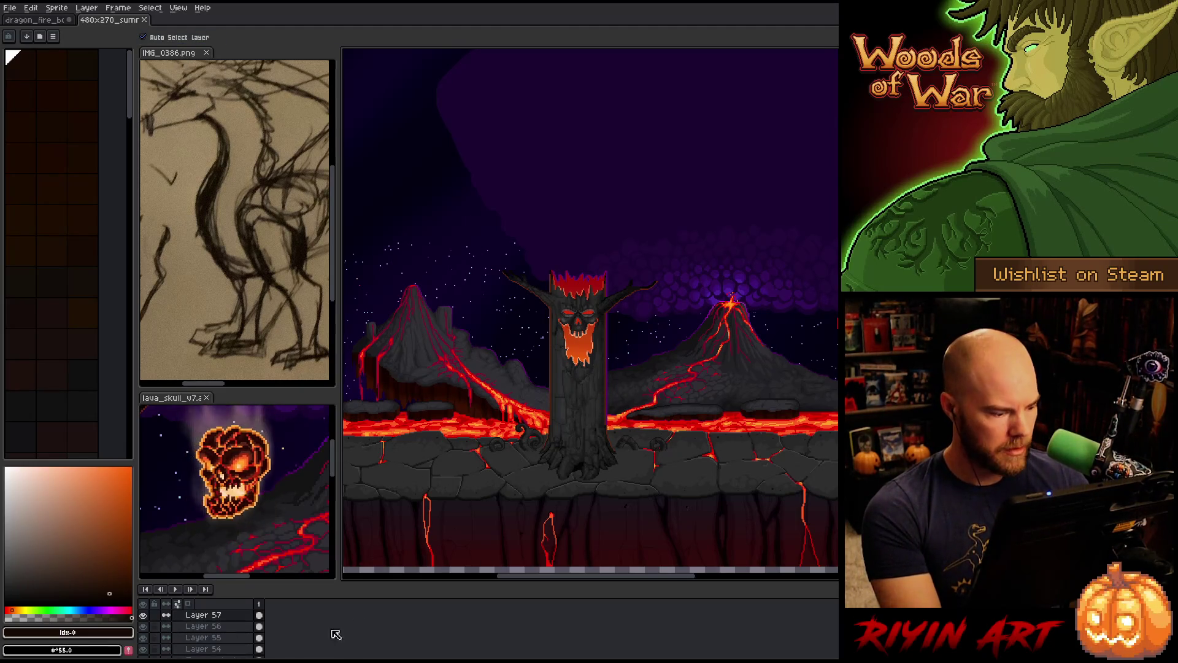
Select the Tree group and hide all other layers to isolate it
scroll(169, 622, "up", 1)
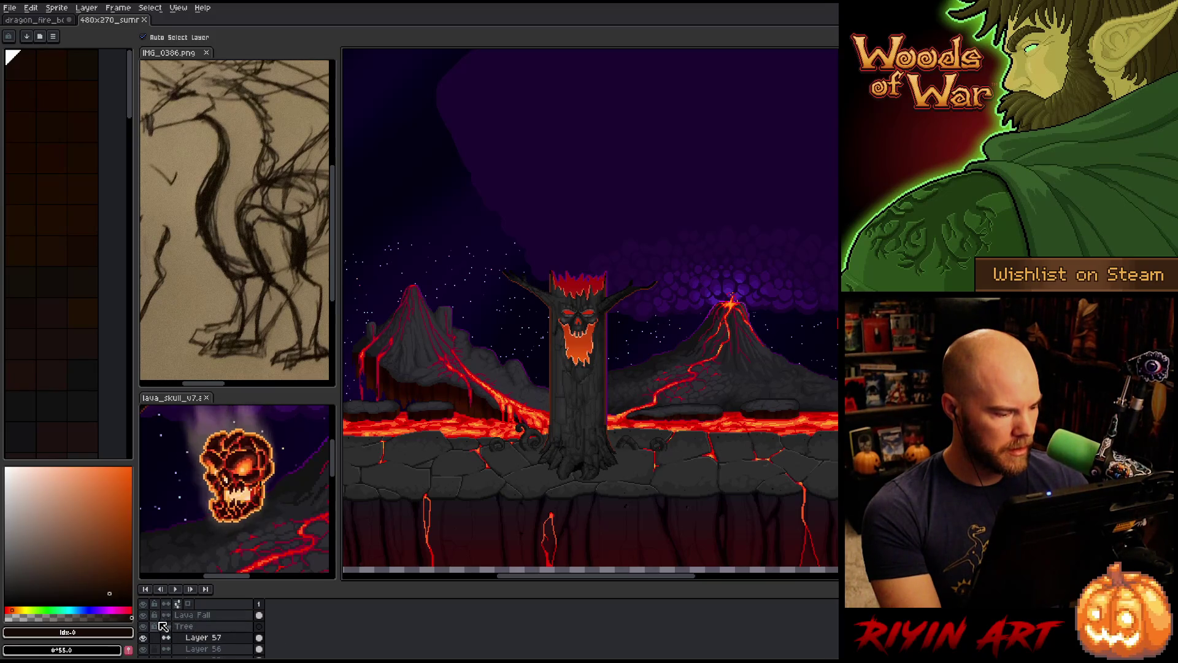
left_click(162, 629)
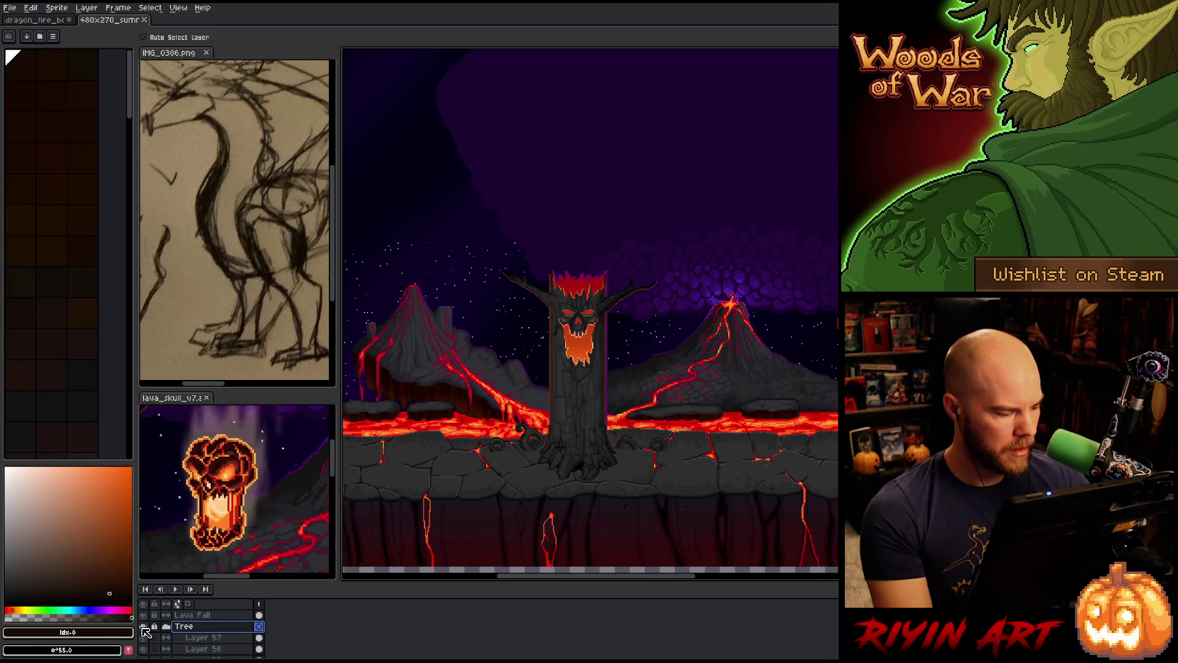
left_click(144, 627)
left_click(144, 627)
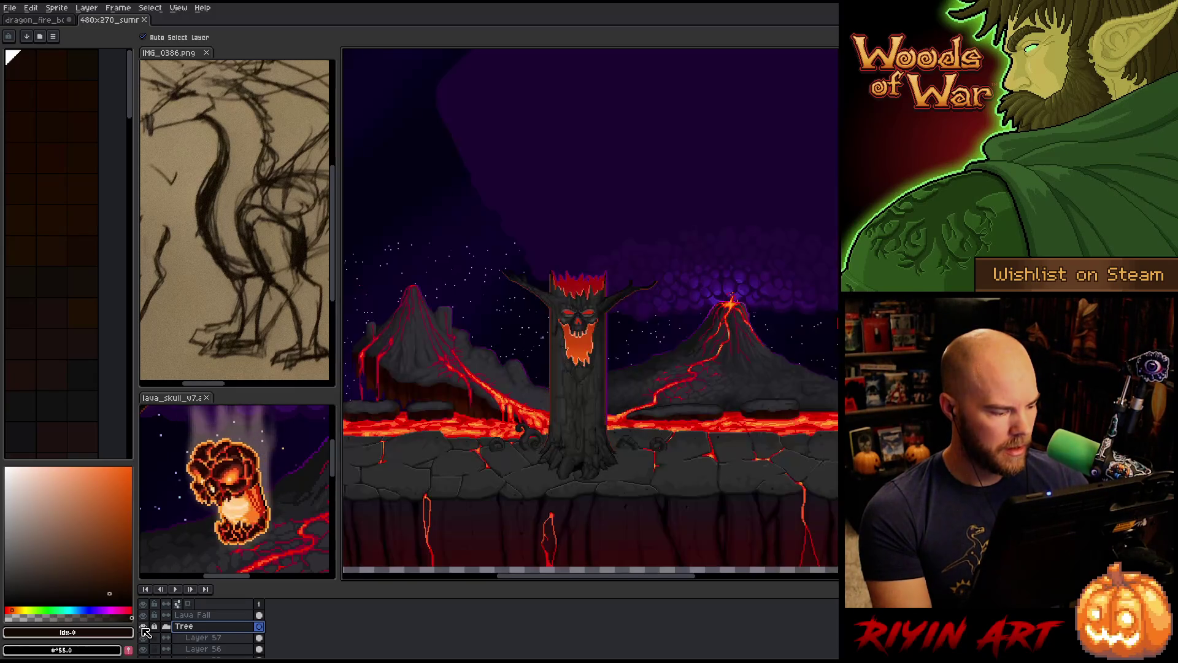
scroll(156, 638, "down", 1)
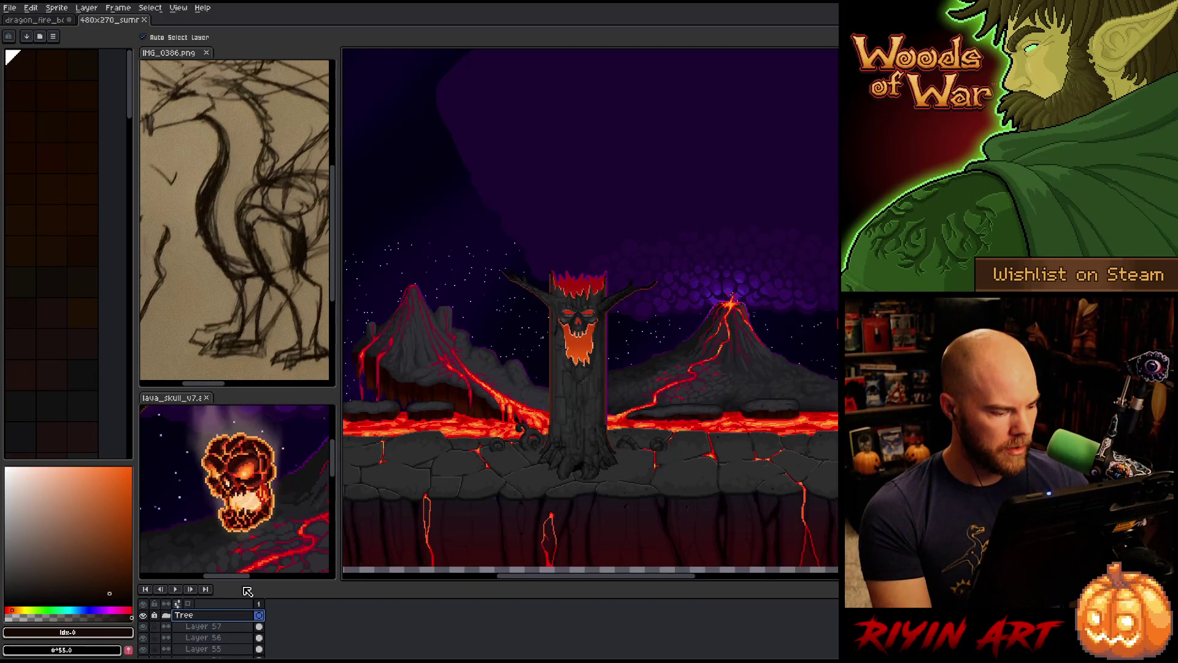
scroll(229, 637, "down", 1)
scroll(229, 636, "down", 3)
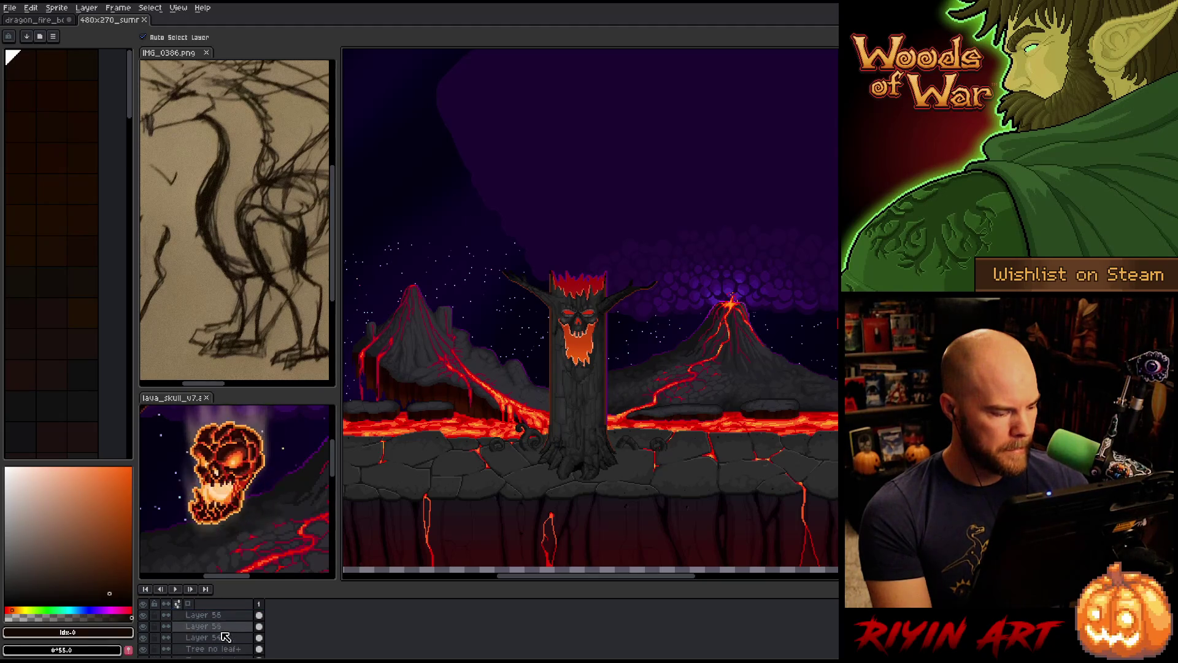
scroll(171, 651, "up", 4)
left_click(145, 627, "alt")
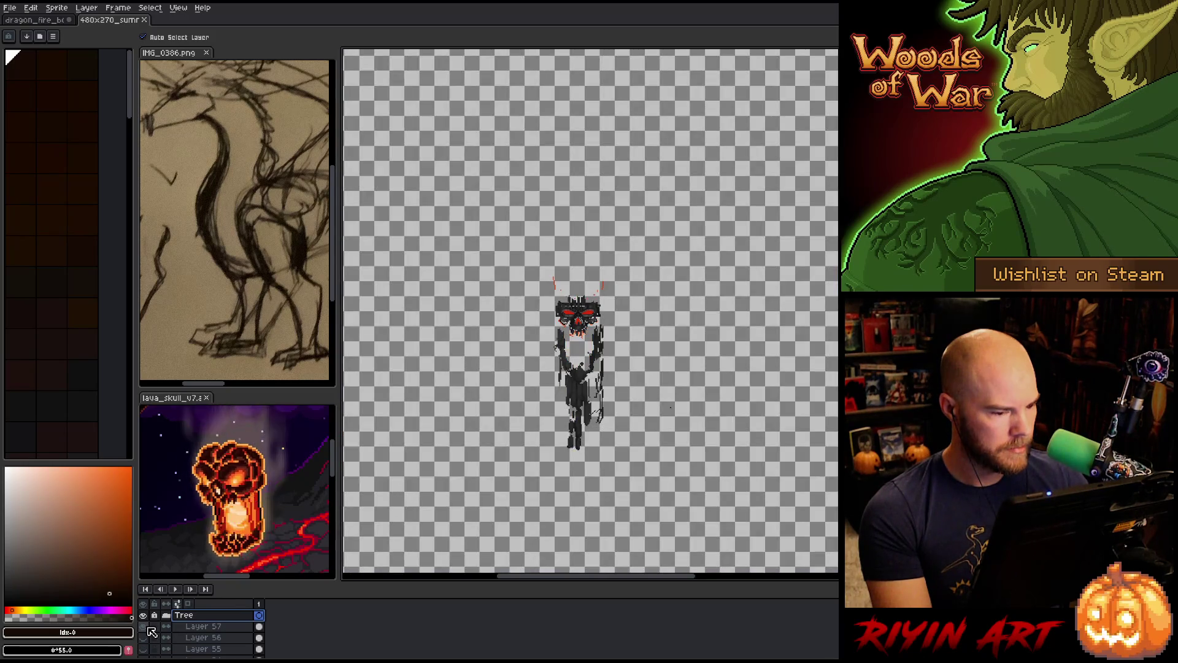
Reveal the Tree no leaf and Tree no leaf+ layers so trunk, branches and roots show
scroll(152, 635, "down", 1)
left_click(145, 637)
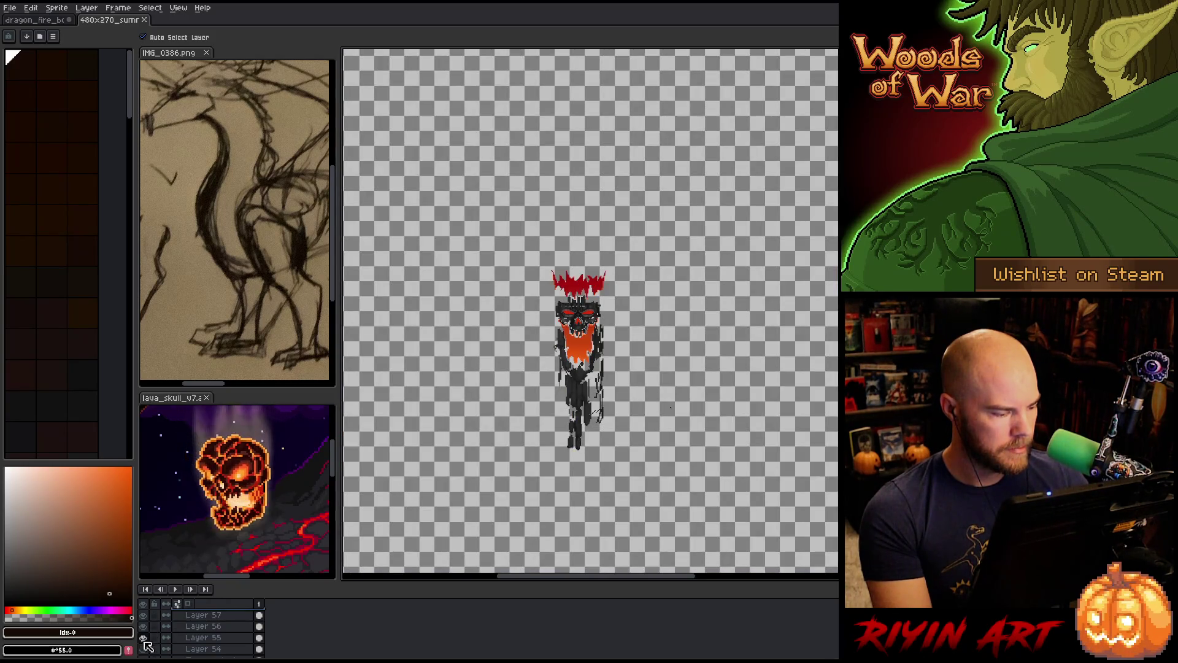
left_click(145, 648)
scroll(151, 638, "down", 3)
left_click(143, 626)
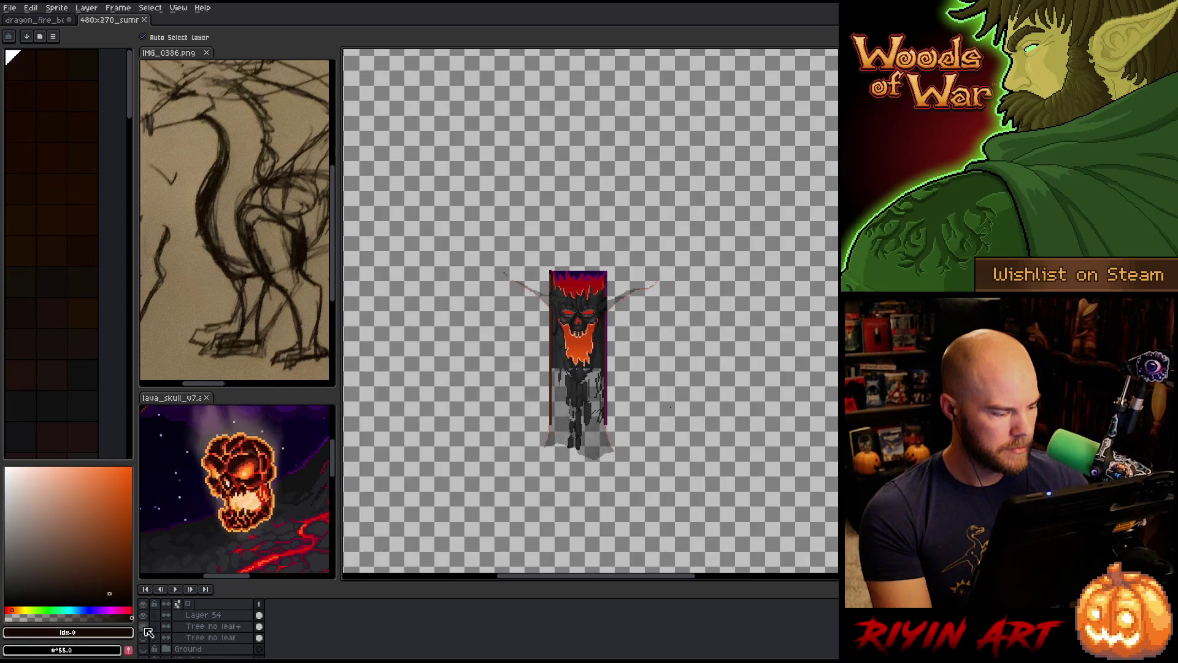
left_click(143, 637)
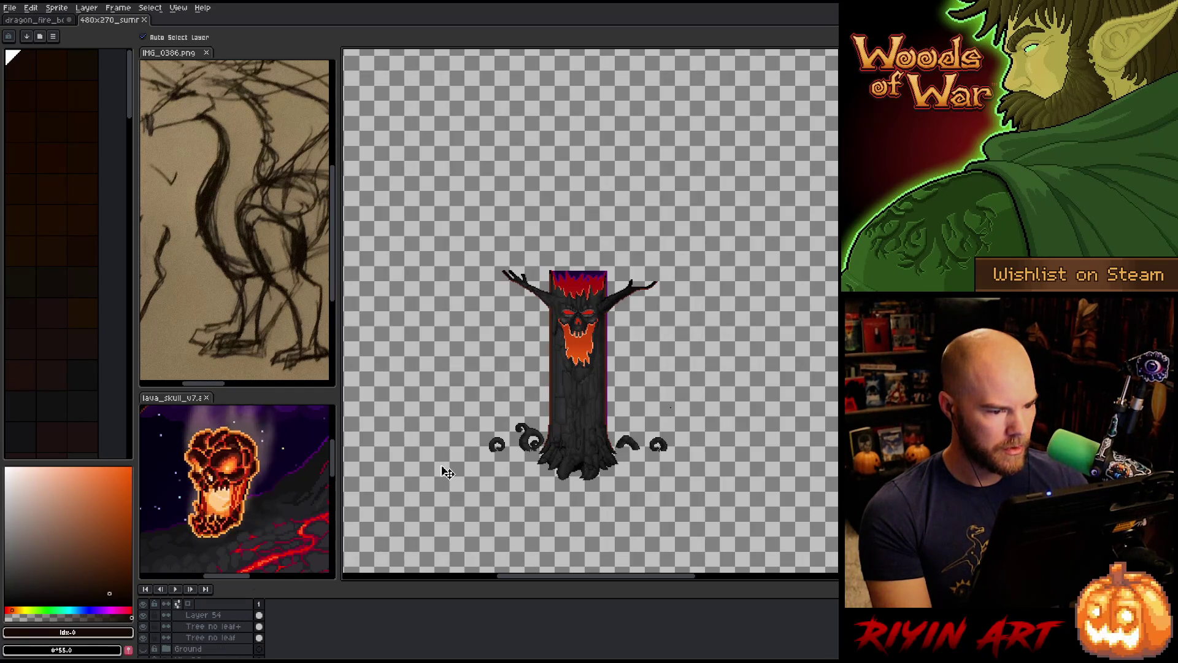
left_click(143, 637)
left_click(143, 636)
left_click(144, 626)
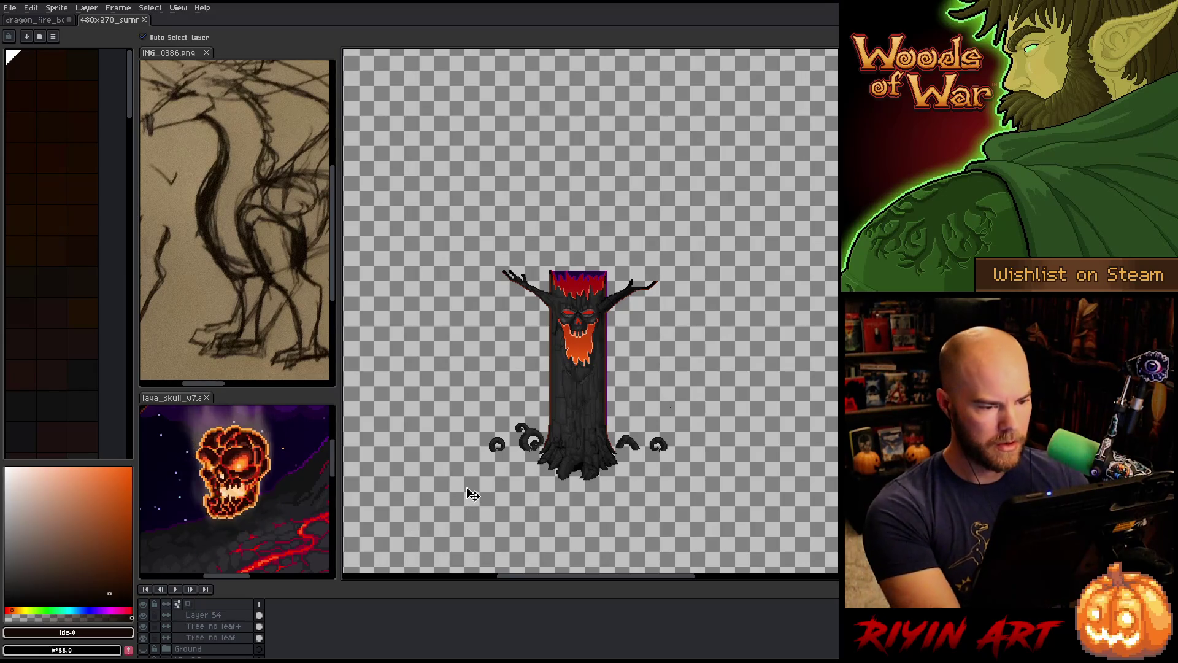
left_click(49, 20)
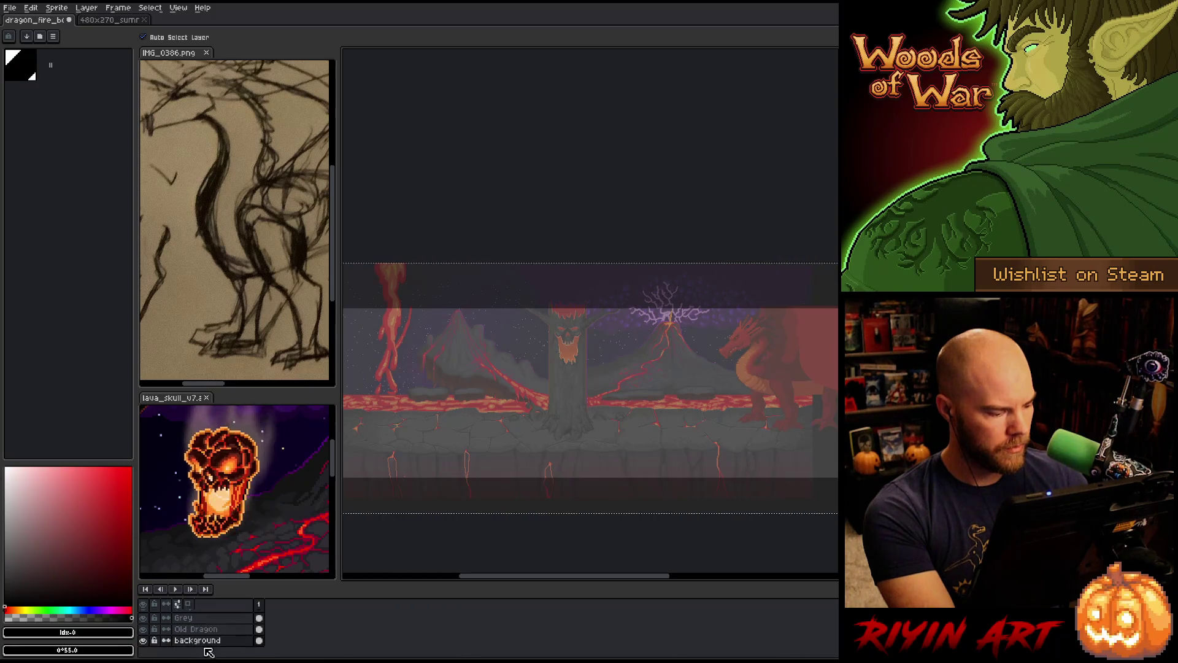
Paste the skull tree onto a new layer and align it pixel-precisely with the scene
key("shift+n")
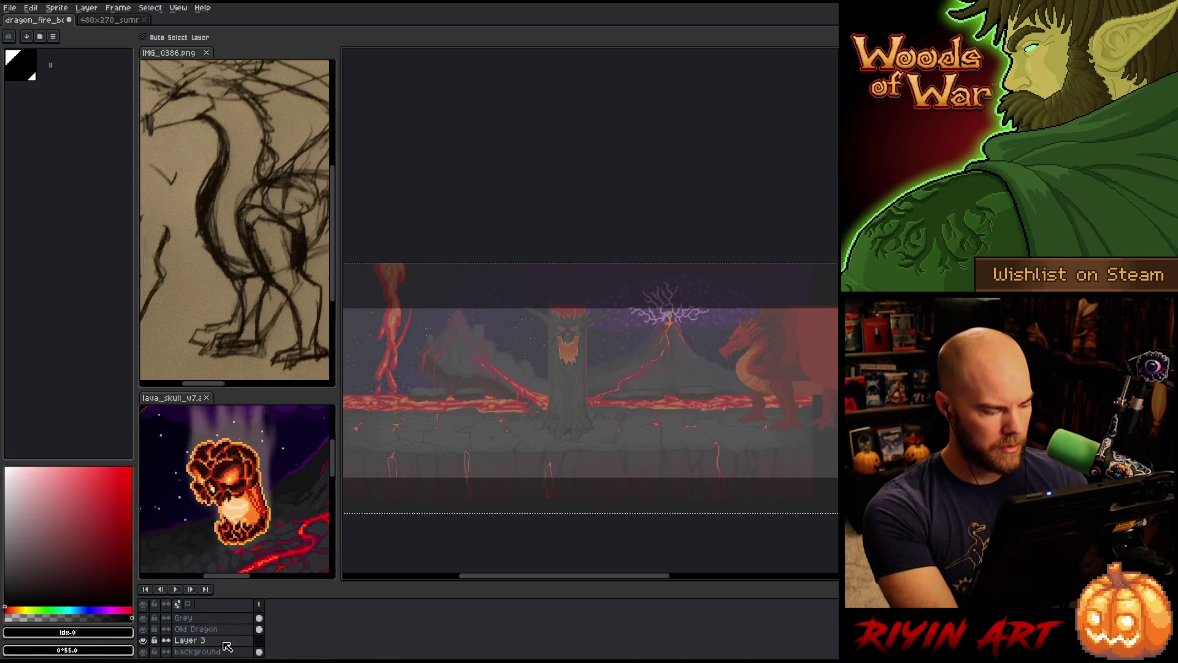
key("ctrl+v")
left_click_drag(549, 466, 605, 149)
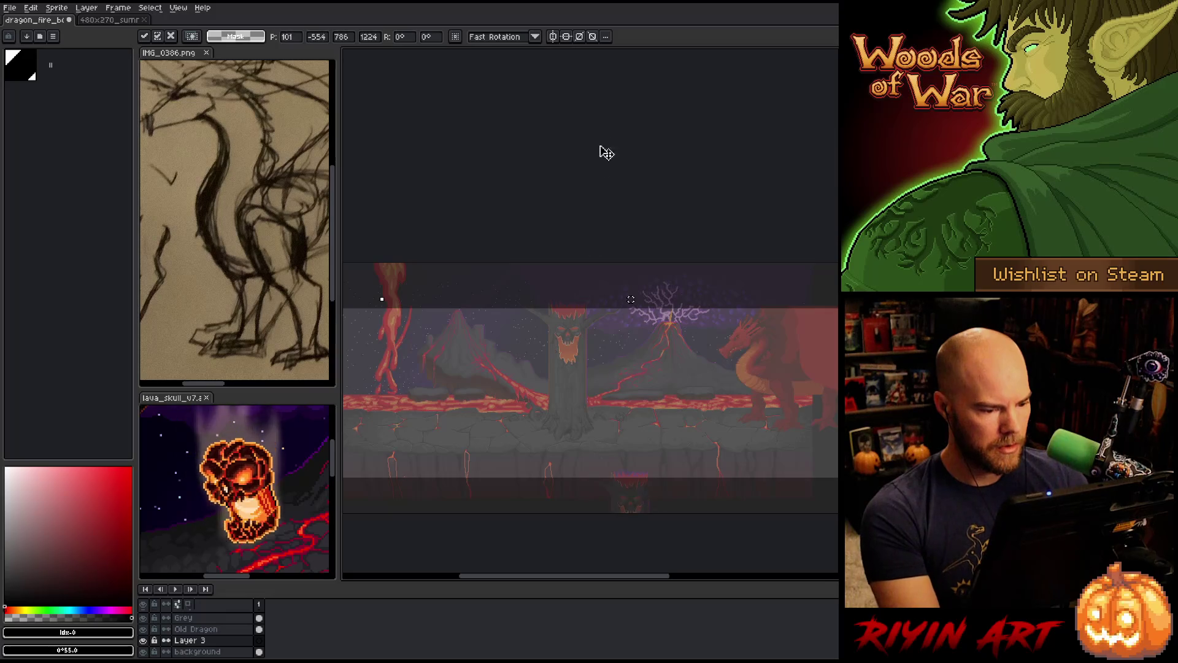
left_click_drag(533, 326, 528, 265)
mouse_move(555, 342)
left_mouse_down()
mouse_move(540, 337)
mouse_move(594, 333)
left_mouse_up()
scroll(571, 337, "up", 2)
scroll(656, 301, "up", 2)
key("Left")
key("Up")
key("Right")
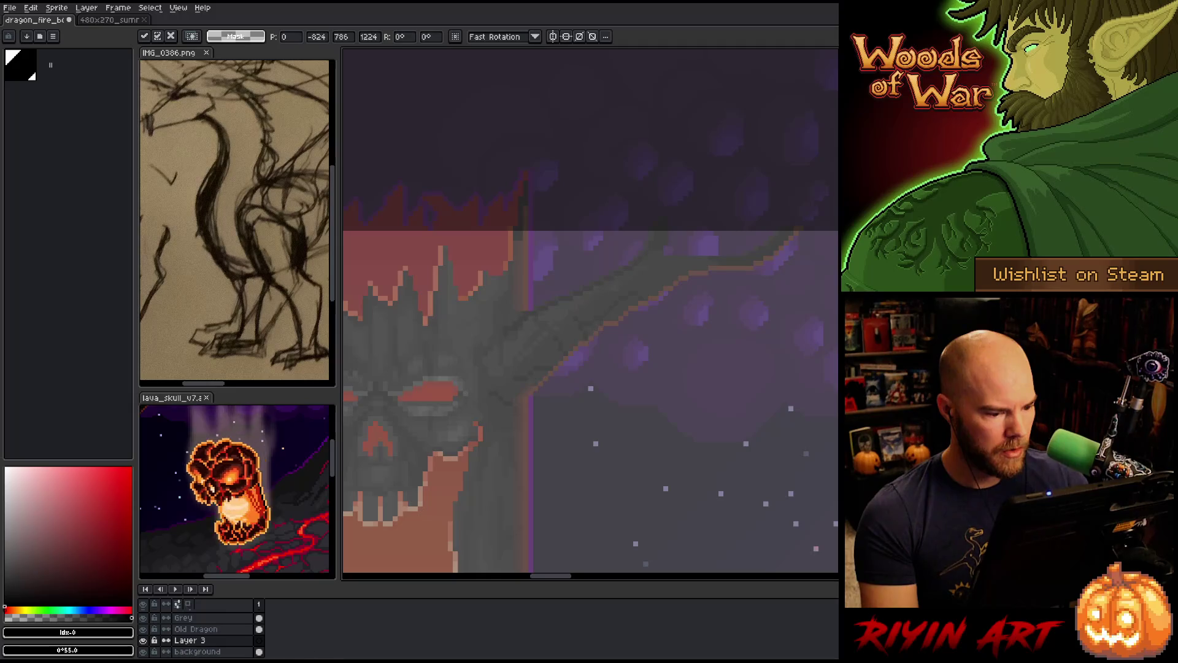
key("Return")
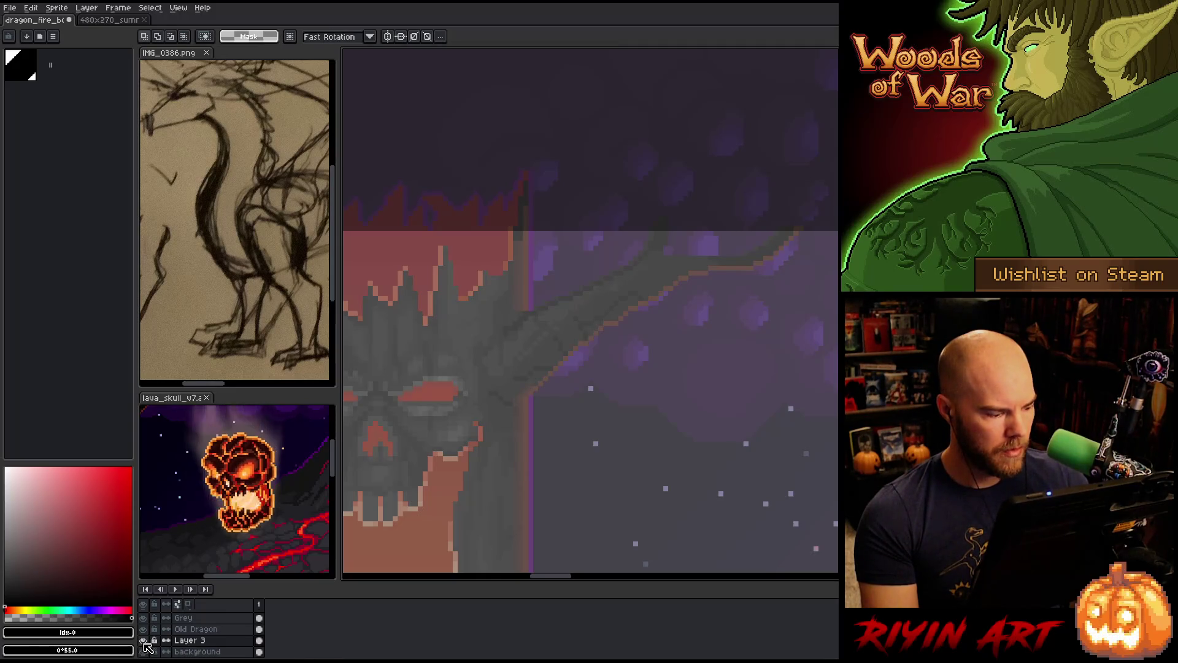
Rename the skull tree layer to 'tree' and add another empty layer
double_click(194, 641)
type("tree")
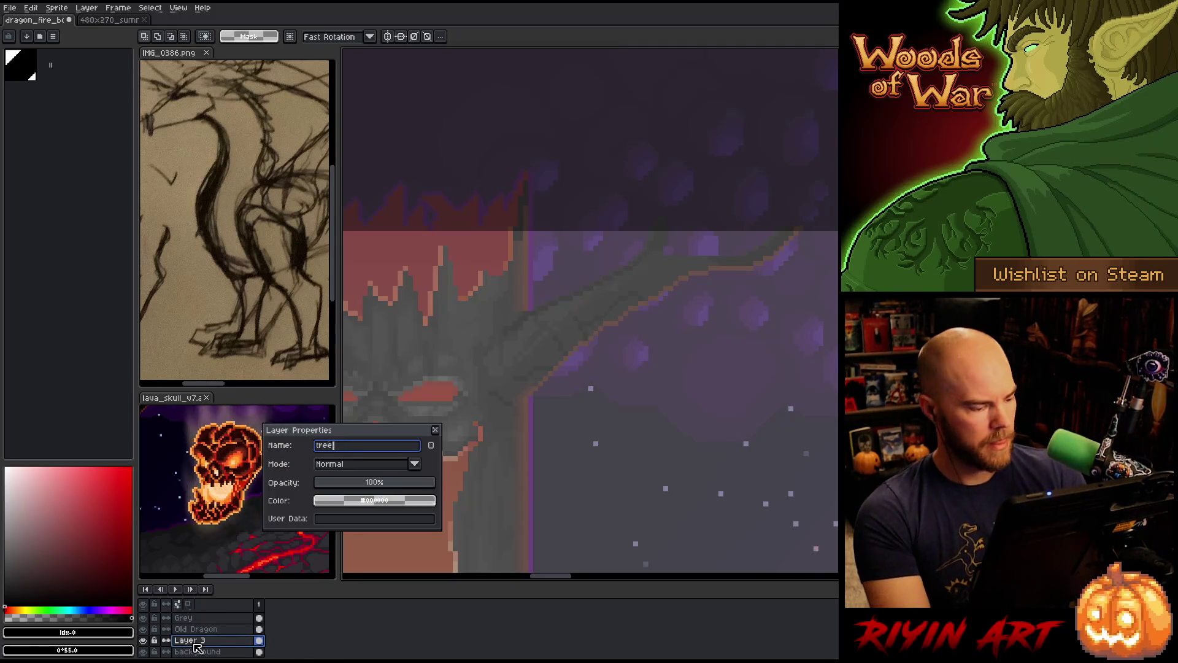
key("Return")
key("shift+n")
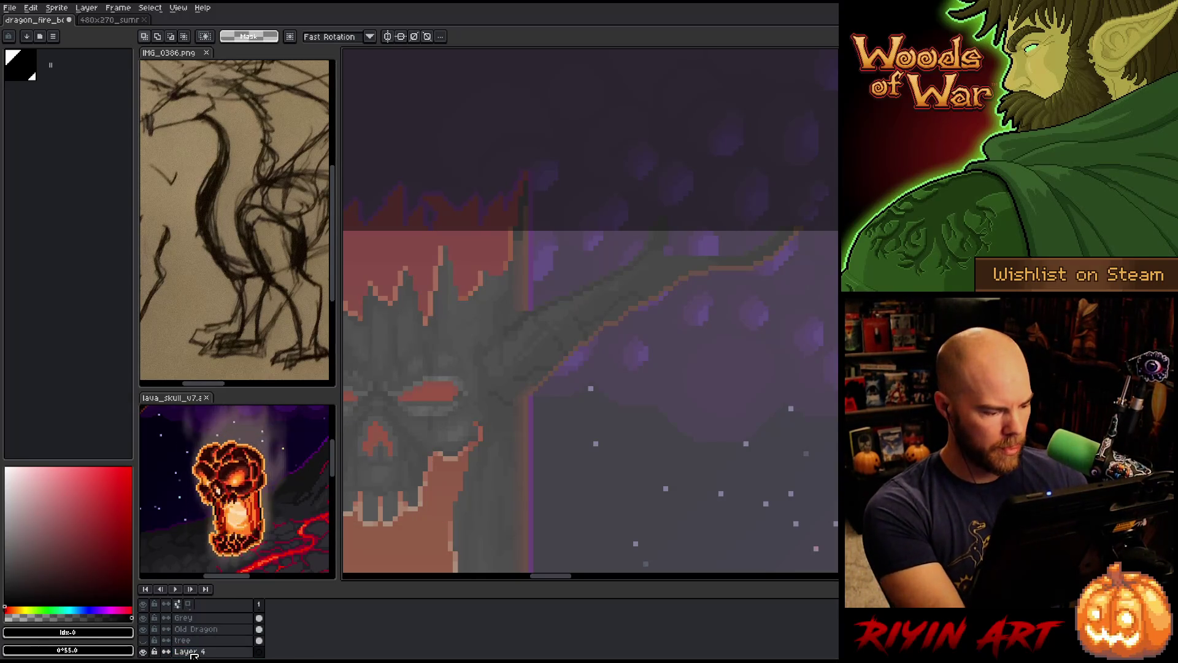
left_click(110, 20)
Hide the Tree group, the Ground layer and the dark ground strip in the volcano file
scroll(564, 344, "down", 3)
scroll(531, 384, "up", 2)
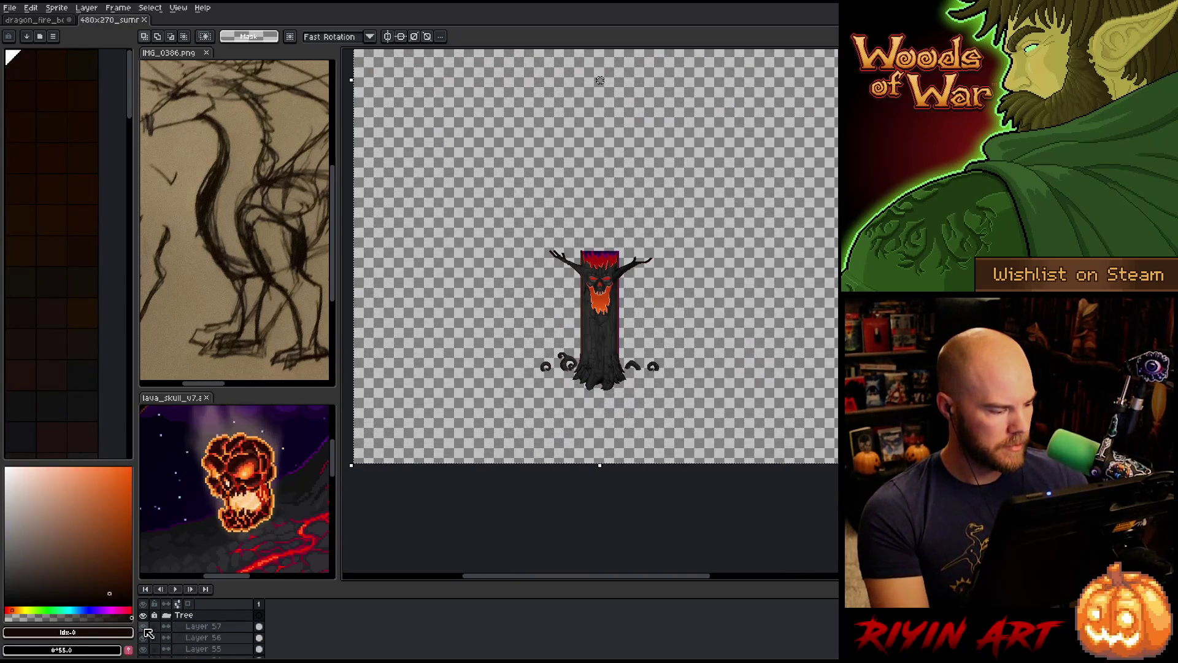
left_click(145, 627)
left_click(166, 616)
left_click(144, 614)
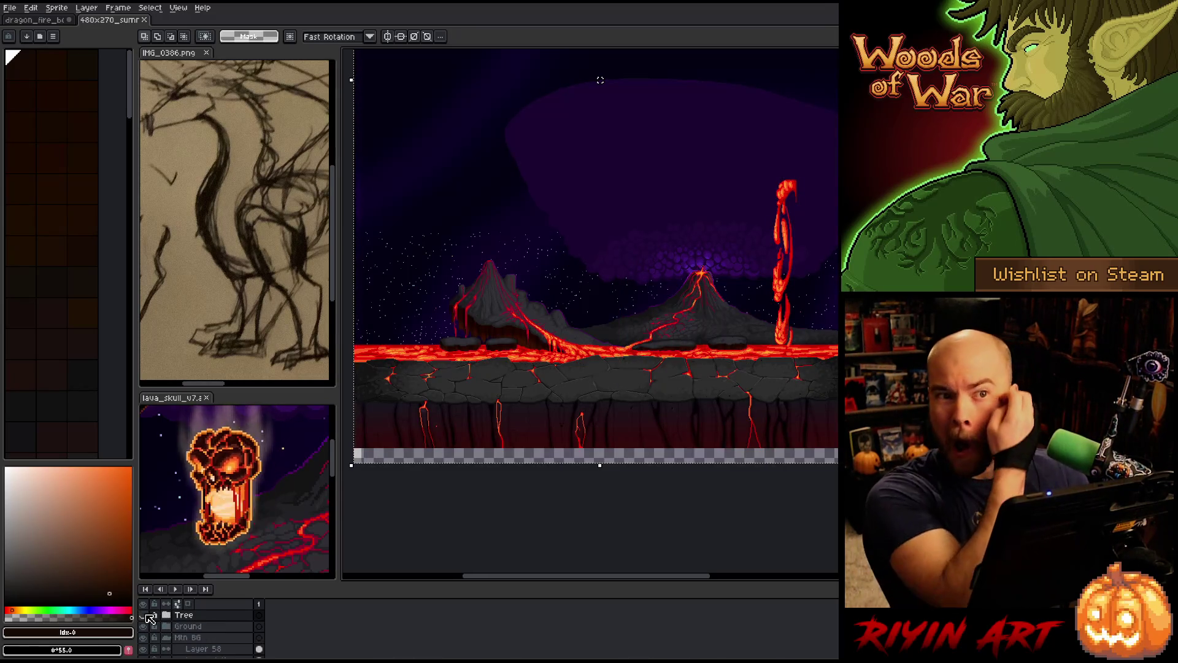
scroll(153, 618, "up", 1)
left_click(146, 638)
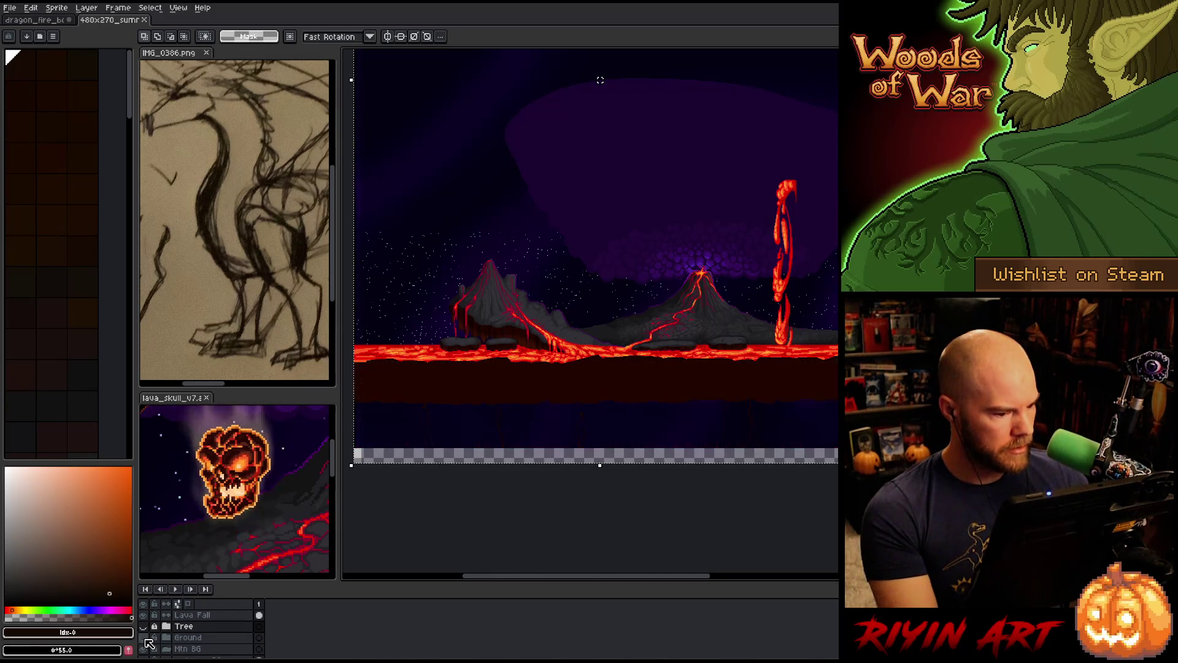
left_click(146, 638)
left_click(146, 639)
scroll(160, 638, "down", 3)
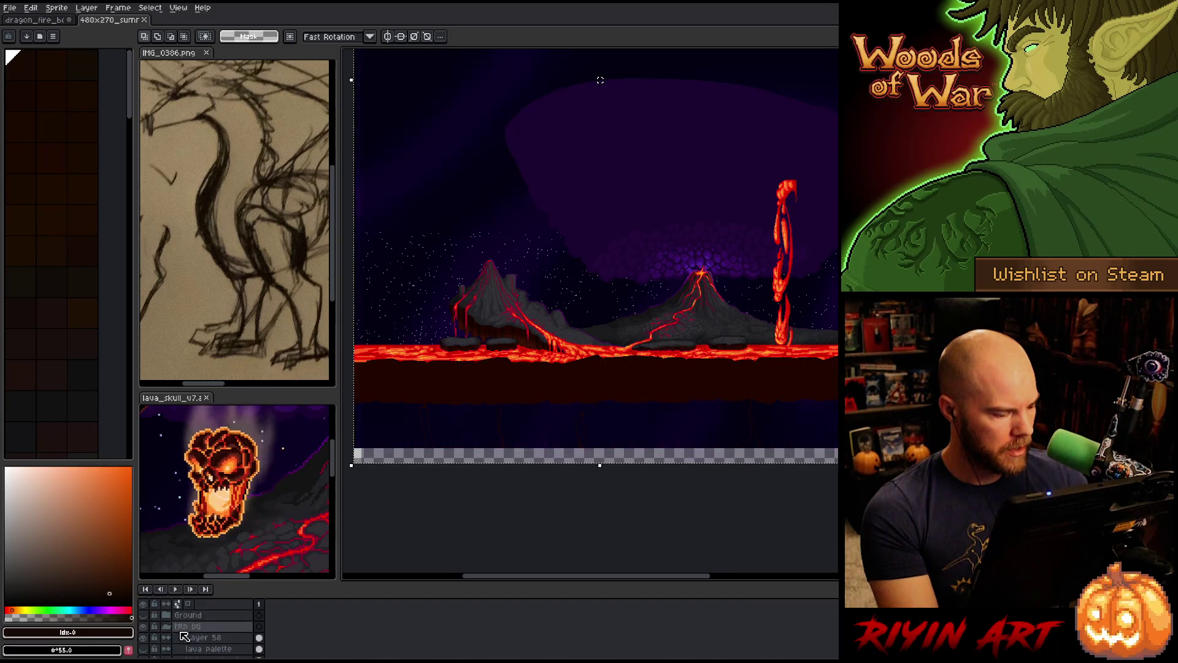
left_click(146, 638)
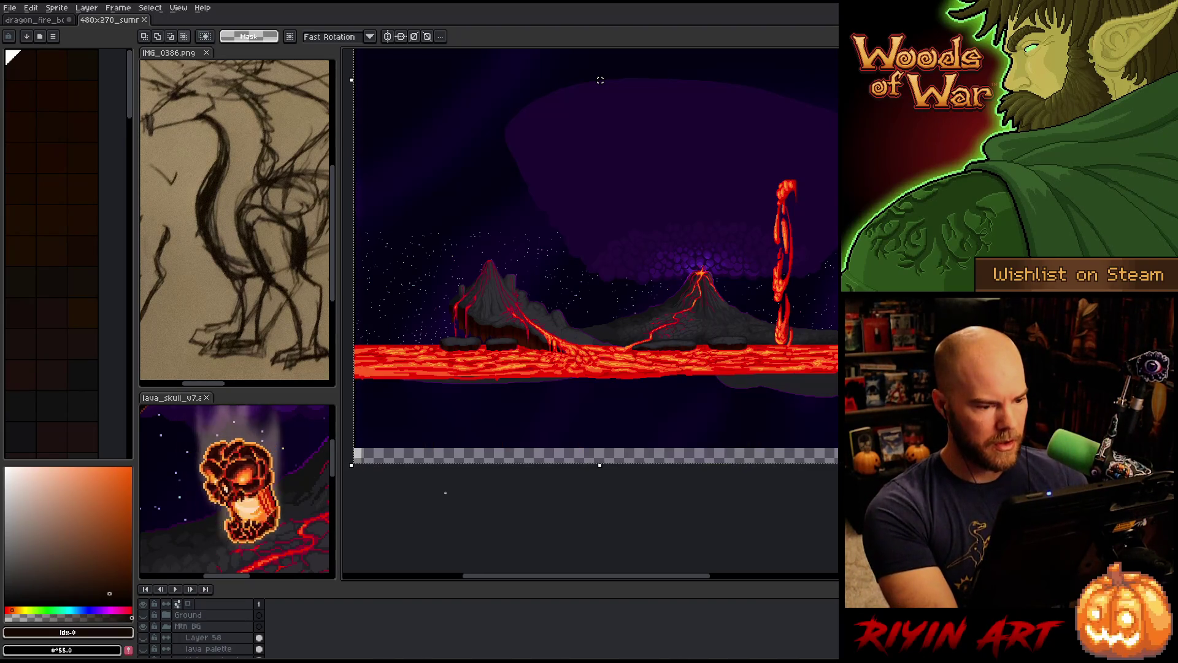
left_click(52, 24)
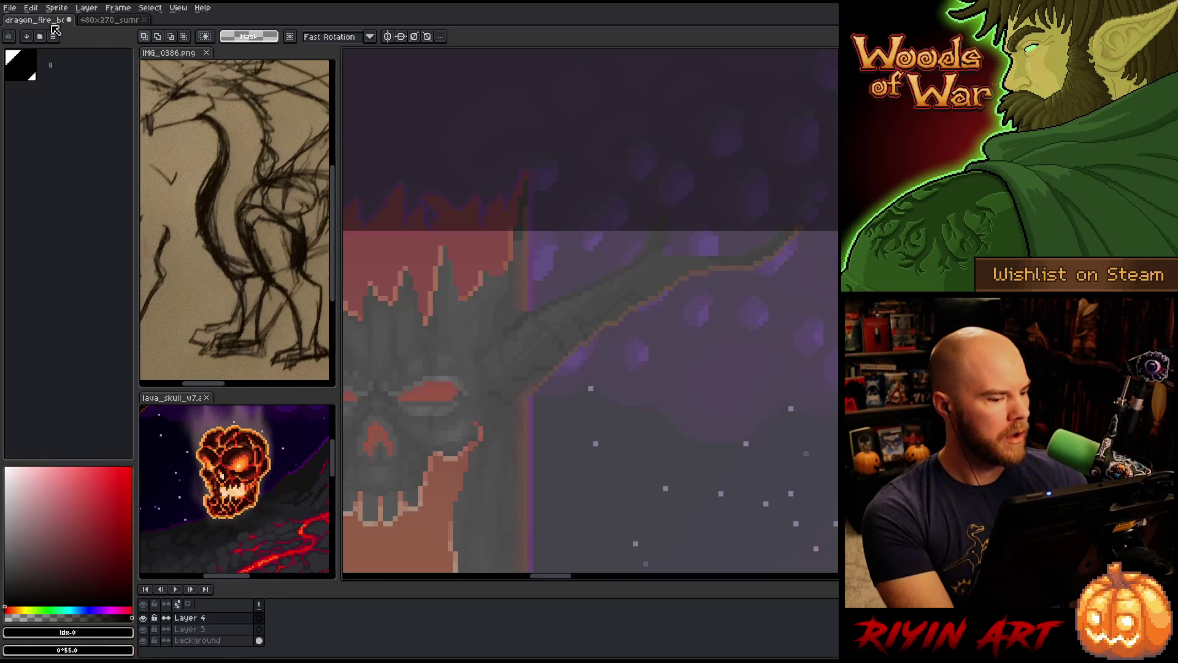
Make Layer 3 active and drag its pasted volcano-and-lava artwork up and right
scroll(429, 441, "down", 2)
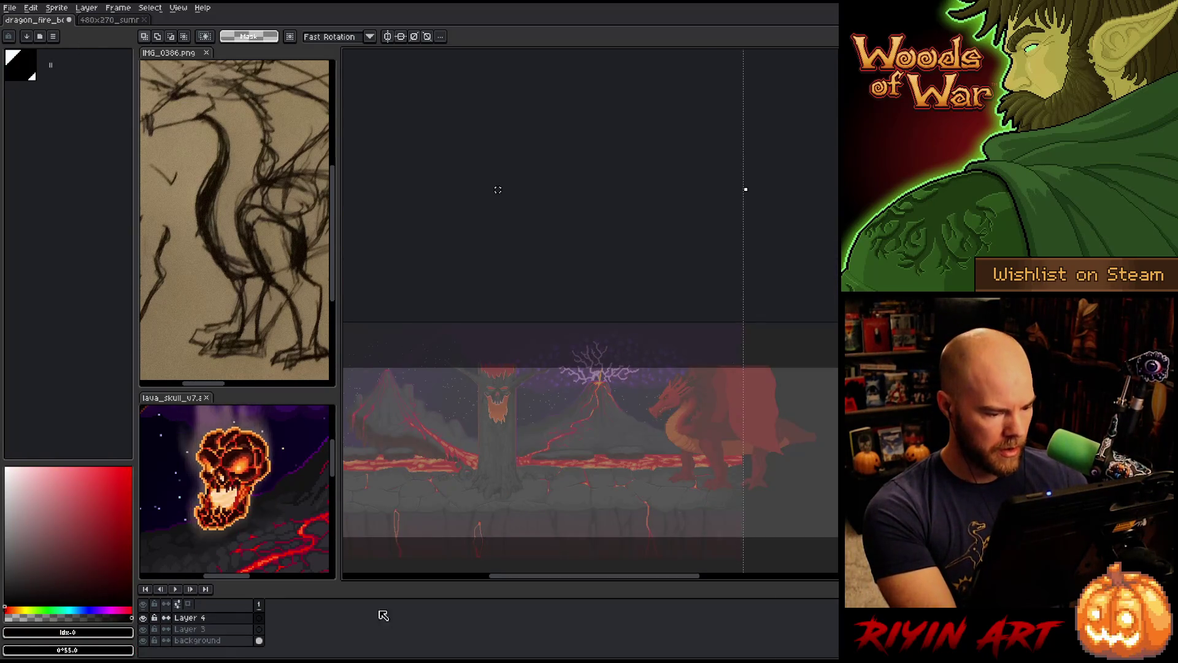
left_click(216, 630)
mouse_move(424, 528)
left_mouse_down()
mouse_move(539, 442)
mouse_move(589, 145)
mouse_move(573, 300)
mouse_move(536, 439)
mouse_move(477, 469)
mouse_move(478, 454)
left_mouse_up()
scroll(205, 638, "up", 3)
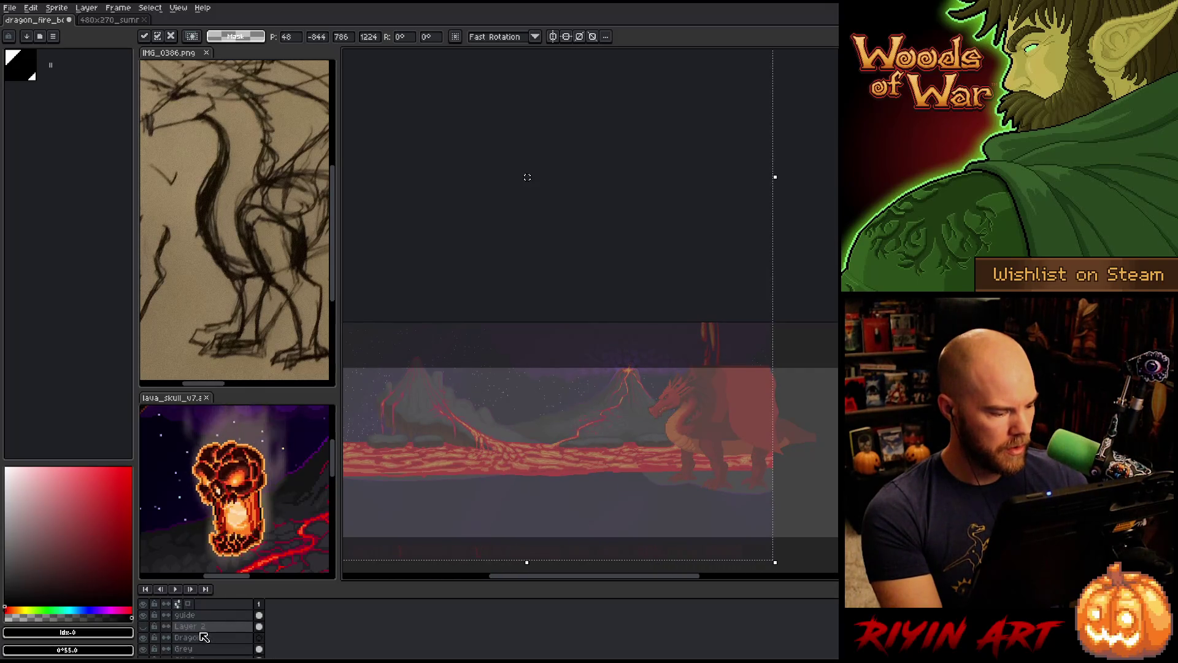
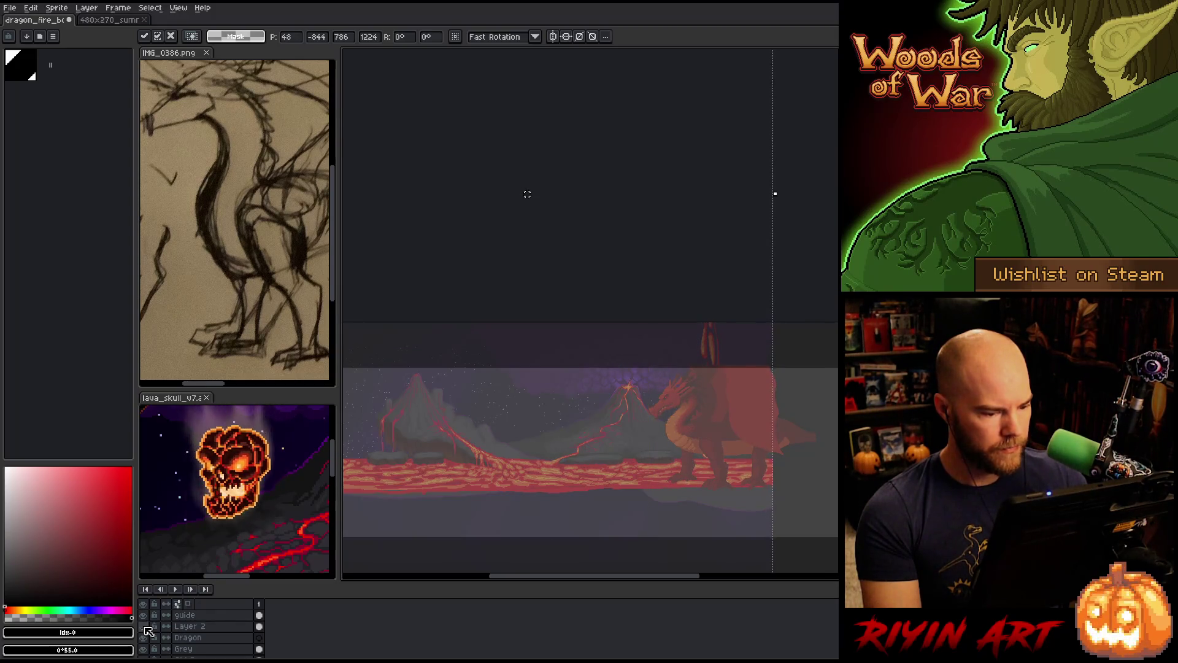
Hide the Woods of War screenshot layer and make Layer 4 the active layer
left_click(144, 626)
left_click(241, 637)
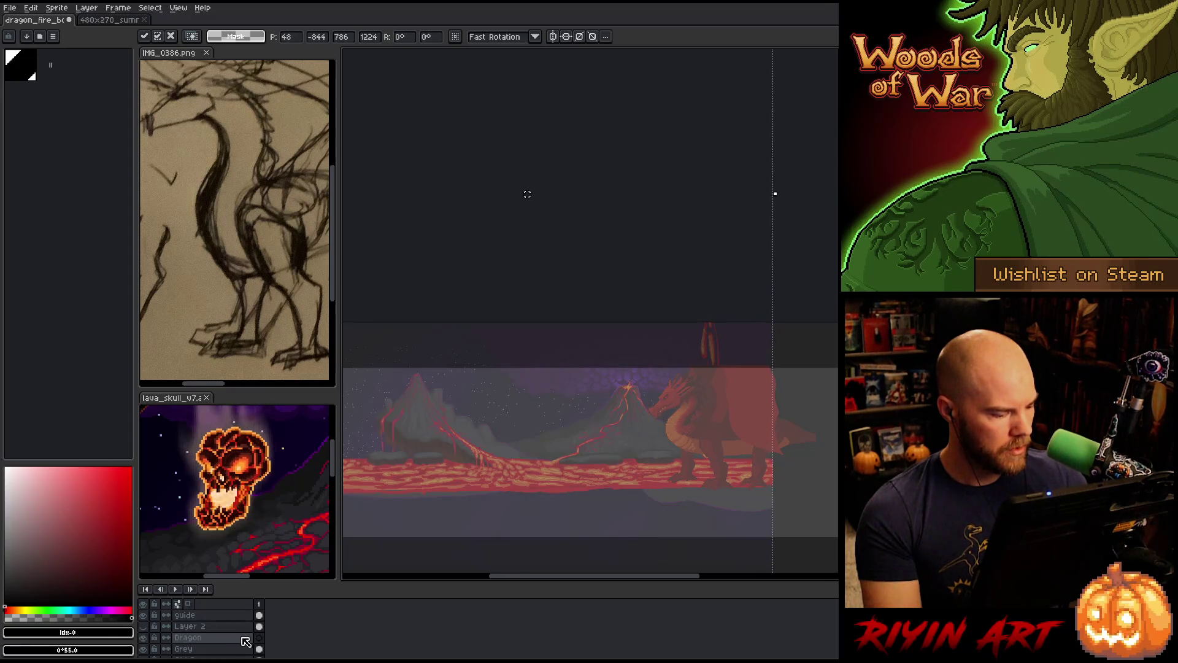
scroll(245, 638, "down", 3)
left_click(261, 618)
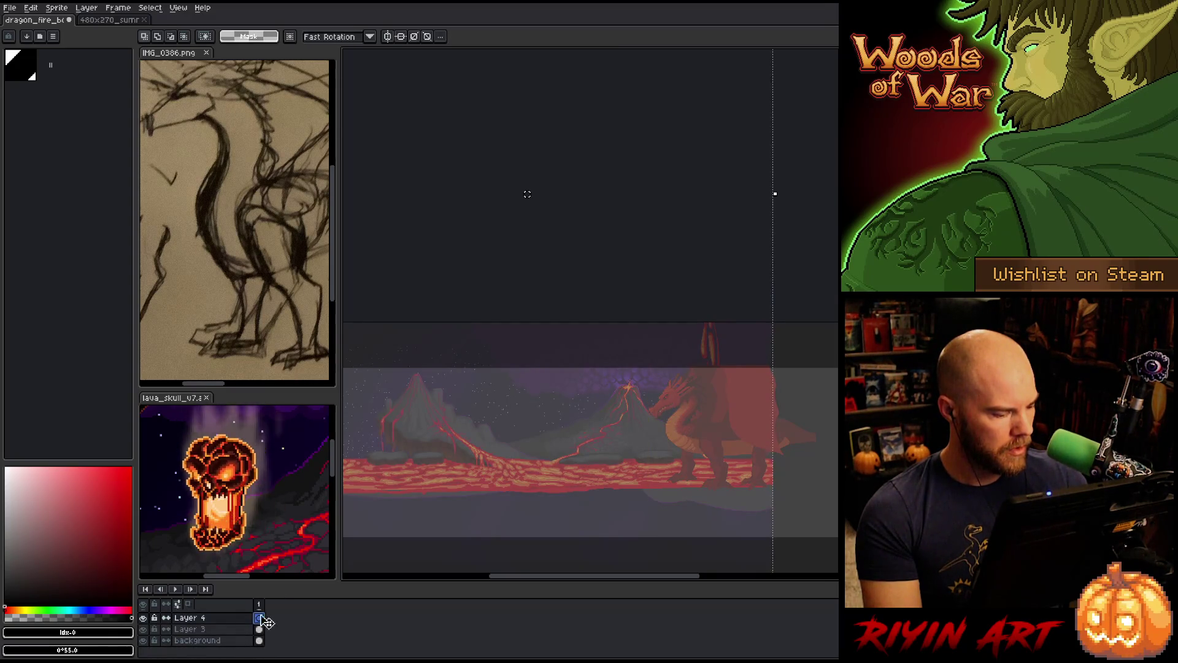
In the 480x270 sprite, hide Mtn BG, sky, smoke and Lava Fall, leaving only Ground to copy
left_click(109, 19)
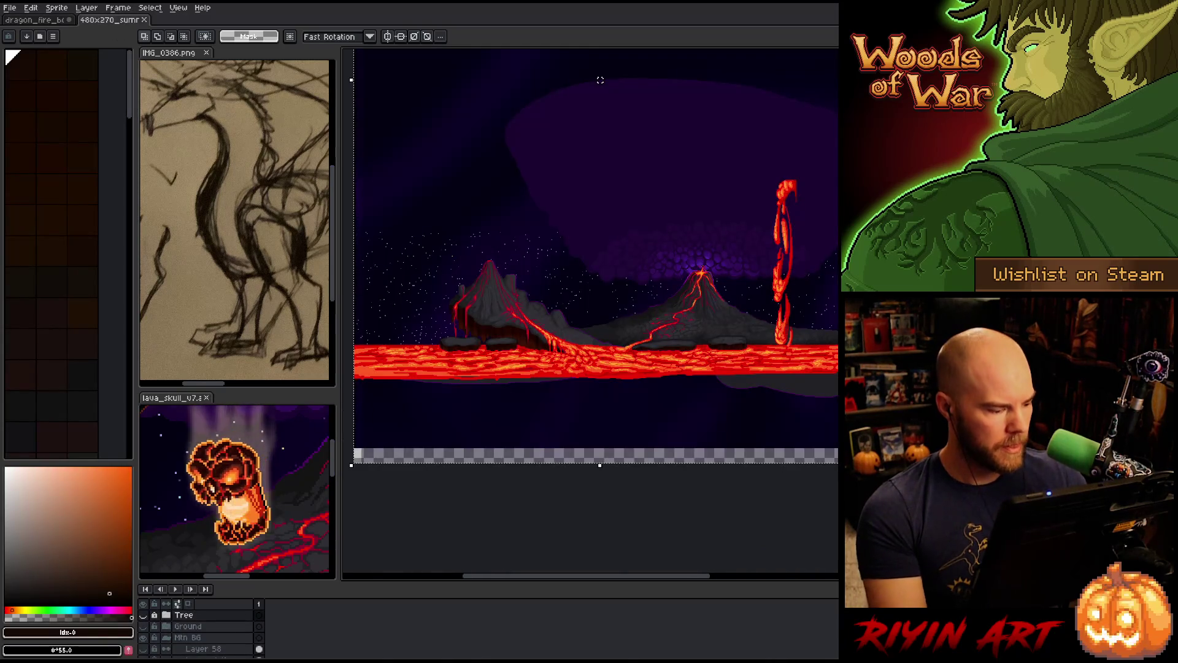
left_click(145, 637)
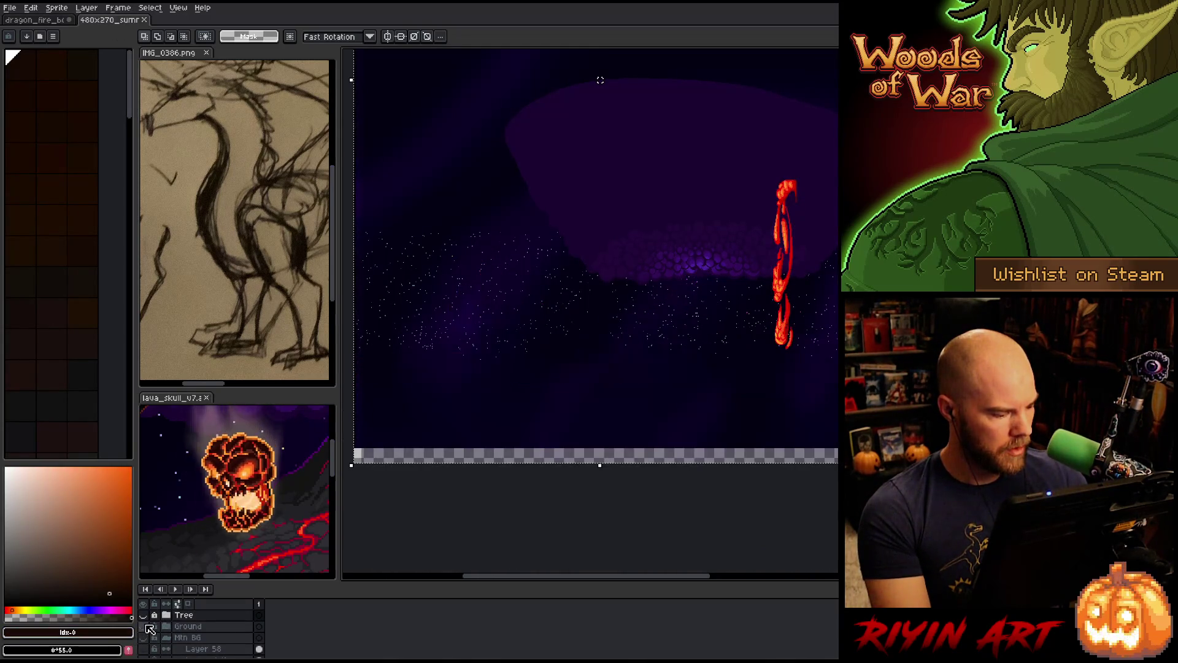
left_click(146, 627)
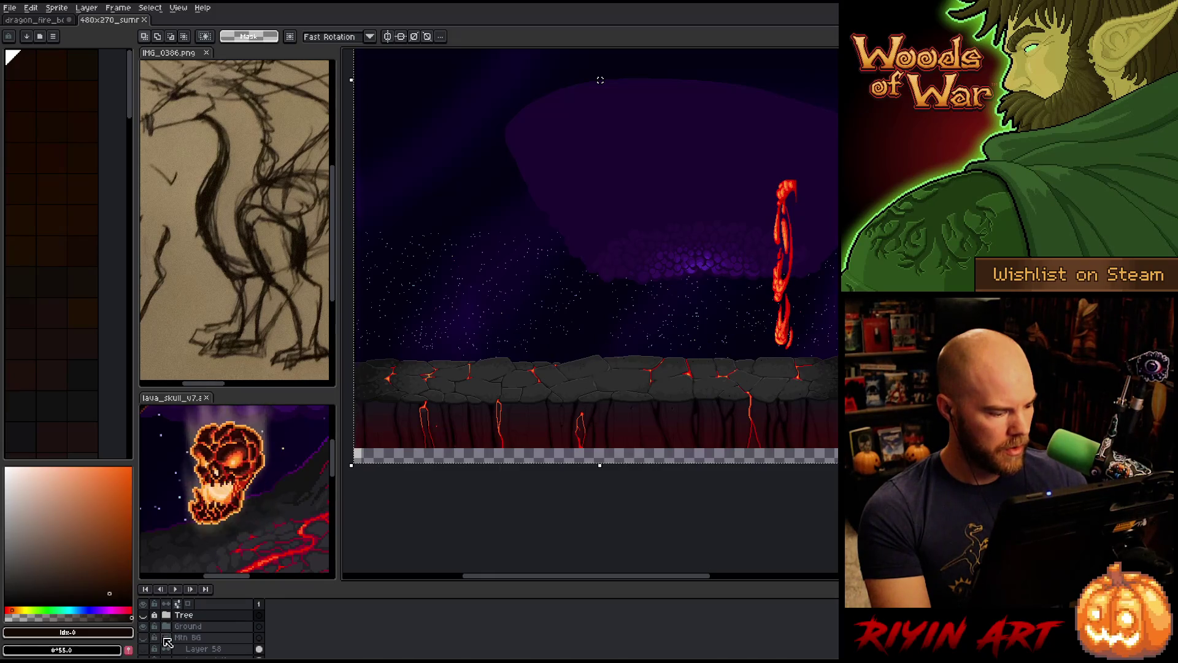
scroll(174, 641, "down", 3)
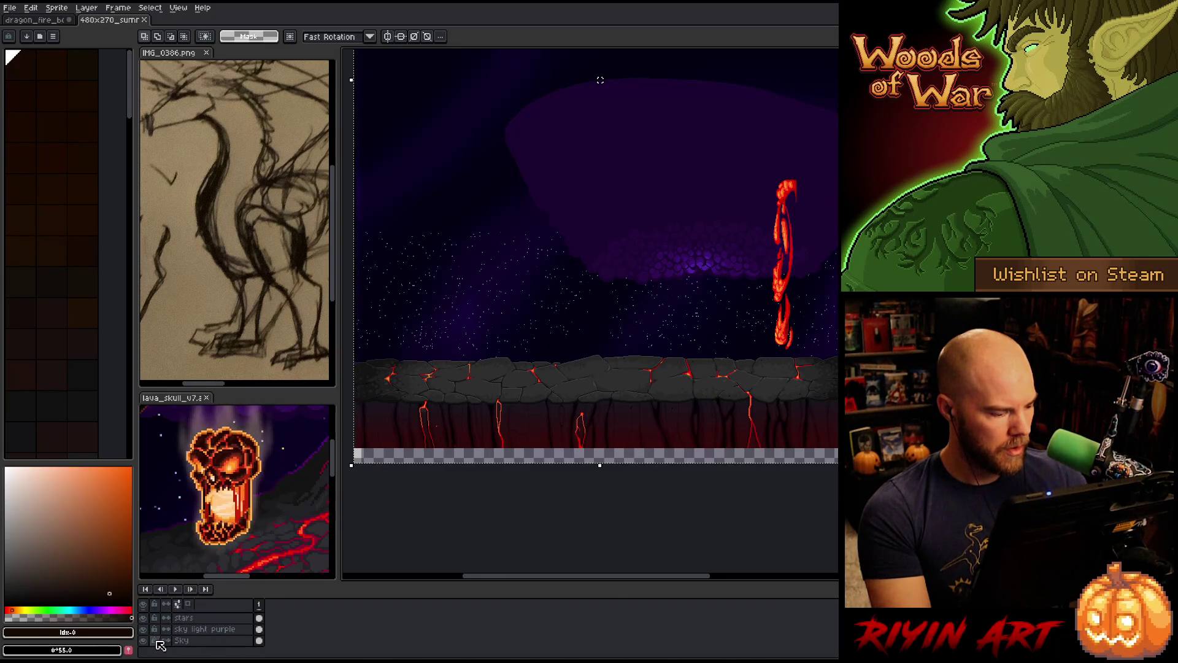
left_click_drag(144, 641, 146, 626)
scroll(148, 625, "up", 1)
left_click(144, 629)
scroll(151, 636, "up", 4)
left_click(146, 627)
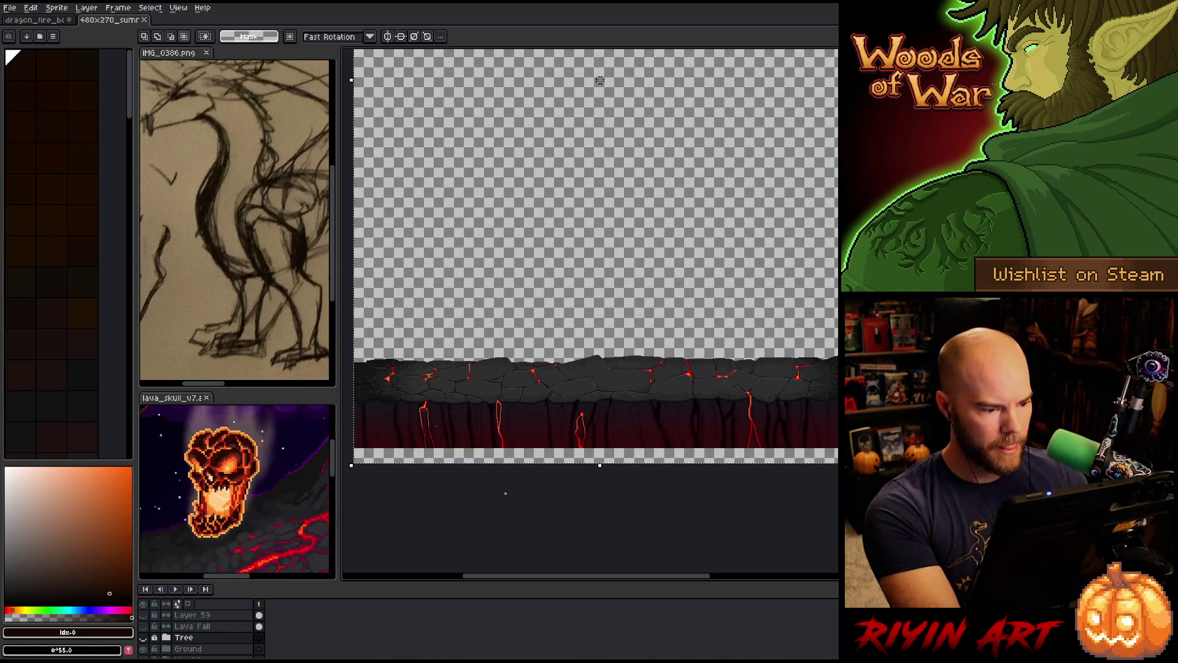
key("ctrl+Tab")
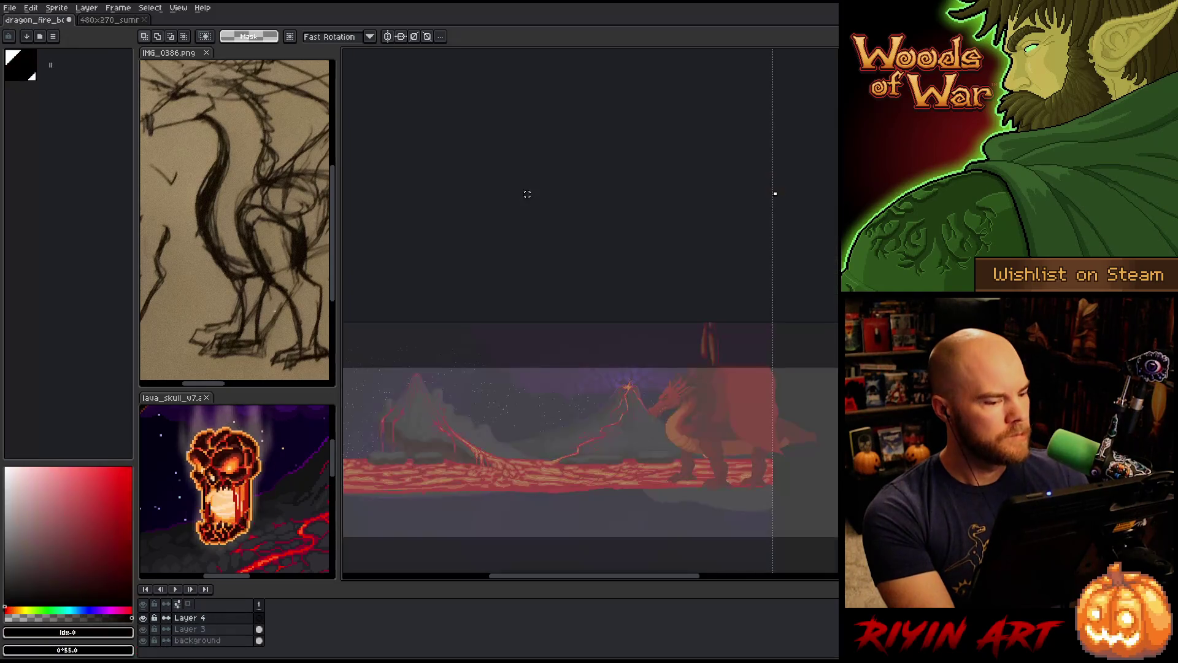
Paste the cracked rock ground into Layer 4 and drag it just beneath the lava river
left_click(215, 630)
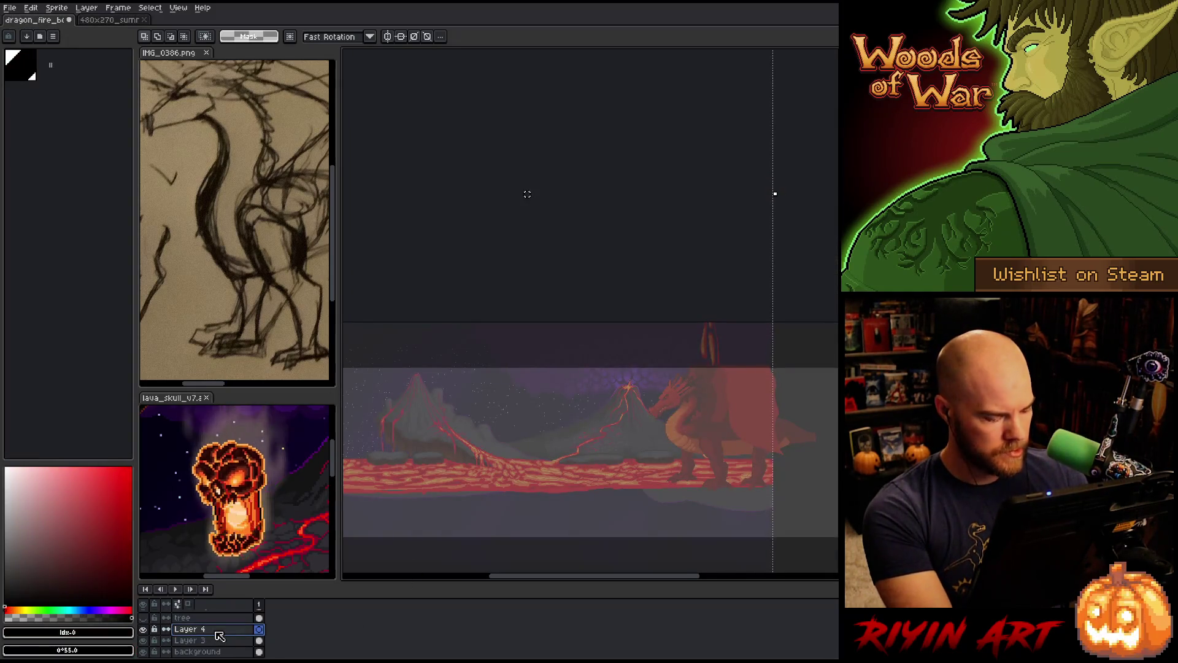
key("ctrl+t")
mouse_move(536, 510)
left_mouse_down()
mouse_move(600, 276)
mouse_move(569, 123)
left_mouse_up()
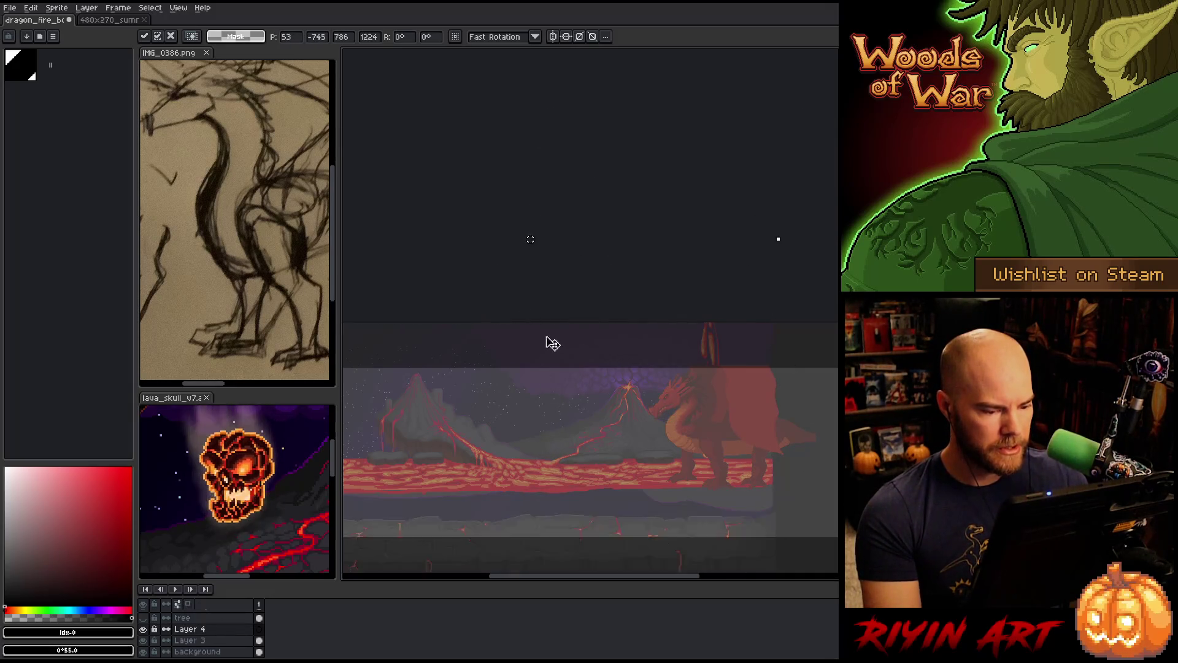
left_click_drag(548, 342, 565, 274)
mouse_move(561, 321)
left_mouse_down()
mouse_move(573, 306)
mouse_move(639, 415)
mouse_move(612, 413)
mouse_move(690, 387)
mouse_move(625, 455)
left_mouse_up()
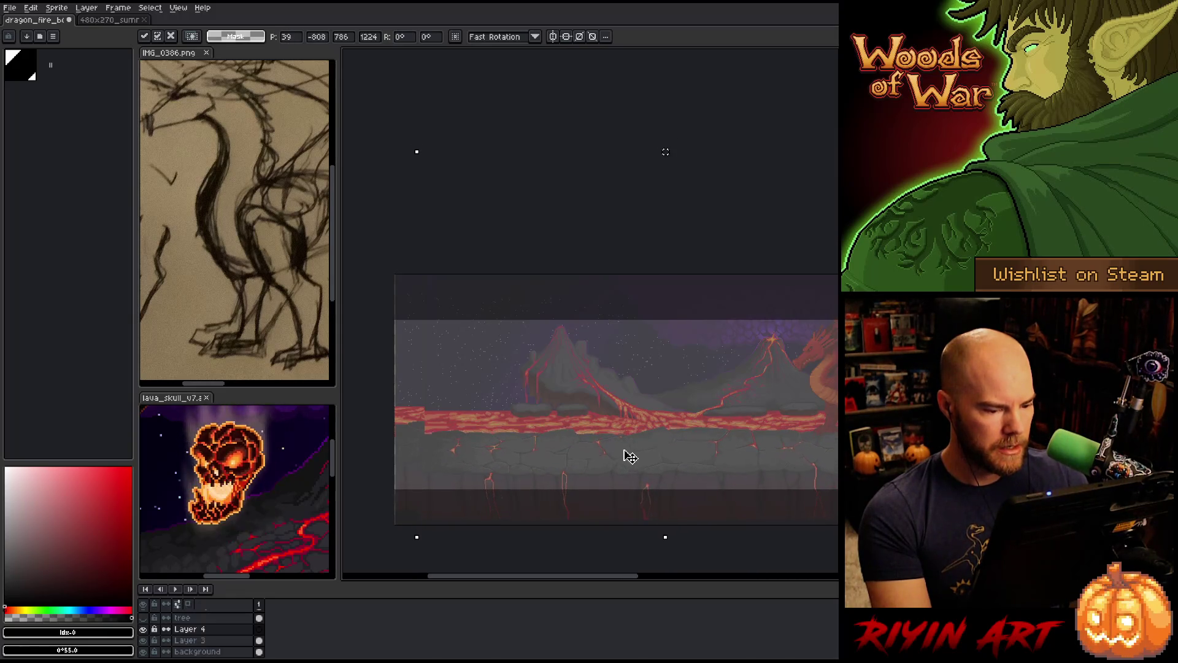
scroll(160, 637, "up", 3)
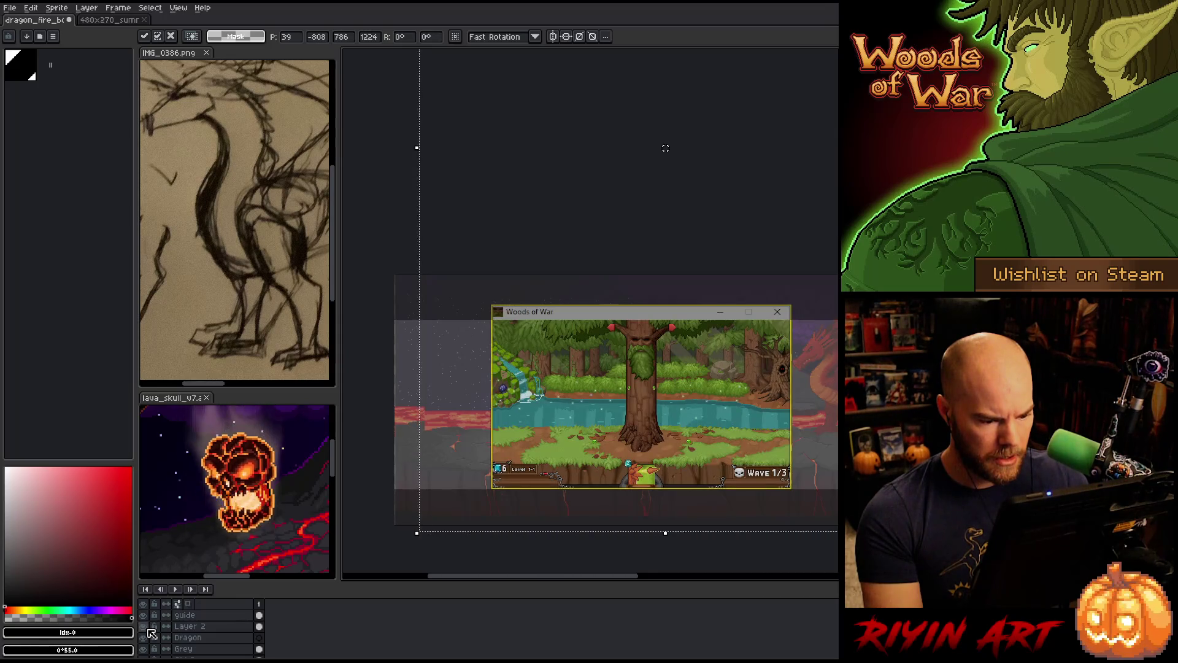
Make the dead tree layer visible in the middle of the scene
scroll(152, 633, "down", 2)
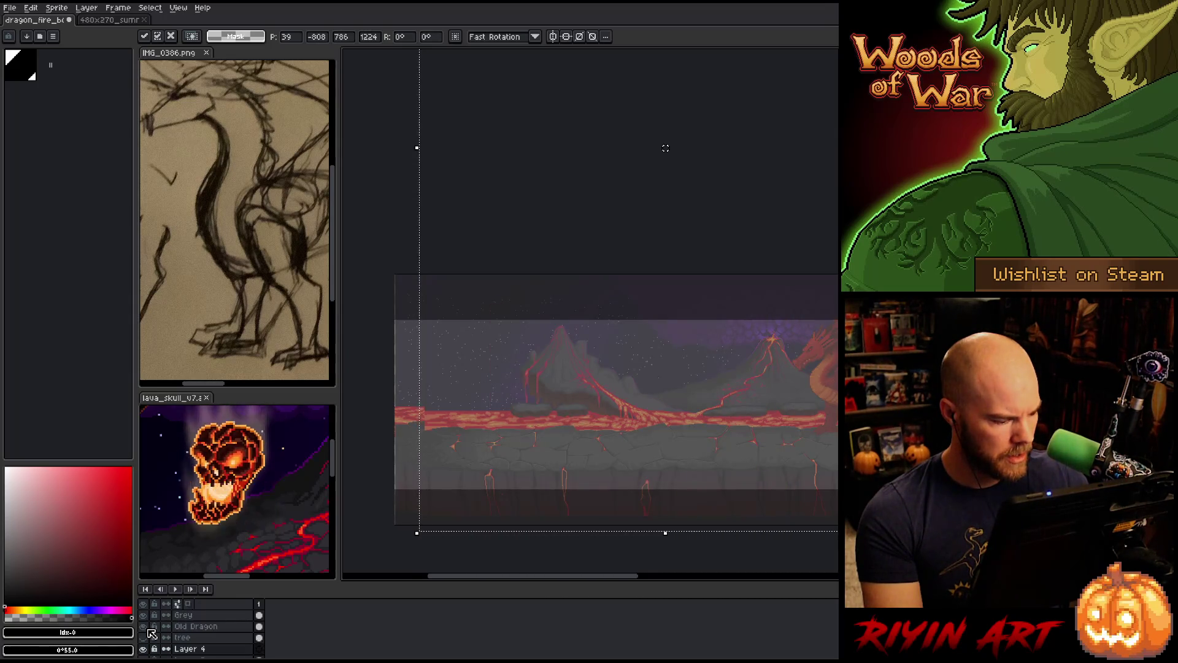
left_click(144, 638)
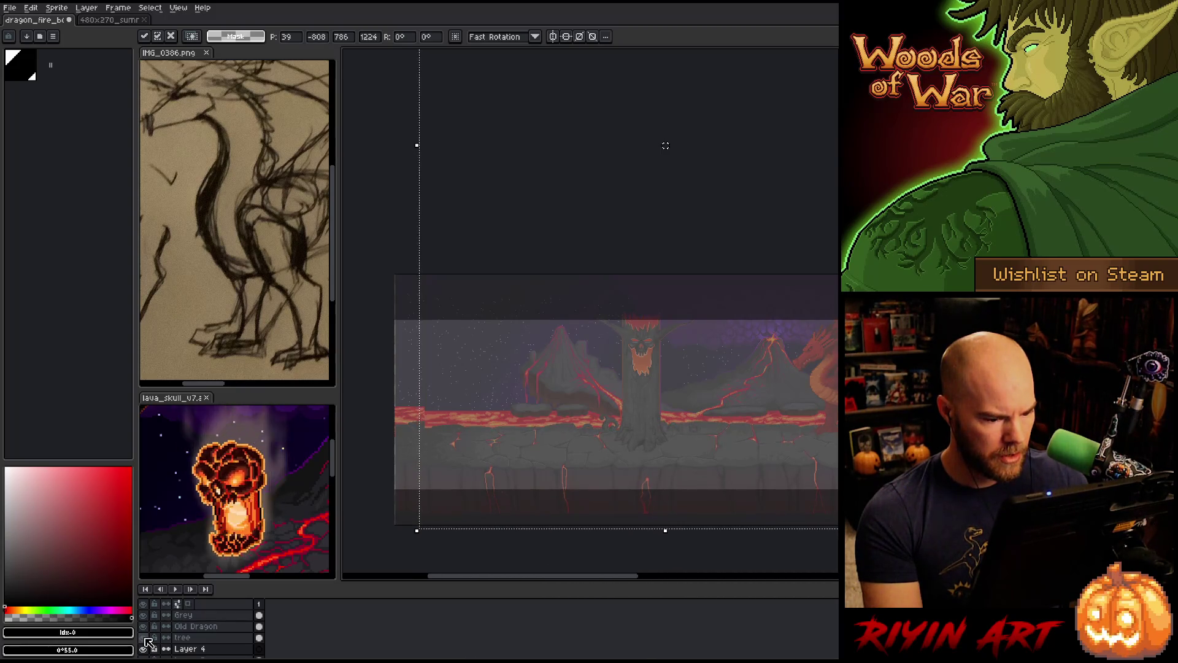
scroll(148, 638, "up", 2)
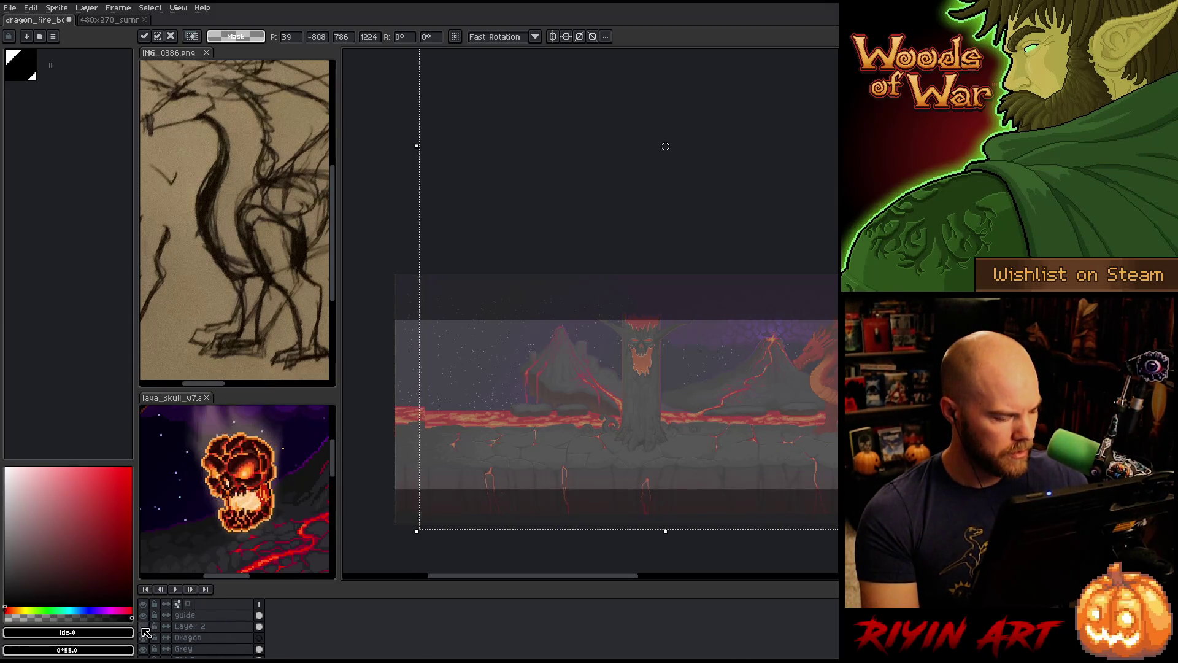
Flip the Woods of War screenshot on and off to compare, leave it hidden, and pan to the dragon
left_click(143, 629)
left_click(143, 629)
left_click(143, 628)
left_click(143, 629)
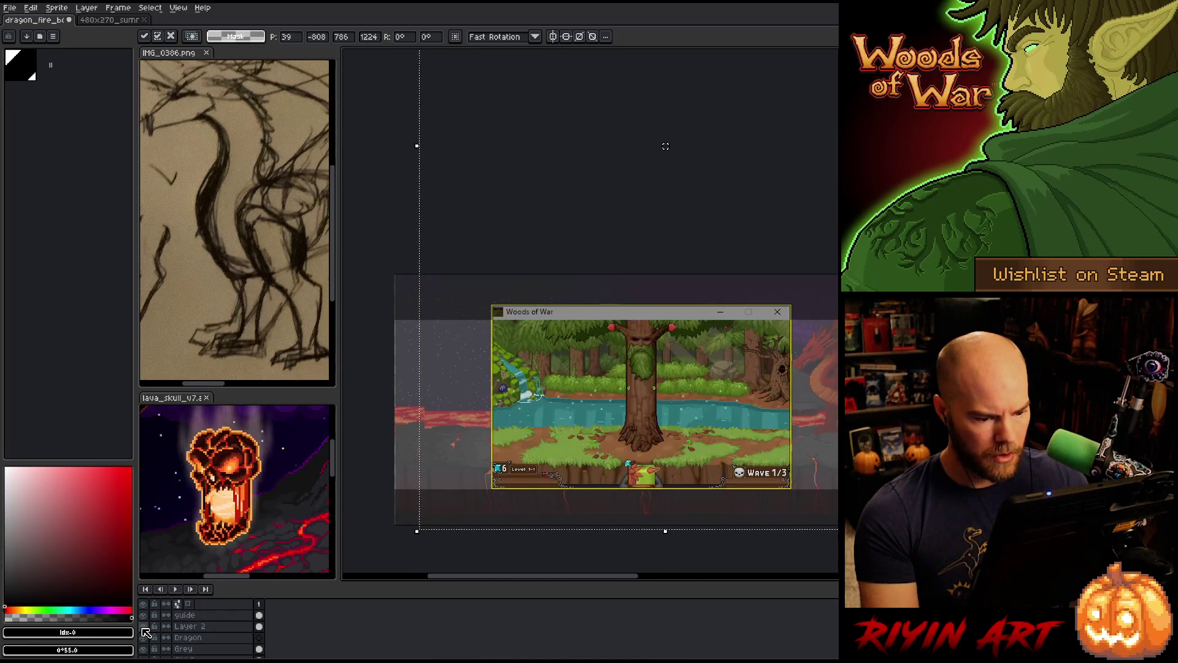
left_click(143, 627)
left_click(143, 627)
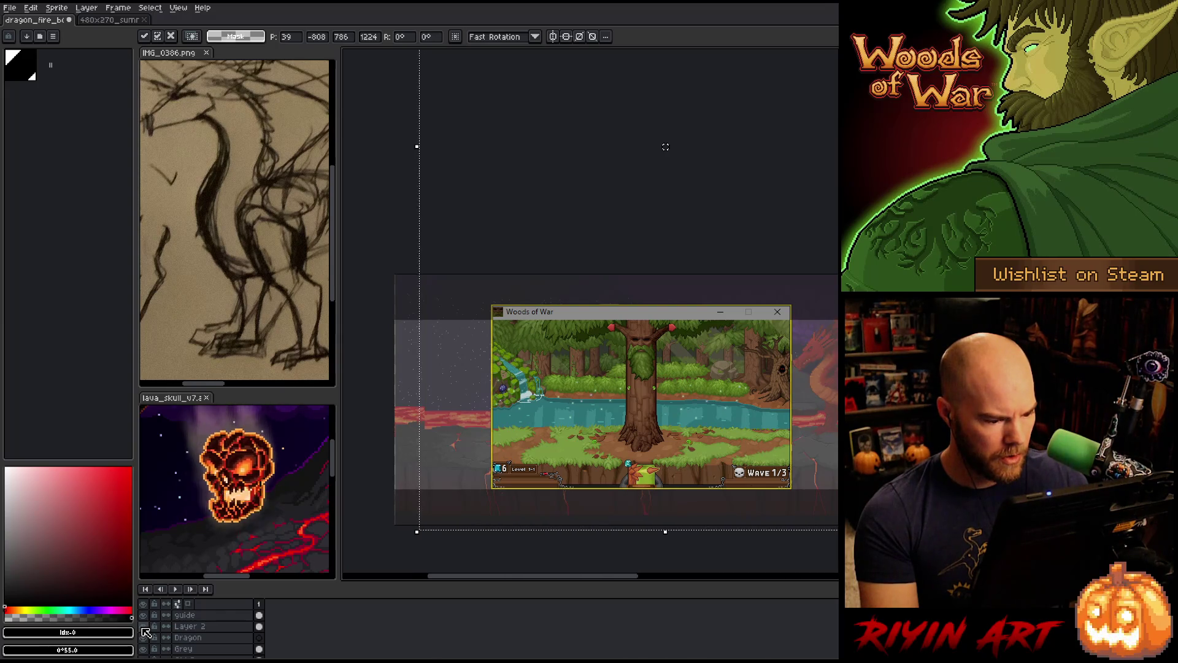
left_click(144, 627)
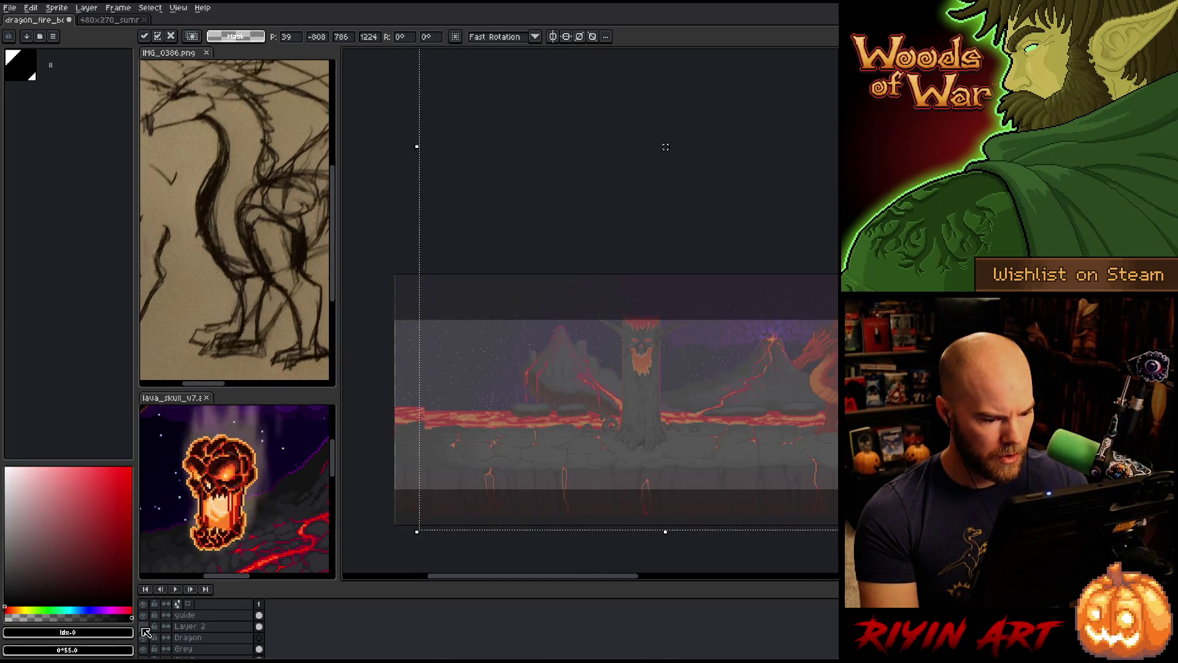
left_click(143, 627)
left_click(143, 627)
left_click(143, 627)
left_click(143, 627)
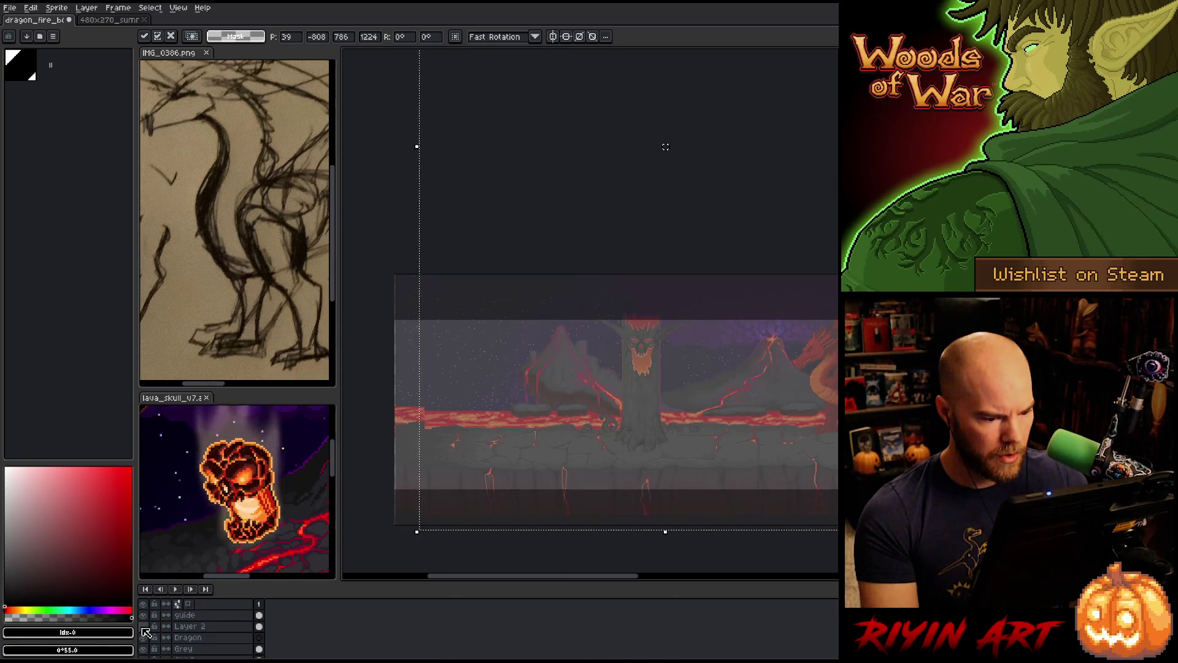
left_click_drag(592, 429, 495, 424)
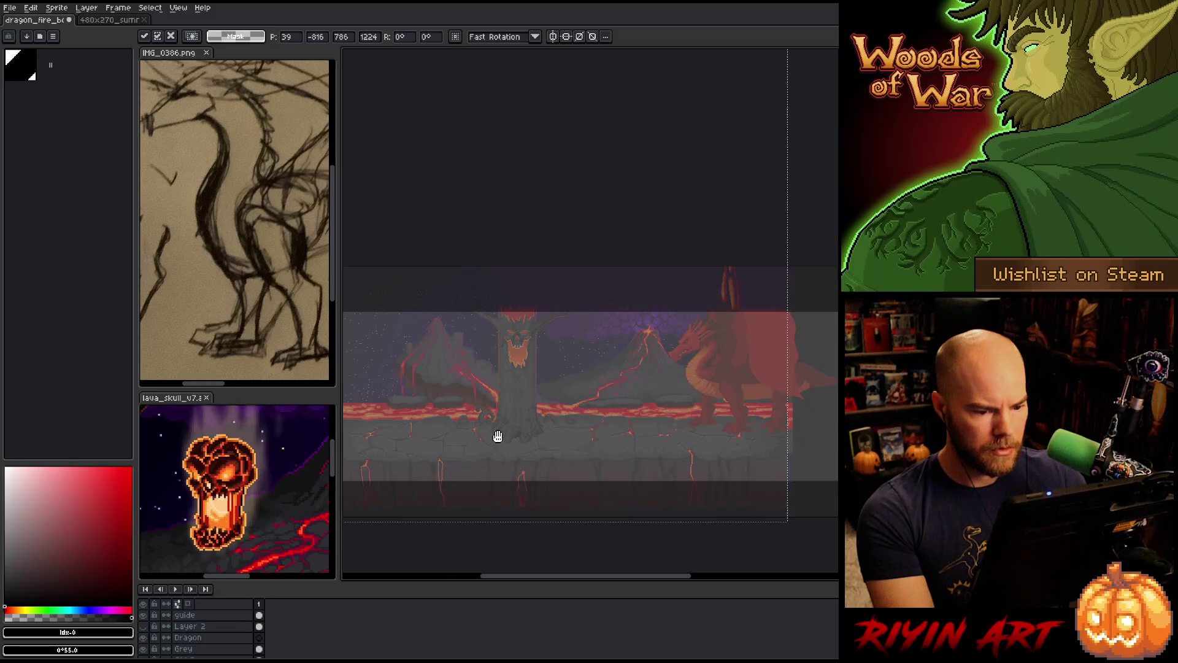
Hide Layer 4, then on the background select only the strip right of the scene width
scroll(196, 636, "down", 2)
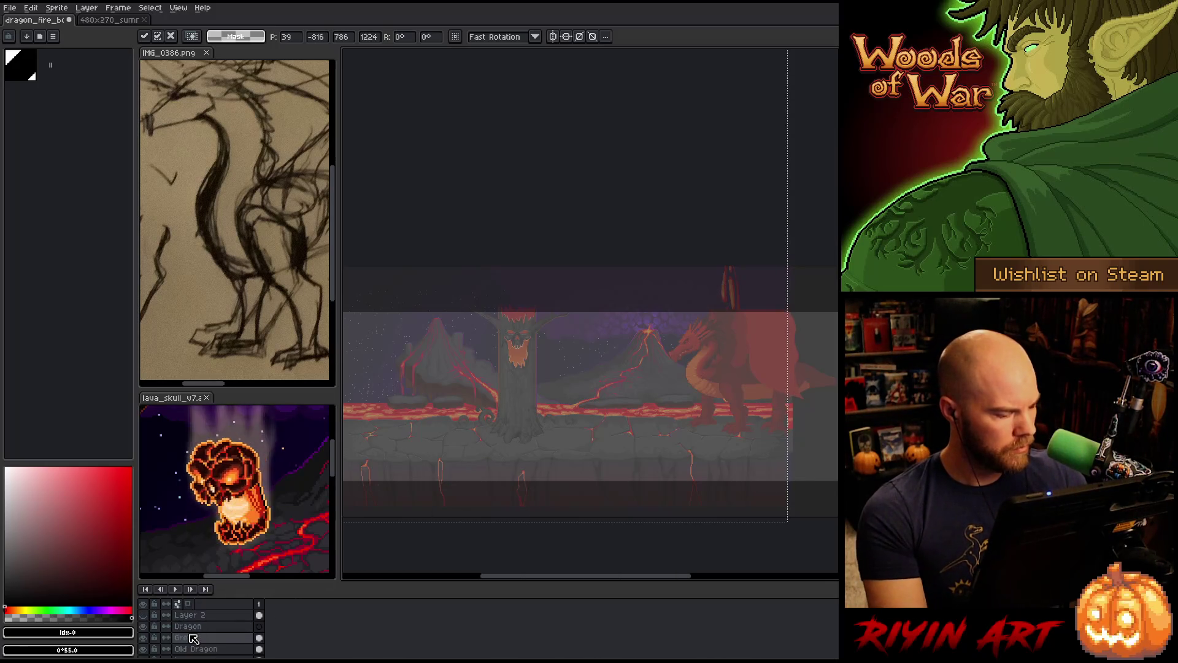
scroll(196, 635, "down", 4)
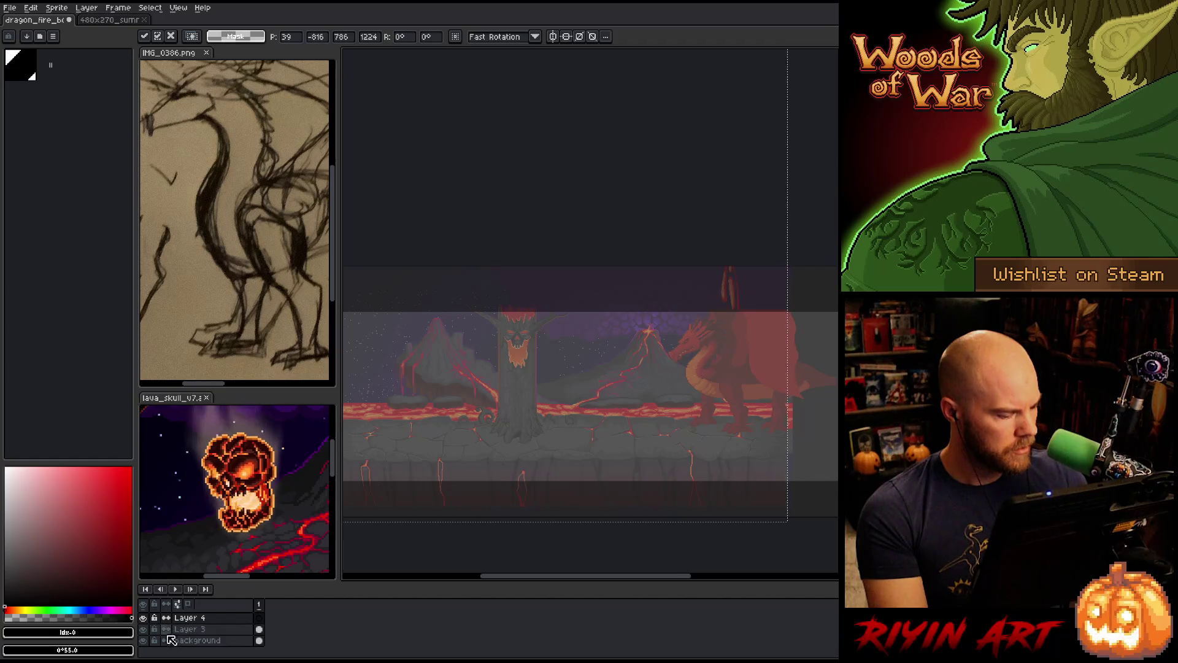
left_click(146, 618)
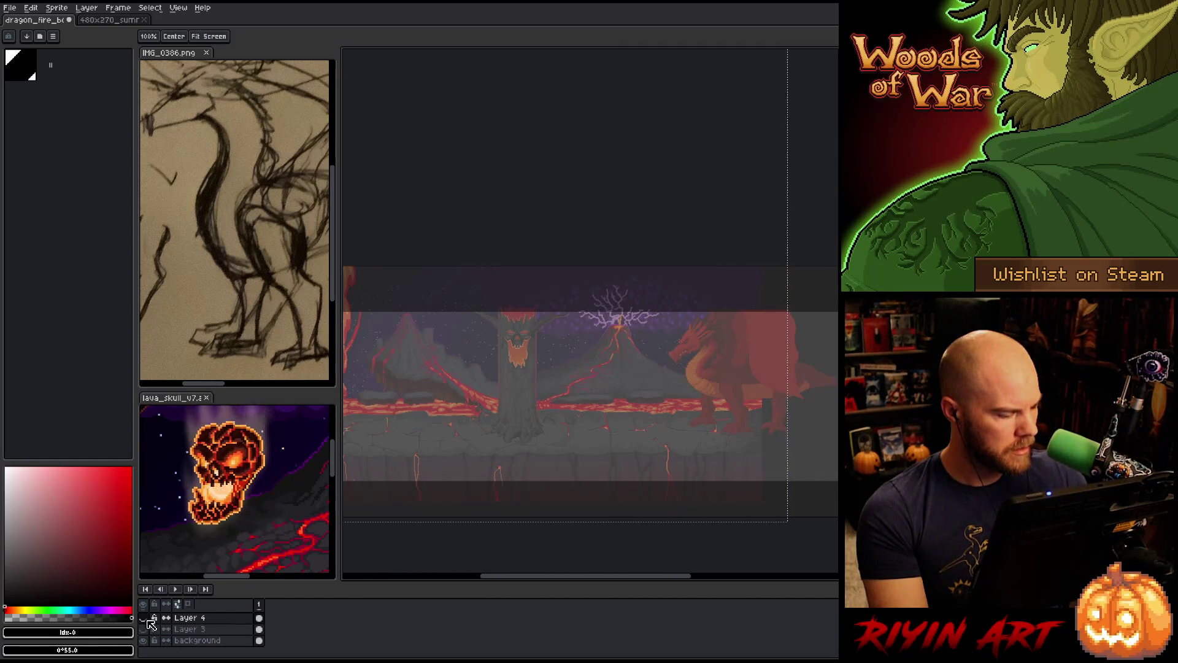
left_click(196, 639)
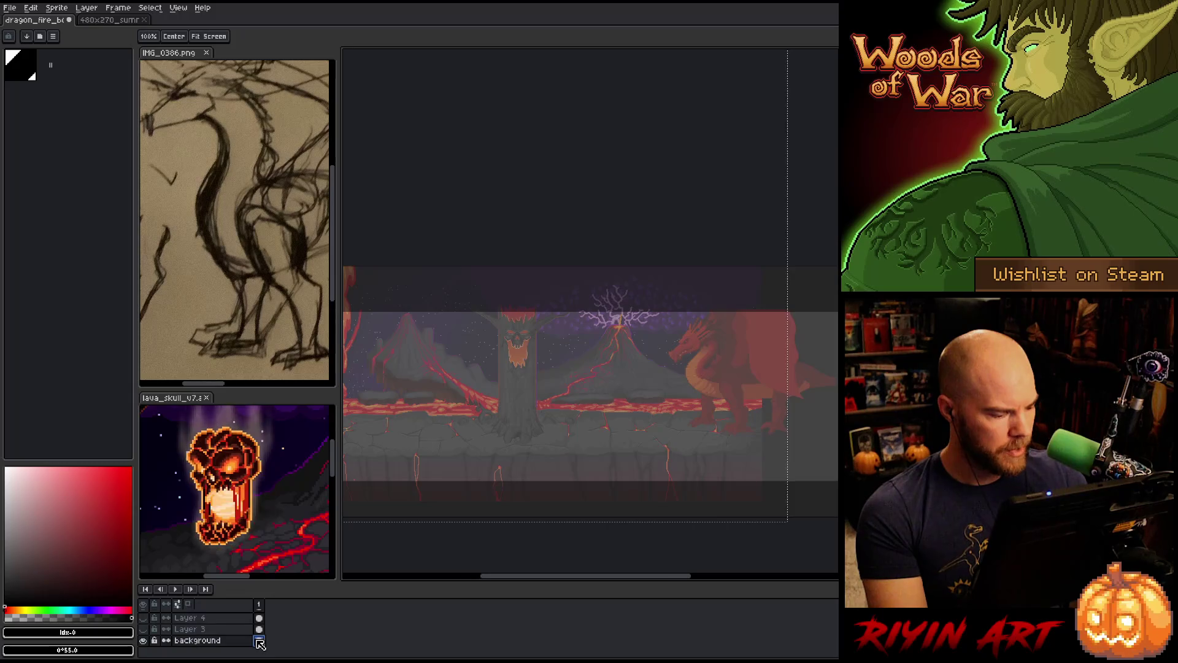
key("ctrl+a")
left_click_drag(789, 452, 764, 455)
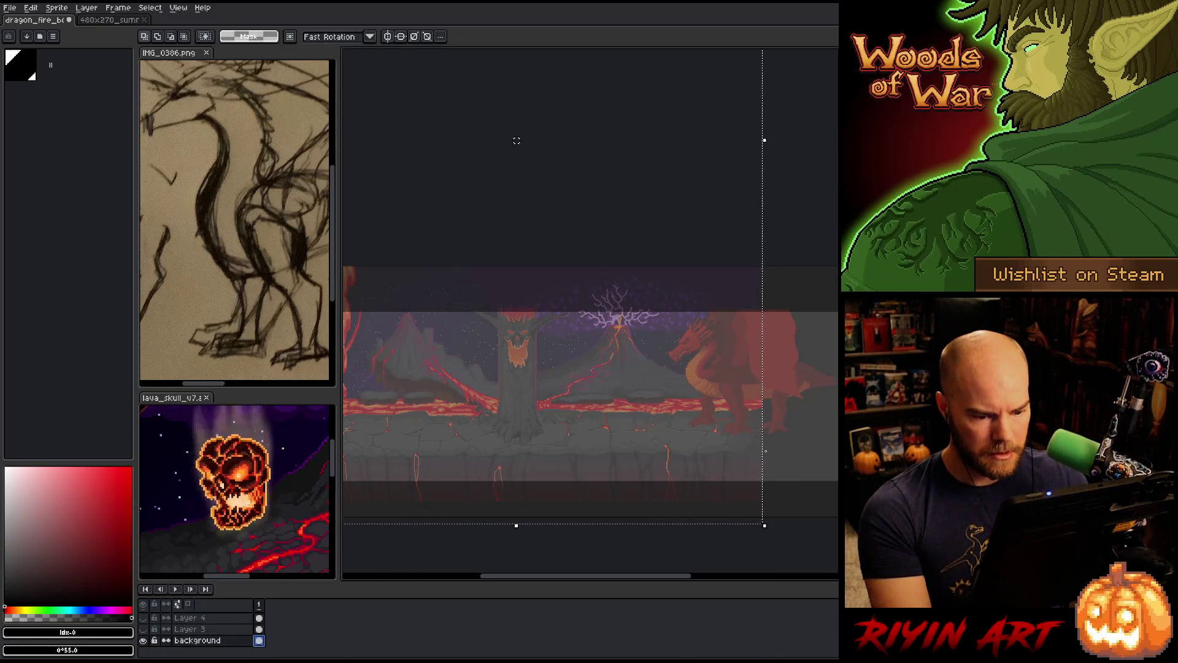
scroll(763, 443, "up", 4)
scroll(764, 443, "down", 4)
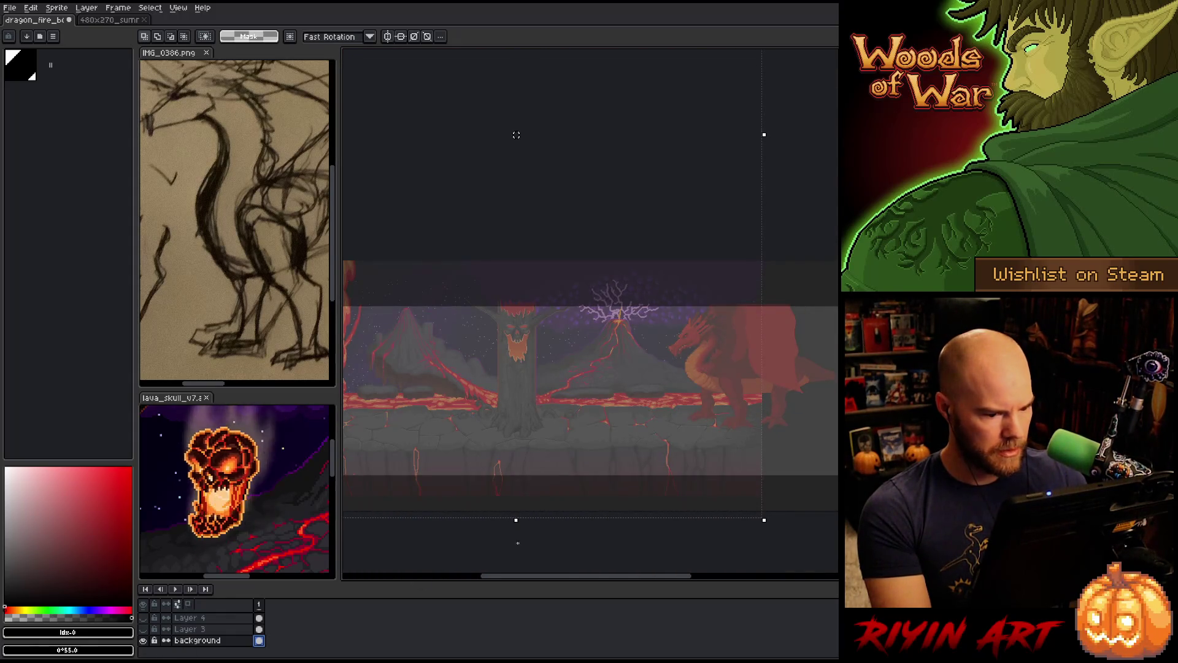
scroll(591, 470, "down", 1)
key("ctrl+shift+i")
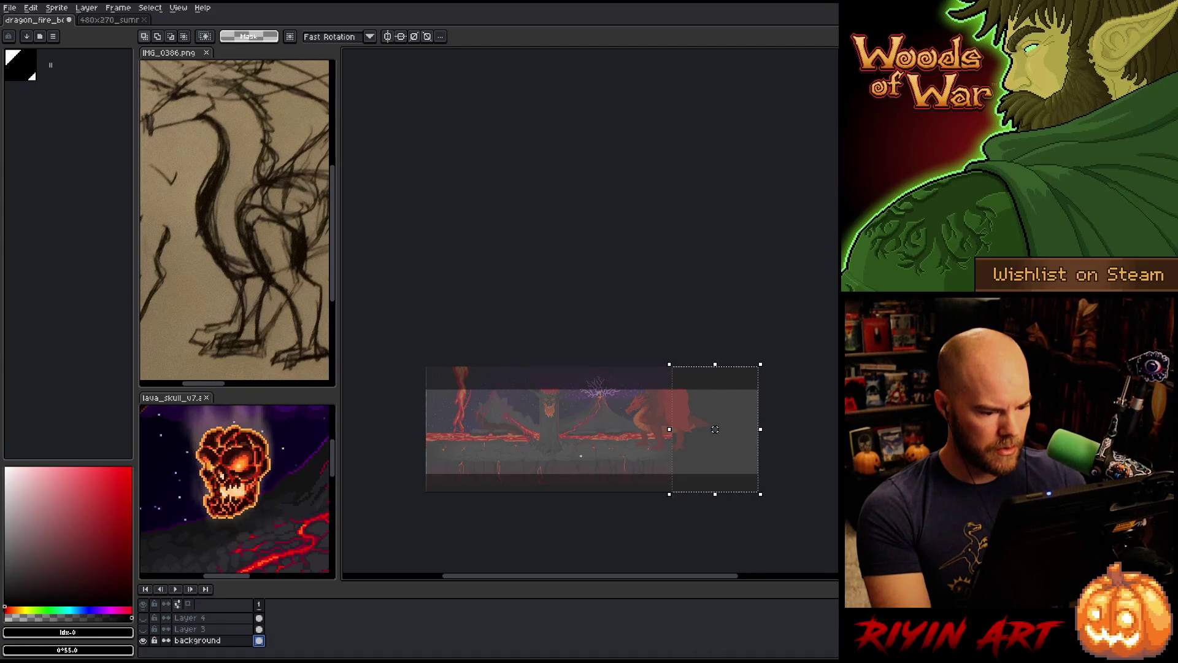
Add Layer 5 above the guide, fill the right strip black, and set its opacity to 55%
scroll(197, 632, "up", 3)
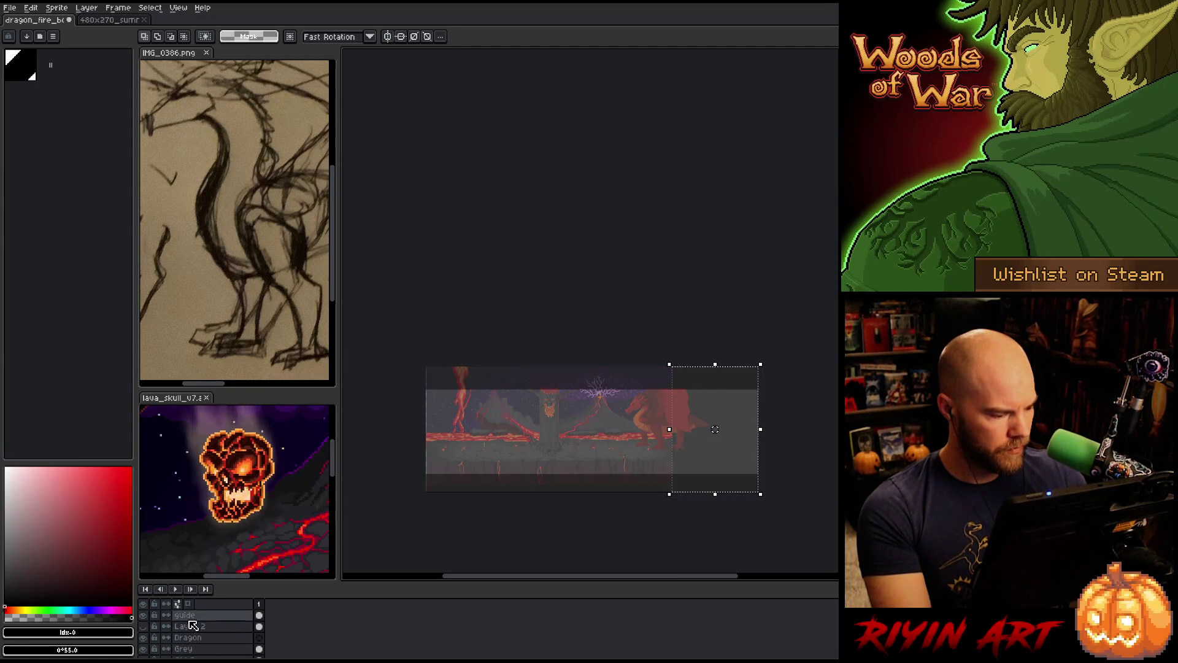
left_click(189, 615)
key("shift+n")
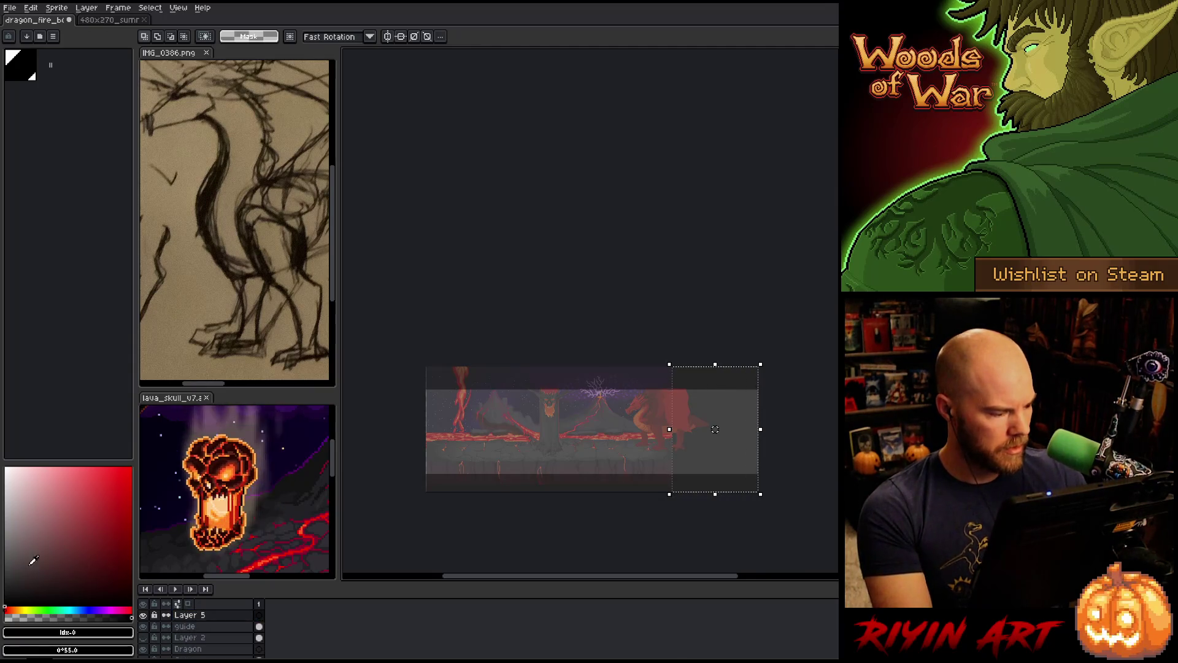
left_click(5, 584)
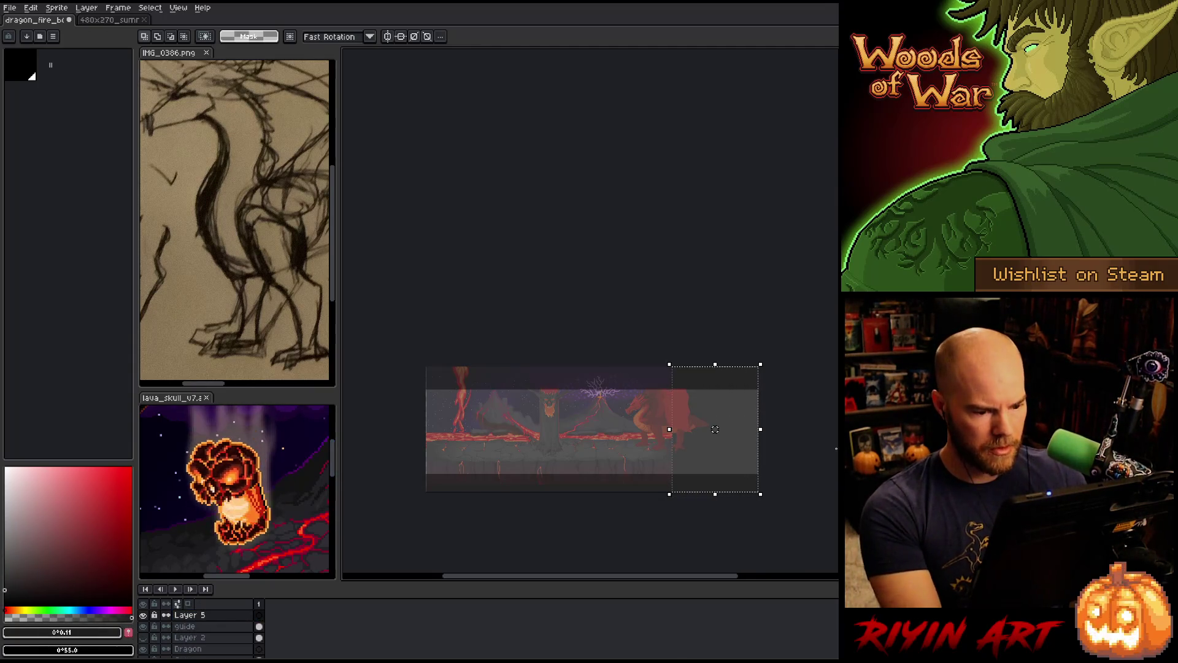
left_click(724, 454)
key("ctrl+d")
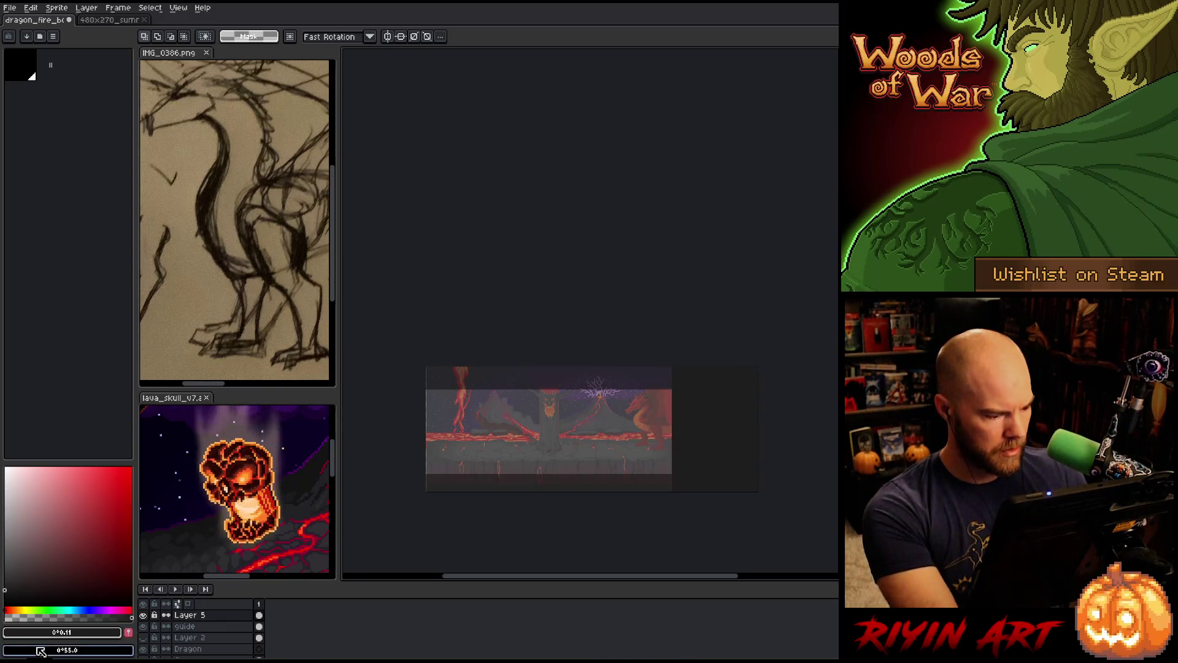
double_click(212, 616)
left_click(380, 483)
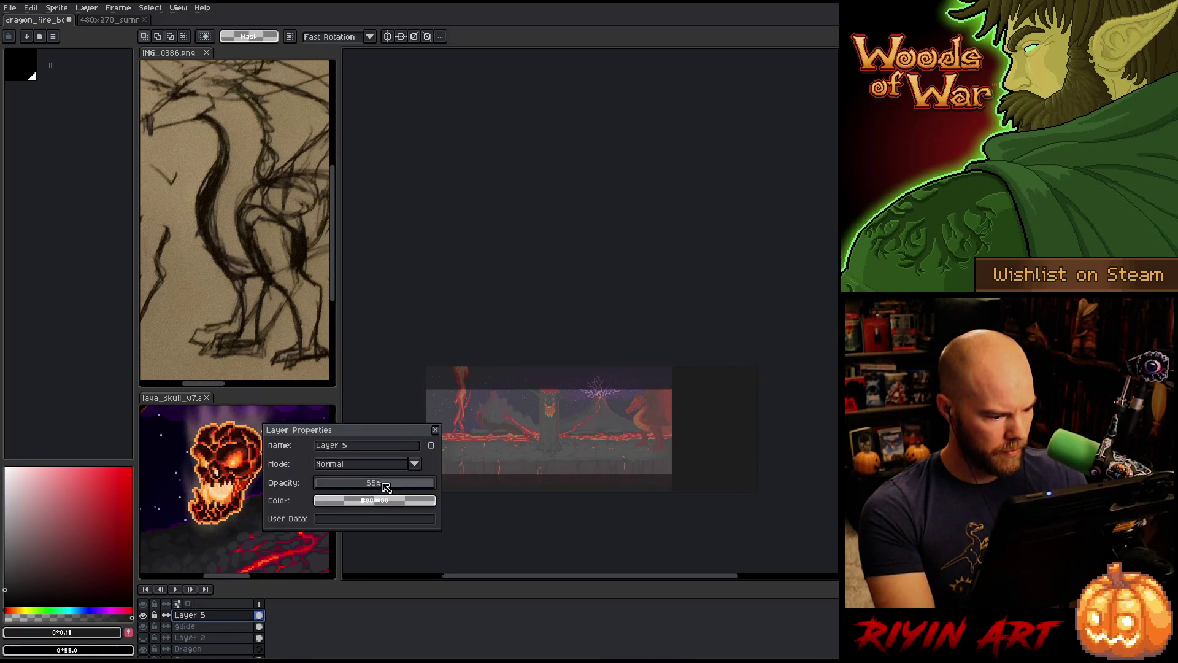
left_click(436, 431)
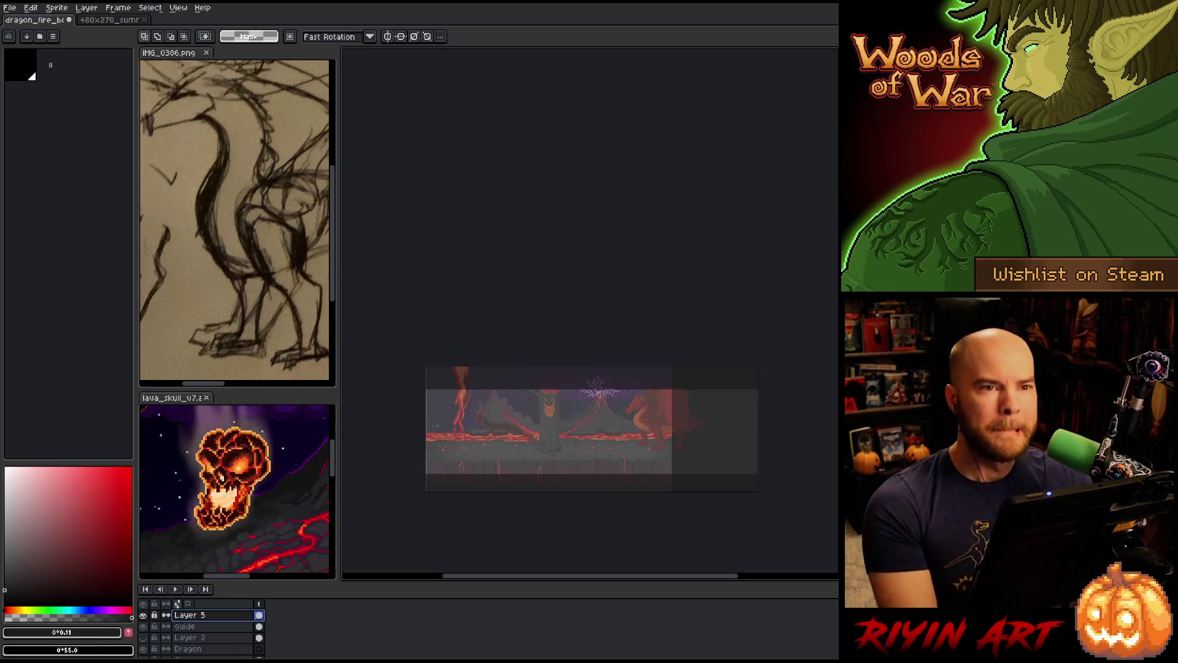
Show Layer 3, select all its content and slide it to the left
scroll(203, 638, "down", 3)
left_click(155, 630)
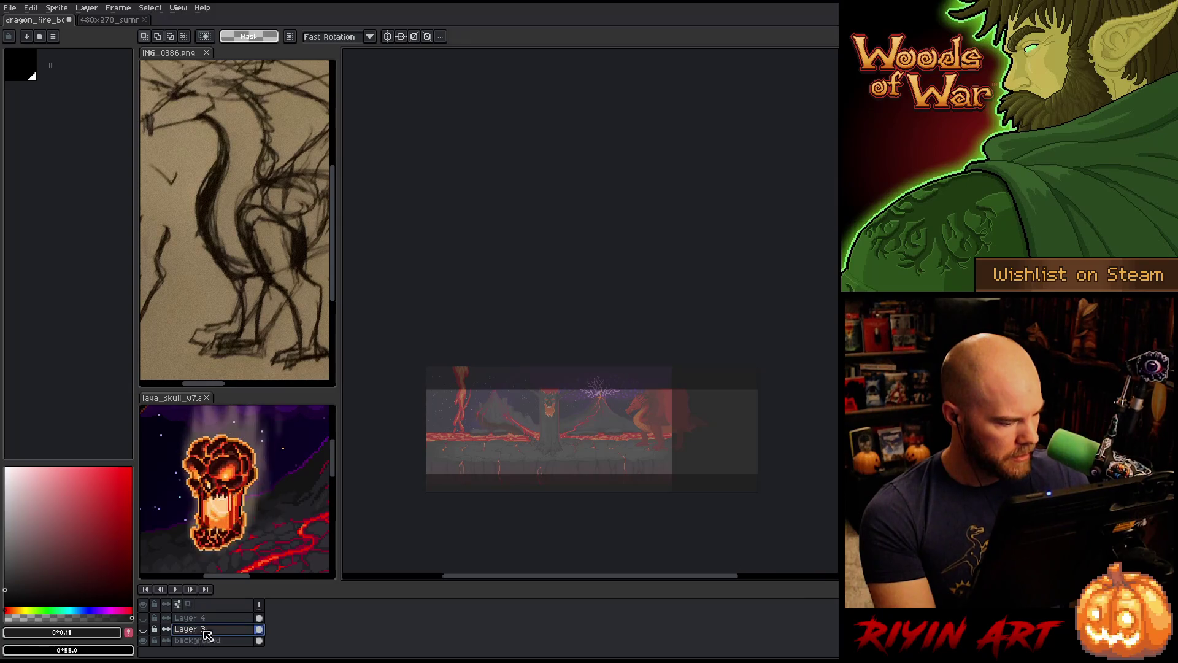
left_click(144, 629)
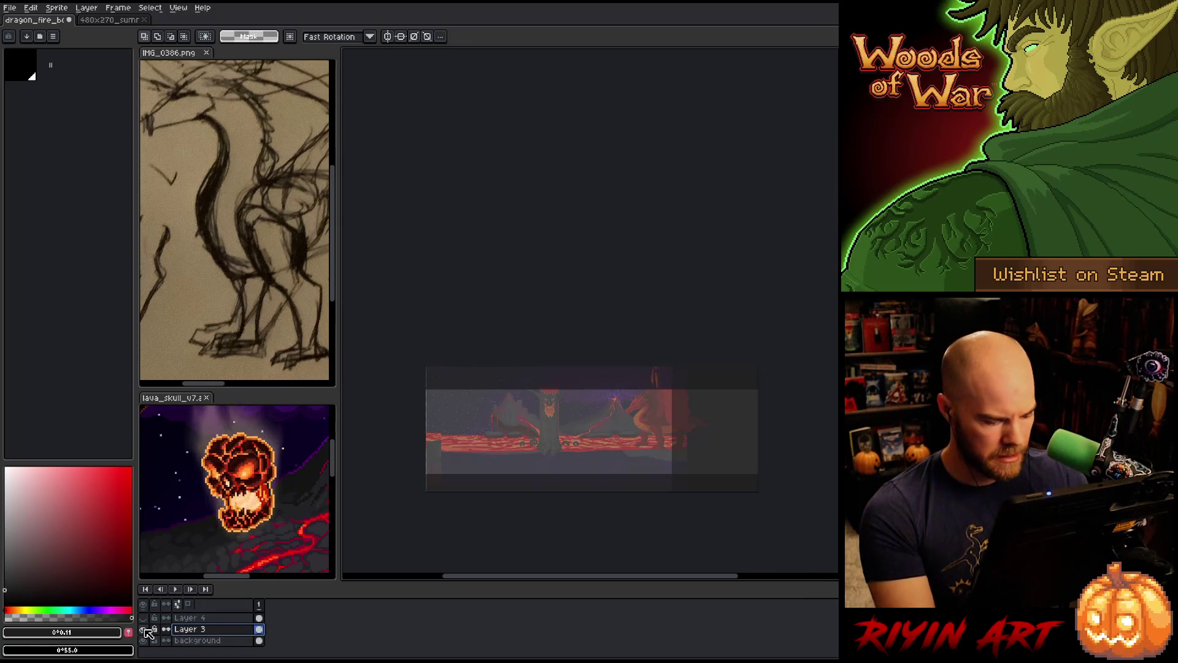
key("ctrl+a")
scroll(719, 442, "up", 4)
scroll(722, 442, "down", 1)
left_click_drag(584, 488, 520, 494)
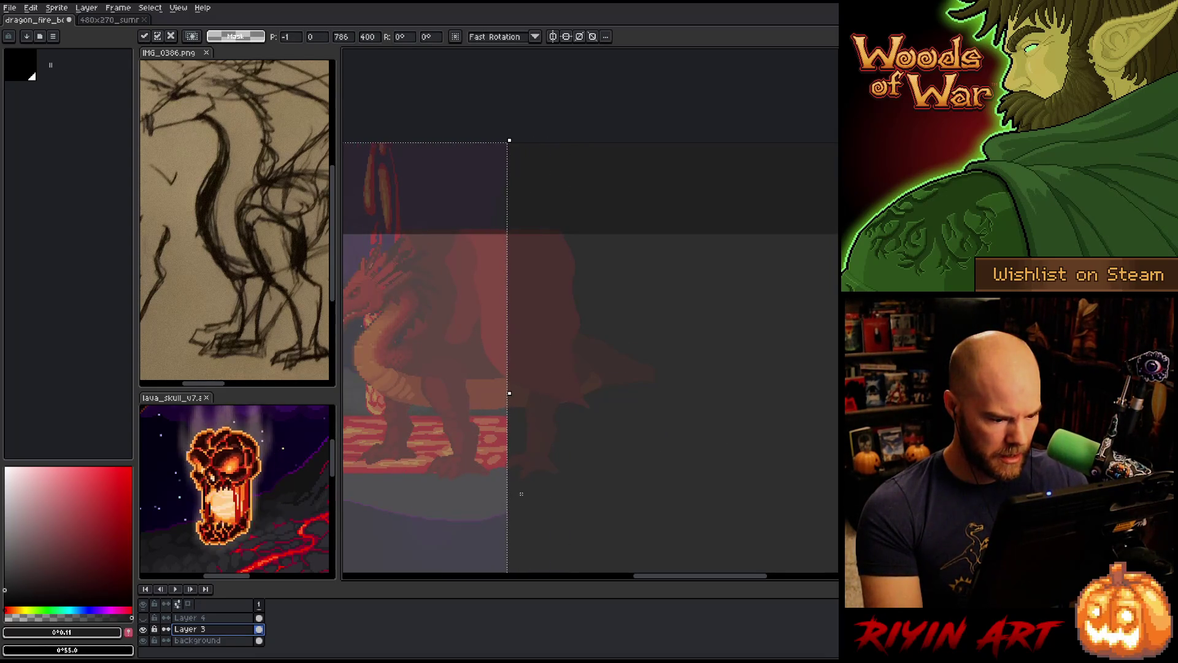
Nudge Layer 3's moved content by one pixel and commit its position
scroll(521, 492, "up", 3)
left_click_drag(531, 491, 531, 489)
left_click(184, 617)
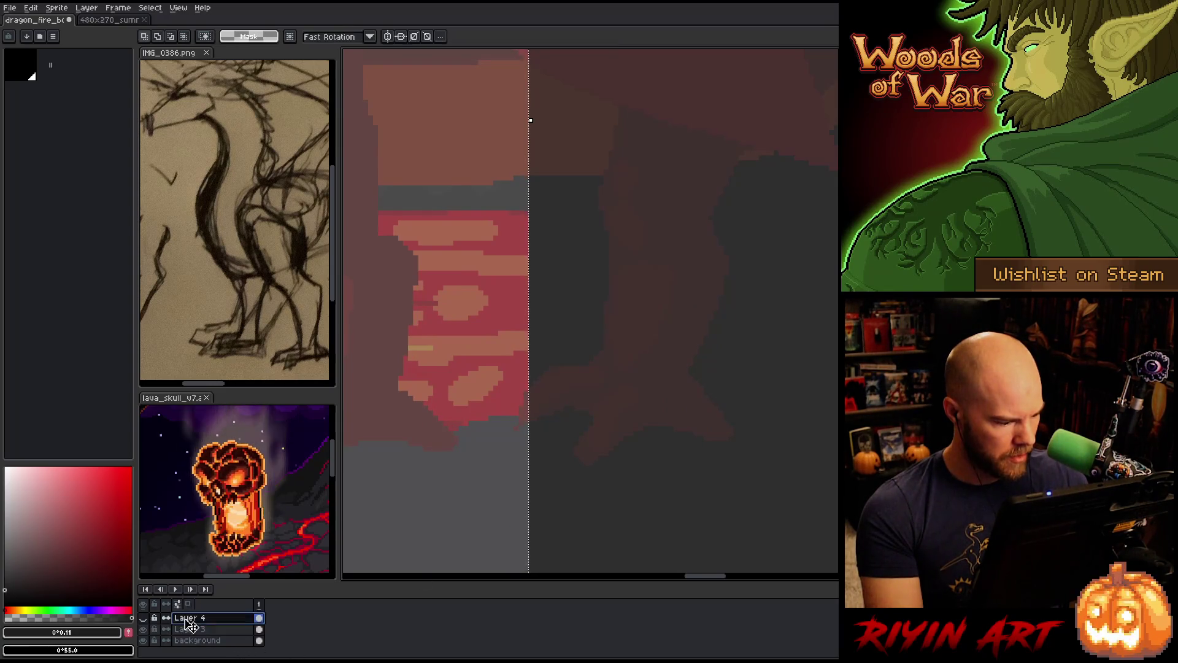
Show Layer 4 and shift its 786x150 grey ground strip to x -1 beneath the lava river
left_click(143, 620)
left_click(195, 618, "ctrl")
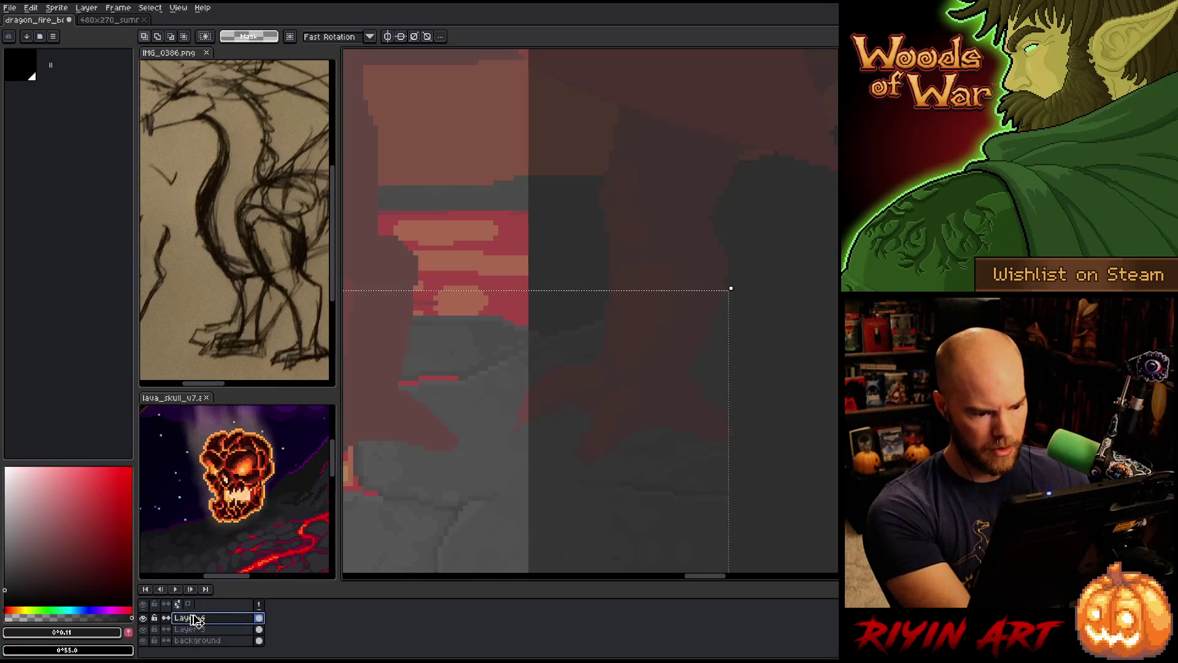
key("Left")
key("Left")
key("Left")
key("shift+Right")
key("shift+Left")
key("Right")
key("Right")
key("Right")
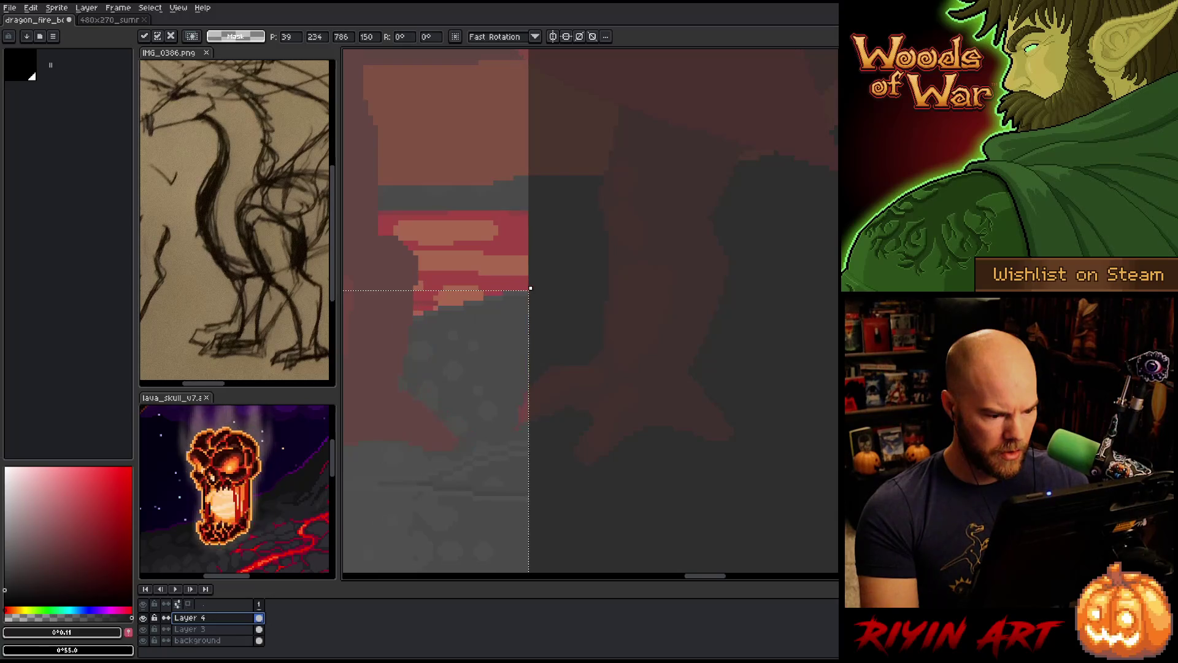
key("shift+Left")
key("shift+Left")
key("shift+Left")
scroll(491, 395, "down", 8)
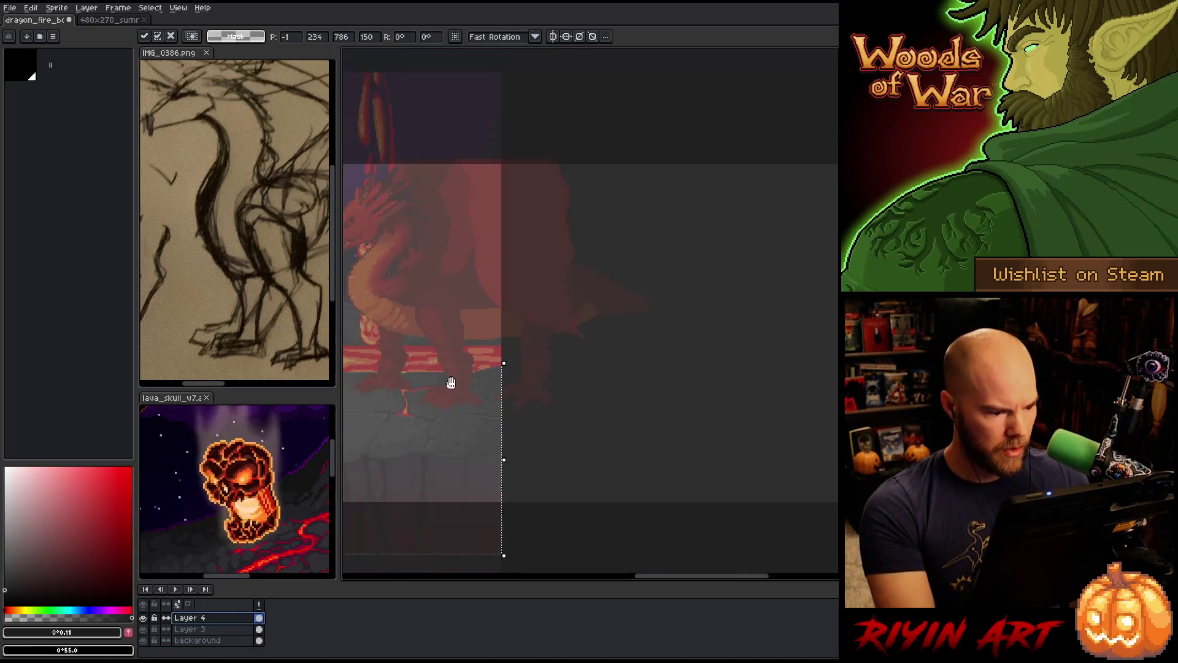
scroll(606, 355, "up", 3)
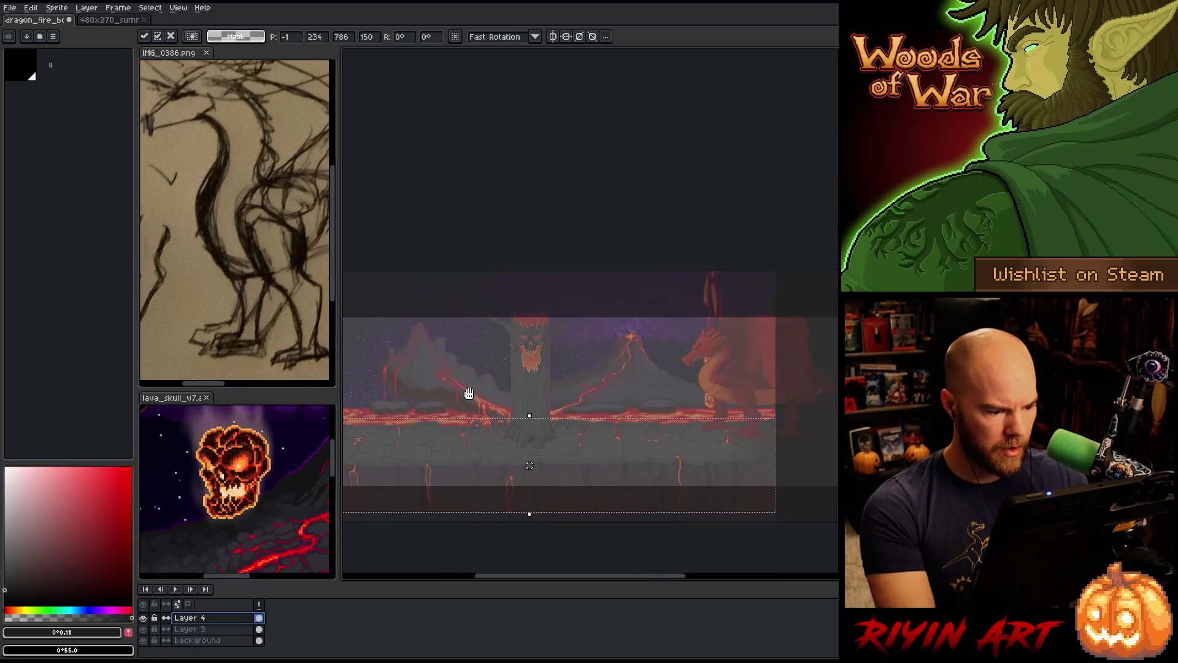
scroll(521, 425, "down", 2)
key("Return")
Delete Layer 5 from the layer stack
scroll(242, 618, "down", 3)
scroll(243, 618, "up", 1)
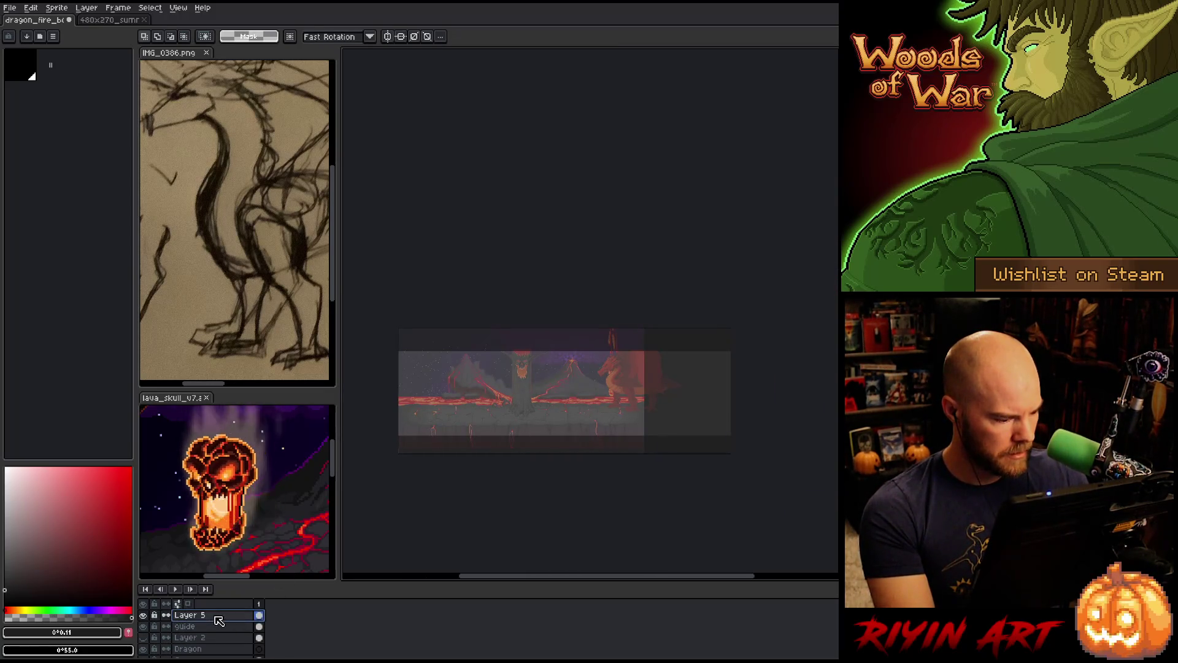
right_click(215, 615)
left_click(236, 609)
left_click(184, 625)
Rename Layer 2 to 'ref ss', Layer 4 to 'ground' and Layer 3 to 'Background'
double_click(189, 627)
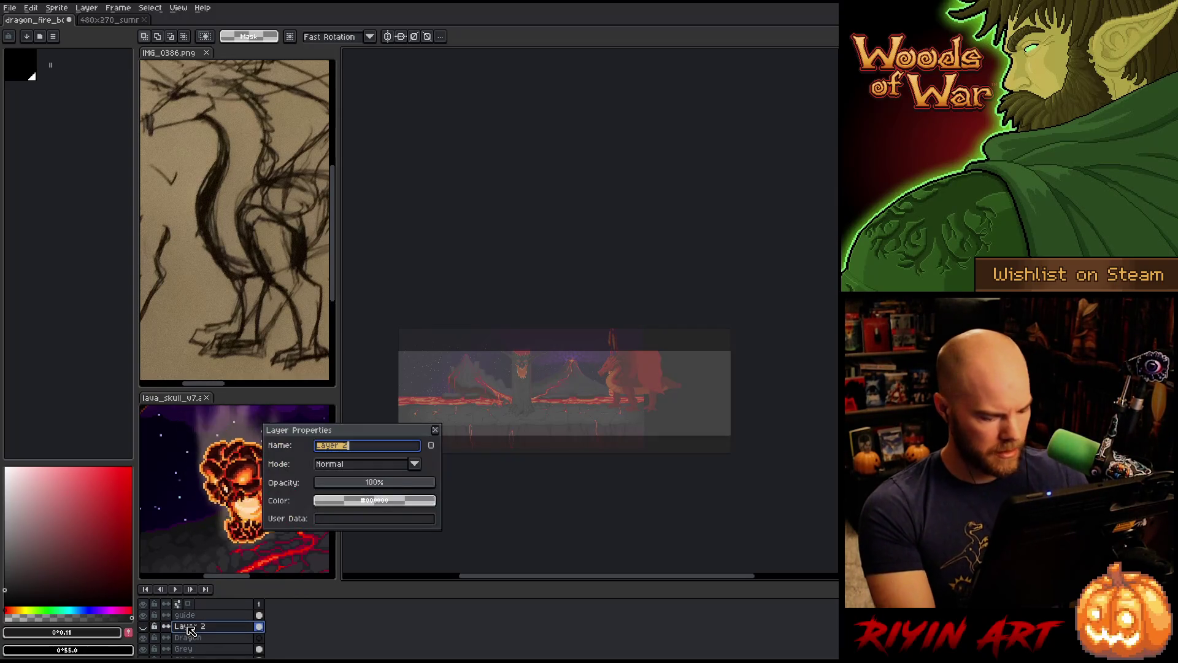
type("ref ss")
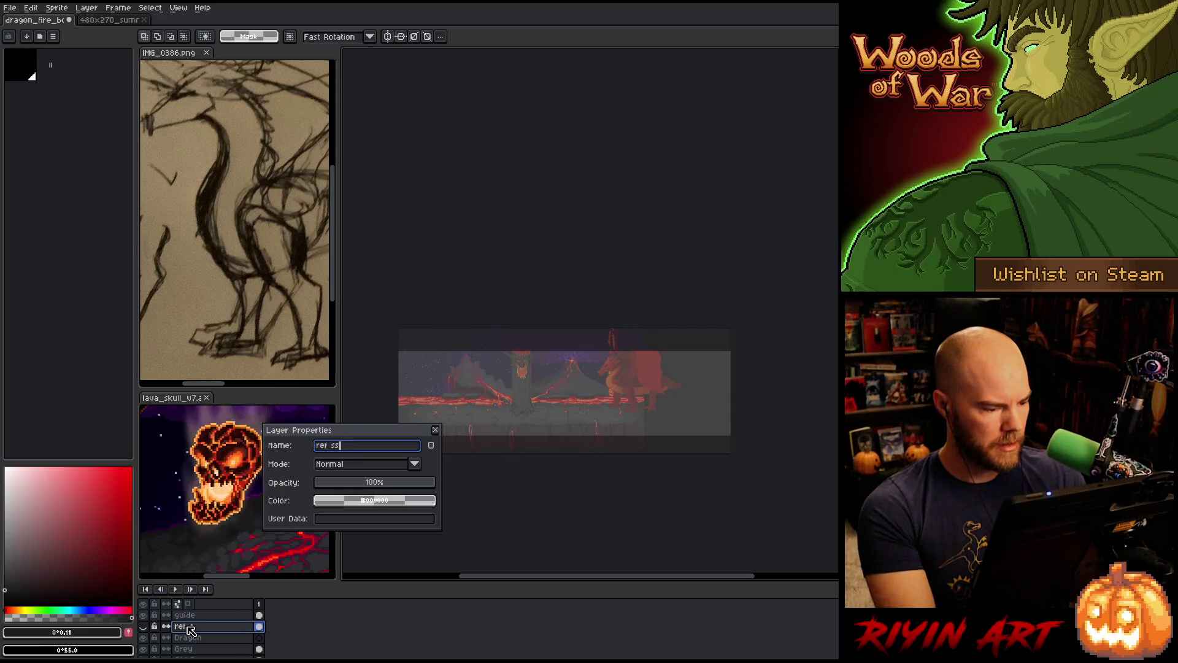
key("Return")
scroll(197, 632, "down", 5)
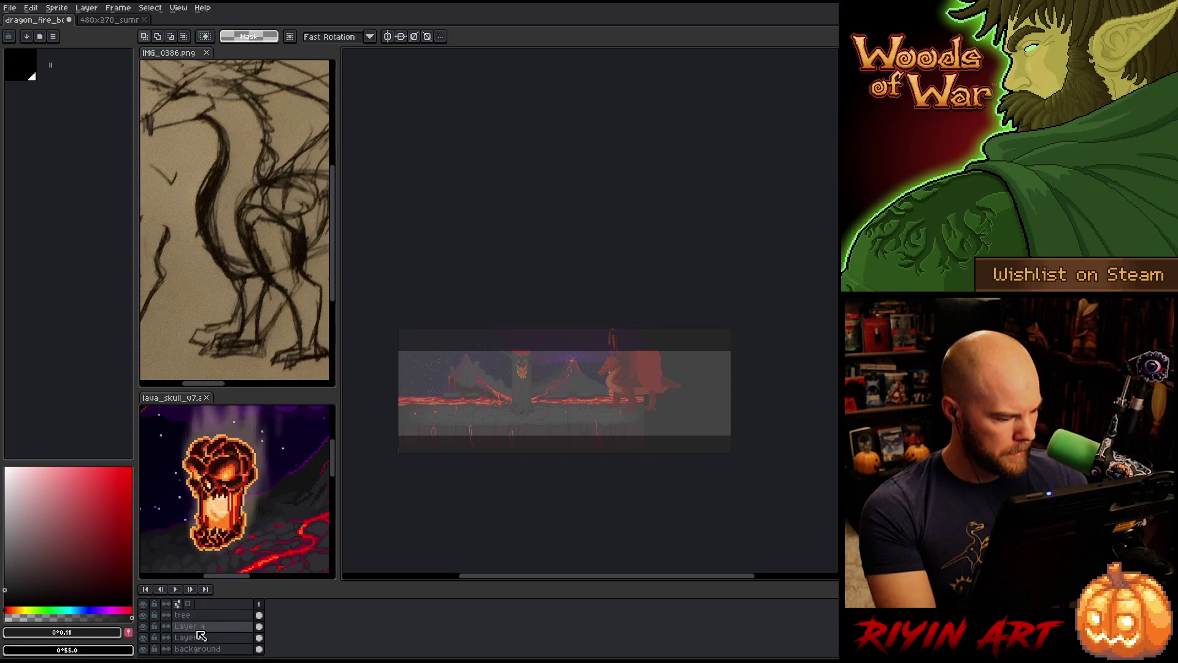
double_click(198, 627)
type("9round")
key("Return")
double_click(198, 638)
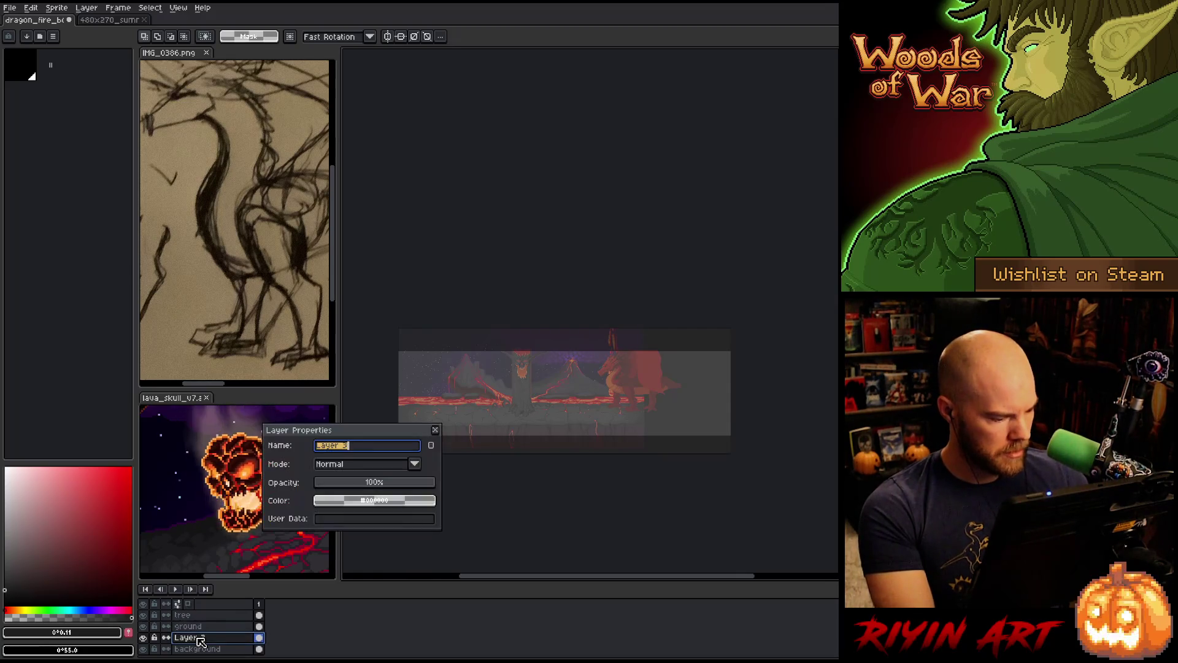
type("Backgrtoun")
key("BackSpace")
key("BackSpace")
key("BackSpace")
type("nd")
key("Return")
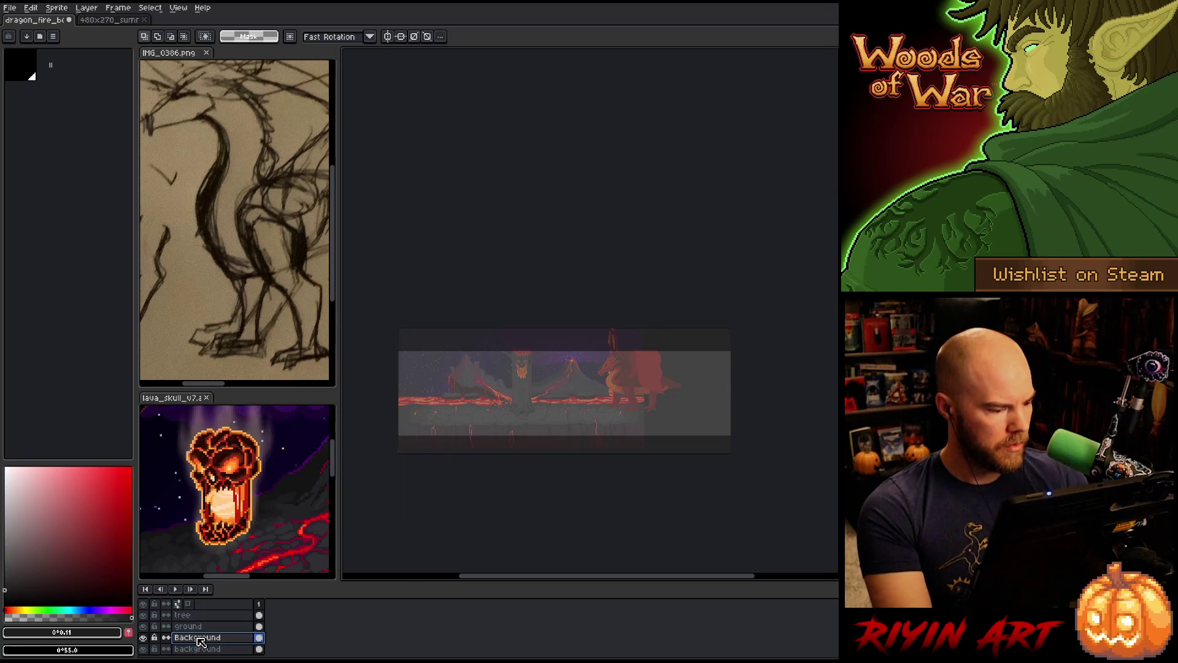
Show the Background layer, select the Dragon layer, and make the ref ss screenshot visible
left_click(144, 637)
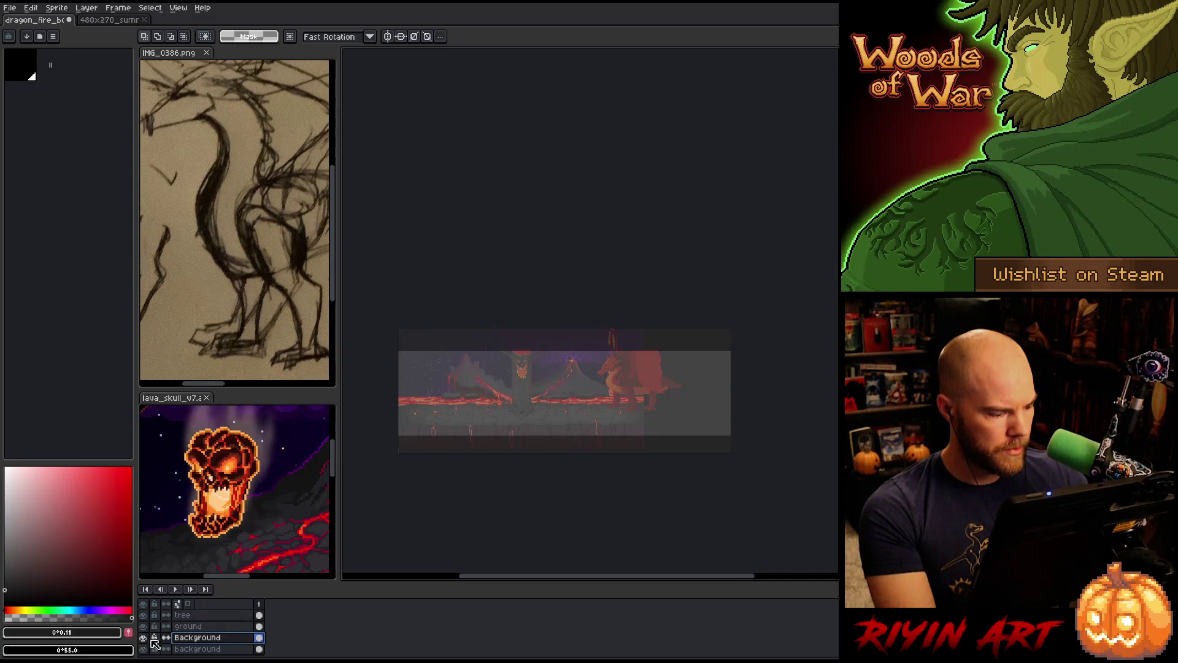
scroll(190, 644, "up", 5)
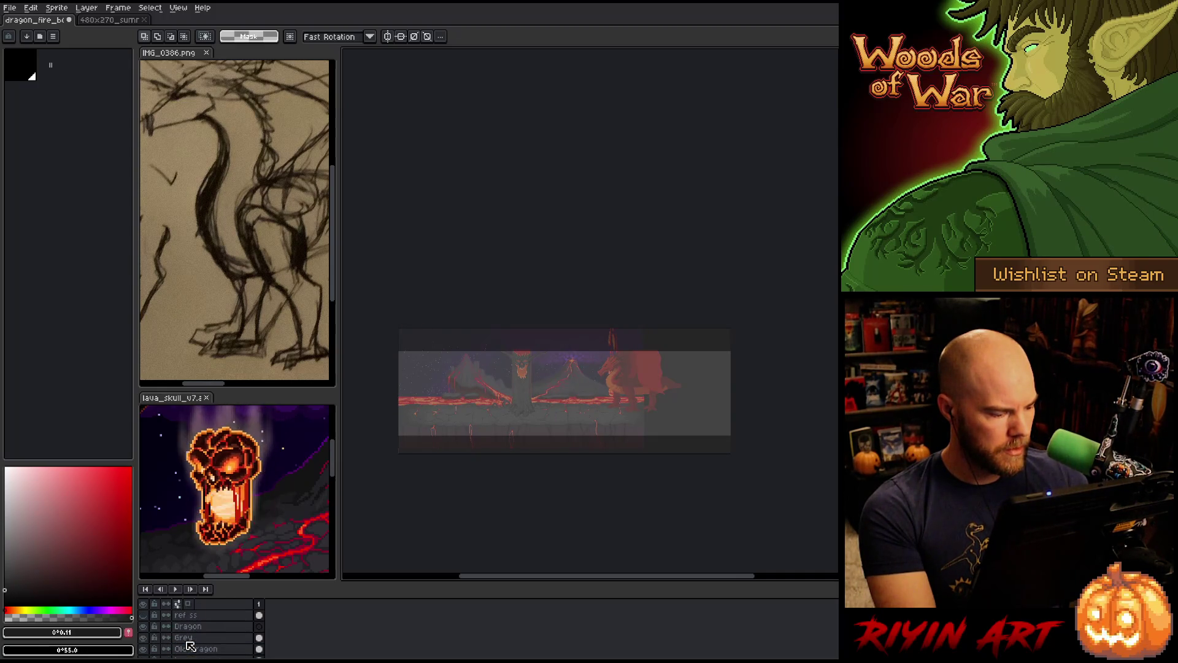
left_click(190, 638)
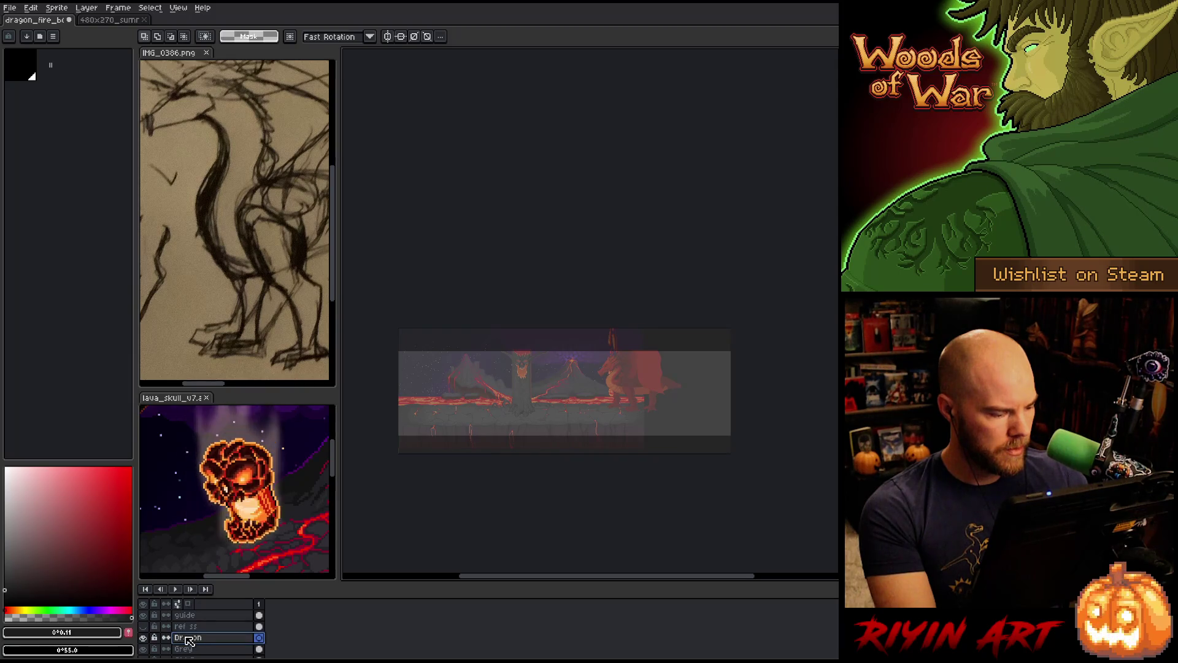
scroll(193, 638, "down", 2)
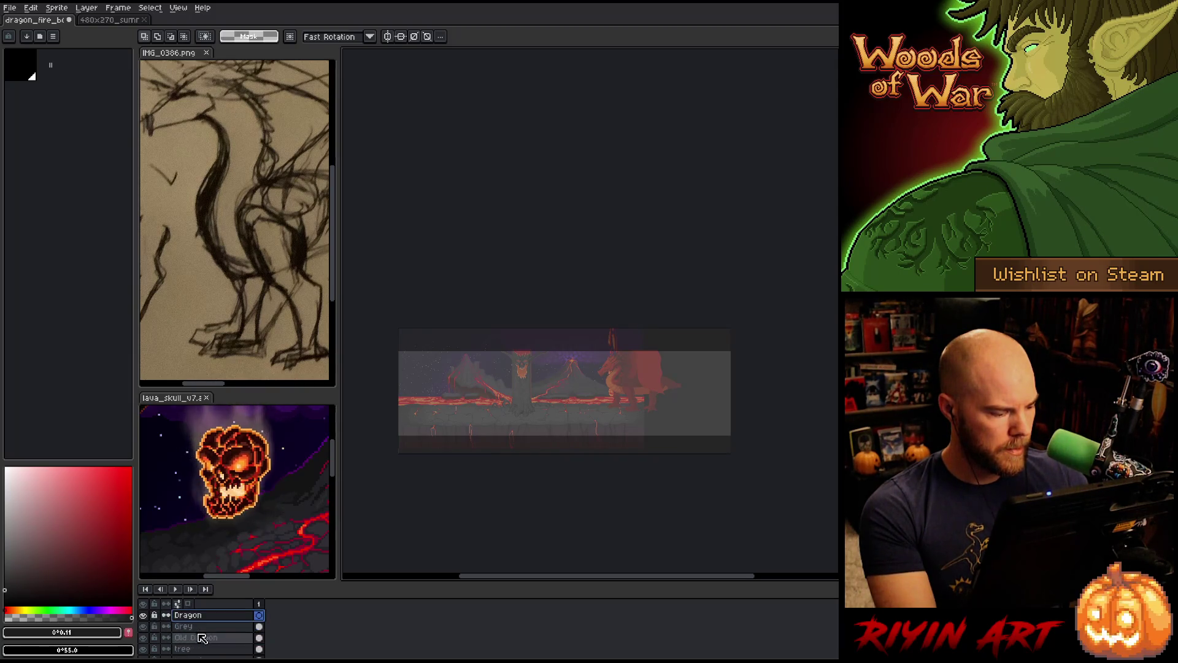
scroll(180, 639, "up", 2)
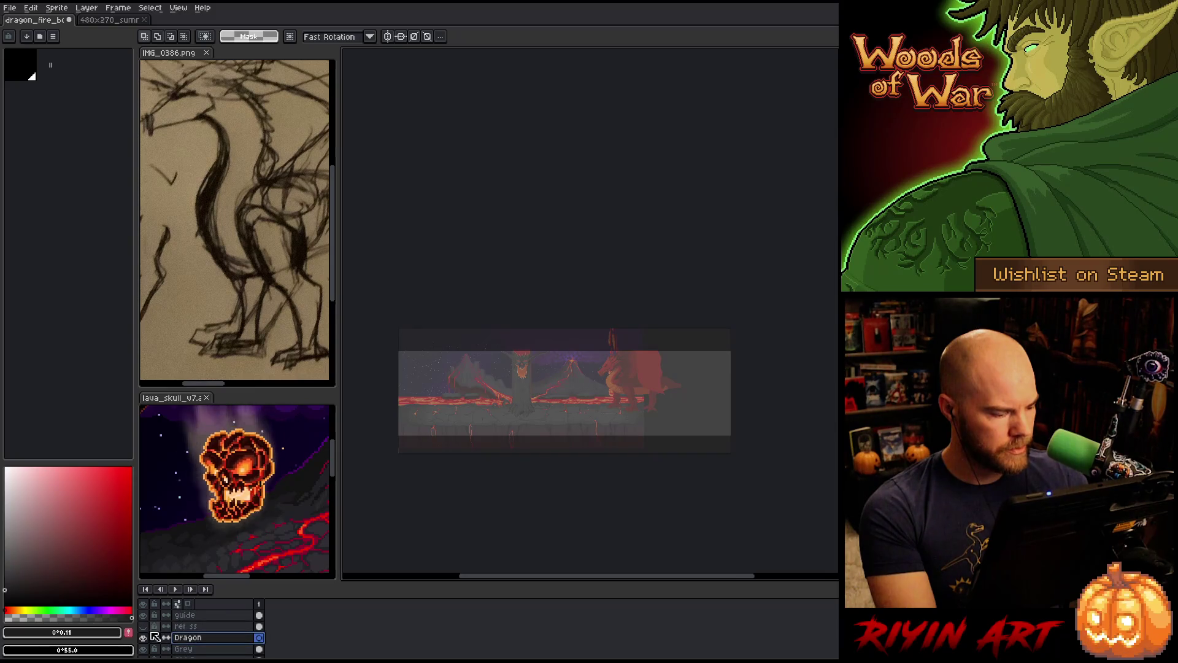
left_click(145, 628)
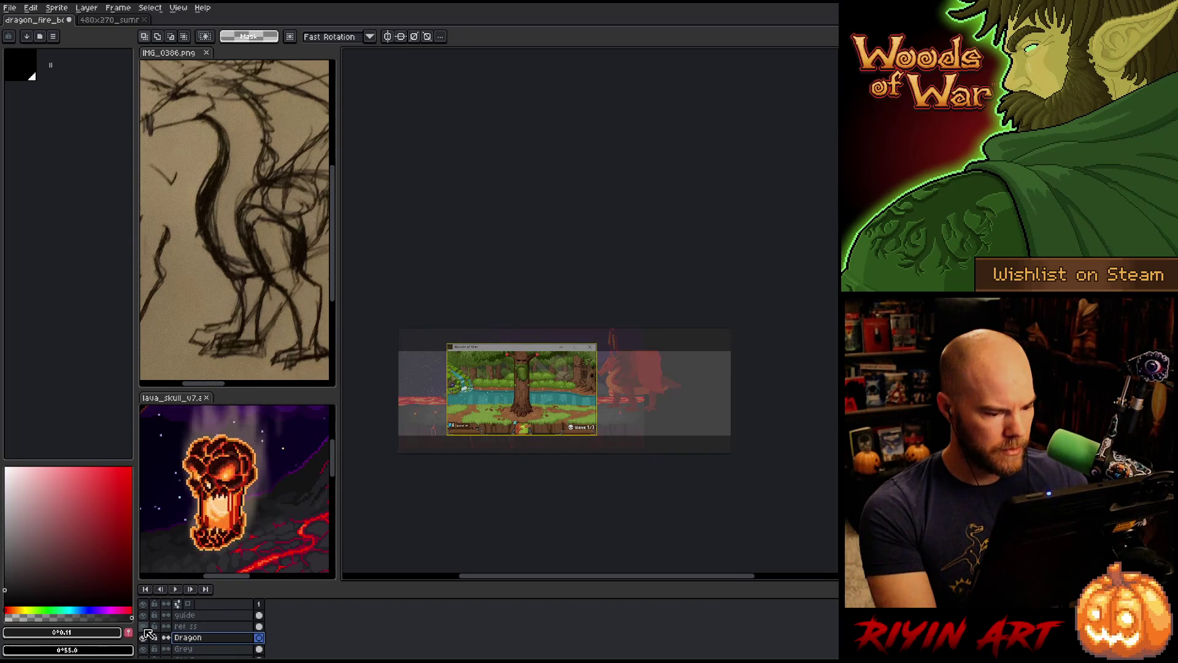
Repeatedly flip the ref ss screenshot off and on to compare its proportions with the lava scene
left_click(145, 628)
left_click(145, 628)
left_click(145, 628)
left_click(144, 628)
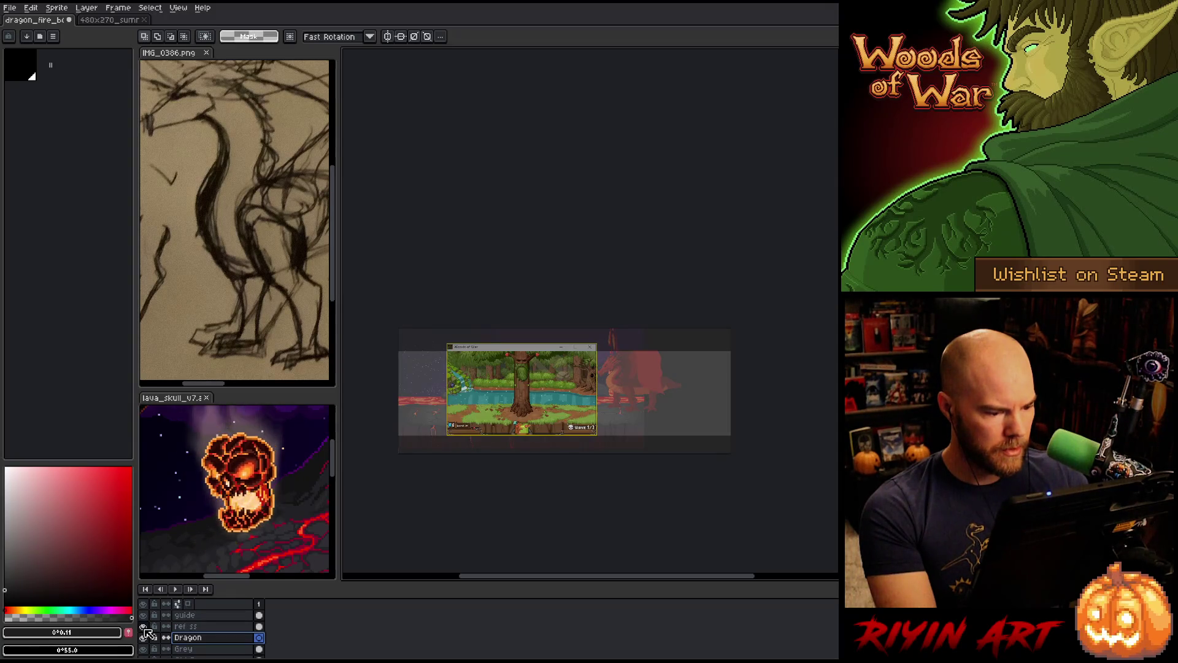
left_click(145, 628)
left_click(144, 628)
left_click(145, 628)
left_click(145, 628)
left_click(144, 628)
left_click(145, 628)
left_click(144, 629)
left_click(145, 629)
left_click(145, 628)
left_click(144, 628)
left_click(145, 629)
left_click(144, 628)
left_click(145, 629)
left_click(145, 628)
Marquee the ground around the tree base, hide ref ss, pan over the lava scene and deselect
scroll(507, 441, "up", 3)
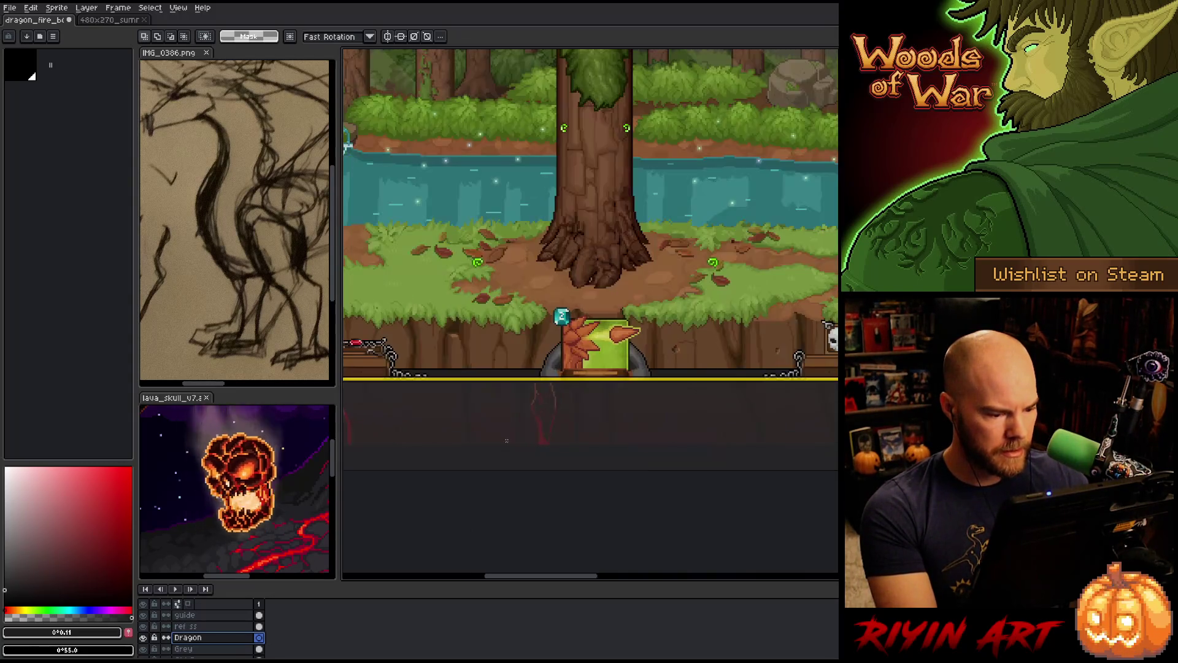
left_click_drag(471, 223, 758, 322)
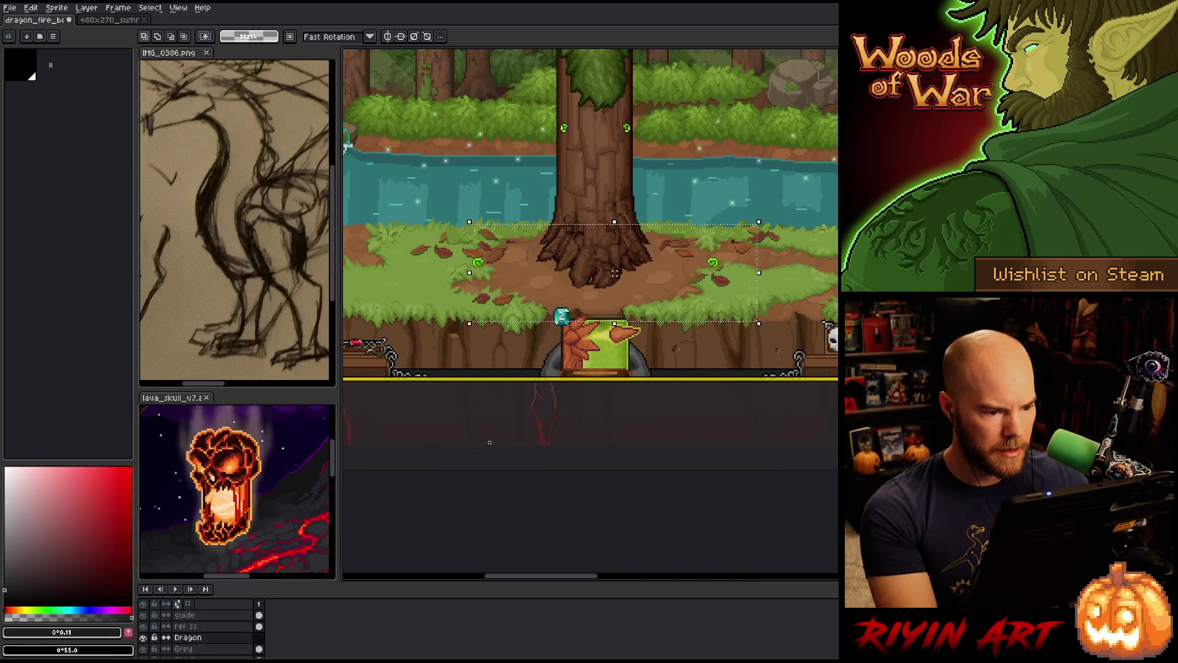
left_click(145, 627)
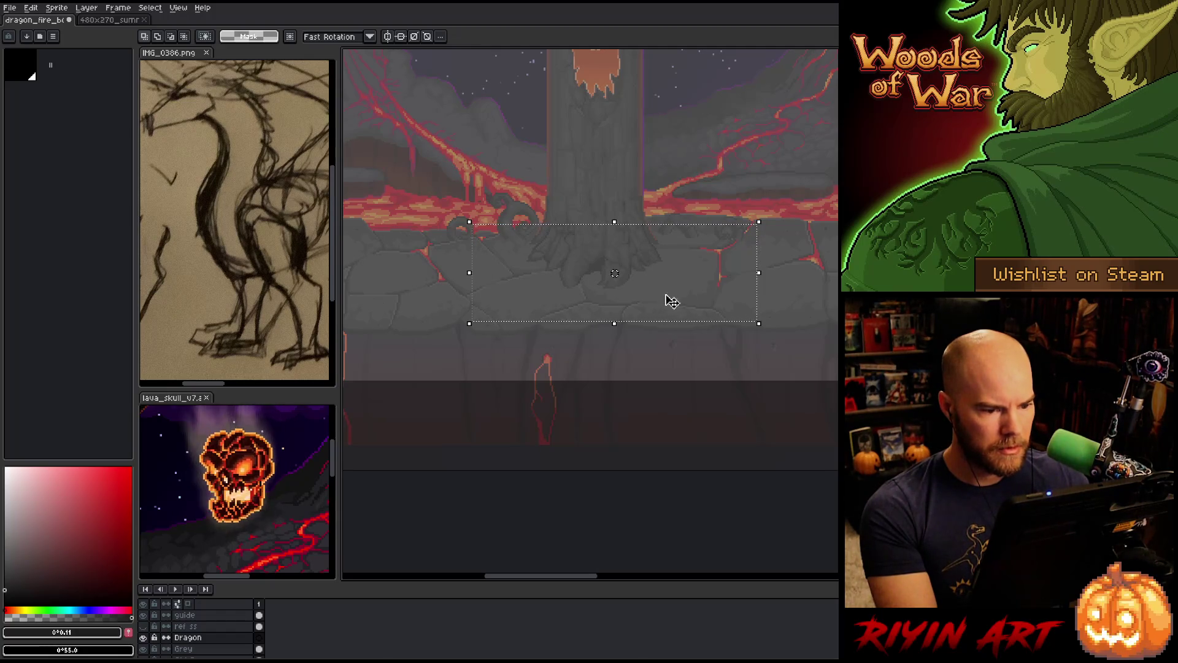
scroll(675, 288, "down", 2)
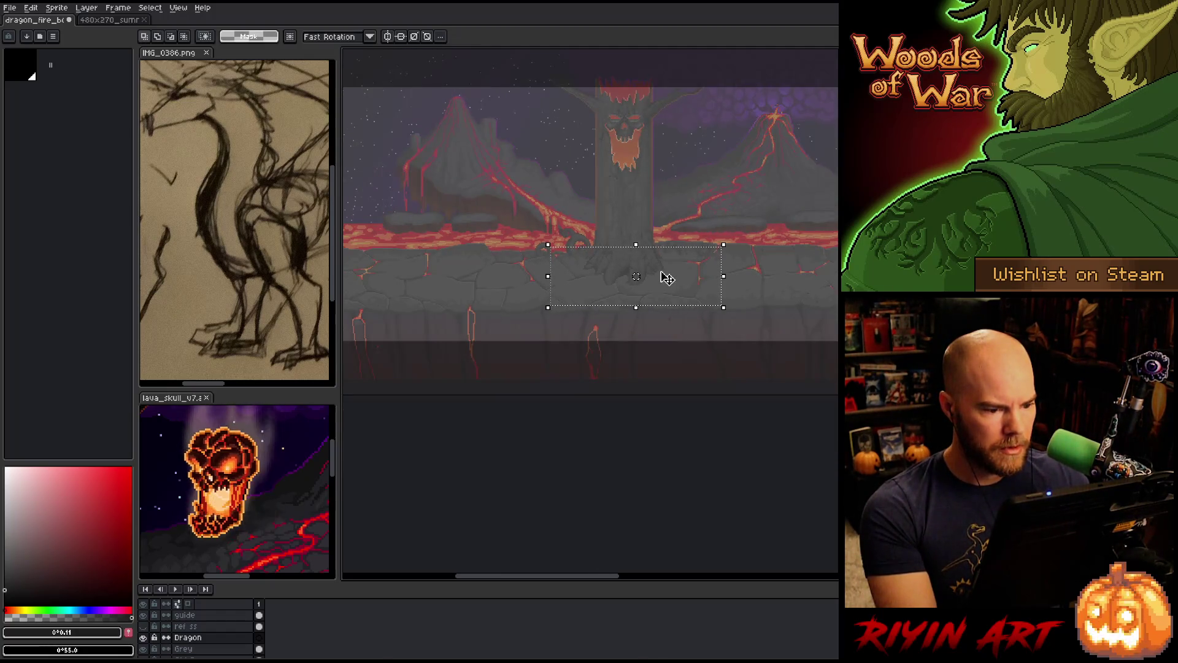
key("space")
mouse_move(746, 310)
left_mouse_down()
mouse_move(680, 339)
mouse_move(518, 360)
mouse_move(599, 368)
left_mouse_up()
key("ctrl+d")
scroll(202, 638, "down", 3)
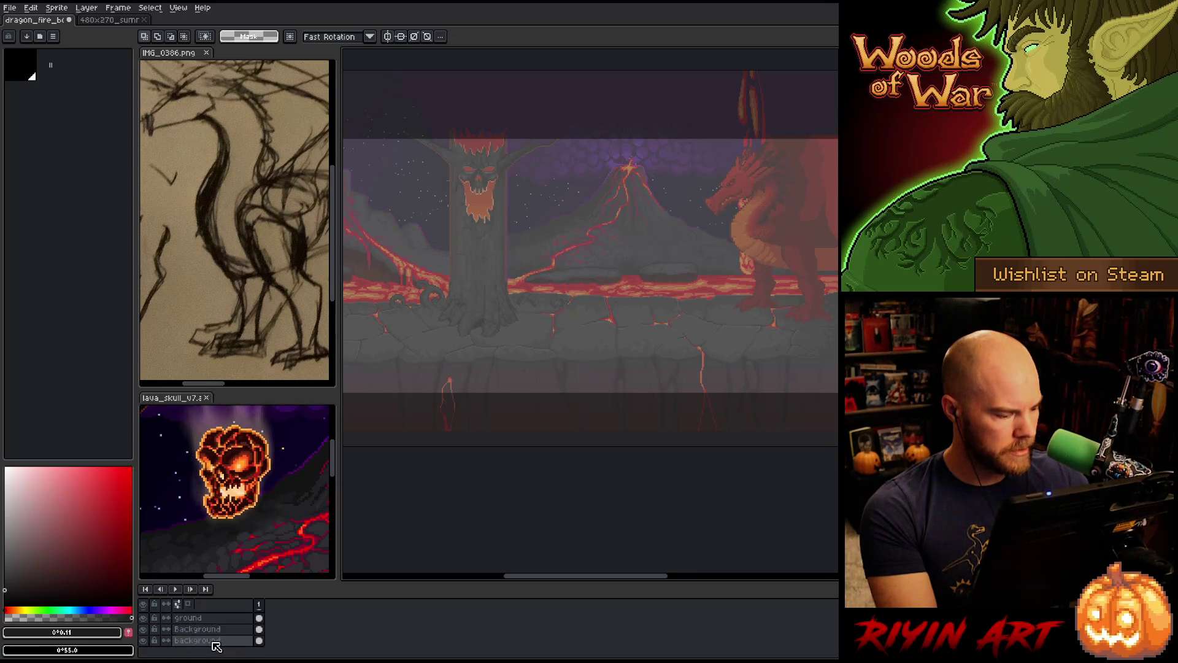
Nudge the ground layer's content up and commit the move
left_click(216, 619)
left_click(217, 619, "ctrl")
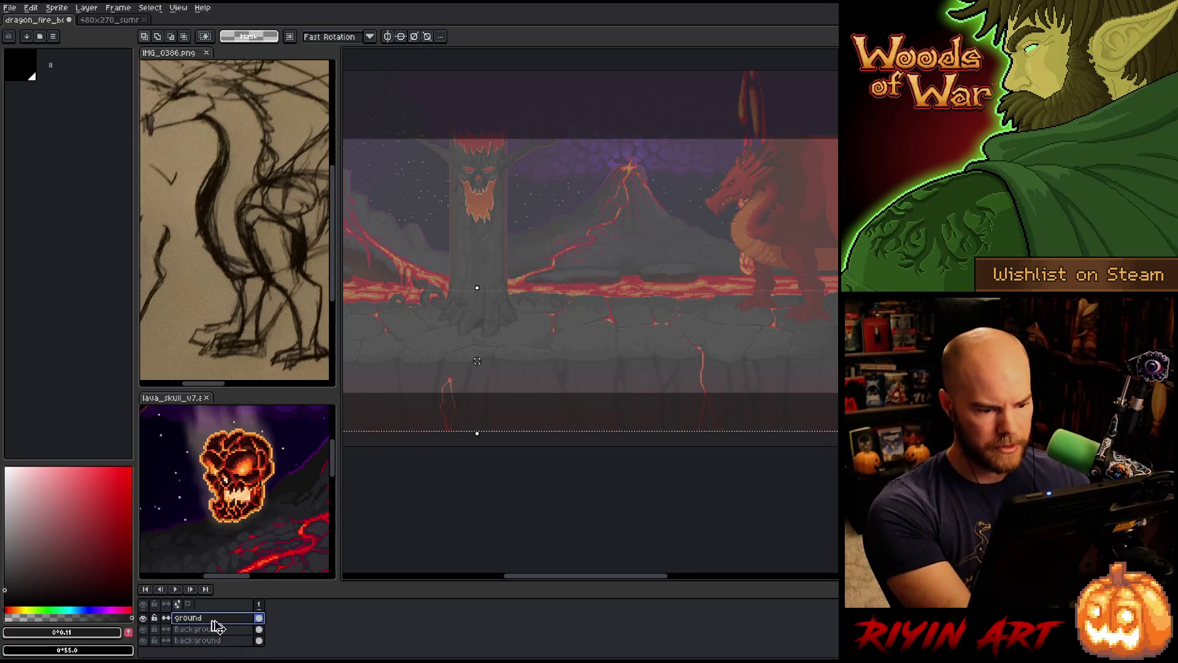
key("Up")
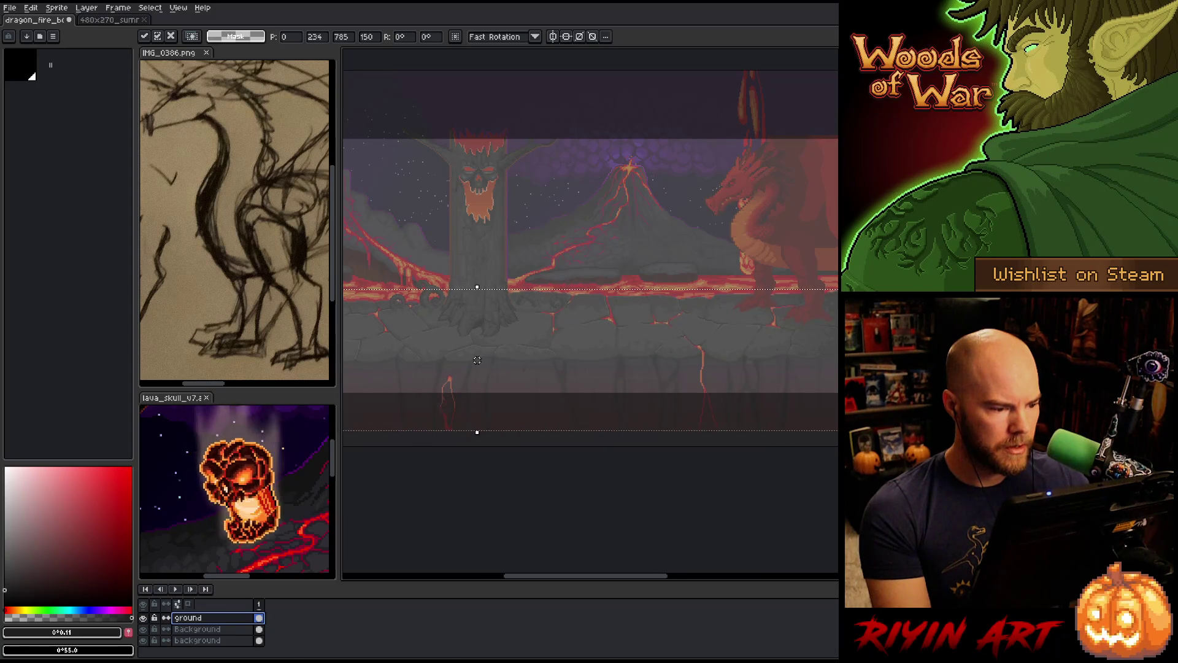
key("ctrl+d")
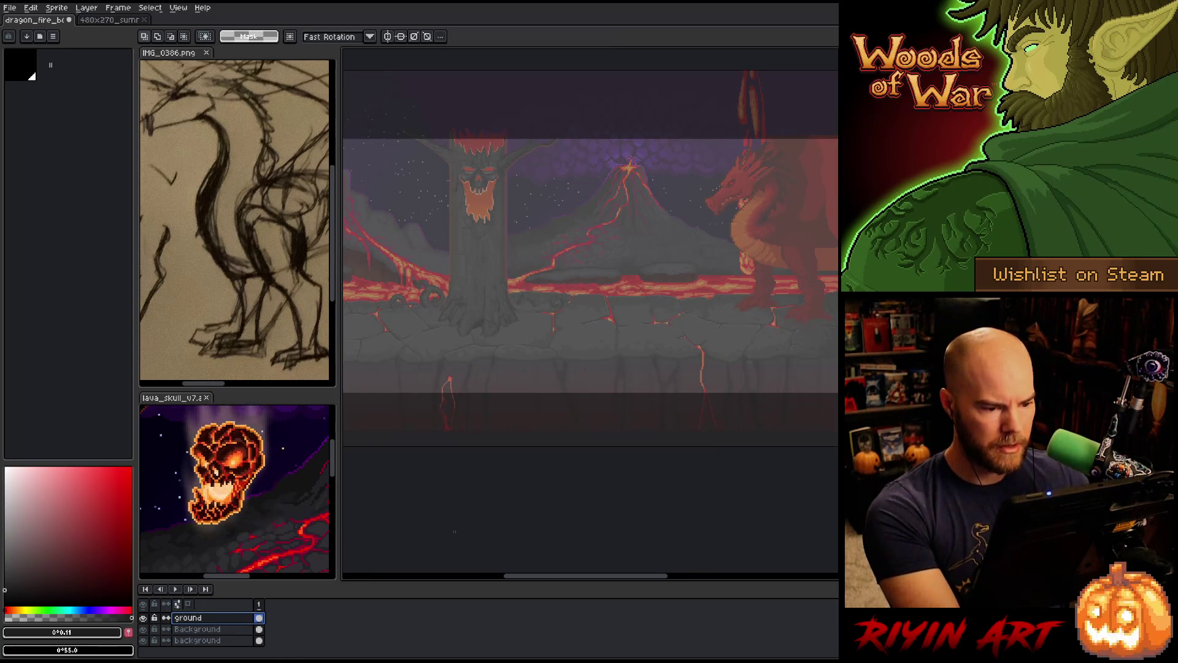
scroll(491, 417, "down", 2)
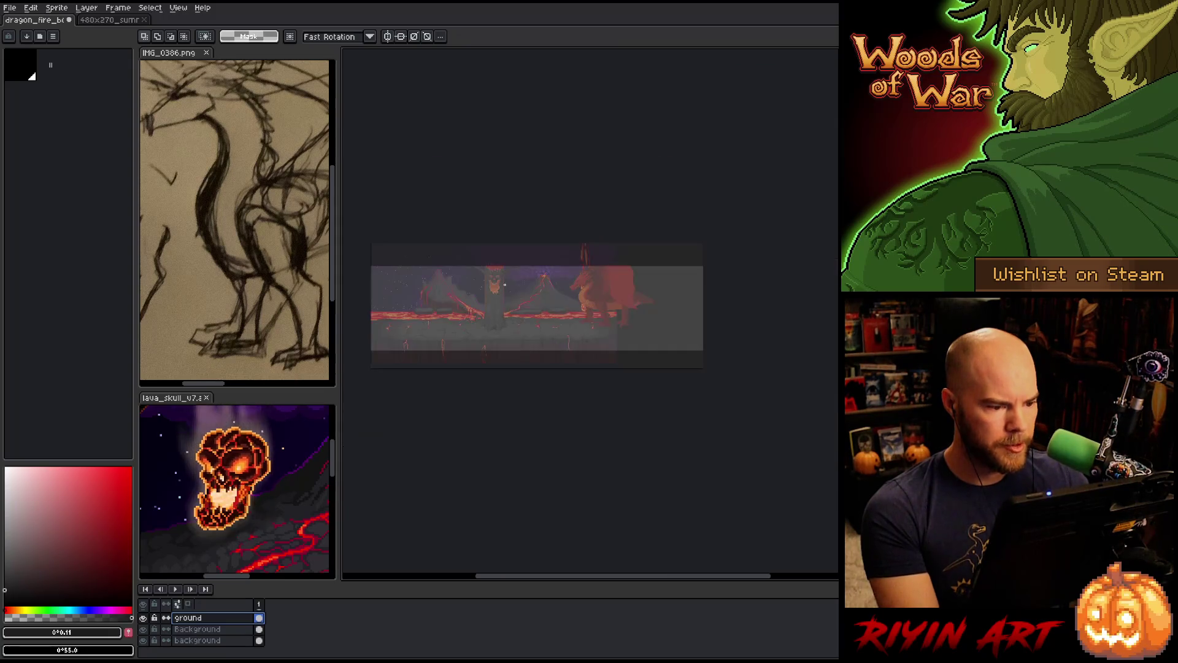
scroll(516, 282, "up", 1)
mouse_move(563, 375)
left_mouse_down()
mouse_move(524, 390)
mouse_move(550, 360)
mouse_move(681, 375)
mouse_move(504, 384)
left_mouse_up()
left_click_drag(636, 345, 601, 353)
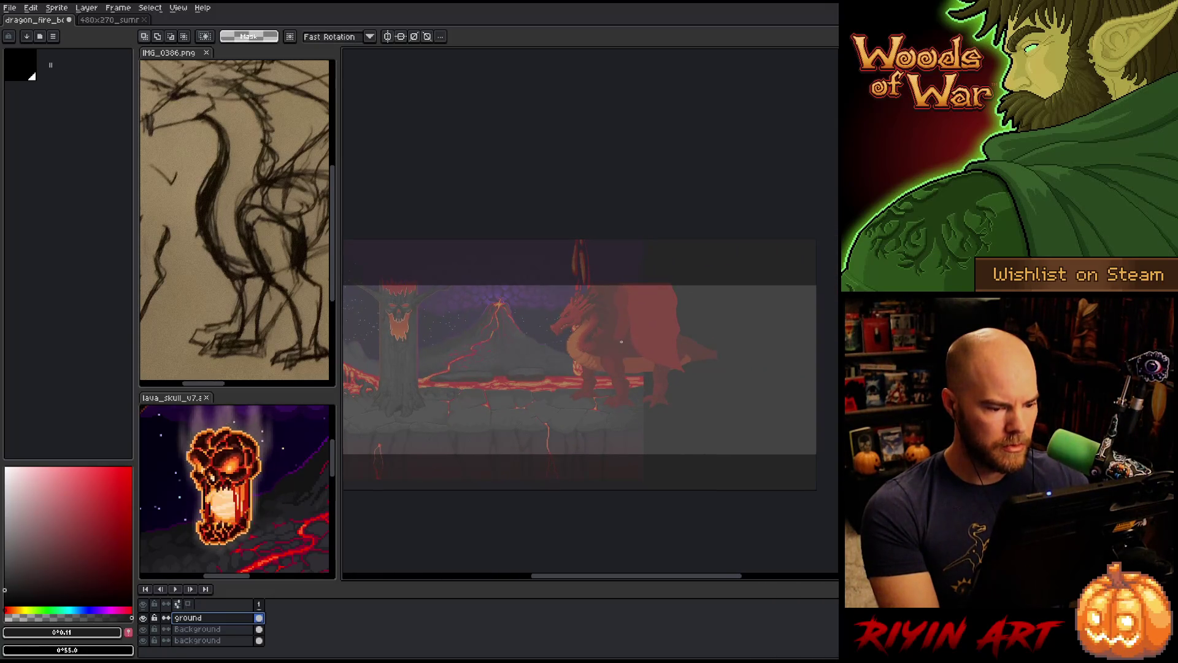
scroll(202, 634, "up", 5)
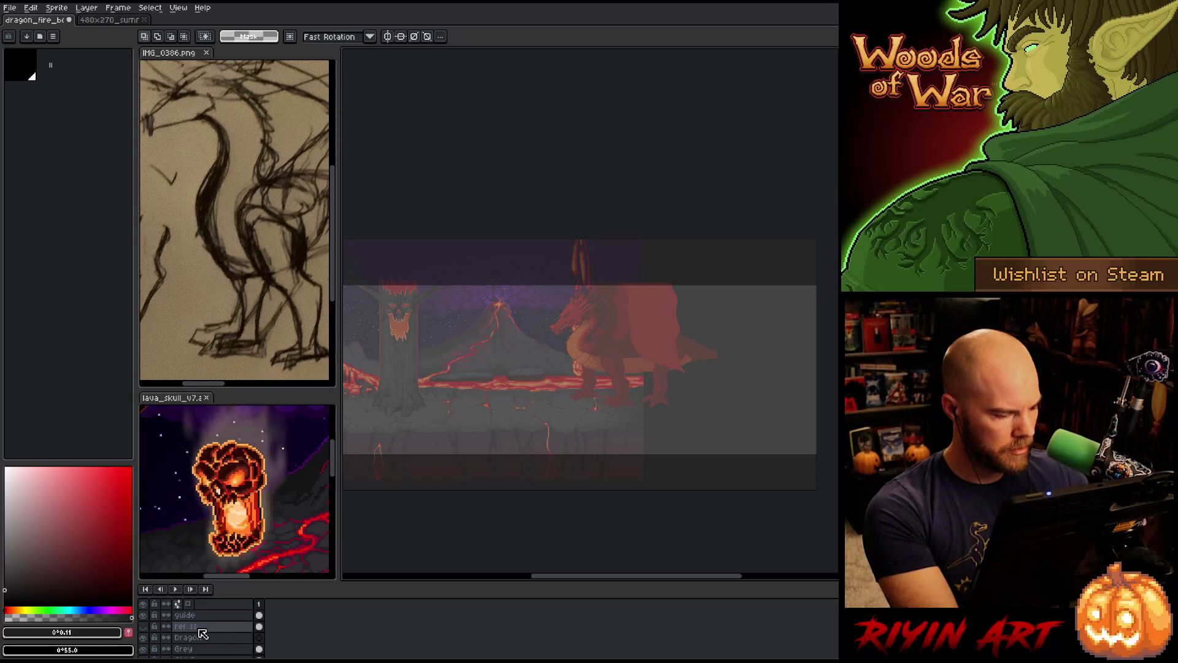
Move the ref ss layer below Grey, just above Old Dragon, then select the Dragon layer
left_click(205, 631)
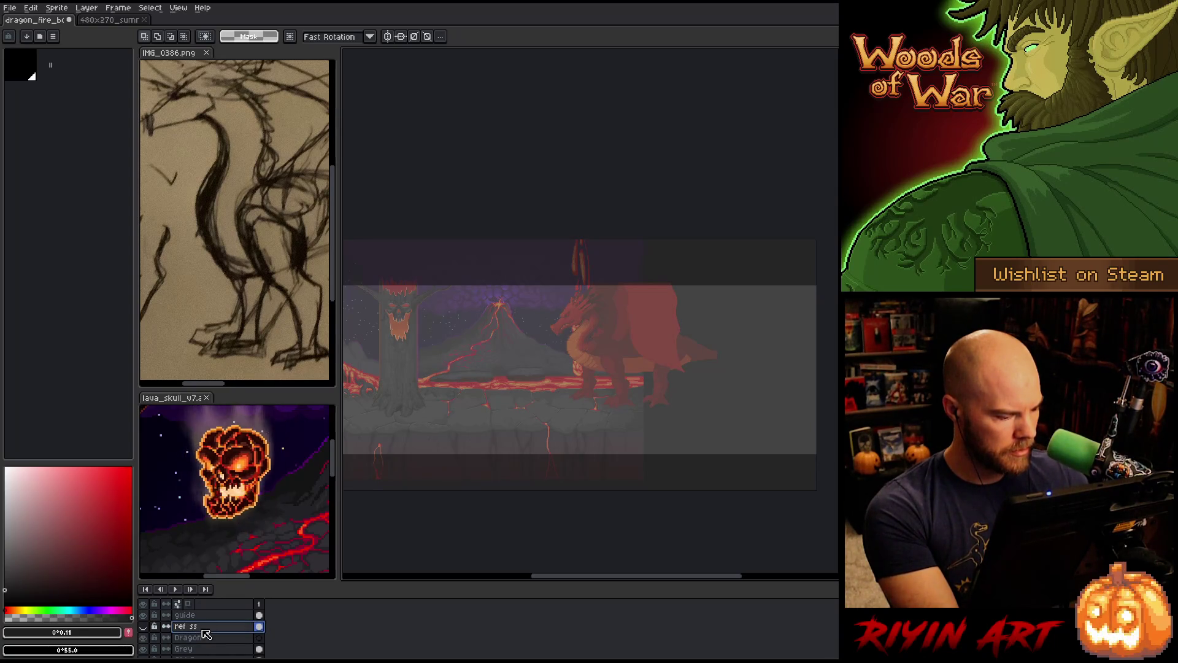
scroll(203, 654, "down", 1)
left_click_drag(202, 655, 206, 649)
scroll(201, 641, "up", 1)
left_click(200, 627)
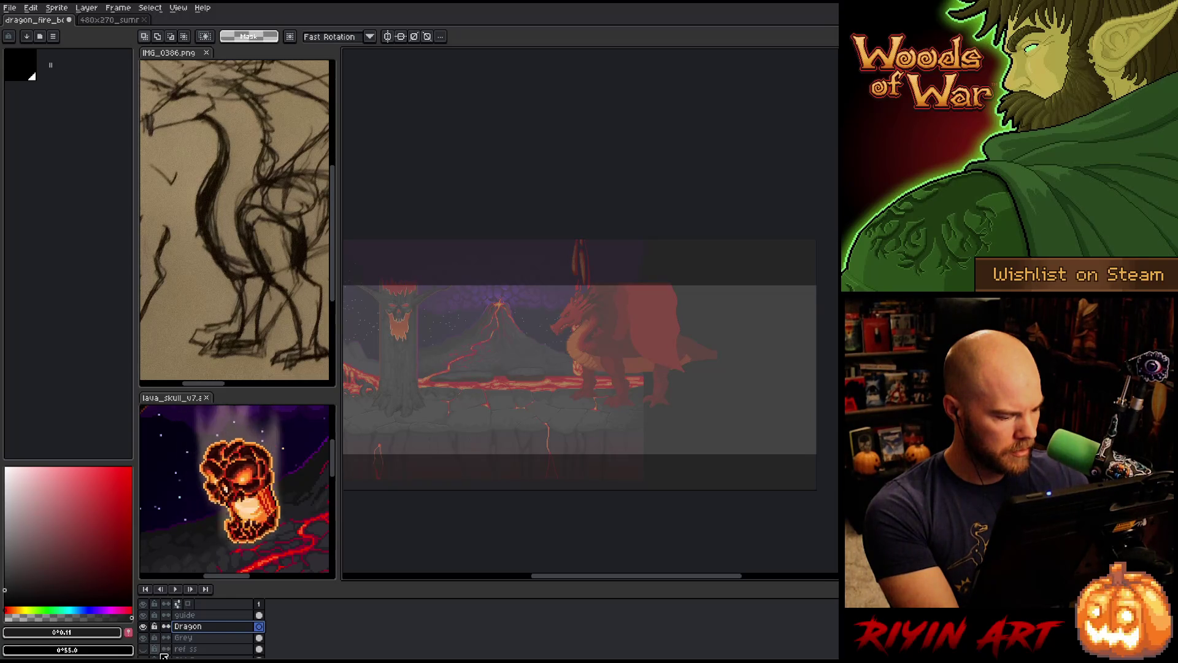
scroll(163, 653, "down", 2)
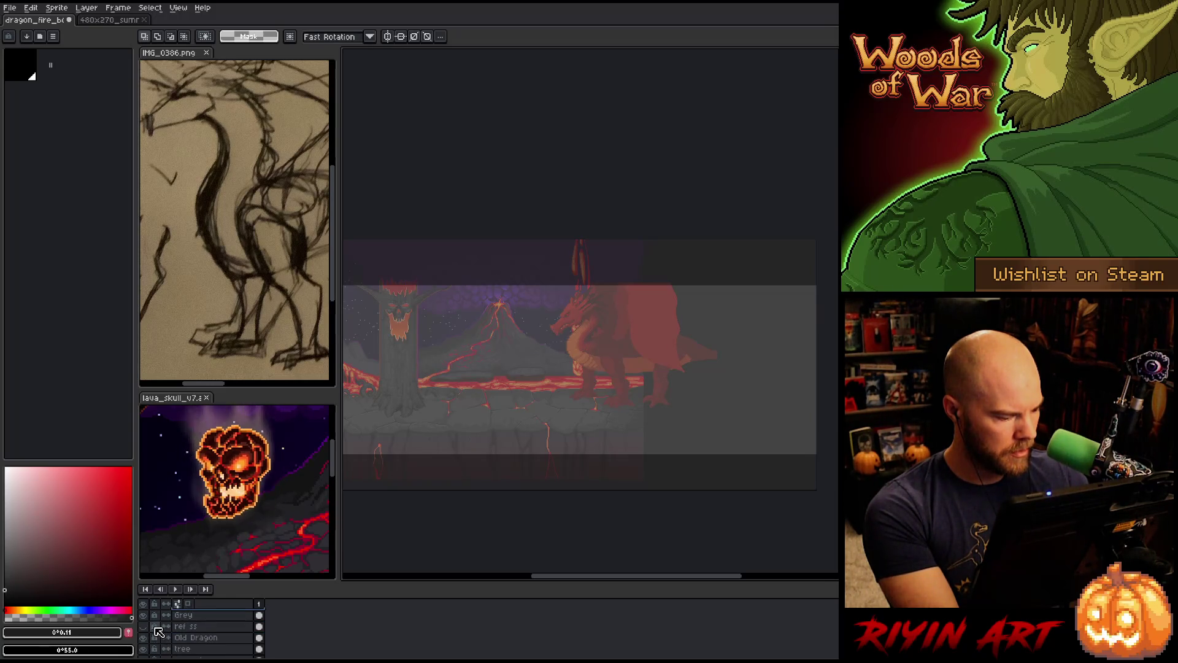
scroll(161, 654, "down", 2)
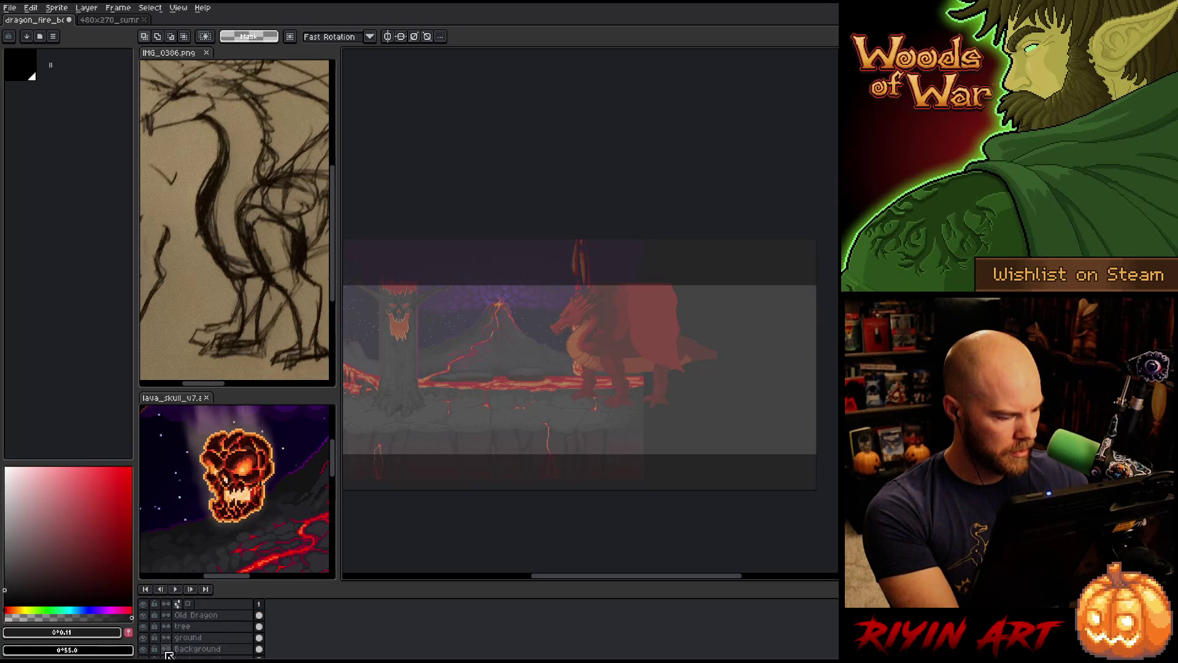
scroll(163, 650, "down", 2)
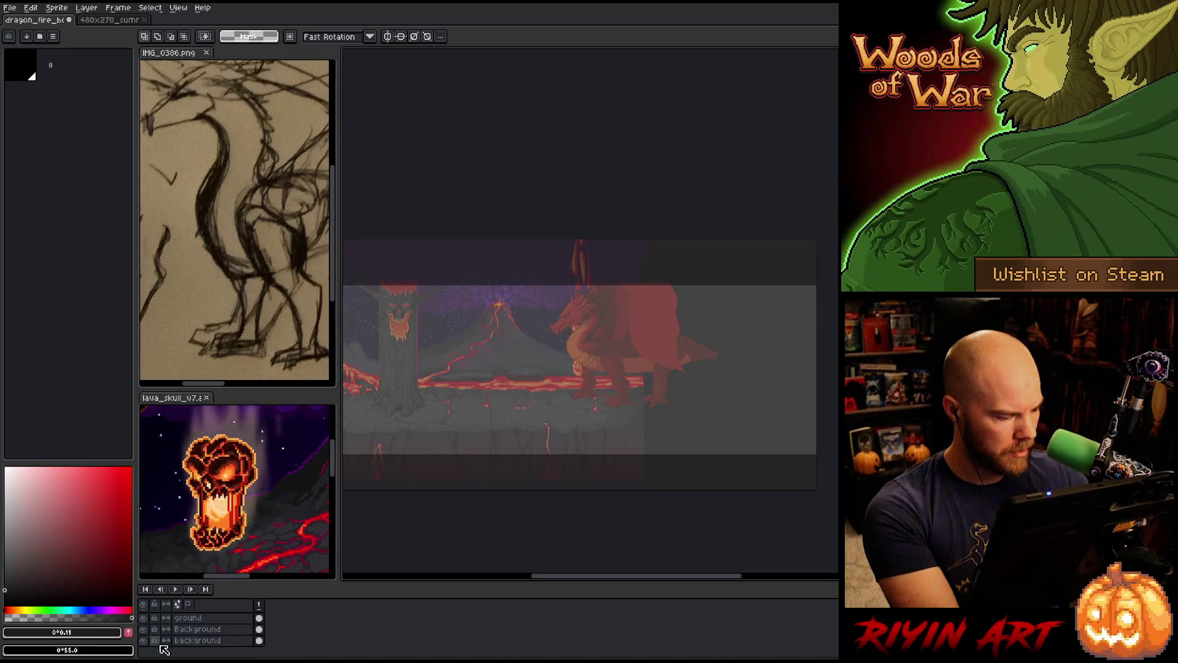
scroll(178, 646, "up", 6)
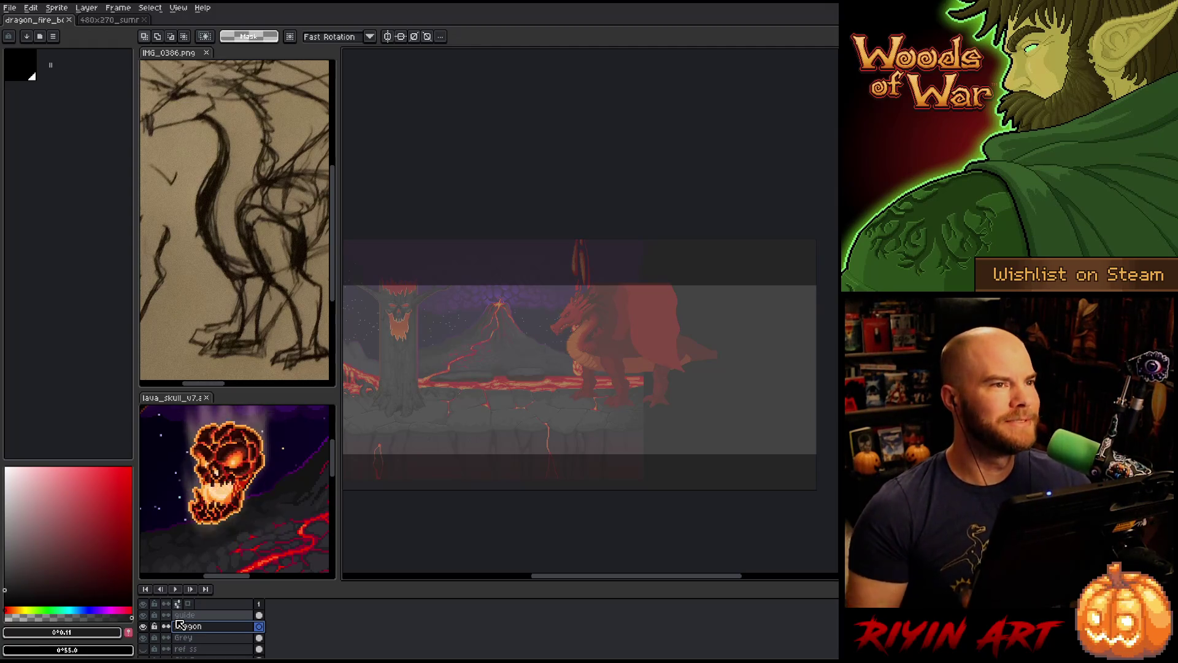
scroll(650, 292, "up", 1)
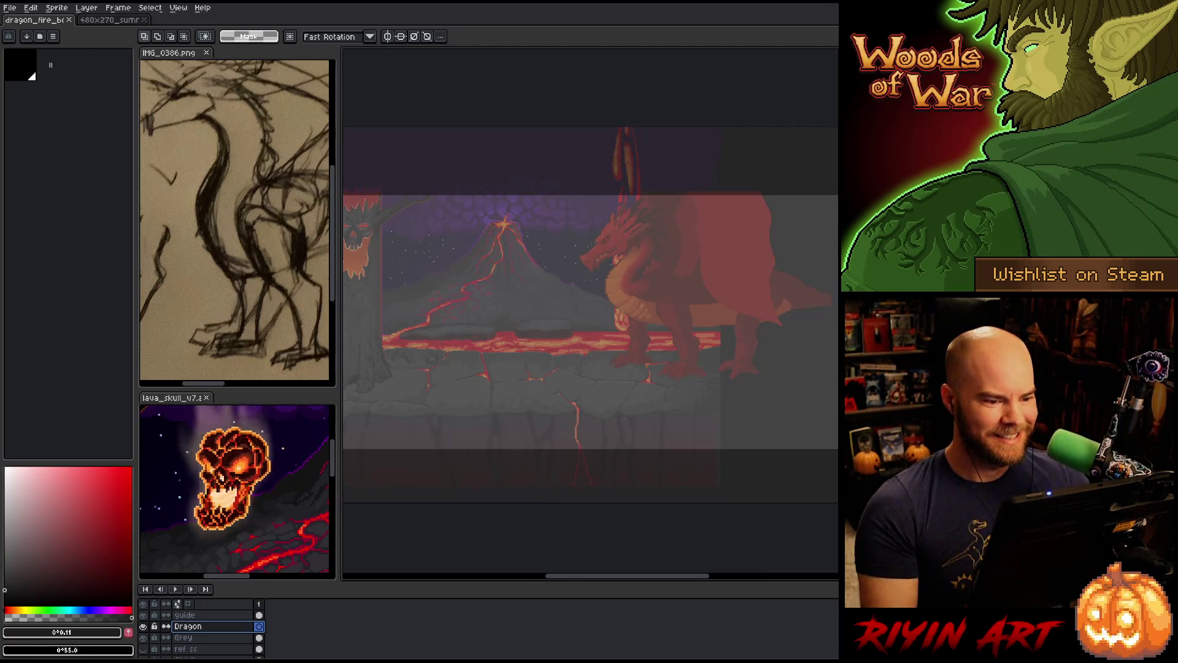
Zoom in and pan so the dragon, volcano and tree fill the view
scroll(651, 292, "up", 1)
scroll(654, 279, "up", 1)
left_click_drag(654, 279, 582, 308)
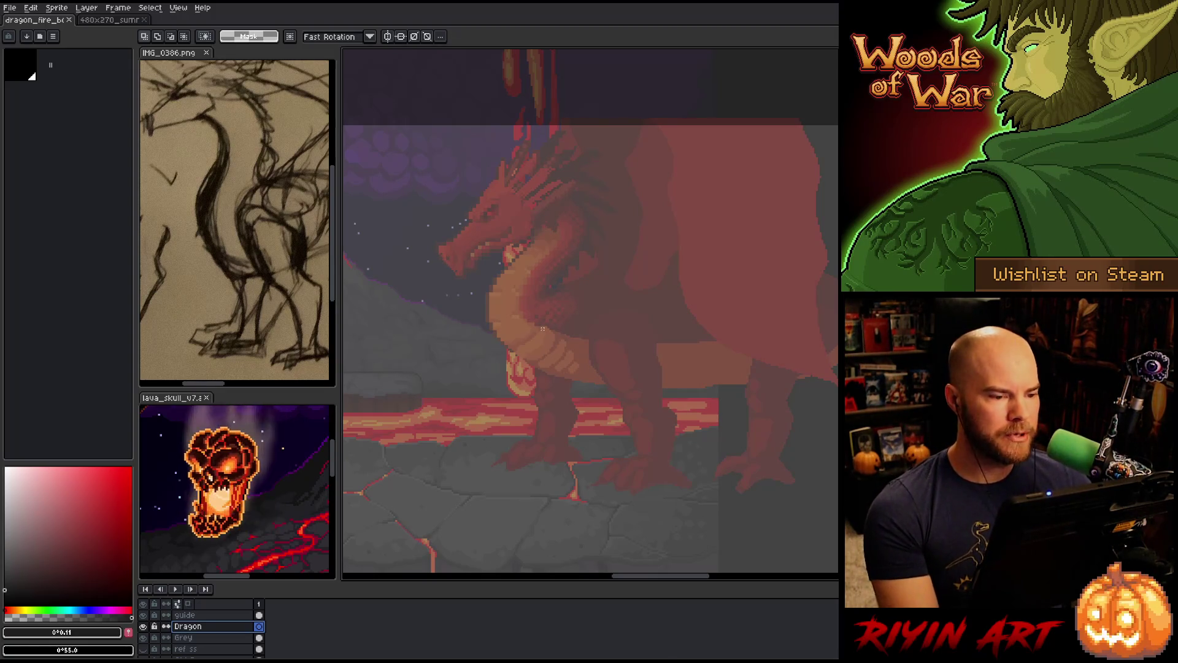
mouse_move(452, 276)
left_mouse_down()
mouse_move(749, 313)
mouse_move(458, 305)
mouse_move(490, 310)
left_mouse_up()
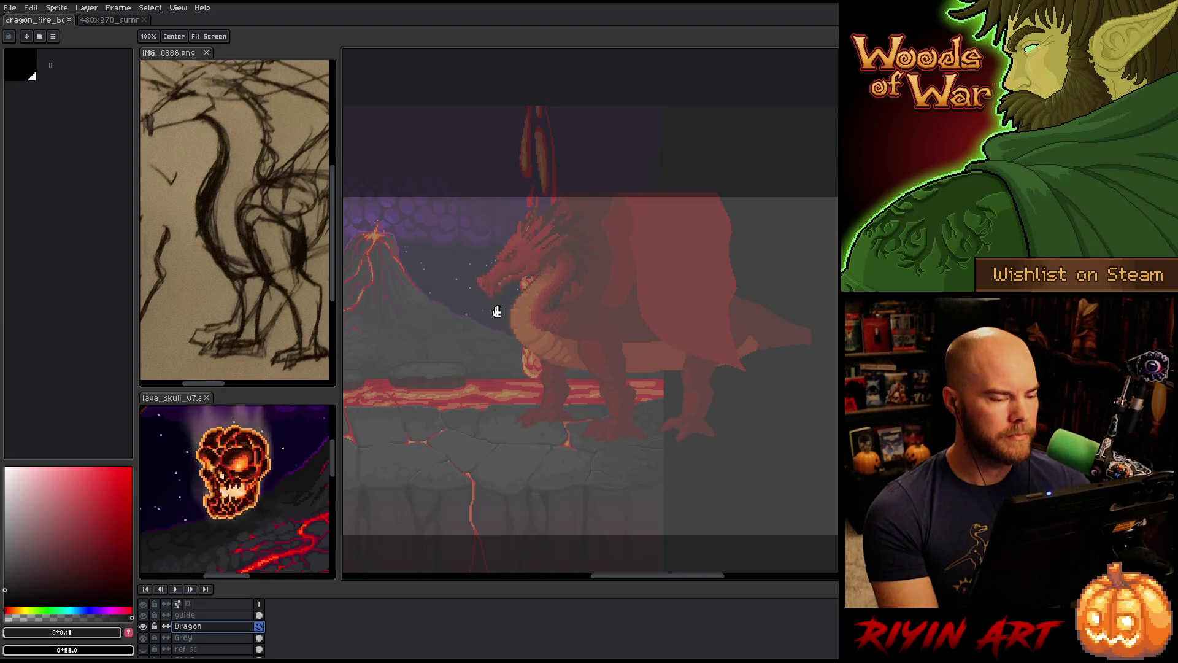
mouse_move(496, 310)
left_mouse_down()
mouse_move(506, 314)
mouse_move(492, 338)
left_mouse_up()
Refine the framing around the dragon and set the drawing colour to pure black
key("m")
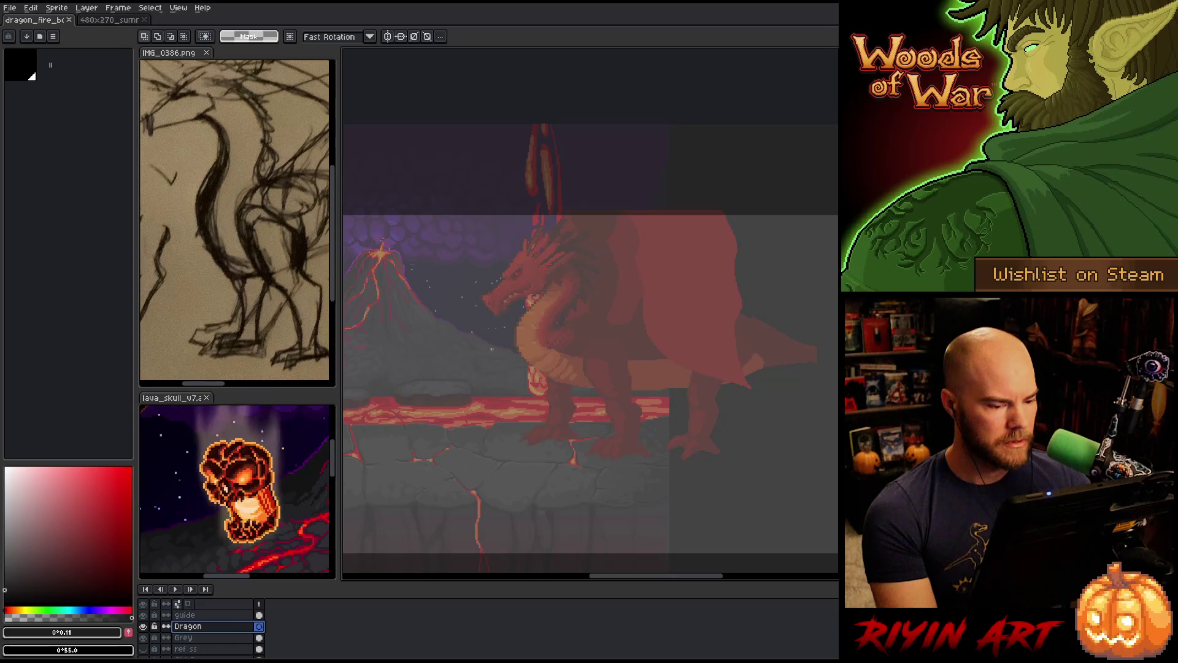
key("h")
mouse_move(478, 355)
left_mouse_down()
mouse_move(713, 348)
mouse_move(481, 362)
mouse_move(521, 387)
left_mouse_up()
key("m")
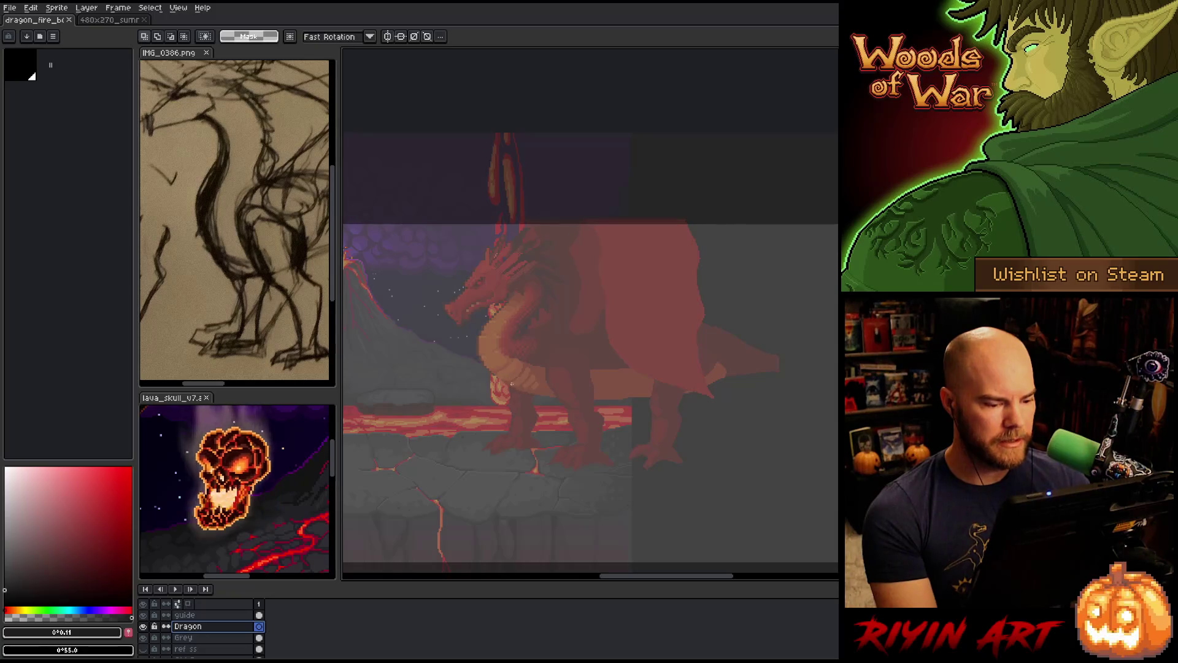
scroll(514, 381, "up", 1)
scroll(516, 381, "up", 1)
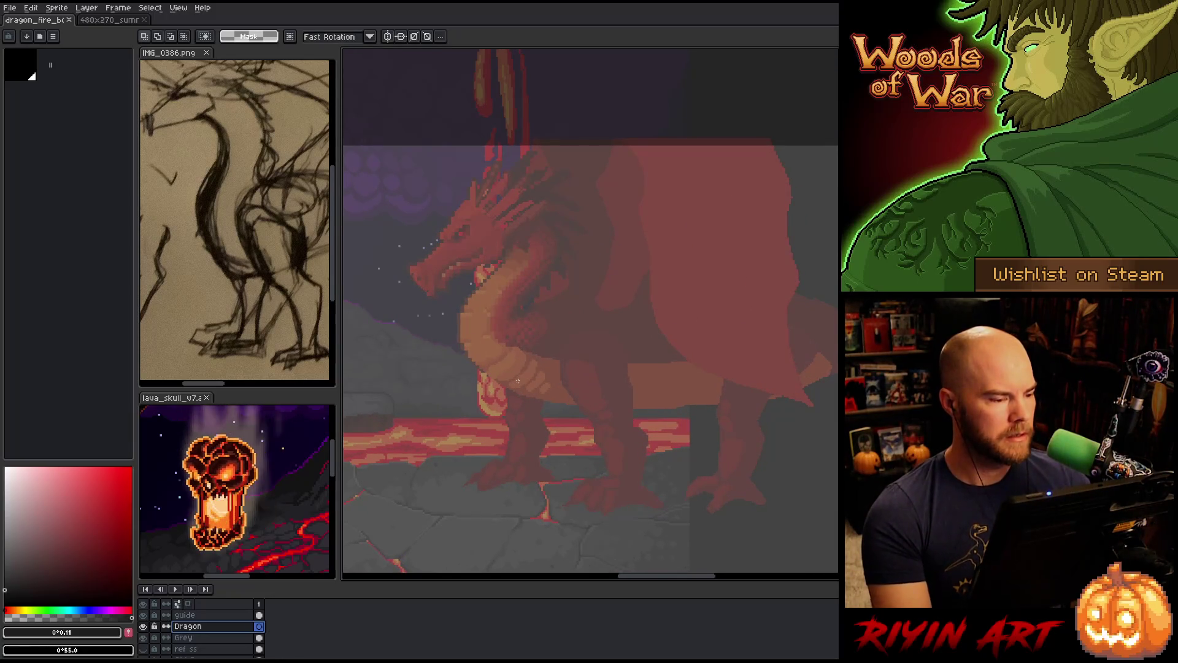
scroll(517, 381, "down", 2)
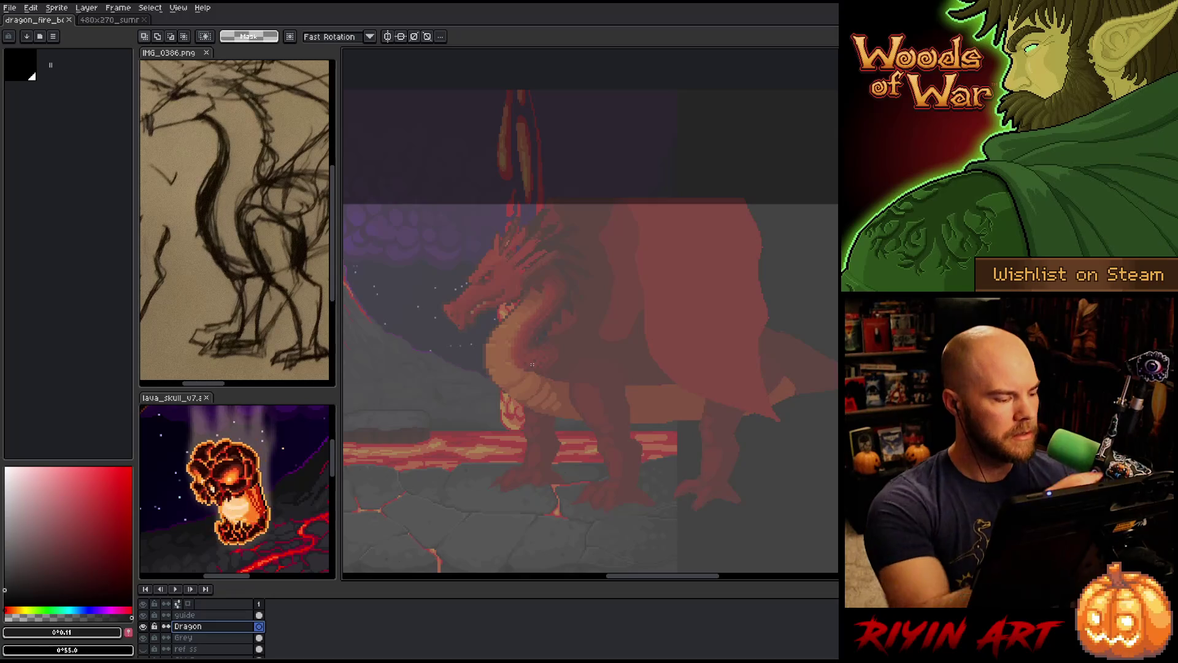
left_click_drag(26, 576, 5, 606)
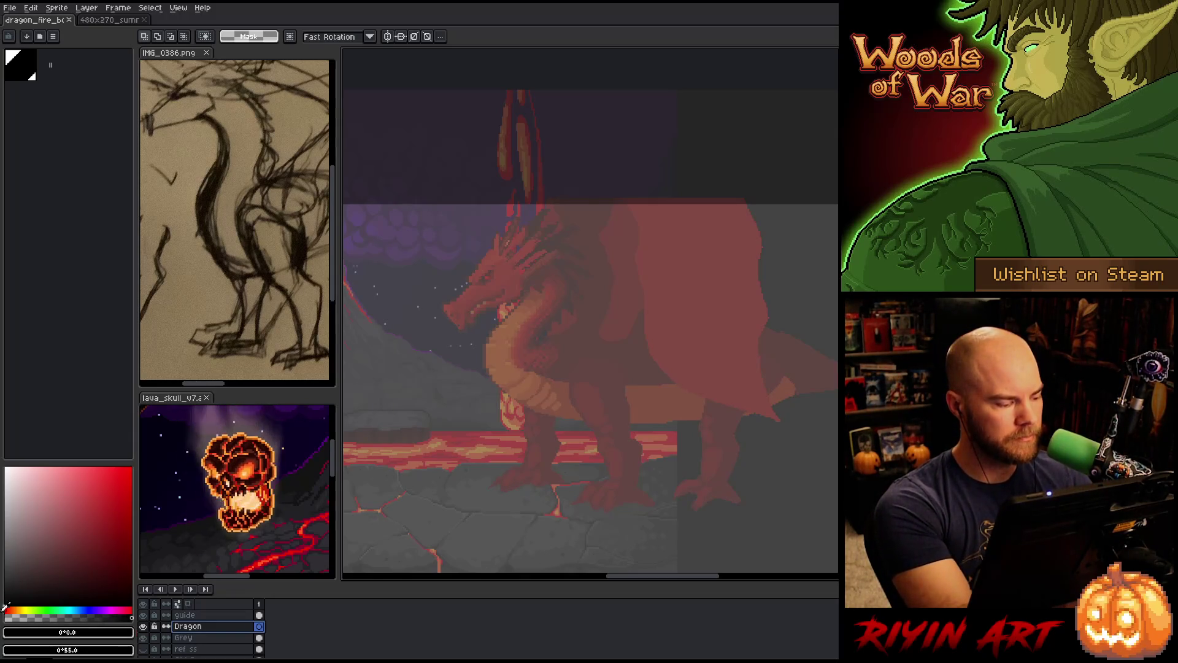
Switch to the pencil and reduce its size to 1px
key("b")
left_click_drag(539, 290, 560, 419)
key("ctrl+z")
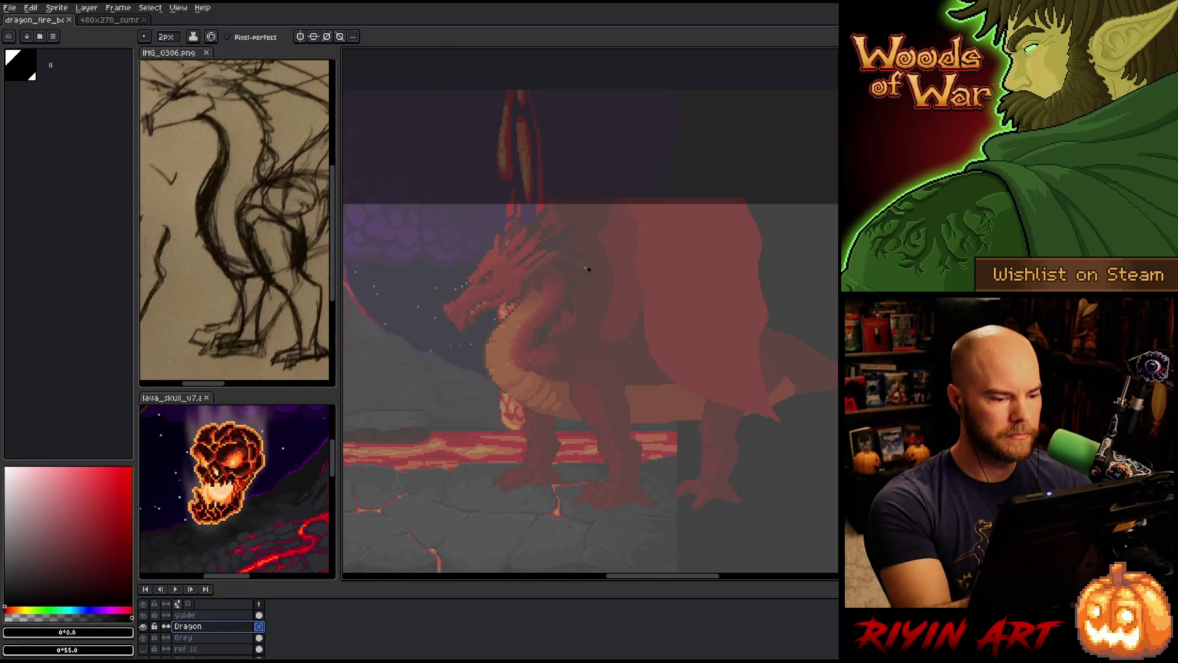
left_click_drag(178, 39, 162, 38)
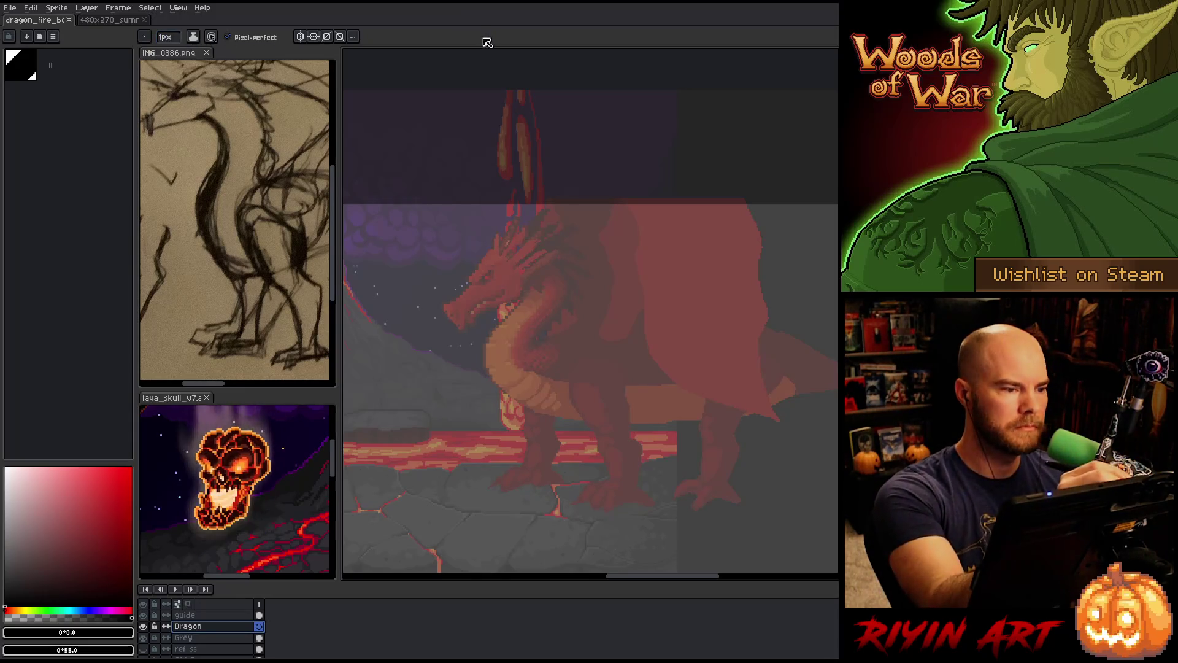
Warm up with loose loops and S-curves over the dragon, undoing each one
mouse_move(550, 294)
left_mouse_down()
mouse_move(583, 321)
mouse_move(516, 392)
mouse_move(570, 294)
mouse_move(526, 421)
left_mouse_up()
key("ctrl+z")
mouse_move(572, 478)
left_mouse_down()
mouse_move(459, 369)
mouse_move(531, 423)
mouse_move(635, 273)
left_mouse_up()
mouse_move(467, 344)
left_mouse_down()
mouse_move(638, 288)
mouse_move(614, 343)
mouse_move(380, 429)
mouse_move(399, 466)
left_mouse_up()
mouse_move(562, 400)
left_mouse_down()
mouse_move(552, 454)
mouse_move(582, 398)
mouse_move(491, 448)
left_mouse_up()
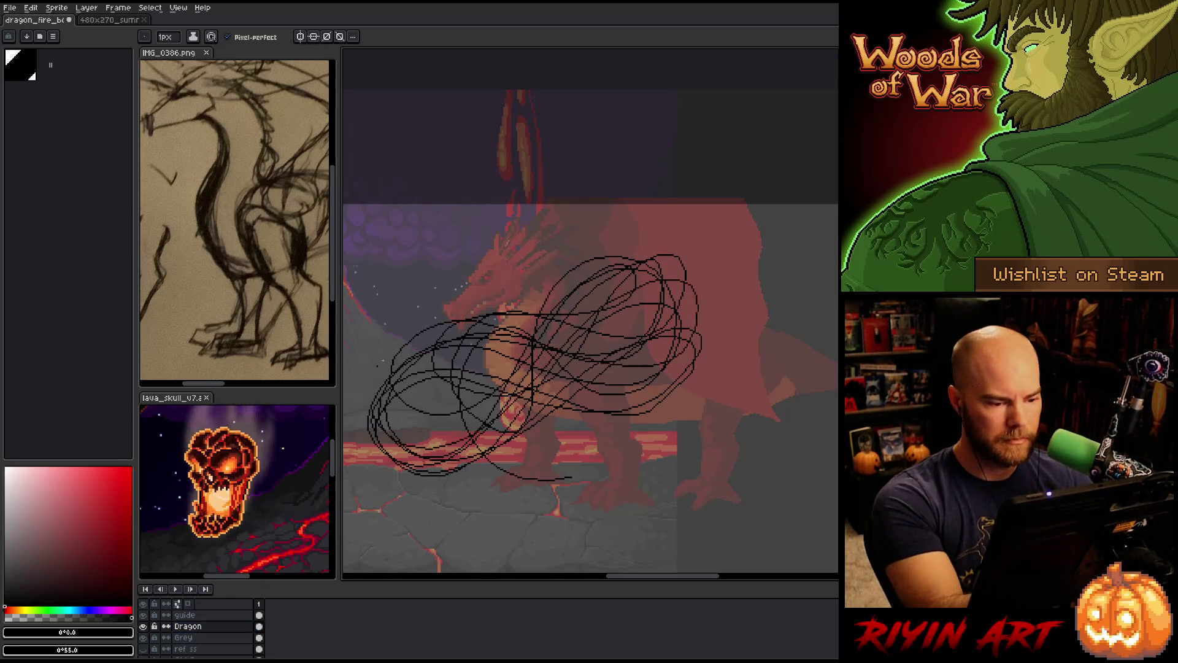
key("ctrl+z")
mouse_move(623, 276)
left_mouse_down()
mouse_move(472, 399)
mouse_move(607, 350)
mouse_move(454, 429)
mouse_move(614, 368)
mouse_move(570, 319)
mouse_move(546, 347)
mouse_move(561, 344)
left_mouse_up()
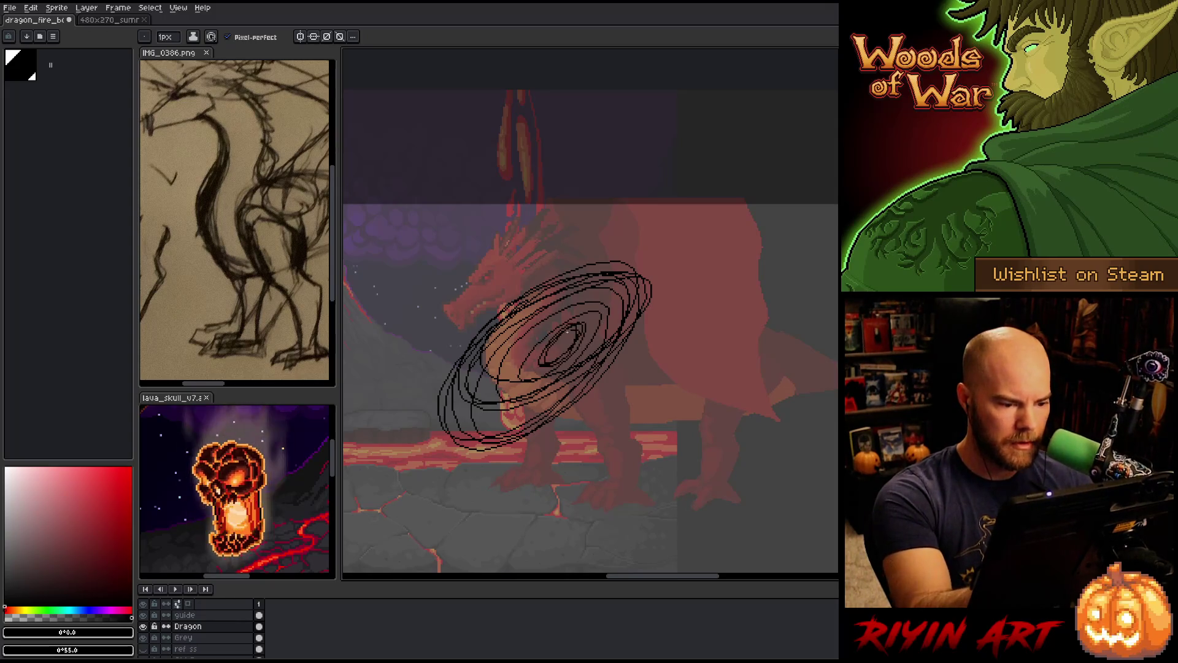
key("ctrl+z")
mouse_move(515, 212)
left_mouse_down()
mouse_move(598, 350)
mouse_move(546, 482)
left_mouse_up()
key("ctrl+z")
left_click_drag(512, 261, 620, 501)
key("ctrl+z")
mouse_move(555, 244)
left_mouse_down()
mouse_move(498, 357)
mouse_move(500, 375)
mouse_move(568, 447)
left_mouse_up()
key("ctrl+z")
key("ctrl+z")
mouse_move(549, 208)
left_mouse_down()
mouse_move(712, 382)
mouse_move(785, 430)
left_mouse_up()
key("ctrl+z")
left_click_drag(485, 236, 754, 428)
key("ctrl+z")
left_click_drag(484, 239, 748, 451)
key("ctrl+z")
mouse_move(463, 270)
left_mouse_down()
mouse_move(439, 398)
mouse_move(749, 444)
mouse_move(441, 368)
left_mouse_up()
Practise more loops and ovals over the dragon, undo them all, and reselect the Dragon layer
key("ctrl+z")
key("ctrl+z")
mouse_move(759, 307)
left_mouse_down()
mouse_move(589, 284)
mouse_move(476, 251)
left_mouse_up()
key("ctrl+z")
mouse_move(773, 339)
left_mouse_down()
mouse_move(656, 310)
mouse_move(528, 248)
left_mouse_up()
key("ctrl+z")
mouse_move(782, 363)
left_mouse_down()
mouse_move(619, 247)
mouse_move(424, 261)
left_mouse_up()
key("ctrl+z")
mouse_move(776, 328)
left_mouse_down()
mouse_move(451, 368)
mouse_move(466, 236)
mouse_move(414, 264)
left_mouse_up()
key("ctrl+z")
mouse_move(598, 224)
left_mouse_down()
mouse_move(589, 344)
mouse_move(797, 368)
left_mouse_up()
key("ctrl+z")
mouse_move(410, 283)
left_mouse_down()
mouse_move(580, 276)
mouse_move(797, 397)
left_mouse_up()
key("ctrl+z")
mouse_move(512, 227)
left_mouse_down()
mouse_move(589, 232)
mouse_move(816, 369)
left_mouse_up()
key("ctrl+z")
mouse_move(400, 323)
left_mouse_down()
mouse_move(396, 342)
mouse_move(745, 356)
left_mouse_up()
key("ctrl+z")
left_click_drag(552, 206, 755, 343)
key("ctrl+z")
mouse_move(414, 331)
left_mouse_down()
mouse_move(555, 356)
mouse_move(752, 291)
mouse_move(592, 258)
mouse_move(808, 377)
left_mouse_up()
key("ctrl+z")
key("ctrl+z")
mouse_move(429, 294)
left_mouse_down()
mouse_move(574, 276)
mouse_move(675, 459)
mouse_move(417, 306)
left_mouse_up()
key("ctrl+z")
mouse_move(664, 457)
left_mouse_down()
mouse_move(555, 457)
mouse_move(669, 466)
mouse_move(726, 436)
left_mouse_up()
key("ctrl+z")
mouse_move(601, 325)
left_mouse_down()
mouse_move(571, 322)
mouse_move(589, 331)
left_mouse_up()
key("ctrl+z")
key("ctrl+z")
key("ctrl+z")
mouse_move(598, 456)
left_mouse_down()
mouse_move(632, 430)
mouse_move(660, 347)
mouse_move(592, 331)
mouse_move(608, 325)
mouse_move(552, 424)
mouse_move(699, 332)
left_mouse_up()
key("ctrl+z")
key("ctrl+z")
key("ctrl+z")
key("ctrl+z")
left_click_drag(656, 375, 644, 392)
key("ctrl+z")
key("ctrl+z")
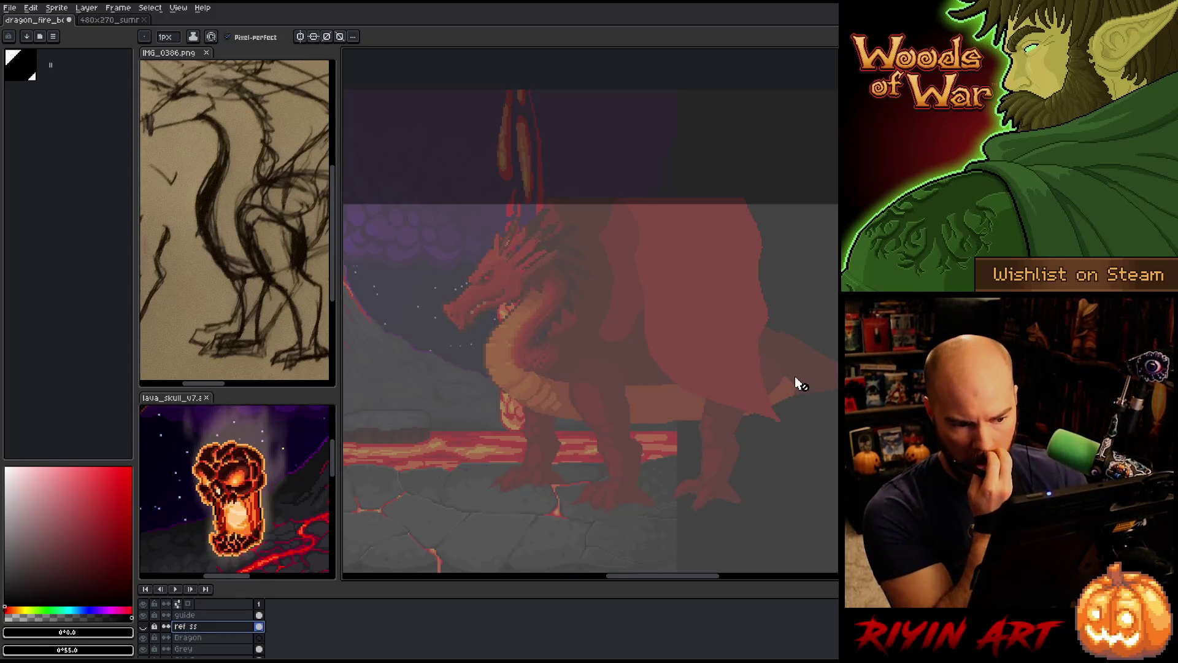
key("ctrl+z")
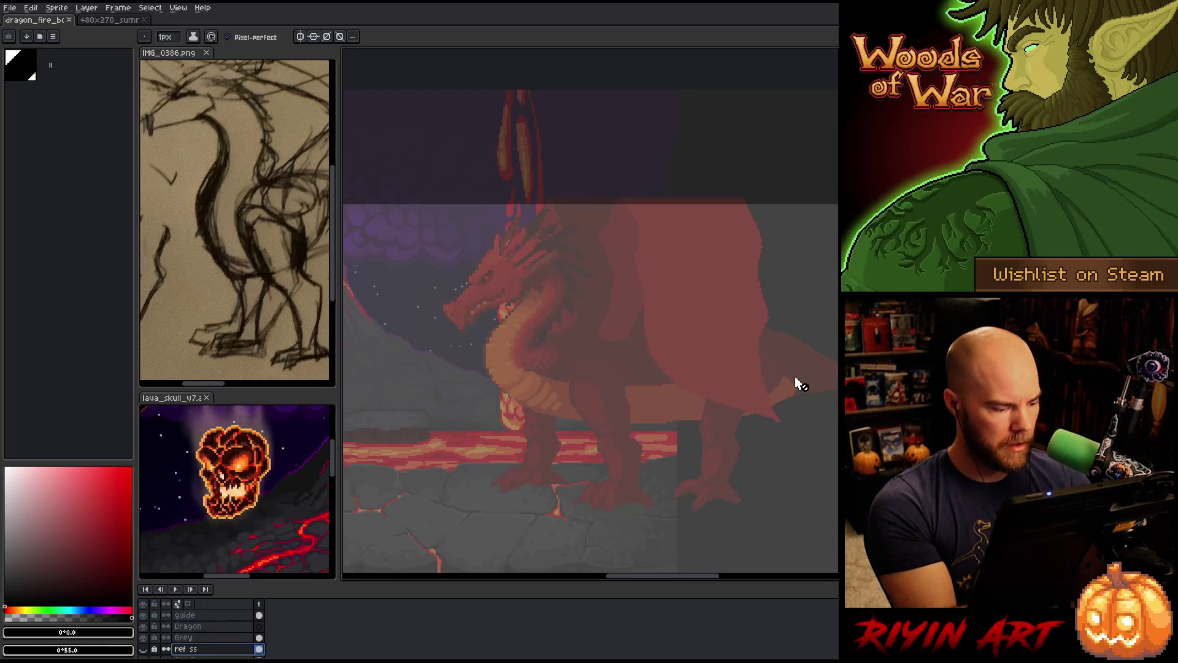
left_click(258, 627)
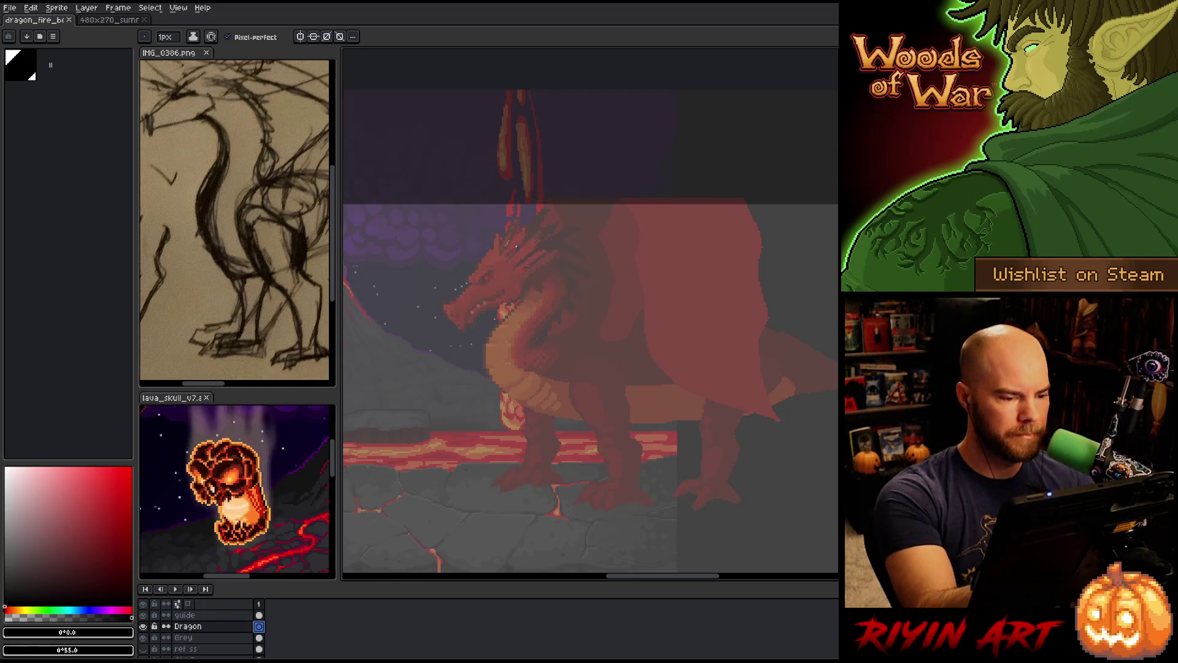
Draw a black guide line from the dragon's head down its neck and along the belly
key("ctrl+z")
left_click_drag(511, 294, 524, 408)
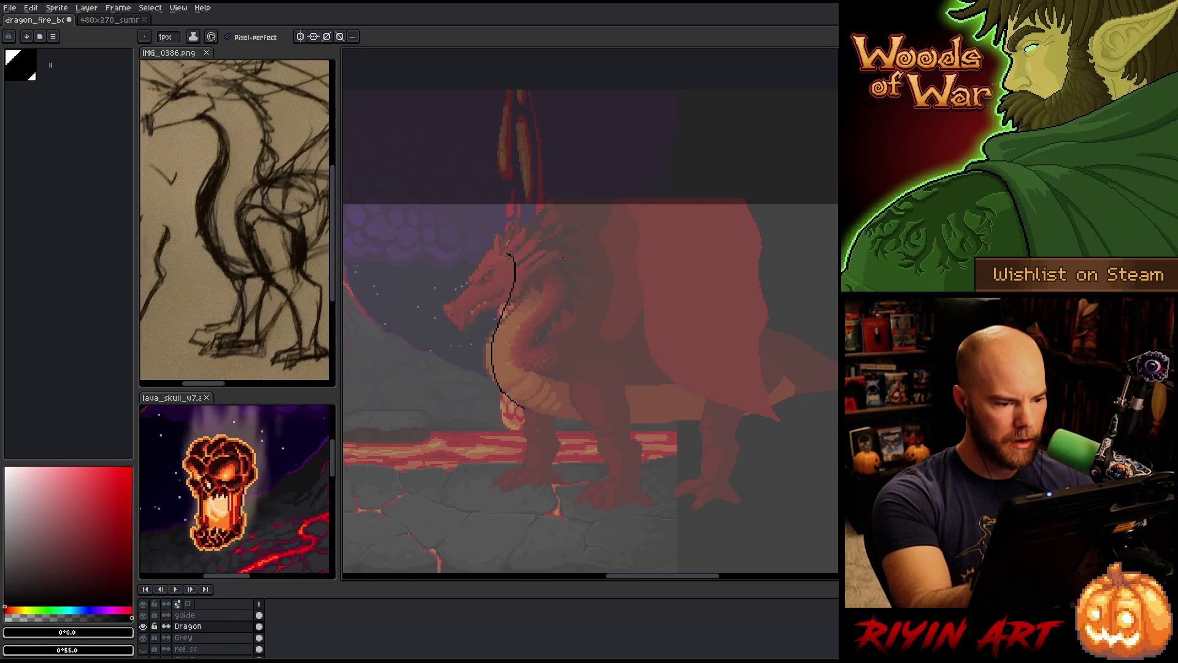
key("ctrl+z")
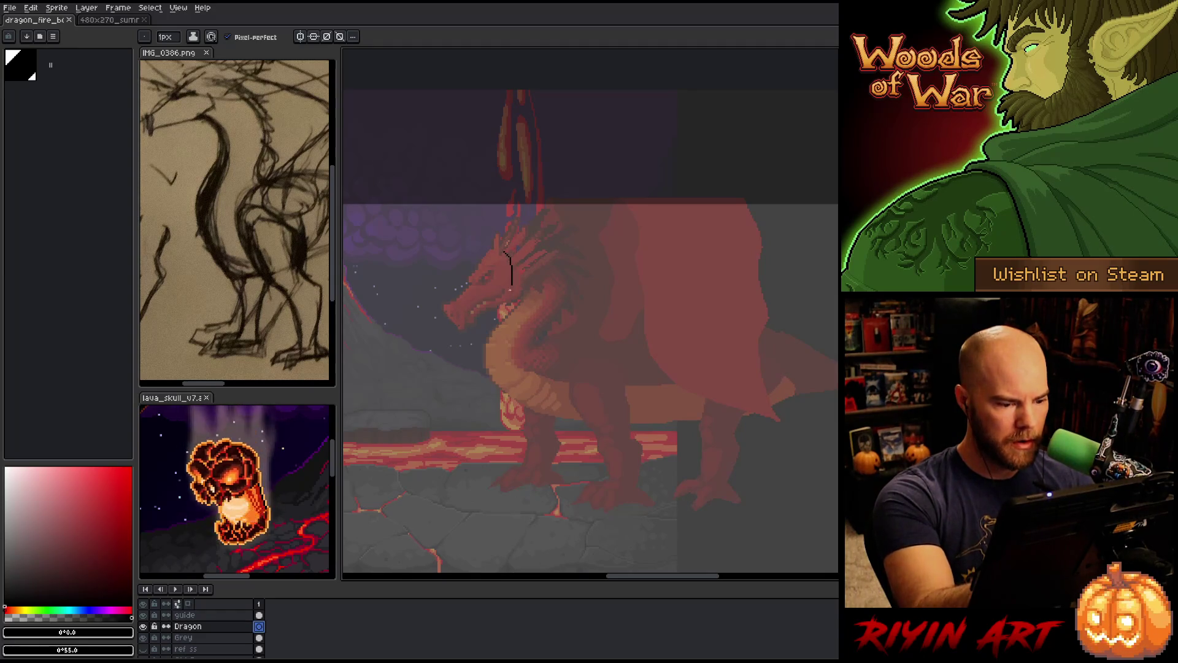
left_click_drag(500, 412, 543, 417)
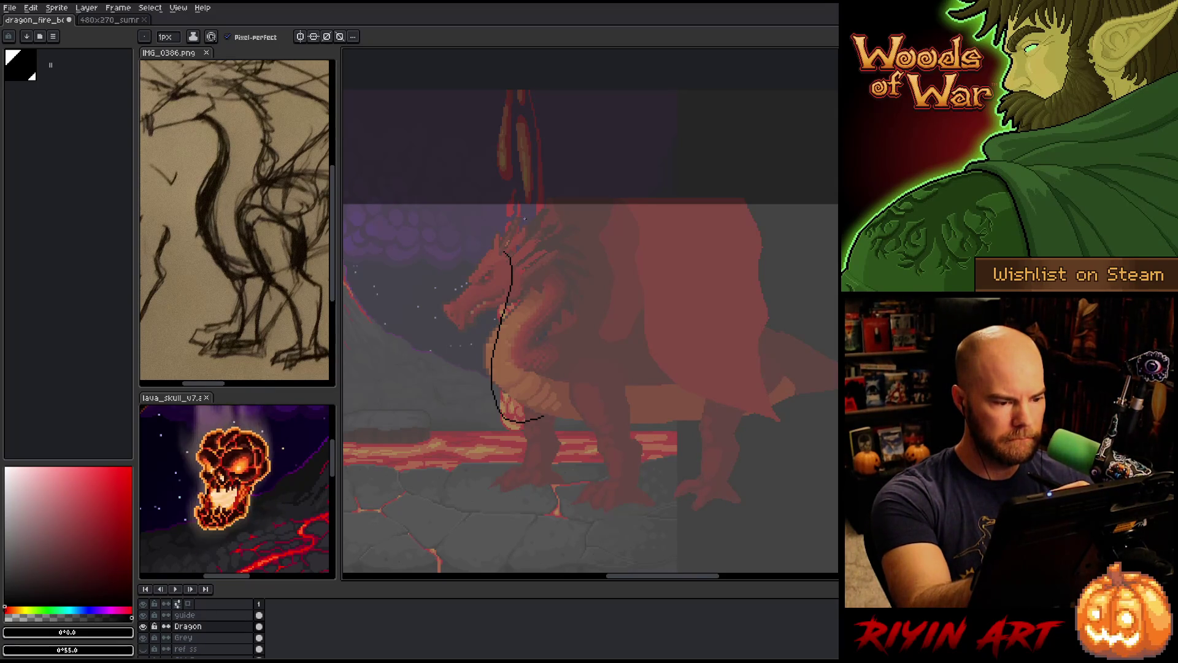
key("ctrl+z")
mouse_move(510, 246)
left_mouse_down()
mouse_move(494, 353)
mouse_move(543, 420)
left_mouse_up()
key("ctrl+z")
mouse_move(497, 245)
left_mouse_down()
mouse_move(523, 268)
mouse_move(504, 411)
mouse_move(632, 414)
left_mouse_up()
key("ctrl+z")
mouse_move(491, 244)
left_mouse_down()
mouse_move(521, 276)
mouse_move(562, 431)
mouse_move(639, 405)
left_mouse_up()
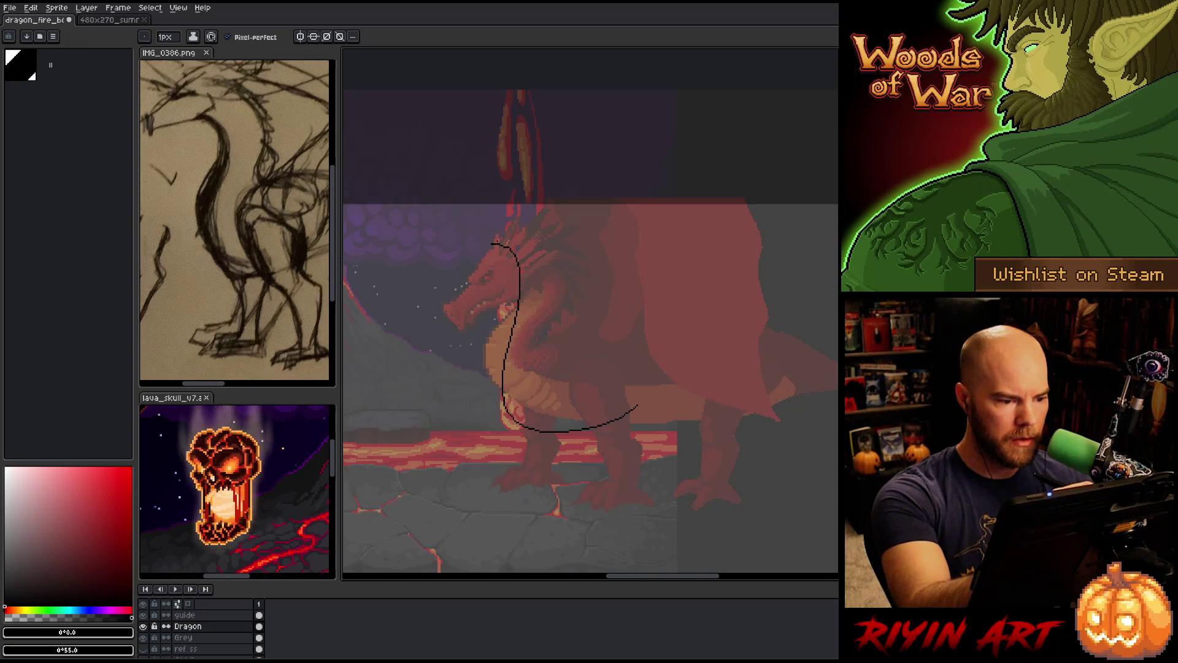
Lasso the stray curl at the dragon's head and delete it
key("q")
mouse_move(518, 243)
left_mouse_down()
mouse_move(466, 288)
mouse_move(518, 244)
mouse_move(573, 232)
mouse_move(488, 248)
left_mouse_up()
key("Delete")
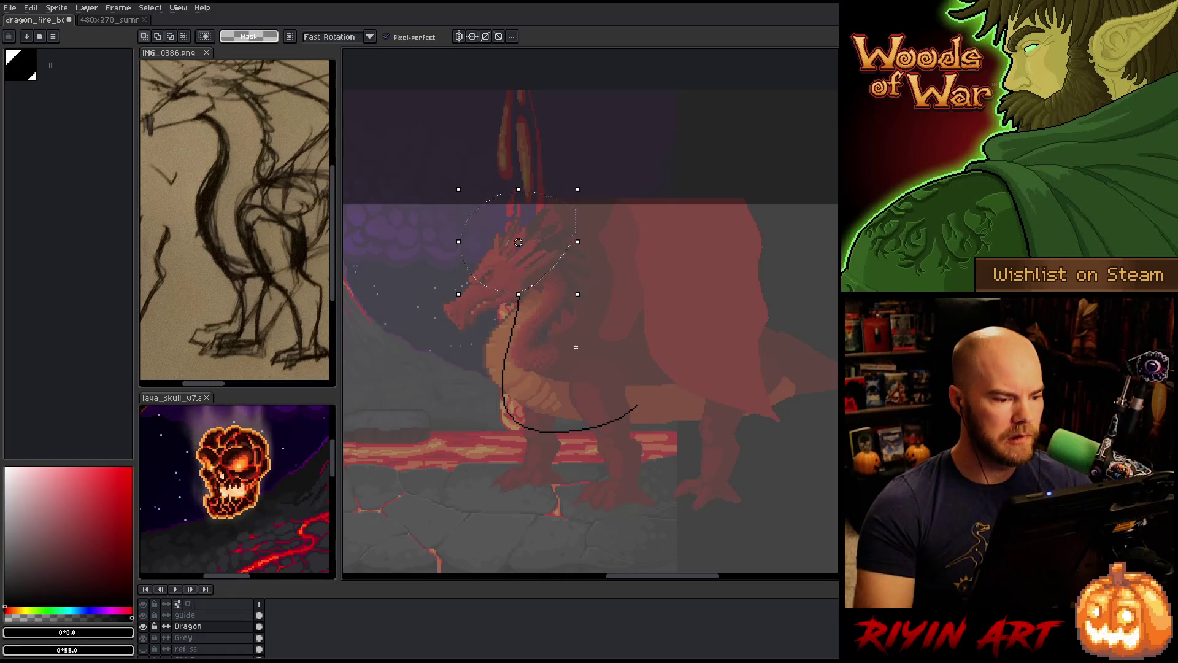
Clear the selection and sketch curves joining the head crest to the neck line
key("b")
key("ctrl+d")
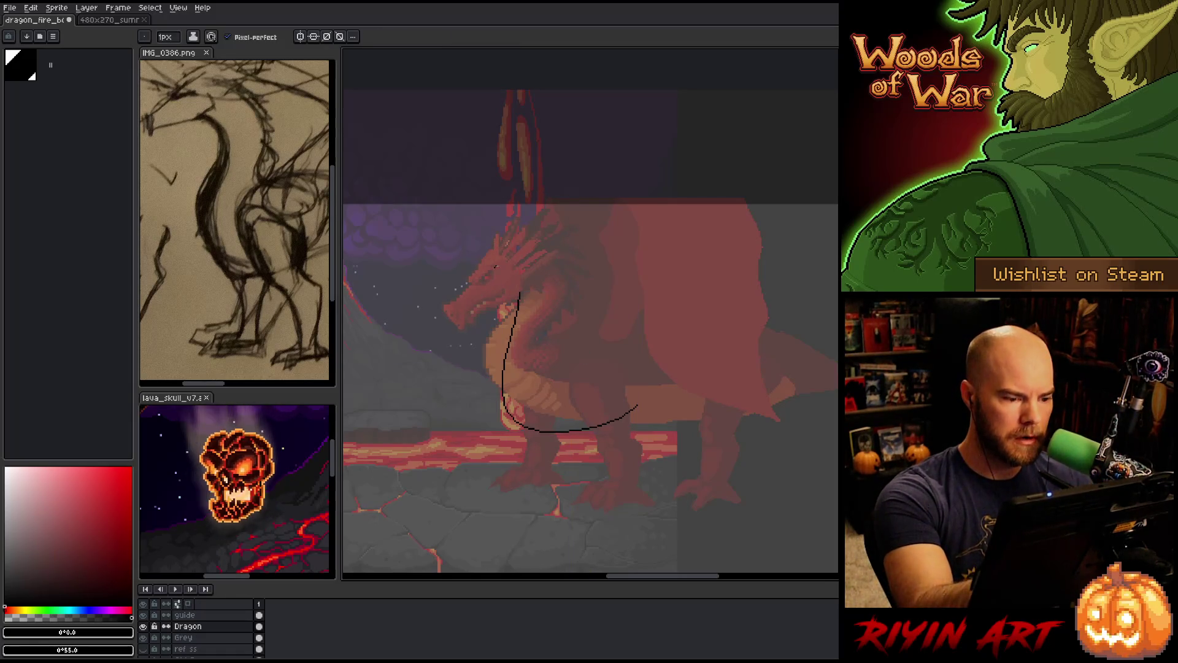
left_click_drag(495, 266, 519, 294)
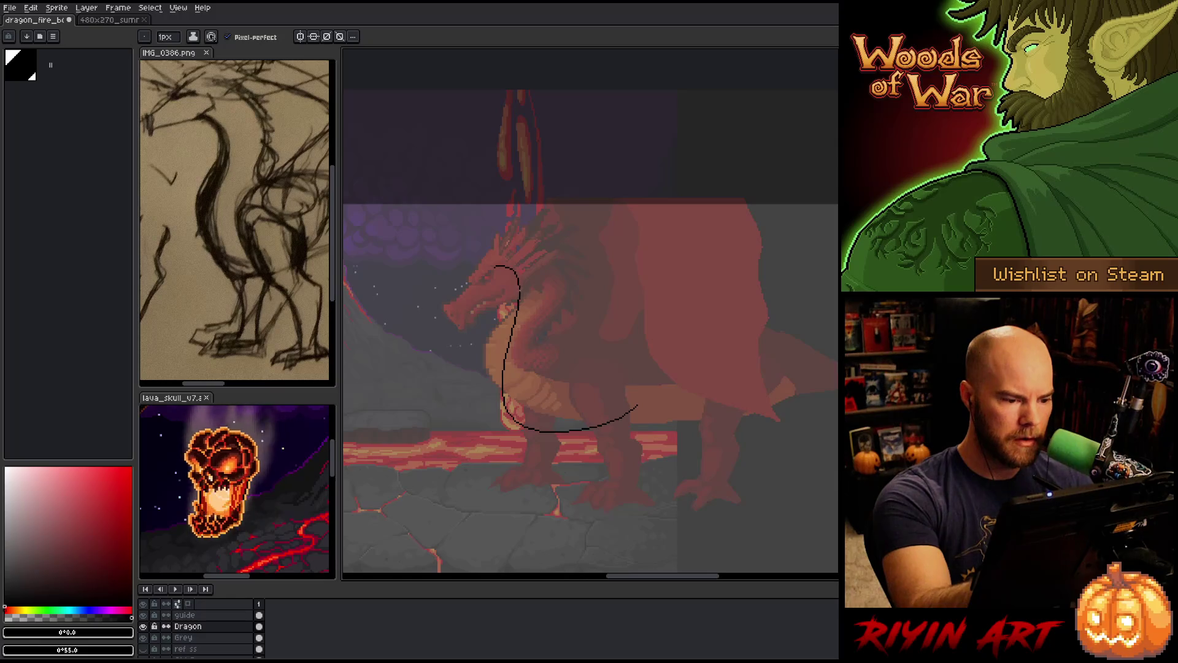
mouse_move(500, 231)
left_mouse_down()
mouse_move(515, 231)
mouse_move(546, 341)
left_mouse_up()
key("ctrl+z")
mouse_move(501, 230)
left_mouse_down()
mouse_move(554, 251)
mouse_move(594, 336)
left_mouse_up()
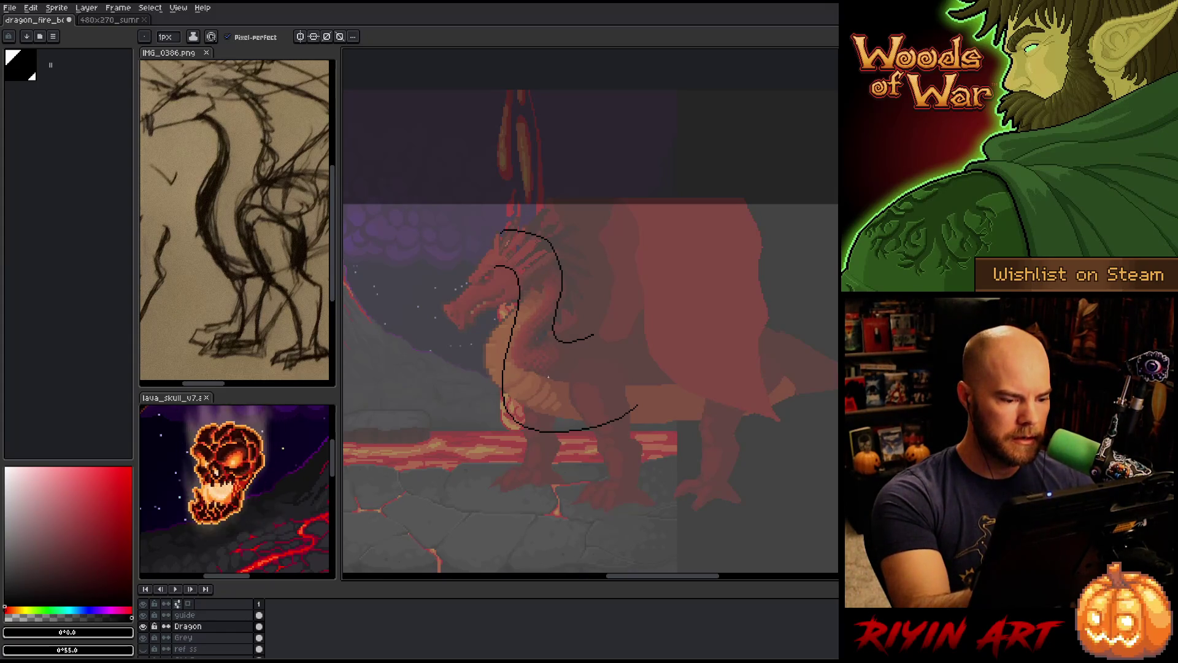
Add short contour strokes down the dragon's chest and near its leg
left_click_drag(547, 372, 554, 424)
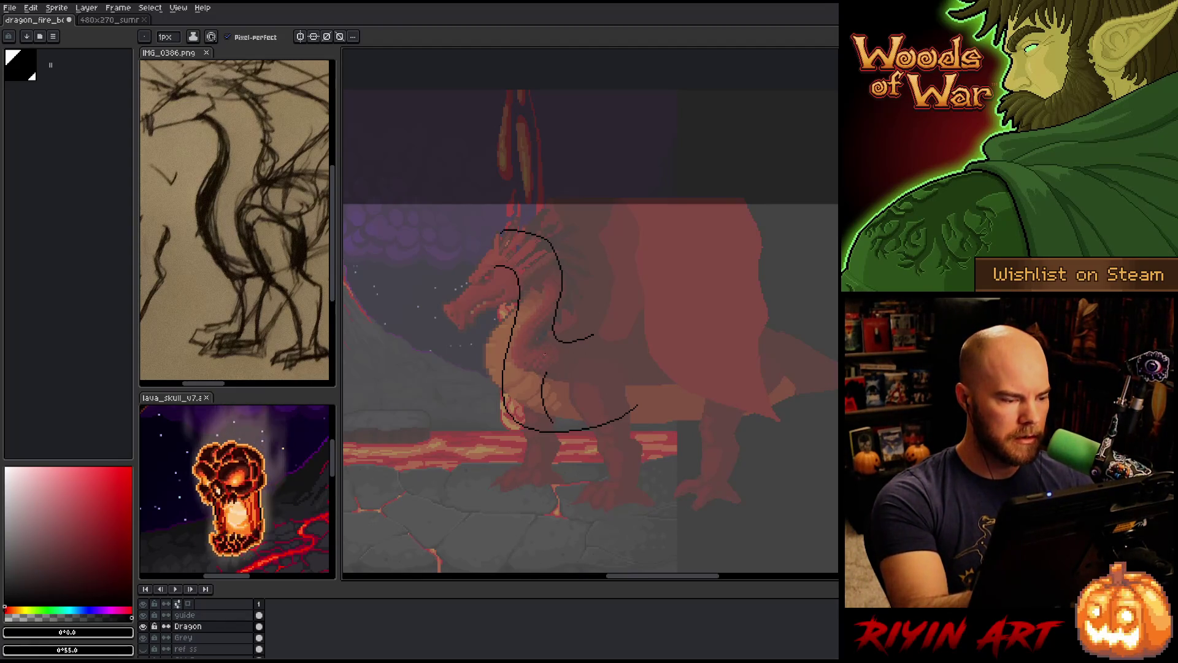
left_click_drag(552, 423, 591, 446)
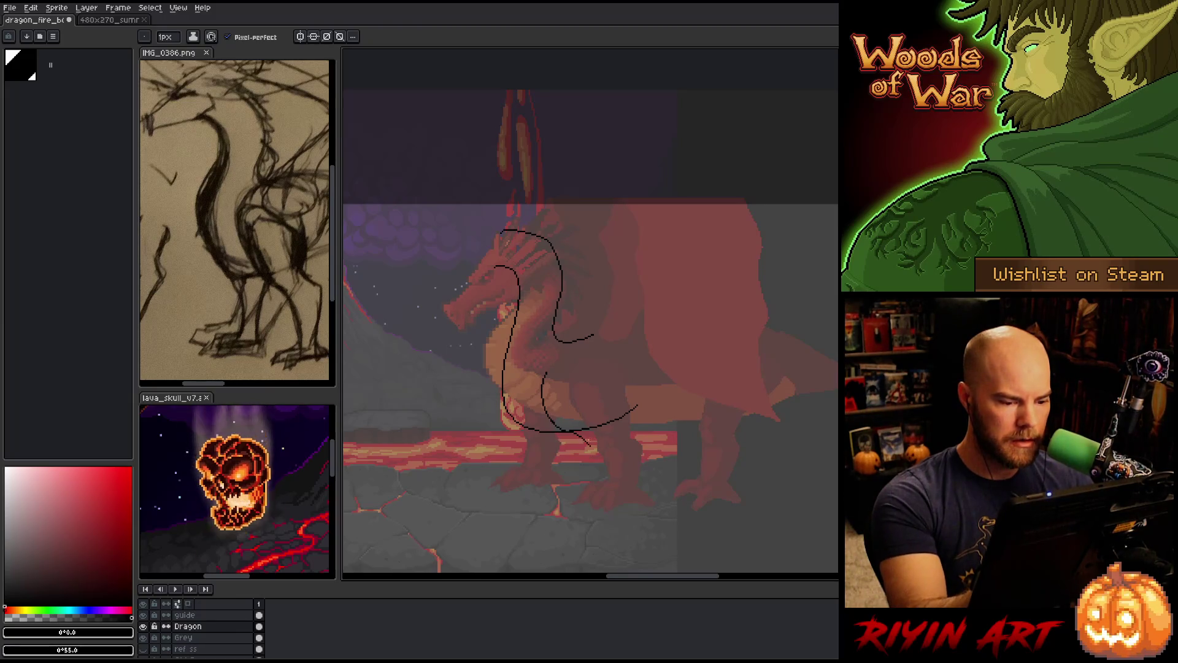
mouse_move(598, 398)
left_mouse_down()
mouse_move(595, 414)
mouse_move(609, 396)
mouse_move(601, 417)
left_mouse_up()
key("ctrl+z")
key("ctrl+z")
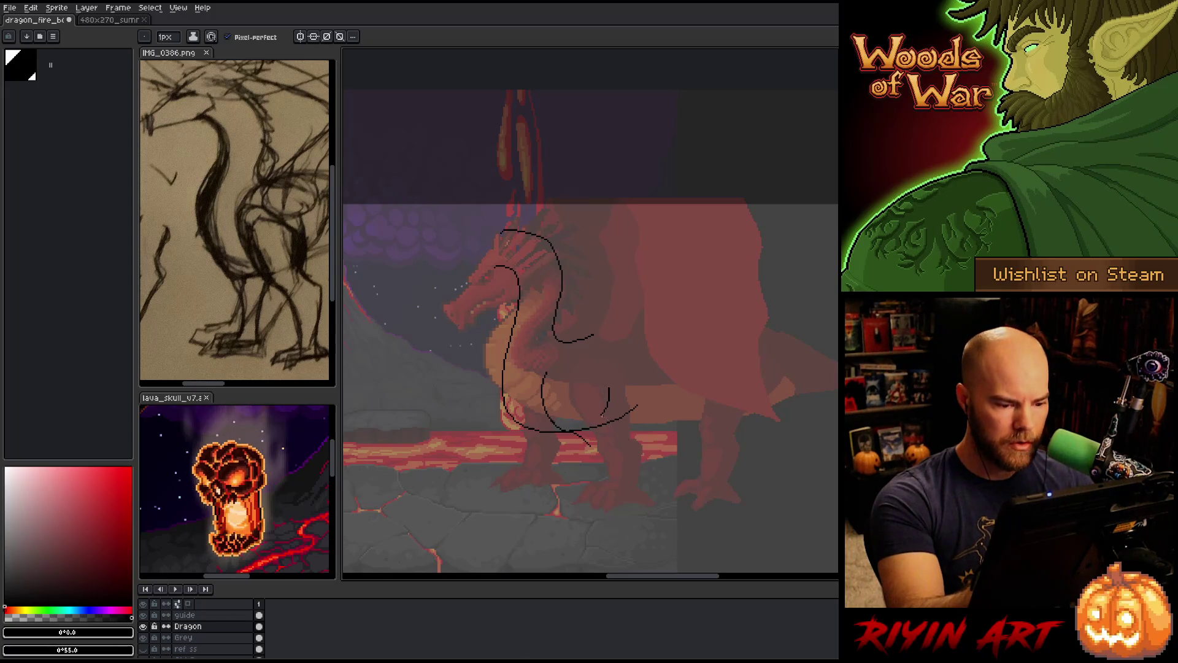
Sketch the front leg as a line curving from the belly down to the ground, retrying until it fits
mouse_move(604, 423)
left_mouse_down()
mouse_move(633, 443)
mouse_move(599, 507)
left_mouse_up()
key("ctrl+z")
key("ctrl+z")
left_click_drag(590, 444, 594, 496)
left_click_drag(632, 443, 605, 499)
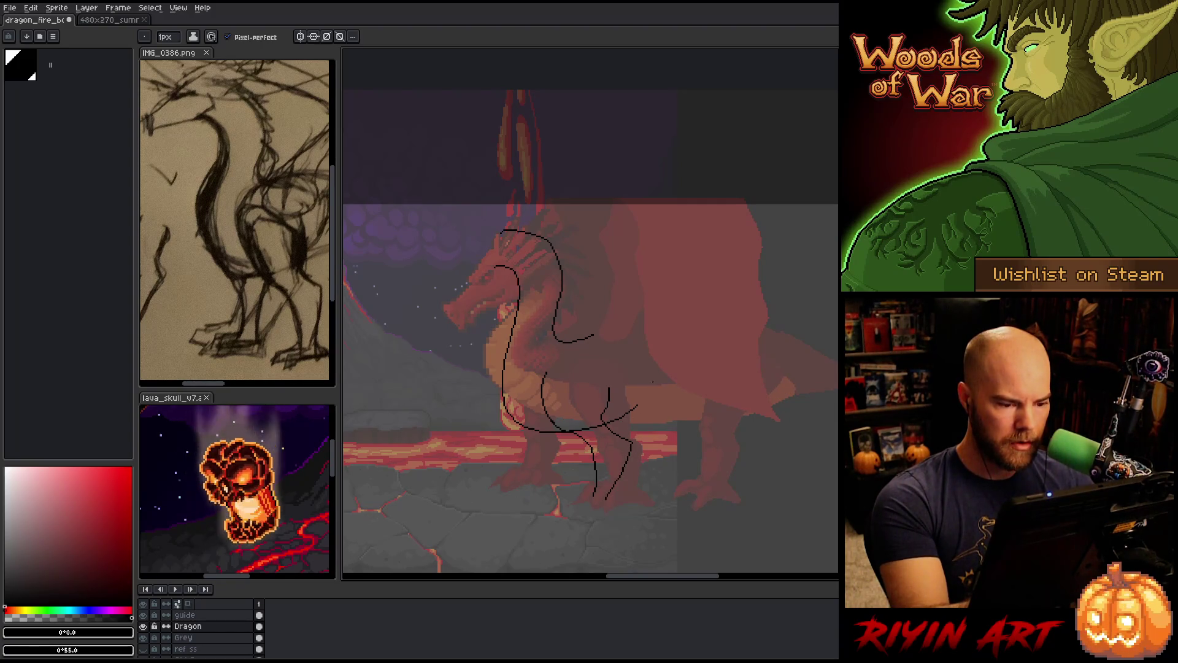
key("ctrl+z")
key("ctrl+z")
key("ctrl+z")
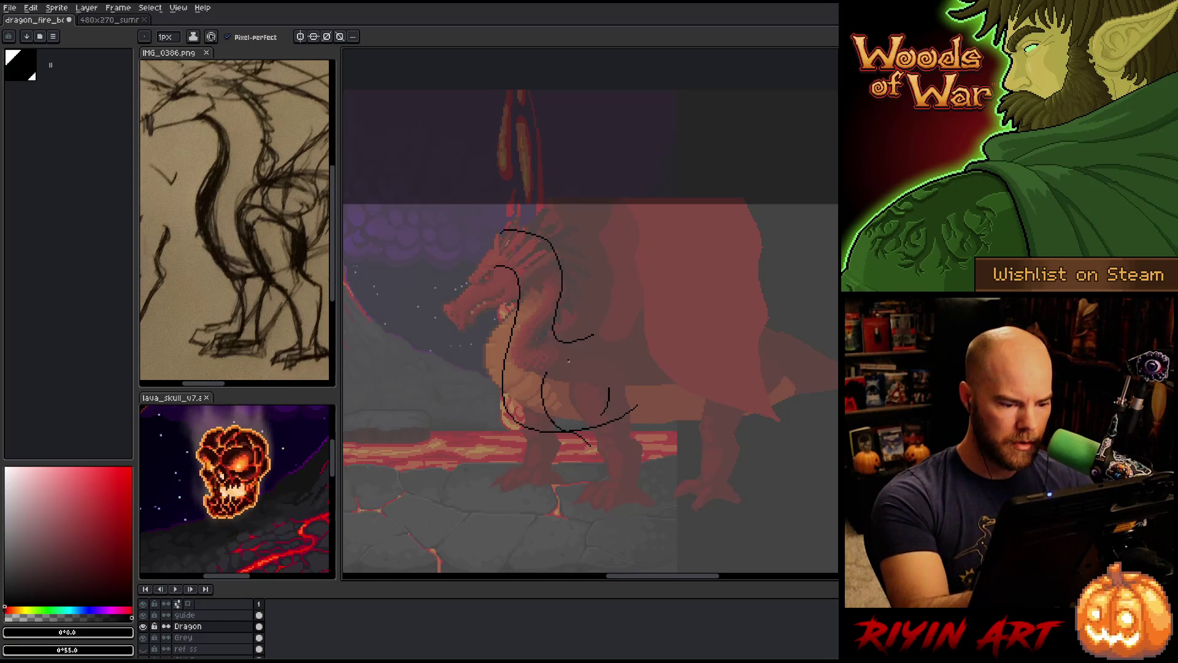
key("ctrl+z")
mouse_move(567, 434)
left_mouse_down()
mouse_move(588, 448)
mouse_move(565, 433)
mouse_move(581, 468)
left_mouse_up()
key("ctrl+z")
key("ctrl+z")
key("ctrl+z")
key("ctrl+z")
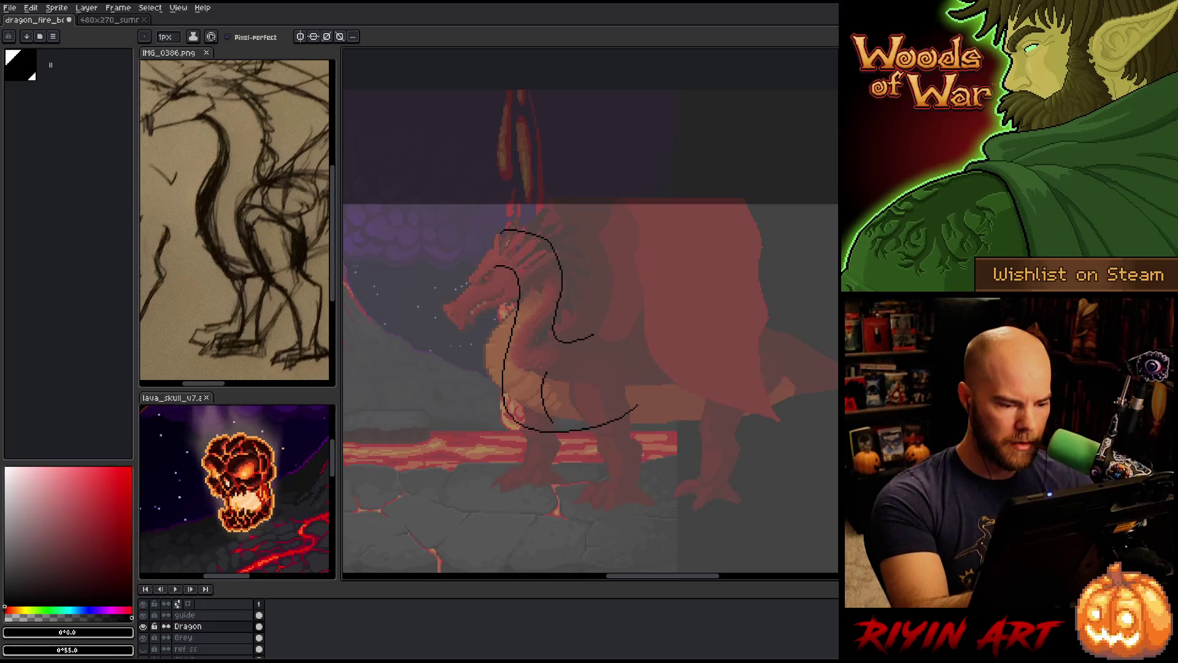
left_click_drag(545, 375, 580, 502)
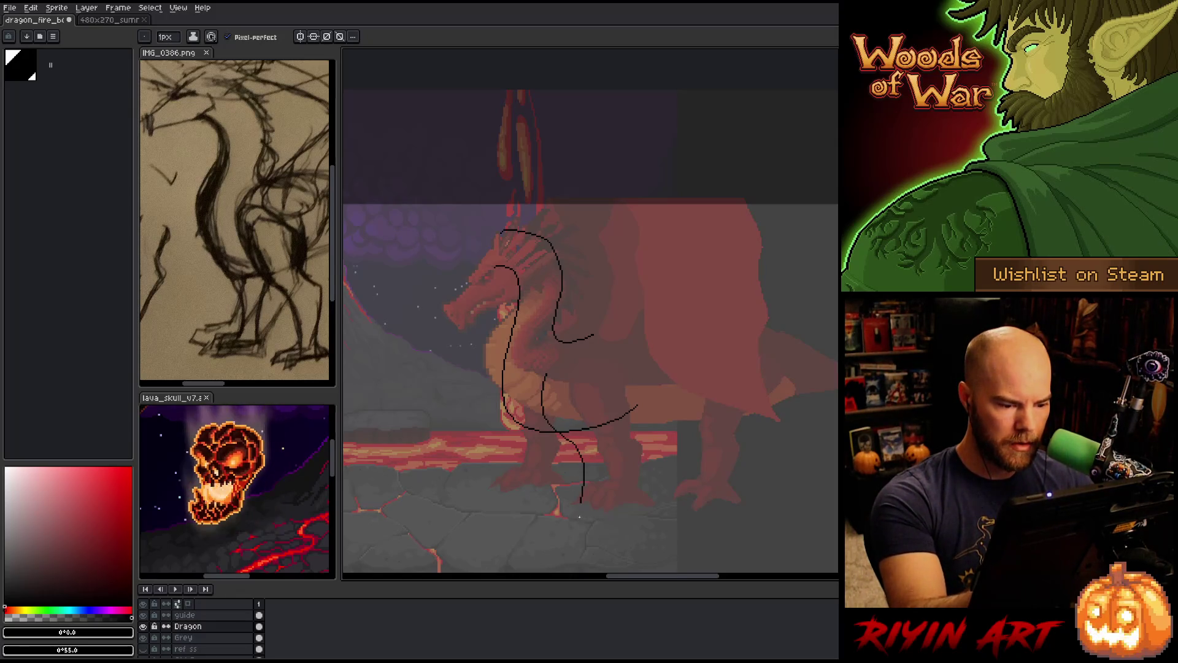
key("ctrl+z")
left_click_drag(546, 377, 580, 500)
key("ctrl+z")
left_click_drag(546, 385, 586, 494)
key("ctrl+z")
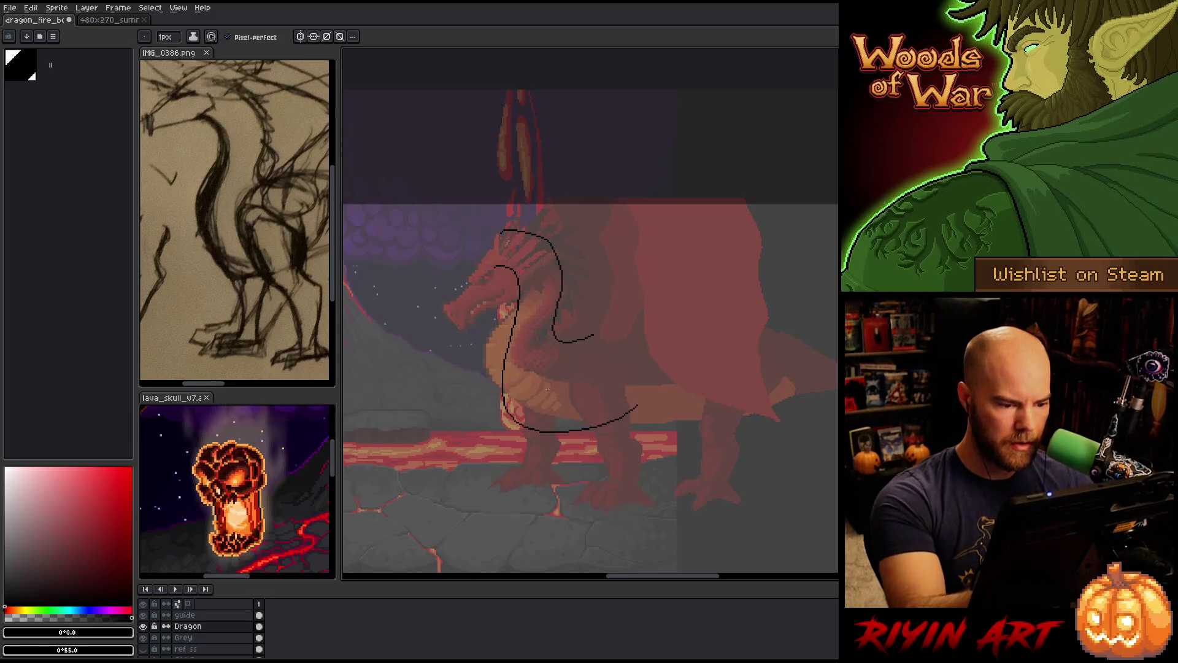
left_click_drag(550, 379, 575, 493)
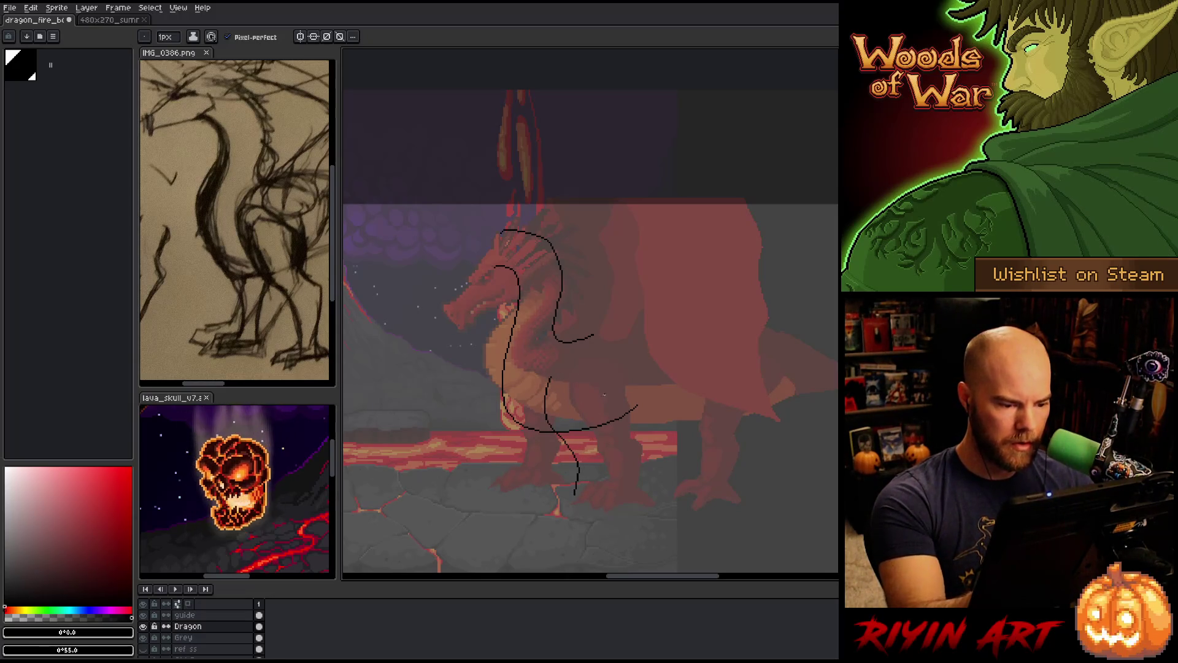
key("ctrl+z")
mouse_move(548, 377)
left_mouse_down()
mouse_move(570, 485)
mouse_move(546, 385)
left_mouse_up()
key("ctrl+z")
key("ctrl+z")
mouse_move(574, 456)
left_mouse_down()
mouse_move(570, 492)
mouse_move(563, 369)
left_mouse_up()
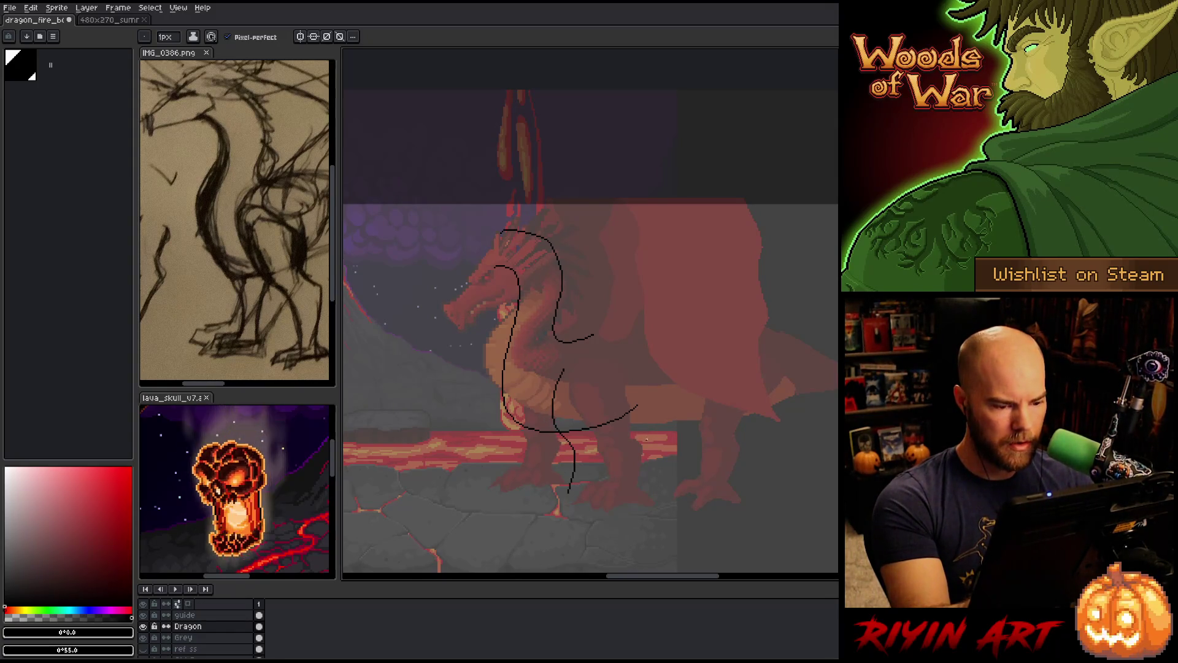
key("ctrl+z")
mouse_move(558, 377)
left_mouse_down()
mouse_move(552, 430)
mouse_move(569, 497)
left_mouse_up()
key("ctrl+z")
mouse_move(559, 379)
left_mouse_down()
mouse_move(552, 411)
mouse_move(580, 493)
left_mouse_up()
key("ctrl+z")
mouse_move(555, 391)
left_mouse_down()
mouse_move(554, 431)
mouse_move(581, 499)
left_mouse_up()
key("ctrl+z")
left_click_drag(555, 389, 560, 490)
key("ctrl+z")
left_click_drag(556, 377, 583, 491)
key("ctrl+z")
left_click_drag(562, 379, 577, 489)
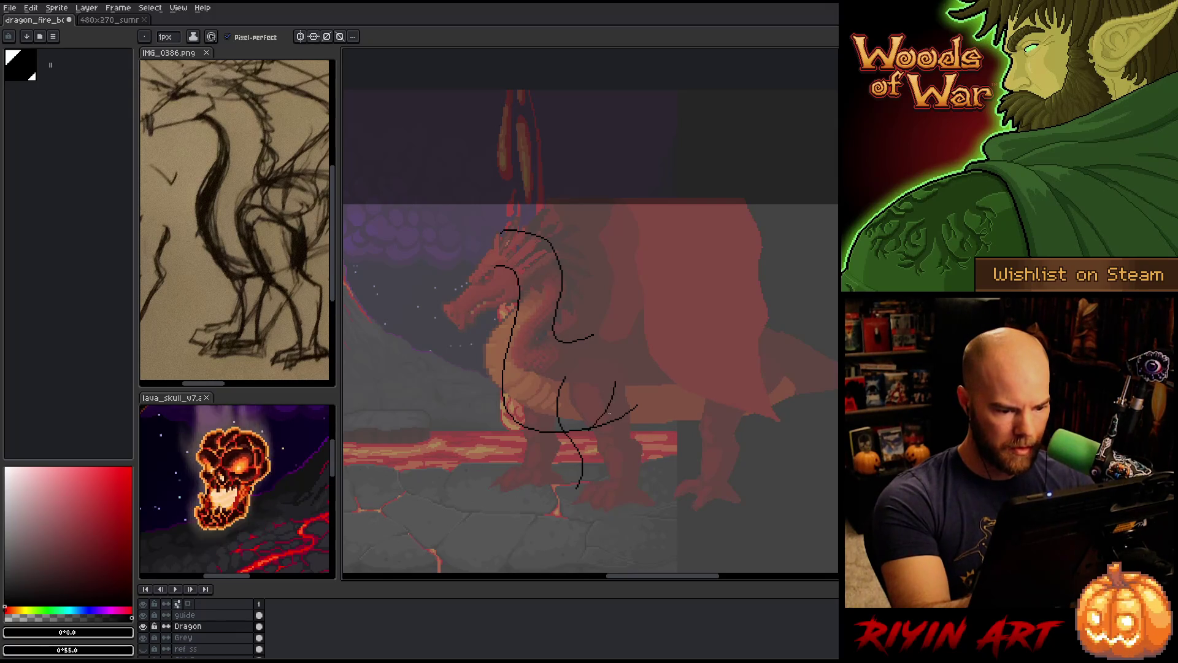
Sketch the second leg in two strokes, an upper curve and a lower part ending near the ground
left_click_drag(618, 394, 594, 437)
key("ctrl+z")
left_click_drag(621, 390, 604, 458)
key("ctrl+z")
left_click_drag(620, 394, 615, 451)
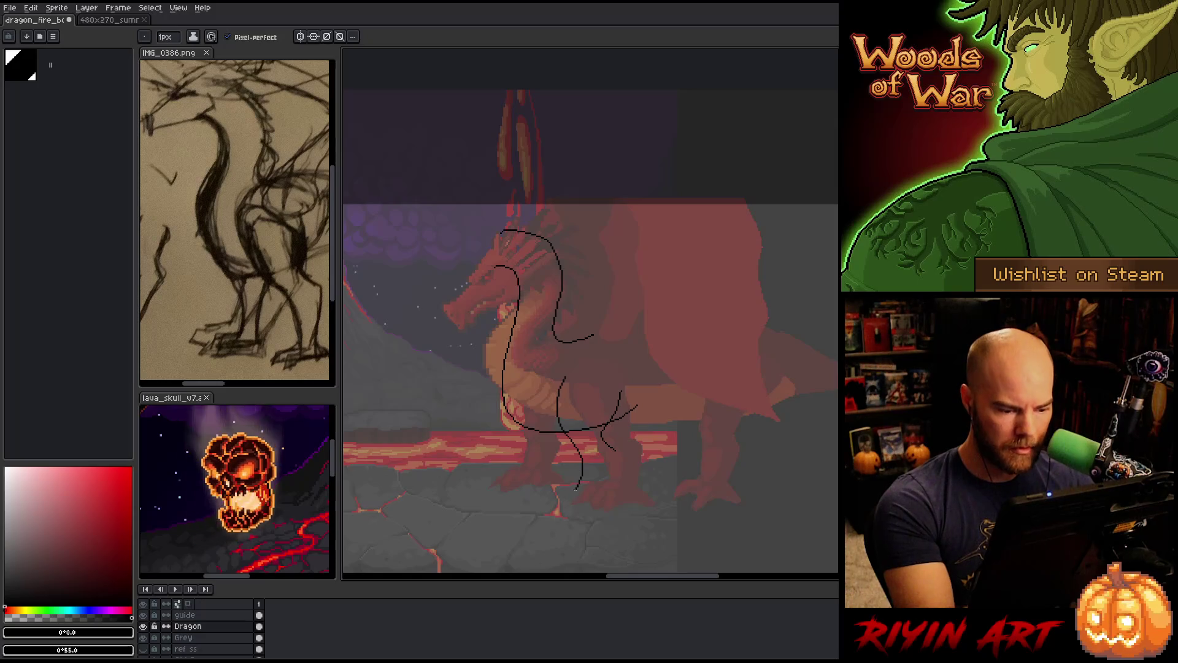
key("ctrl+z")
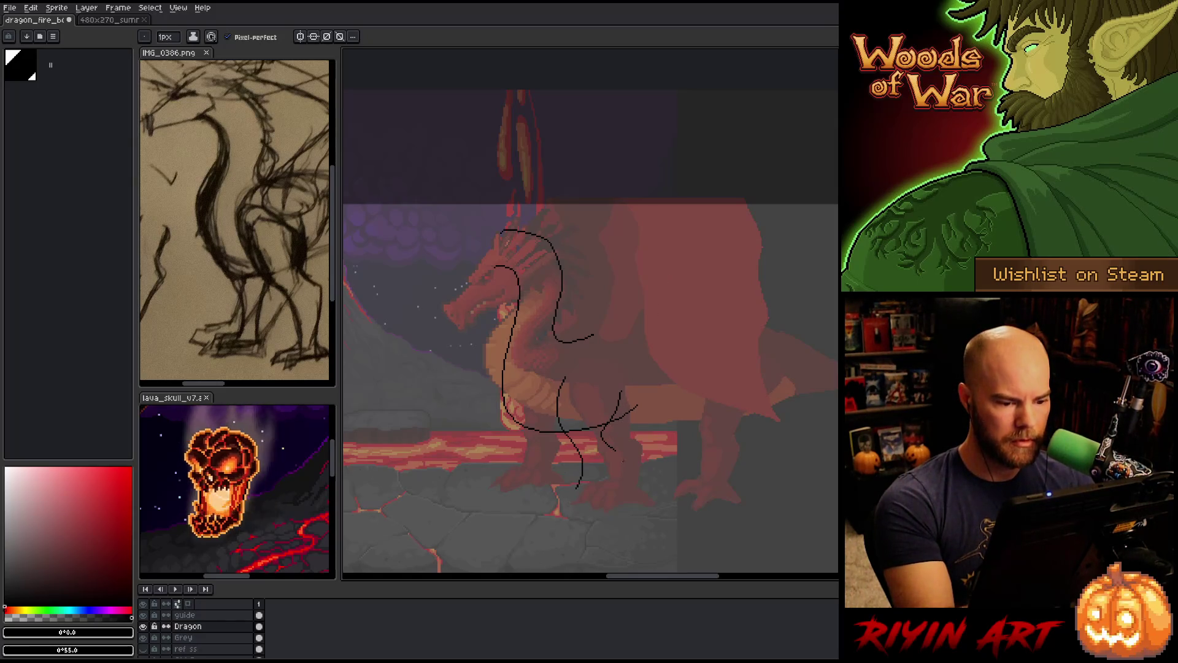
left_click_drag(615, 452, 588, 495)
key("ctrl+z")
left_click_drag(616, 454, 586, 500)
key("ctrl+z")
left_click_drag(617, 452, 587, 494)
key("ctrl+z")
left_click_drag(616, 453, 591, 498)
key("ctrl+z")
left_click_drag(616, 453, 591, 494)
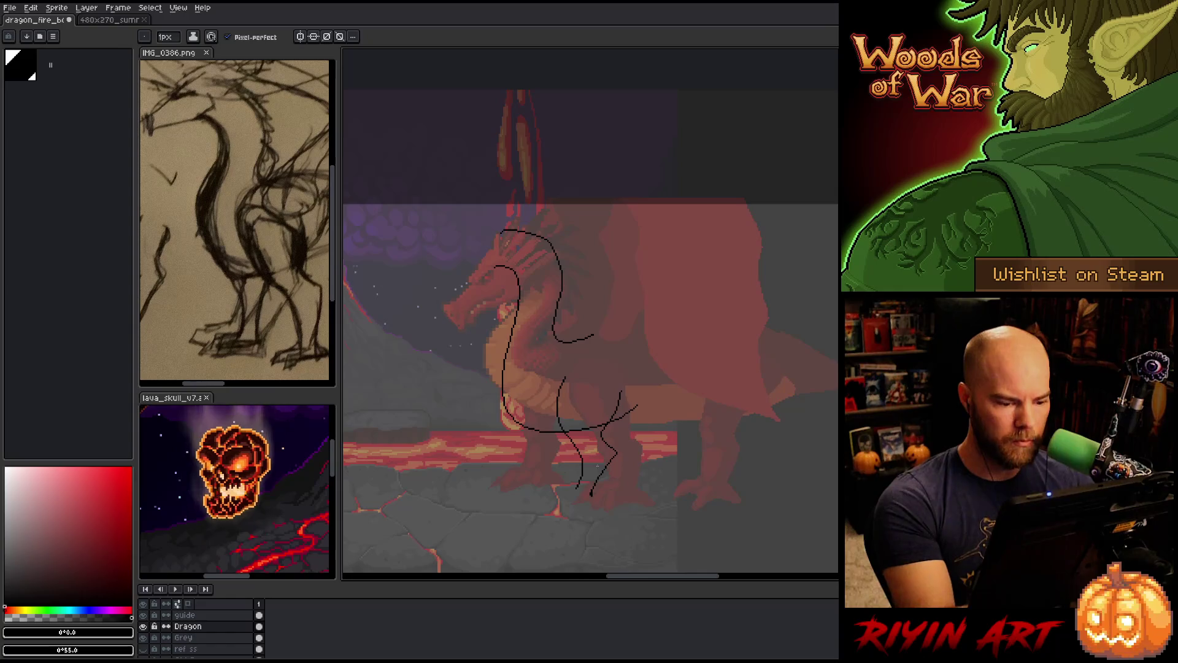
key("e")
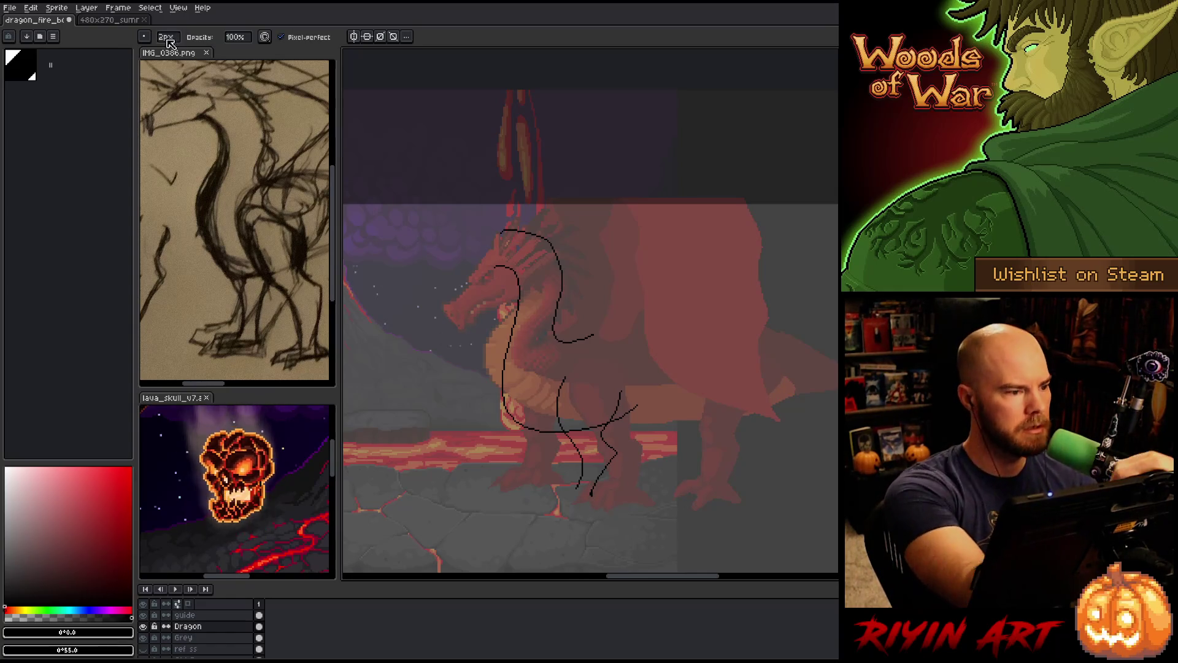
left_click(165, 37)
type("1")
key("Return")
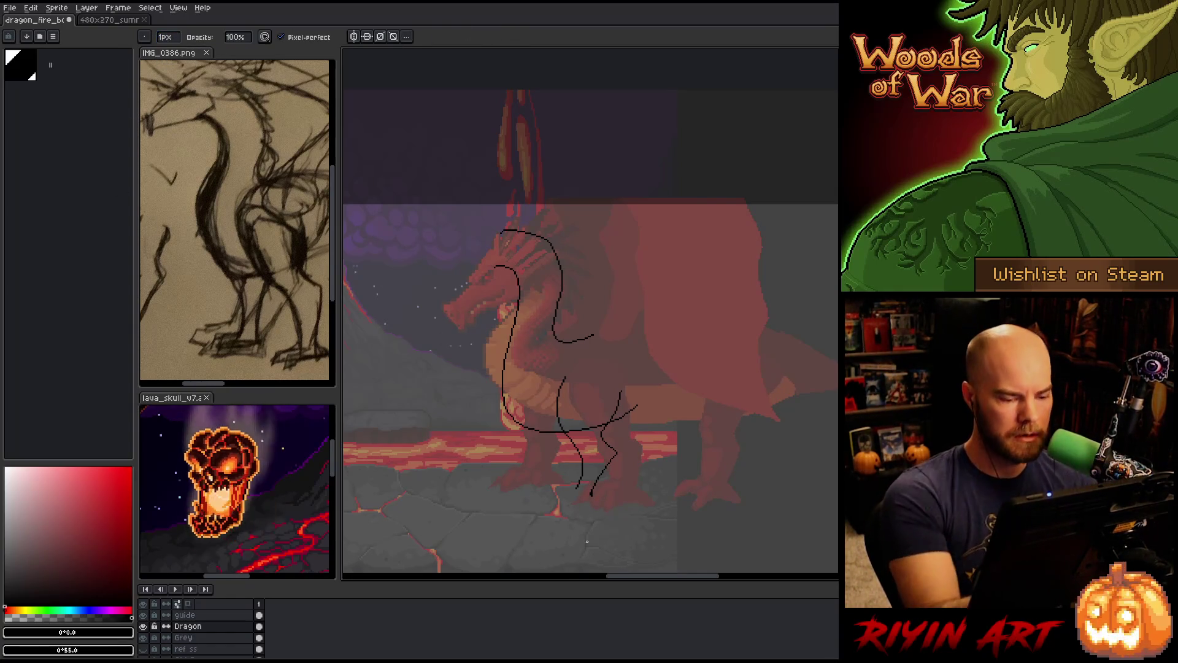
key("b")
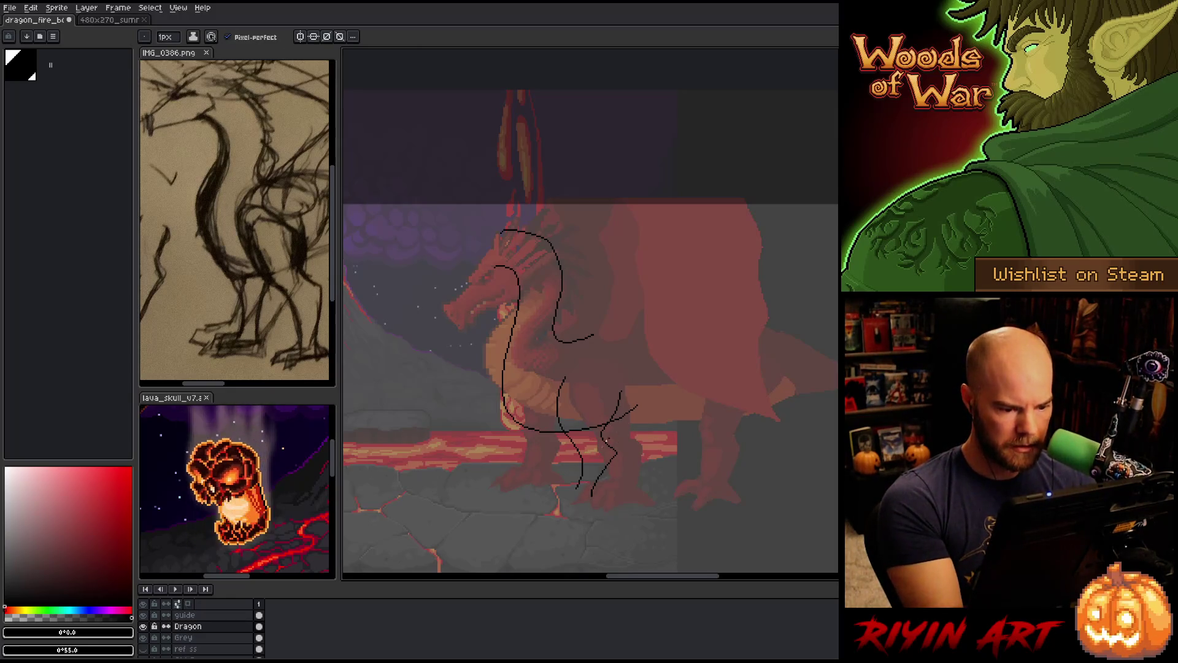
left_click_drag(571, 491, 541, 505)
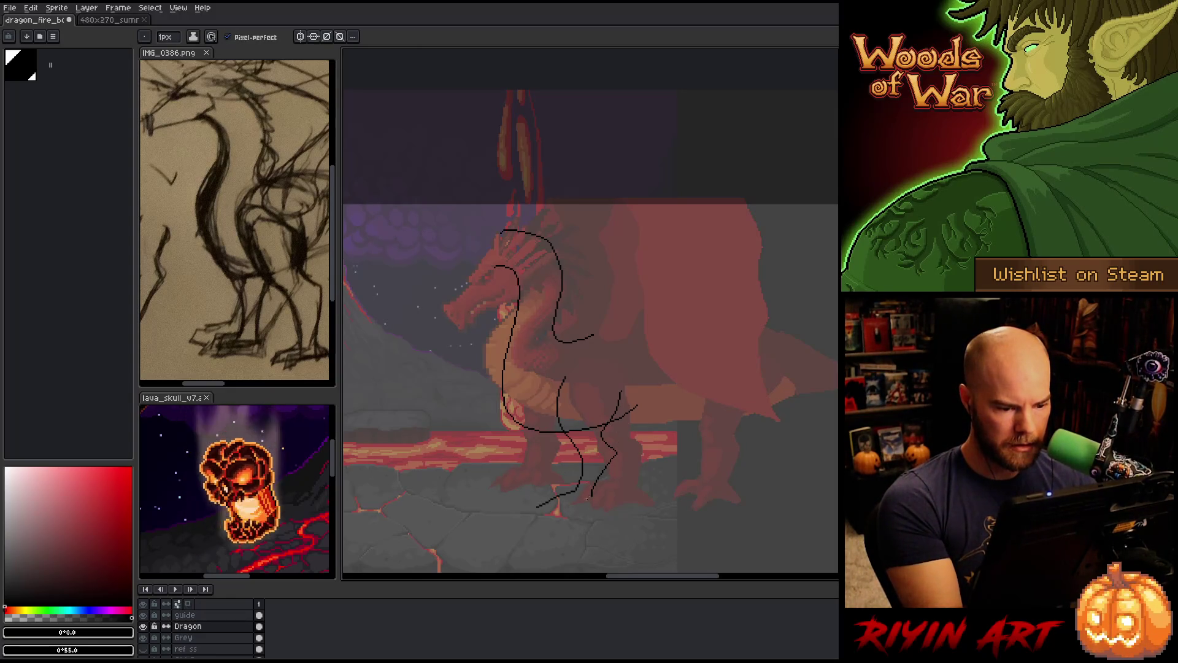
key("ctrl+z")
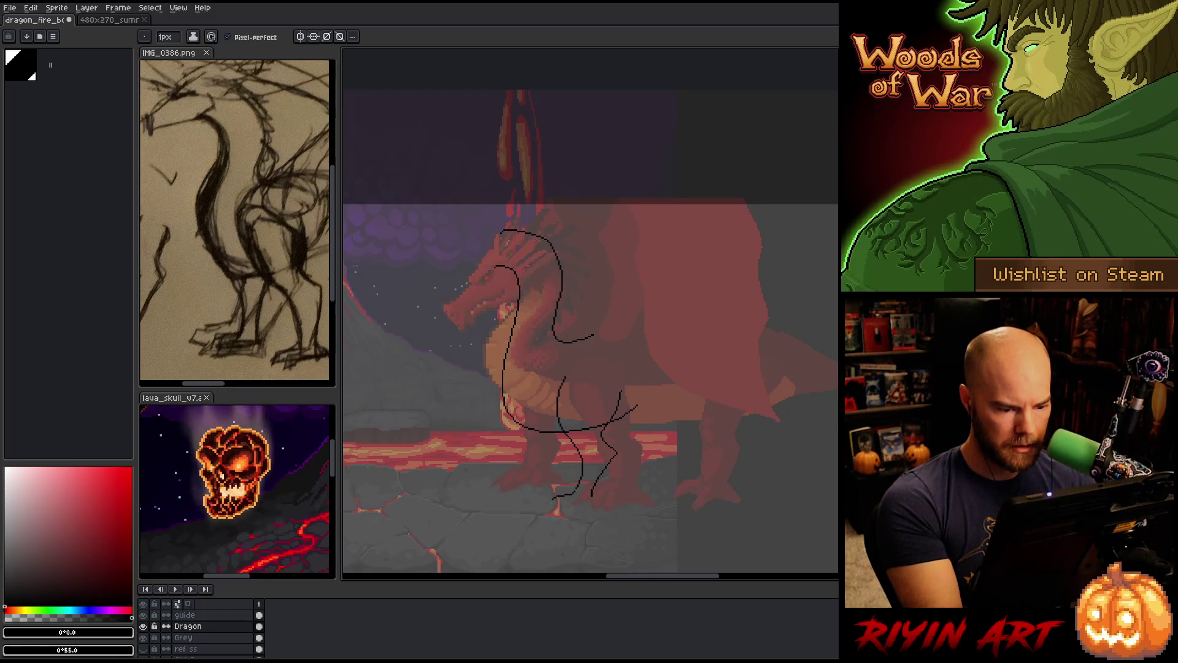
mouse_move(576, 489)
left_mouse_down()
mouse_move(535, 507)
mouse_move(593, 505)
left_mouse_up()
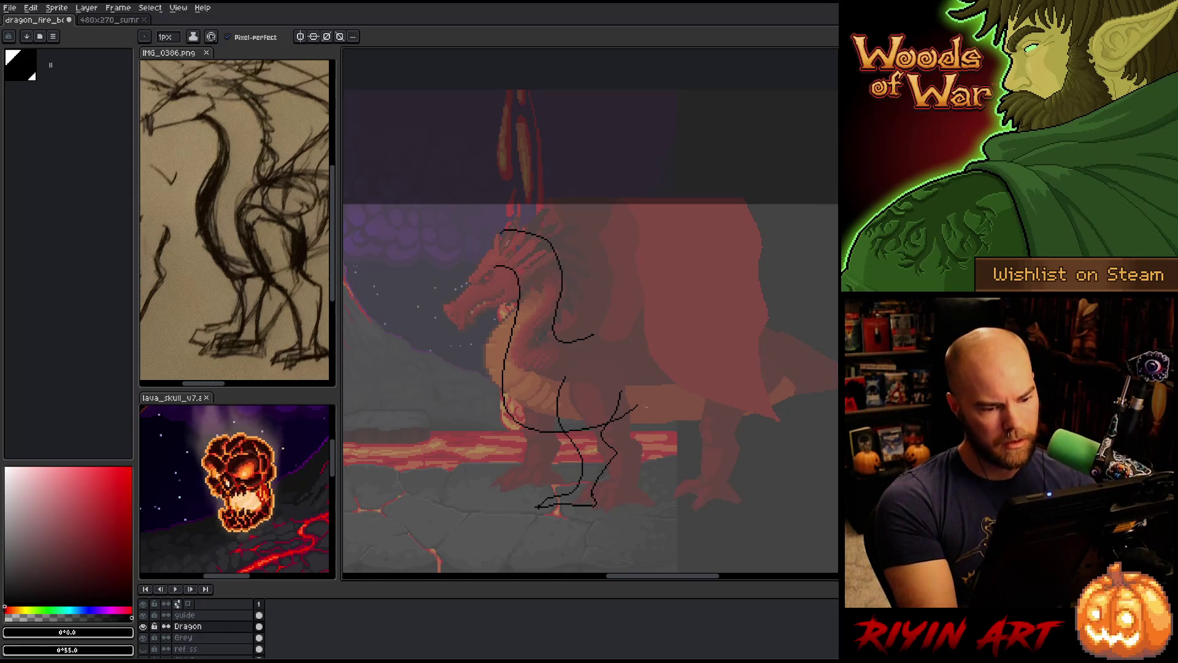
key("e")
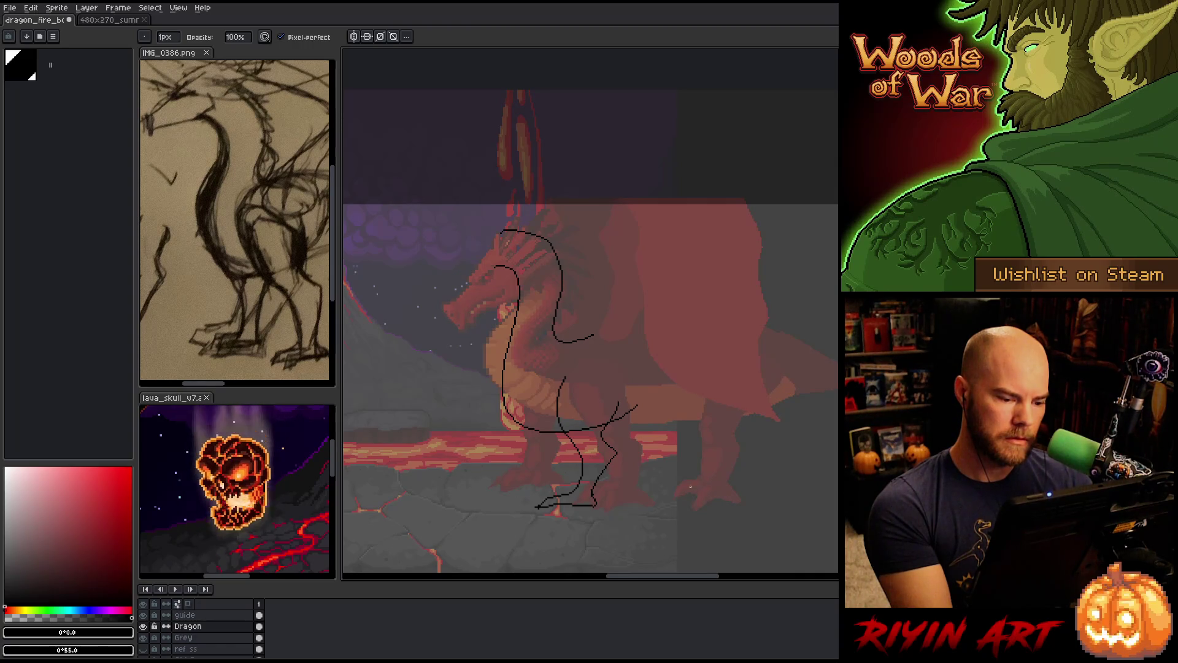
key("q")
mouse_move(659, 509)
left_mouse_down()
mouse_move(672, 451)
mouse_move(583, 437)
mouse_move(540, 539)
left_mouse_up()
key("ctrl+z")
key("ctrl+z")
key("ctrl+z")
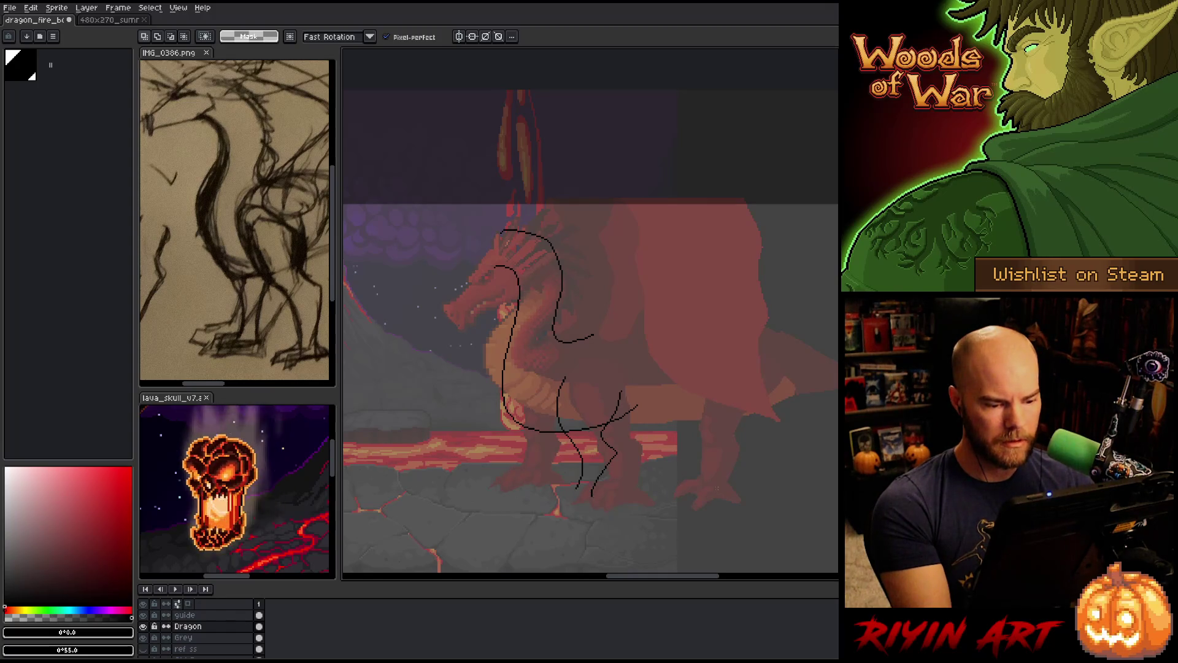
Redraw the front leg line from the belly down to the ground
key("ctrl+y")
key("ctrl+y")
key("ctrl+y")
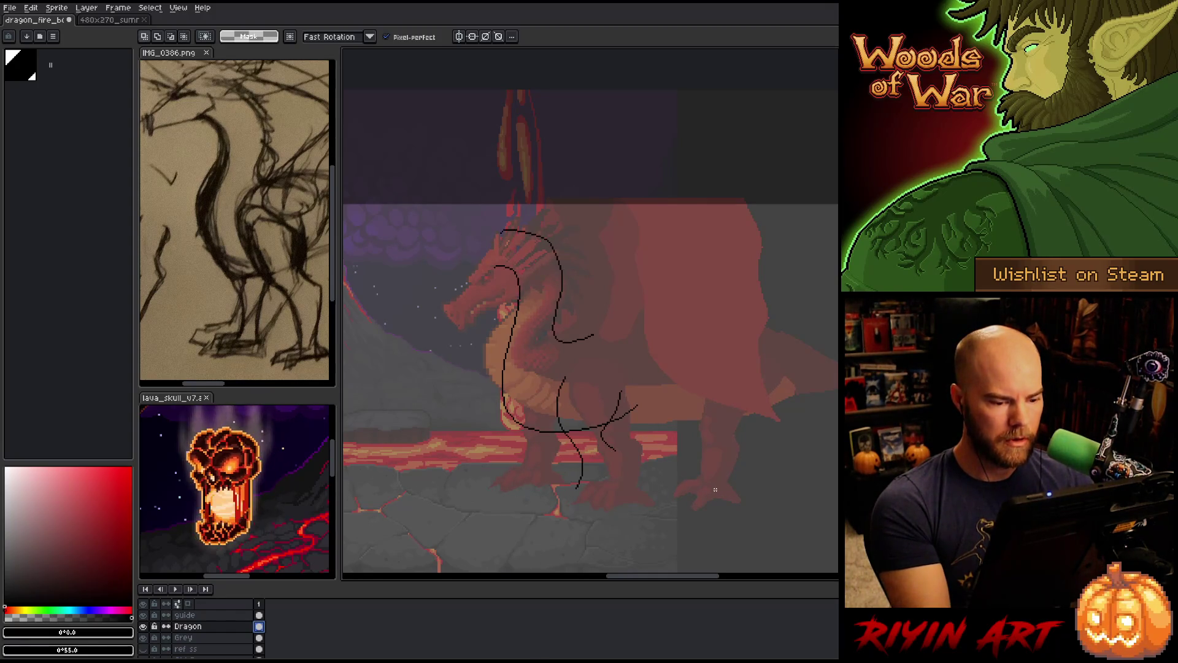
key("ctrl+z")
key("b")
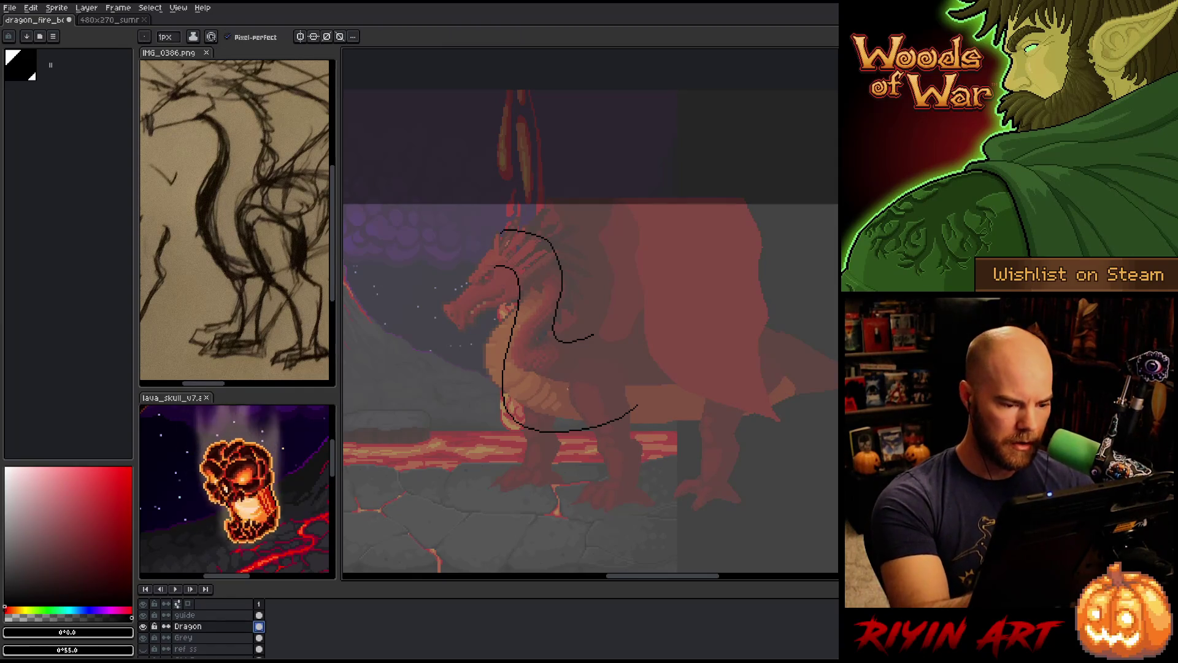
mouse_move(568, 380)
left_mouse_down()
mouse_move(565, 433)
mouse_move(590, 506)
left_mouse_up()
key("ctrl+z")
left_click_drag(566, 381, 594, 498)
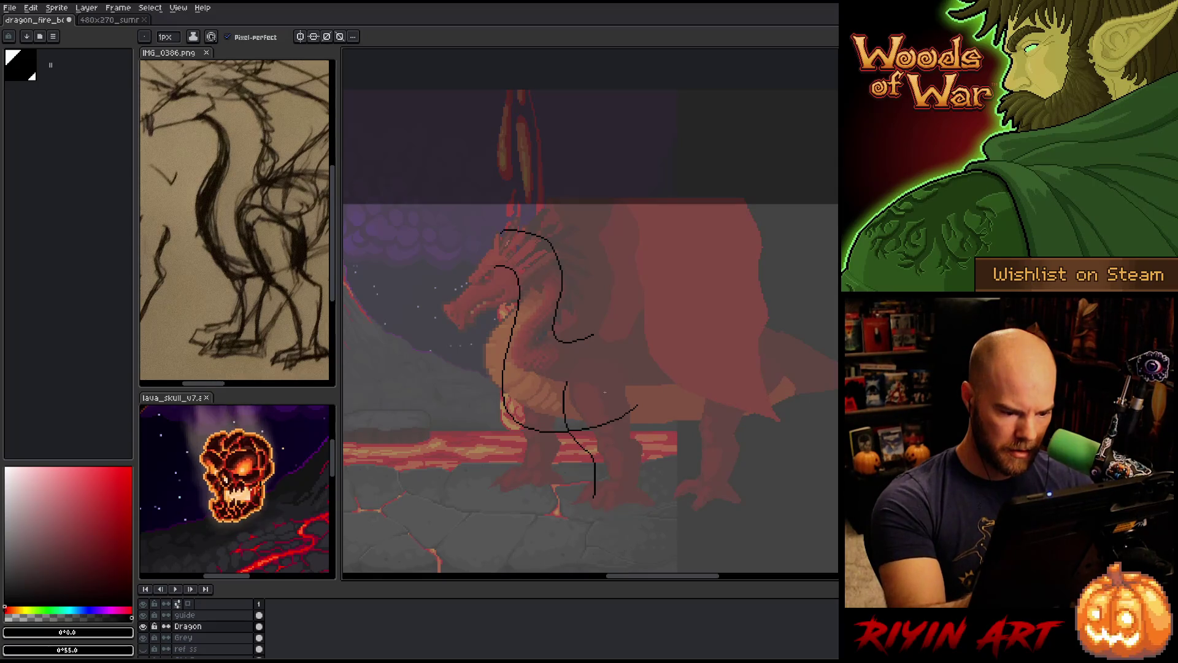
Redraw the back leg as a shorter hooked line down from the belly
left_click_drag(631, 384, 607, 432)
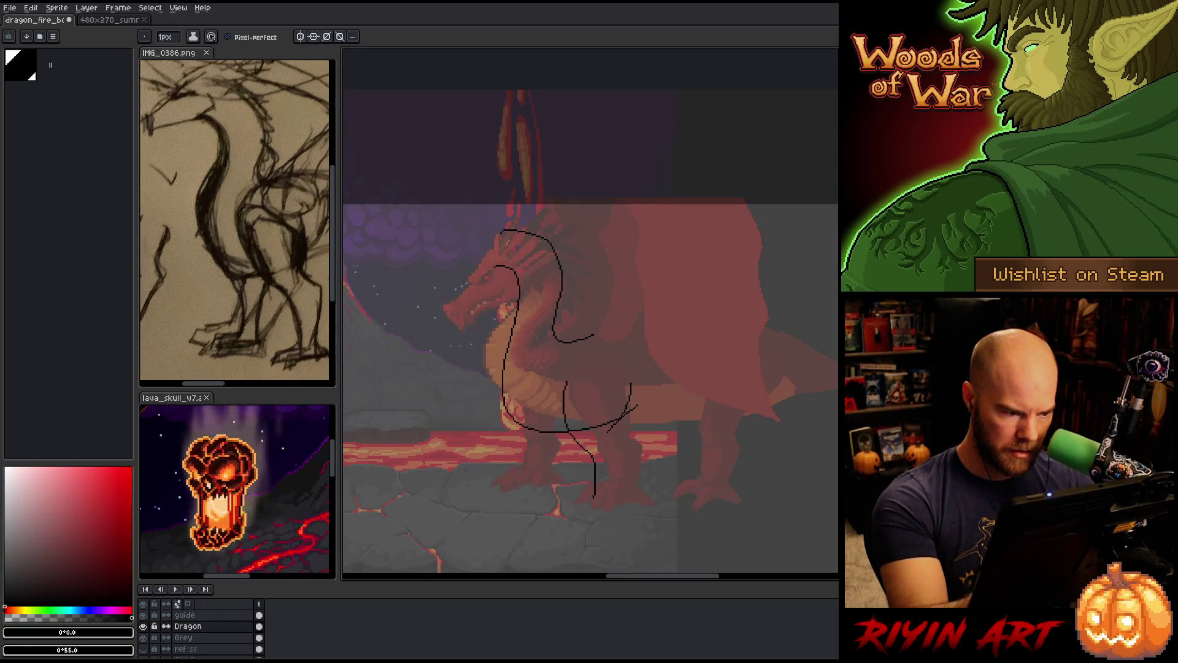
key("ctrl+z")
left_click_drag(629, 390, 598, 513)
key("ctrl+z")
key("ctrl+z")
key("ctrl+z")
mouse_move(627, 390)
left_mouse_down()
mouse_move(604, 450)
mouse_move(604, 437)
mouse_move(619, 457)
mouse_move(603, 509)
left_mouse_up()
key("ctrl+z")
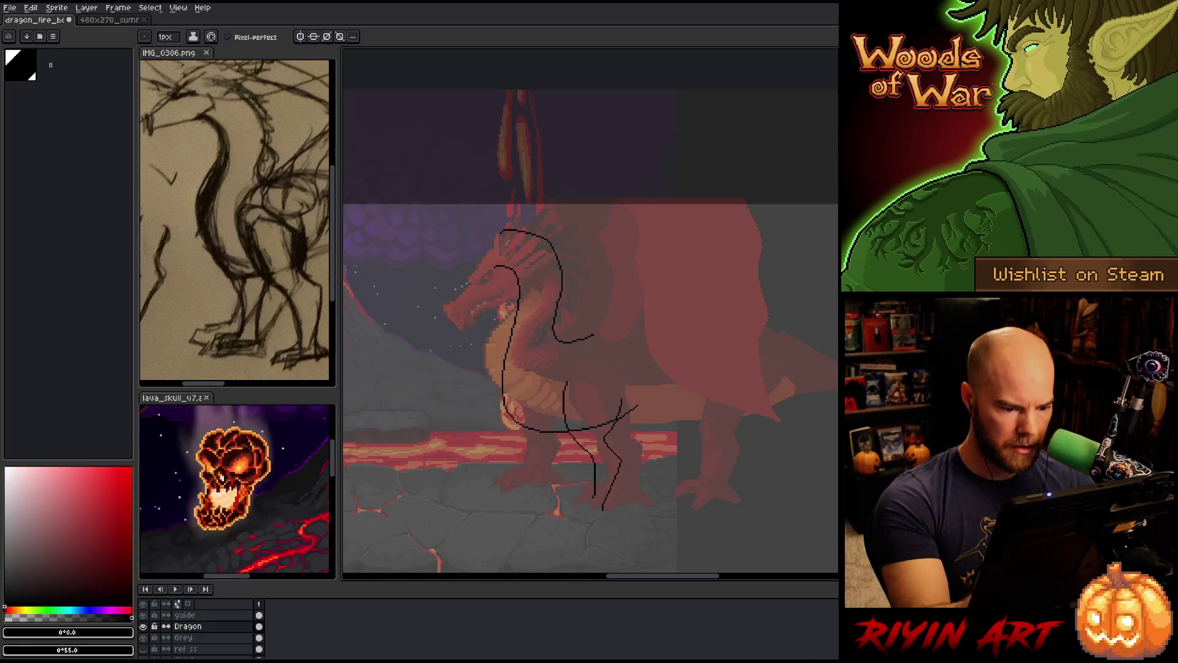
key("ctrl+z")
mouse_move(622, 393)
left_mouse_down()
mouse_move(608, 437)
mouse_move(627, 450)
mouse_move(610, 498)
left_mouse_up()
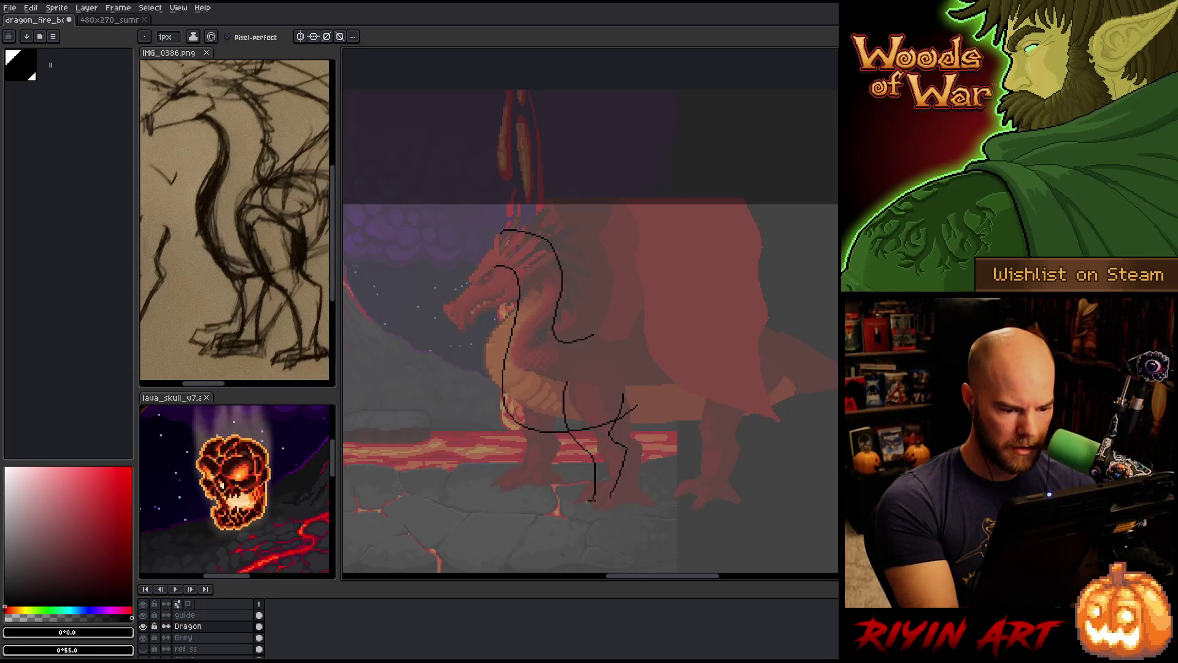
Outline the dragon's foot along the ground and extend it at the right end
mouse_move(589, 499)
left_mouse_down()
mouse_move(567, 509)
mouse_move(615, 509)
mouse_move(614, 497)
left_mouse_up()
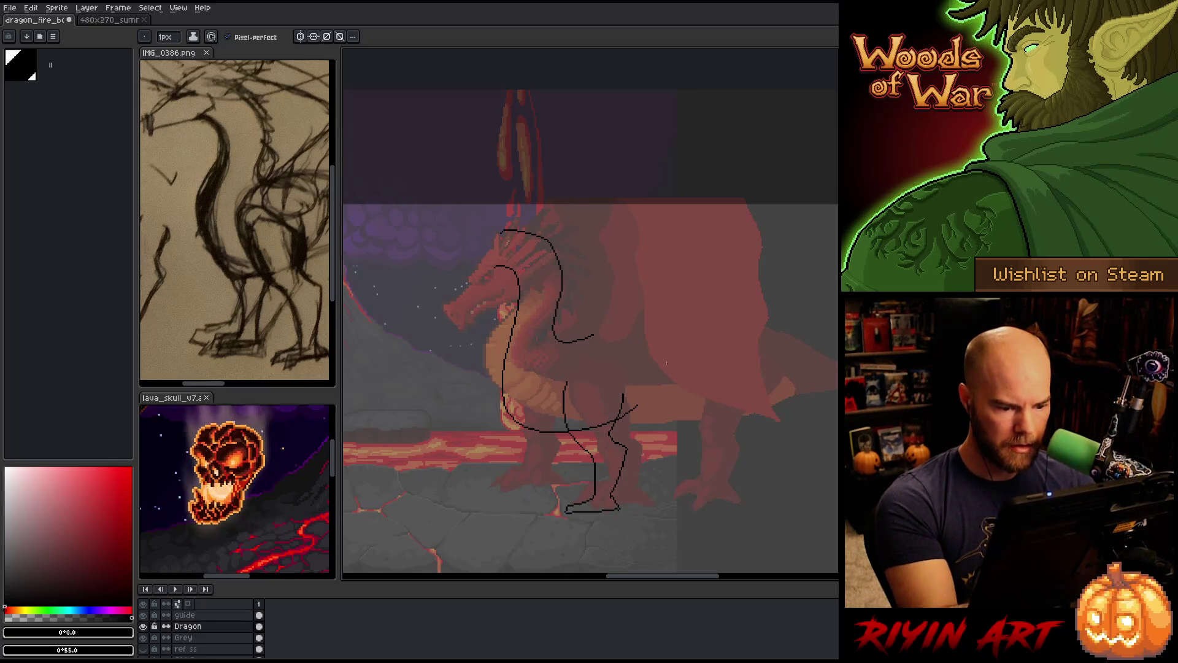
key("b")
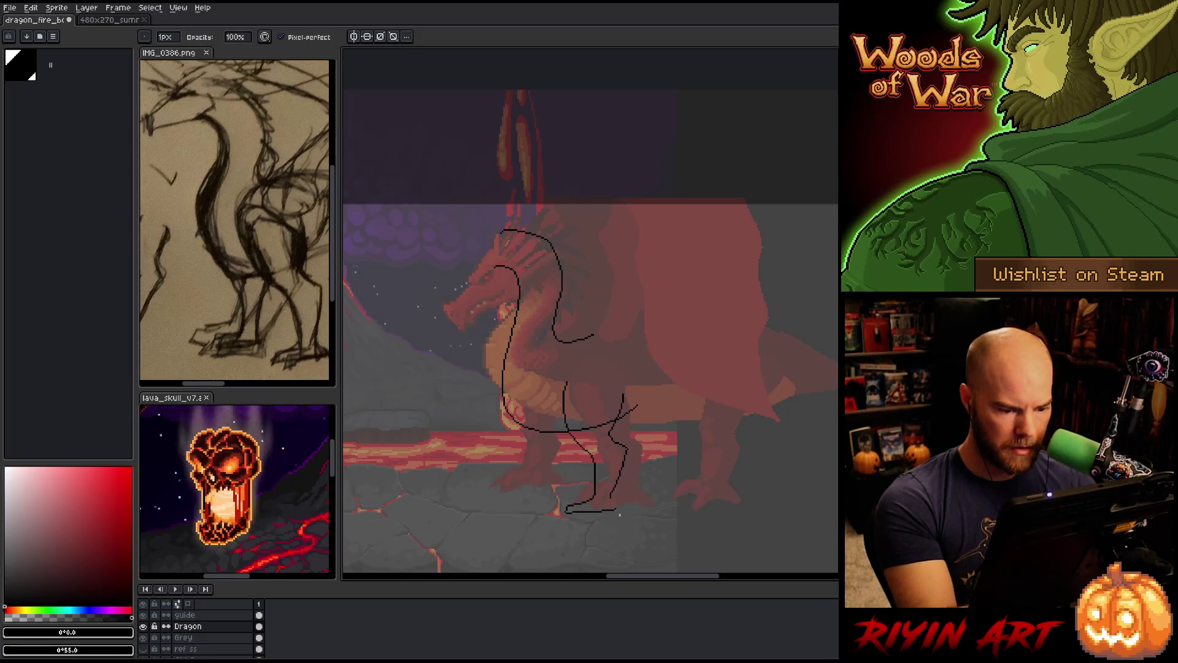
key("e")
mouse_move(614, 498)
left_mouse_down()
mouse_move(629, 507)
mouse_move(612, 512)
left_mouse_up()
key("b")
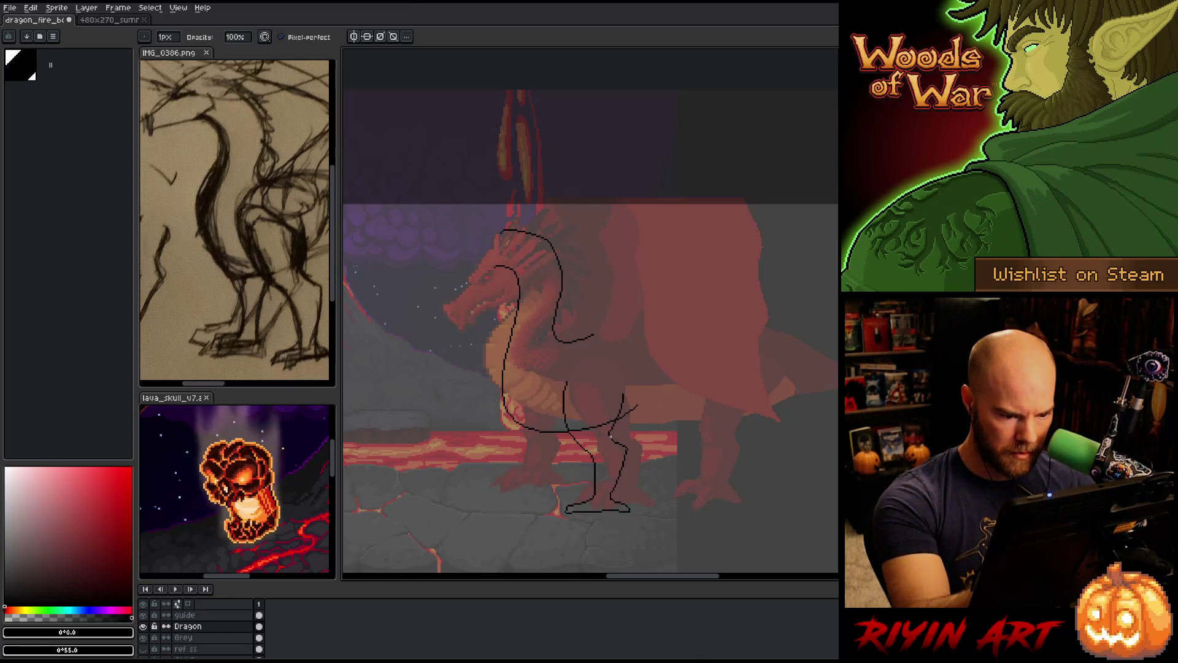
key("e")
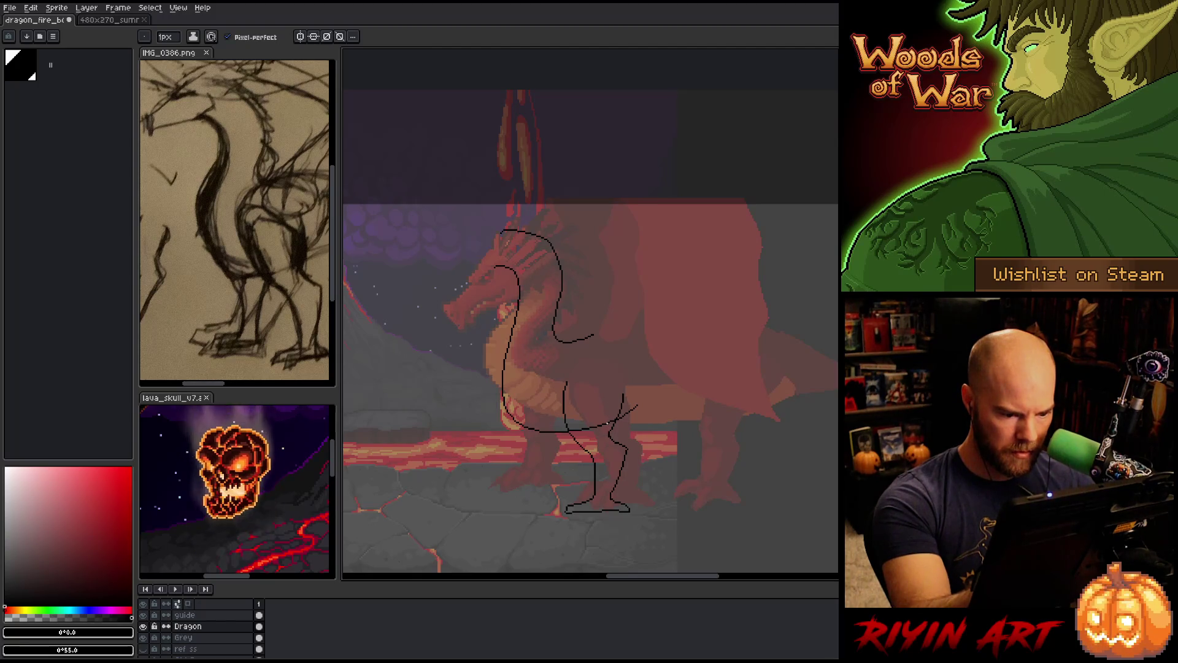
key("b")
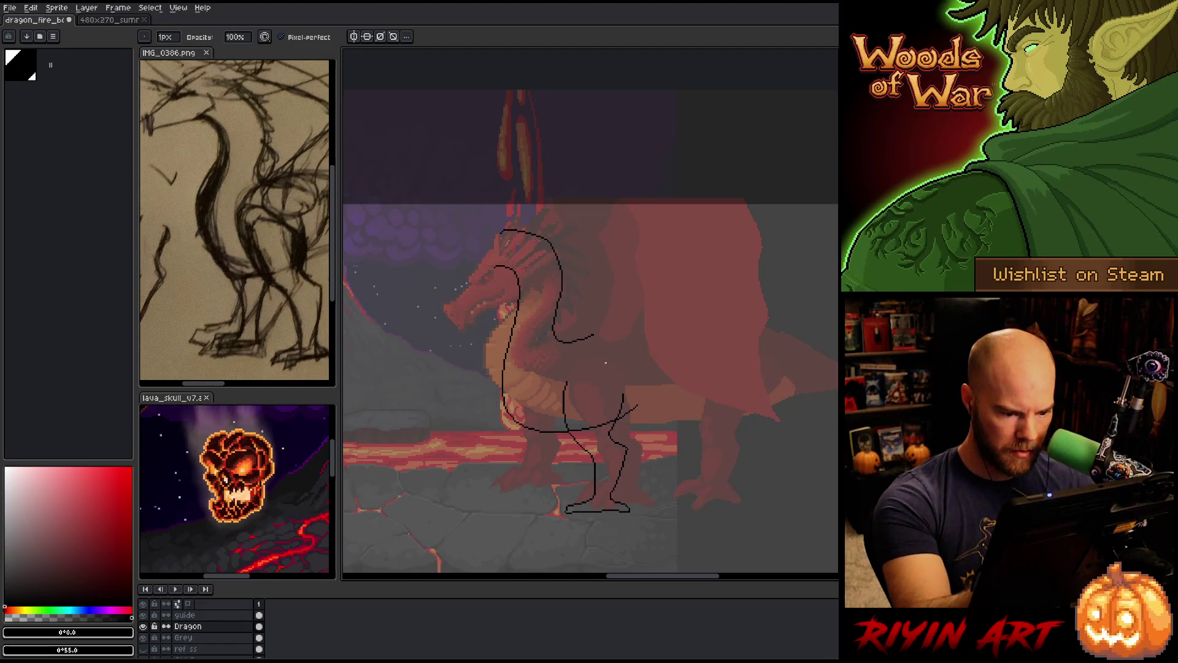
key("e")
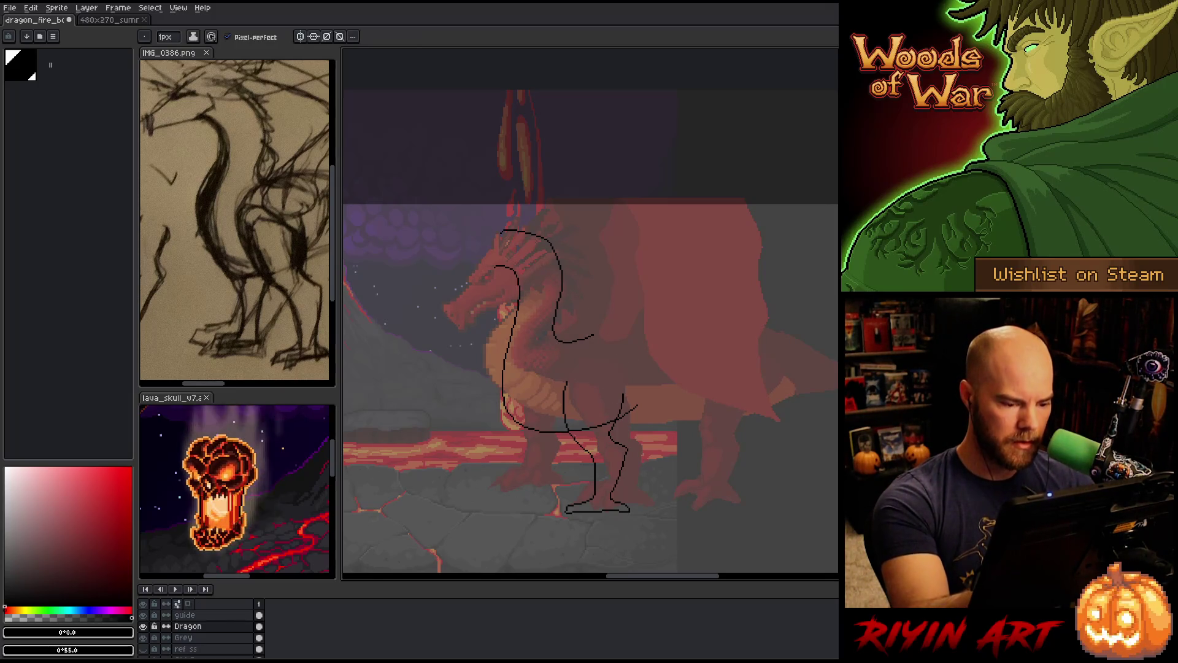
Undo the stray knee stroke and erase part of the leg line near the knee
key("ctrl+z")
key("e")
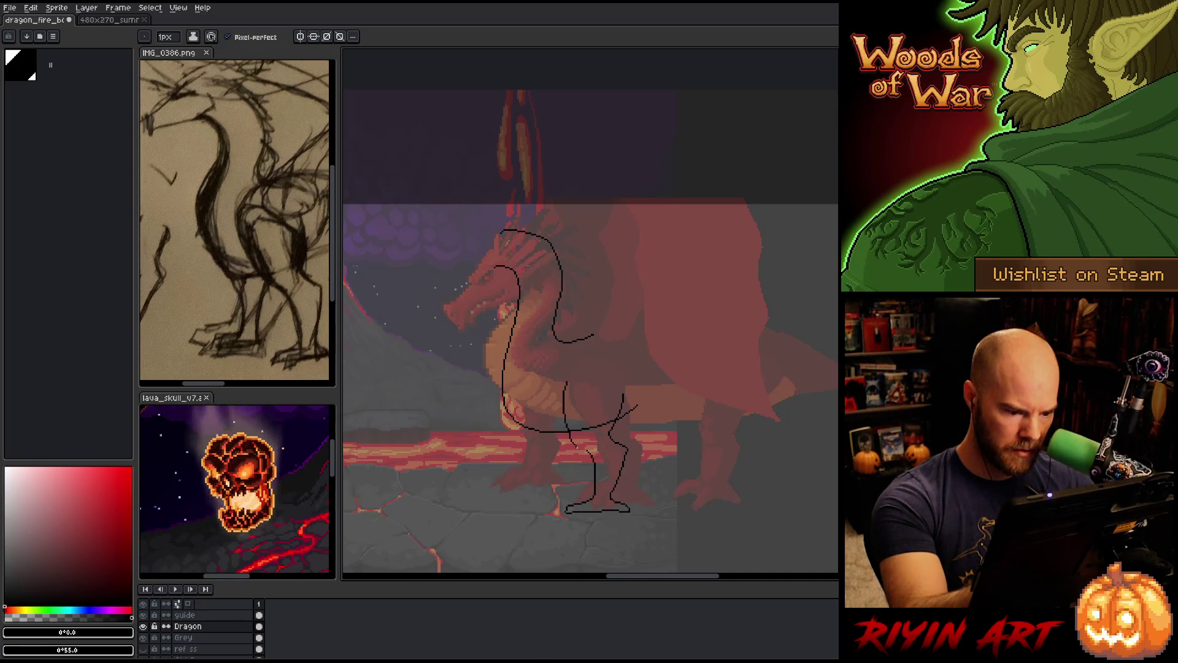
mouse_move(586, 450)
left_mouse_down()
mouse_move(569, 432)
mouse_move(587, 451)
left_mouse_up()
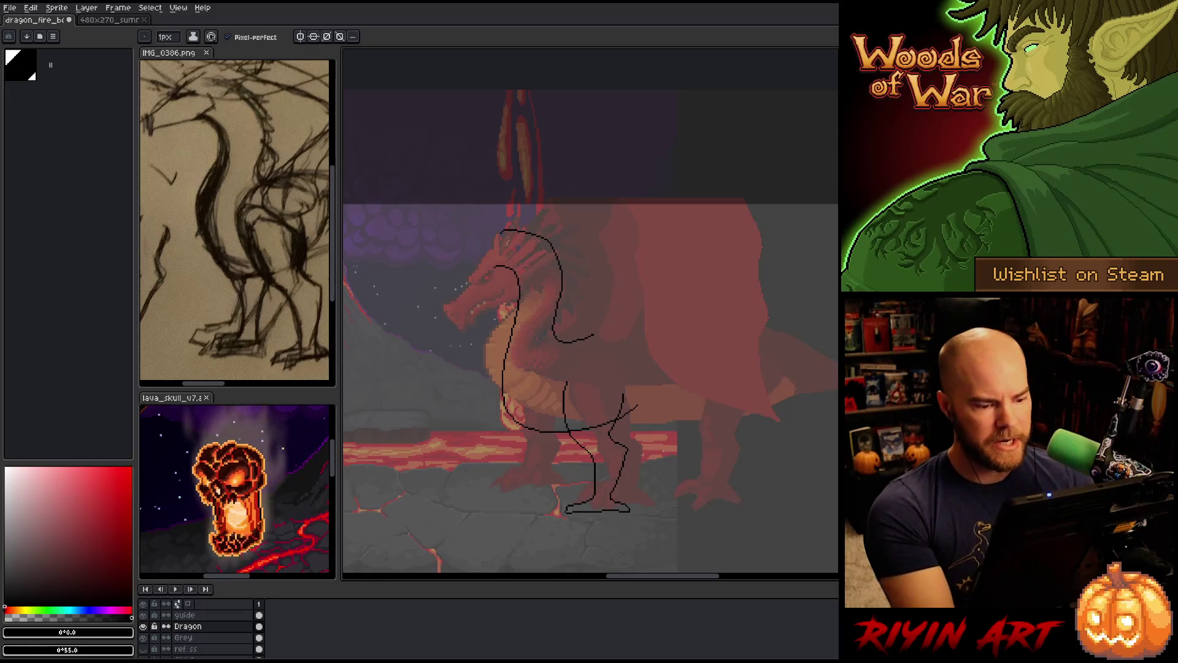
key("b")
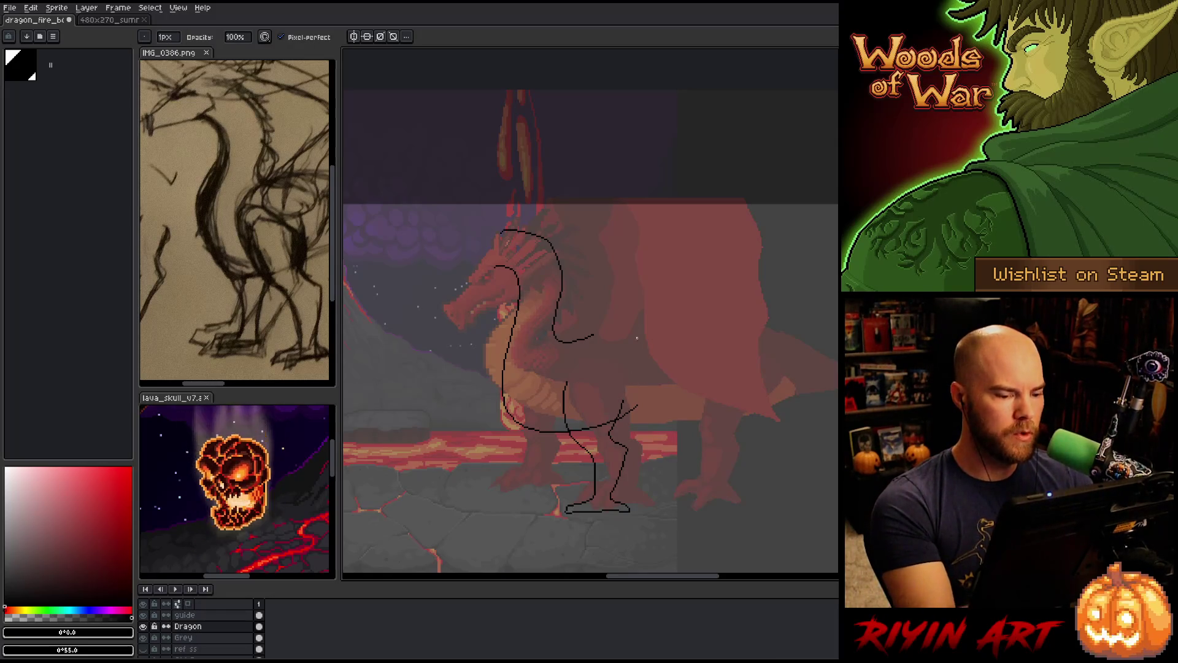
key("e")
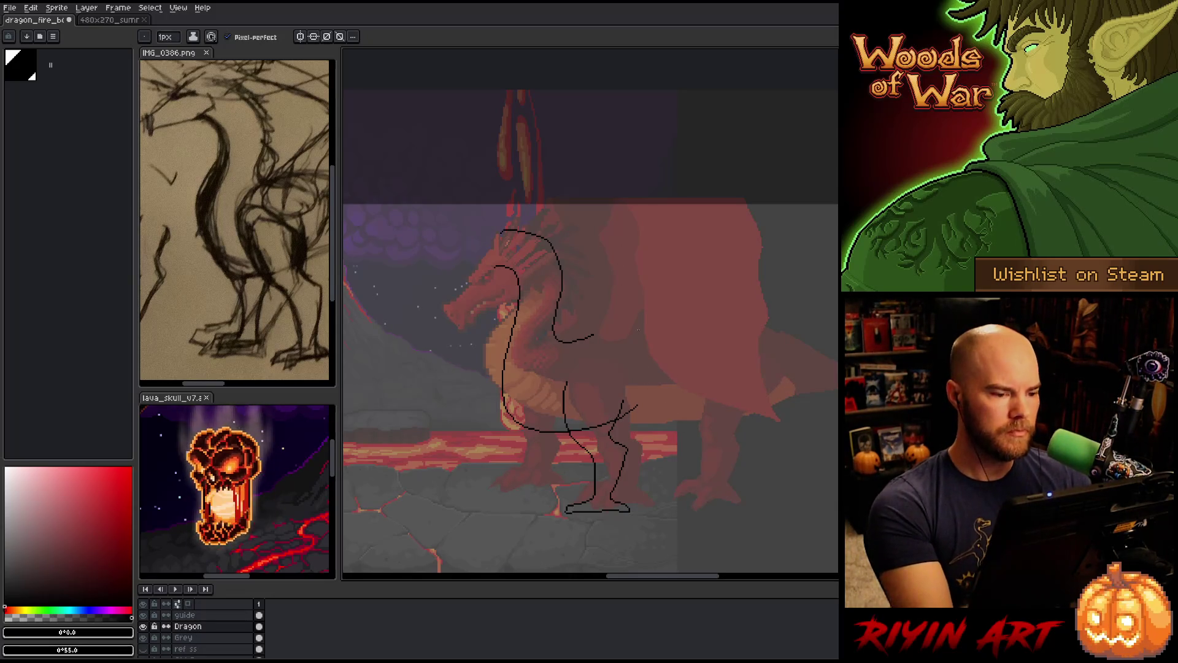
key("b")
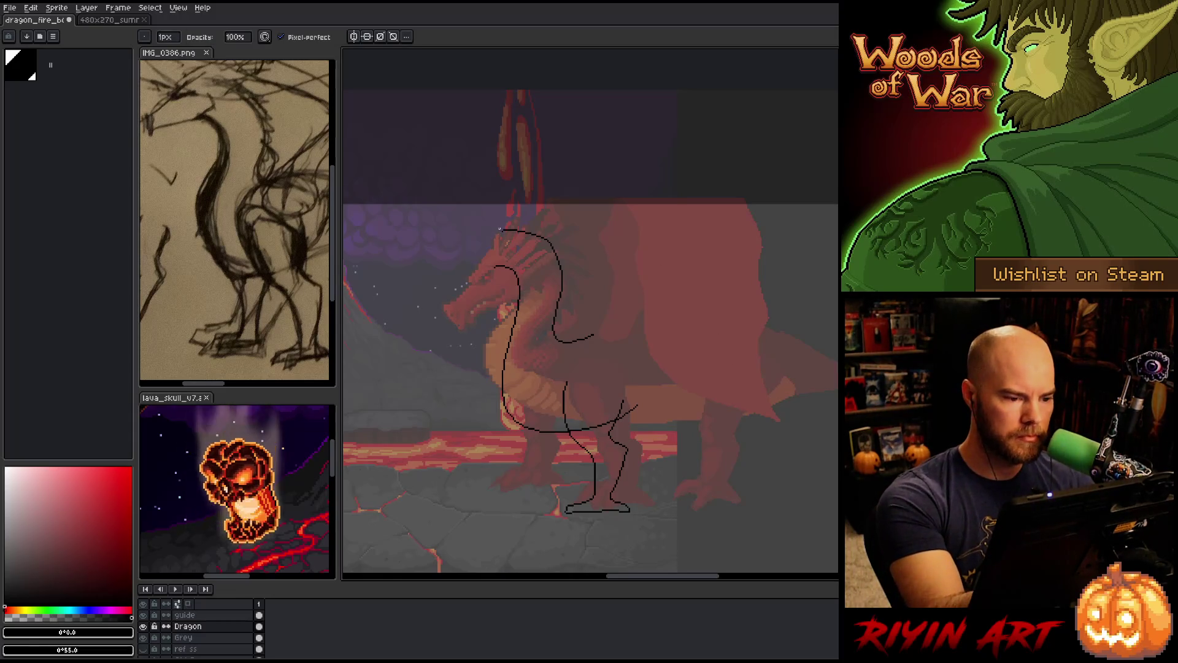
key("e")
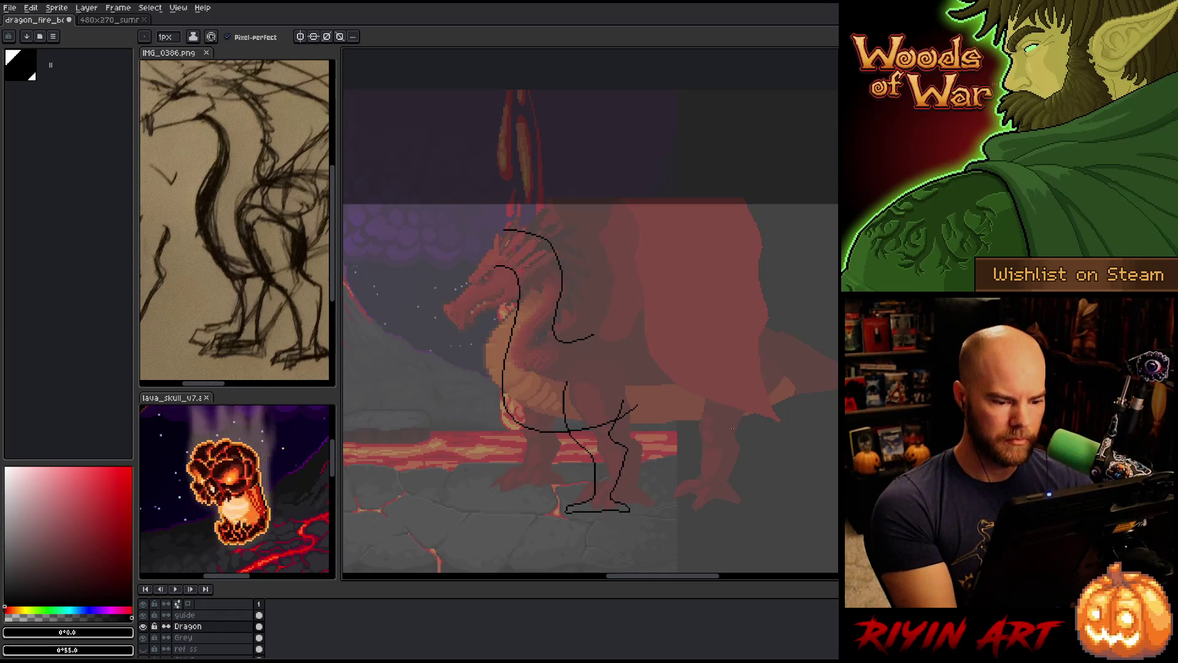
key("e")
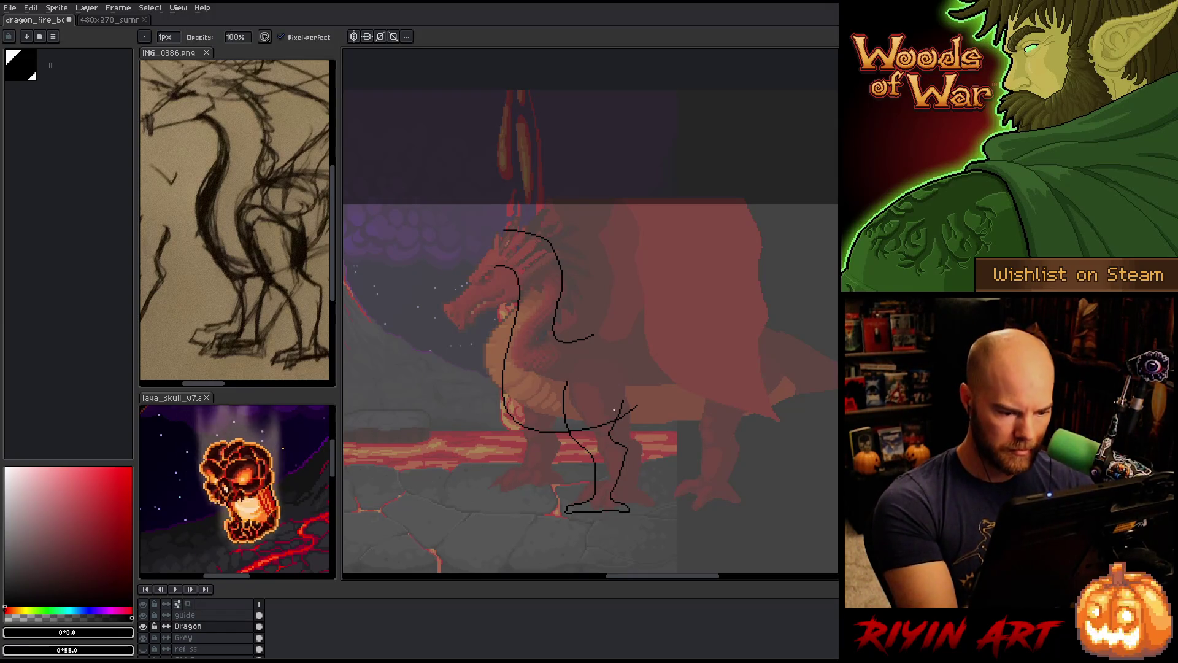
key("m")
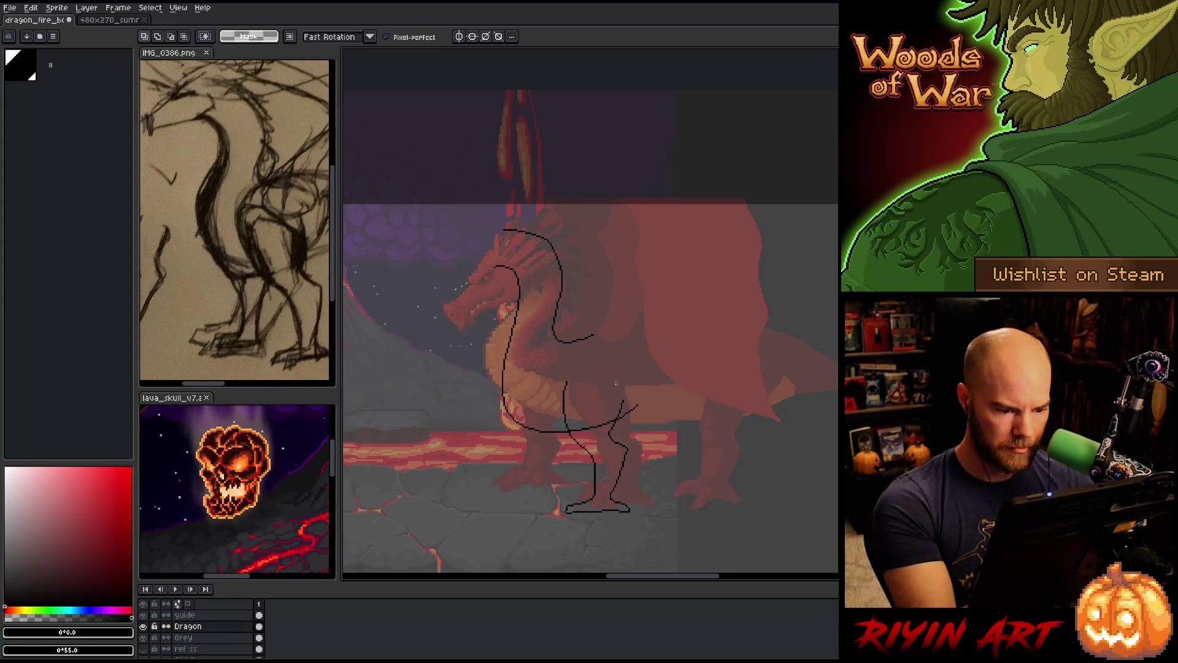
key("b")
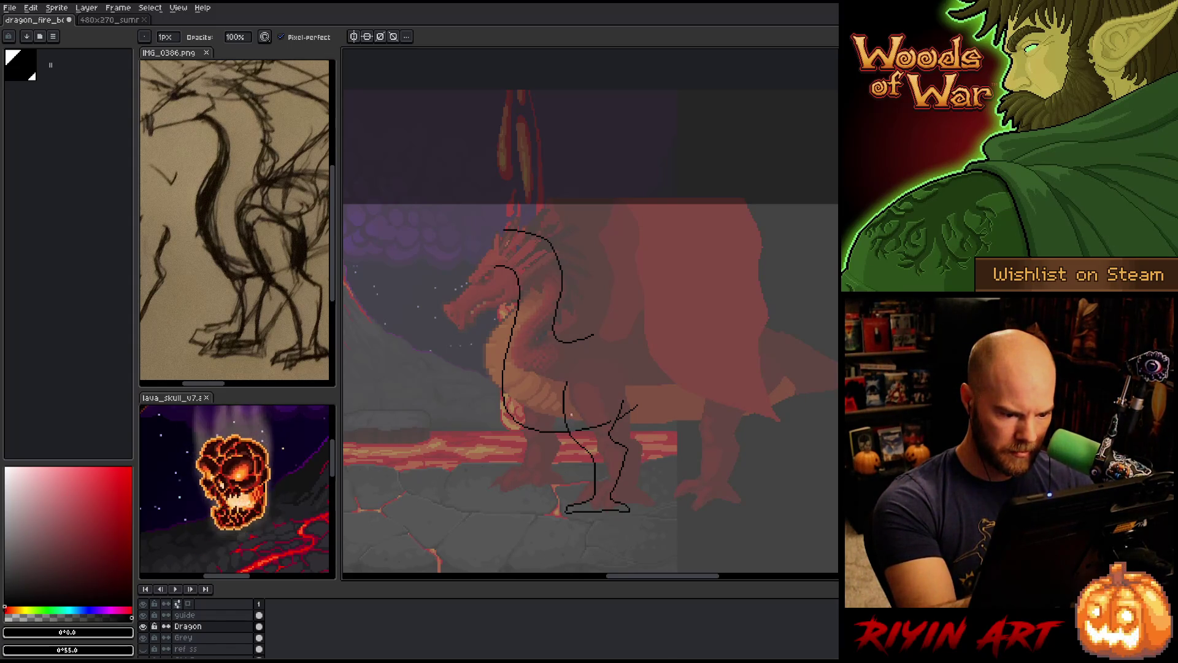
scroll(630, 444, "up", 2)
Center the legs and feet in view and start touching up their lines with pencil and eraser
mouse_move(629, 444)
left_mouse_down()
mouse_move(657, 471)
mouse_move(684, 334)
mouse_move(679, 344)
left_mouse_up()
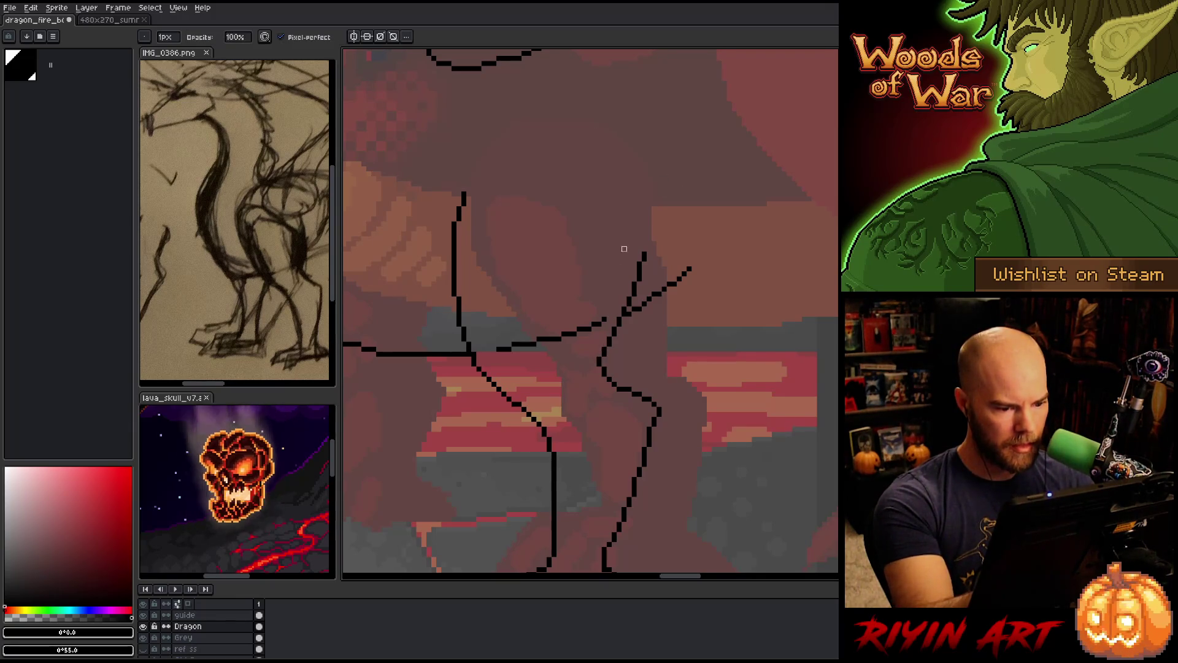
key("space")
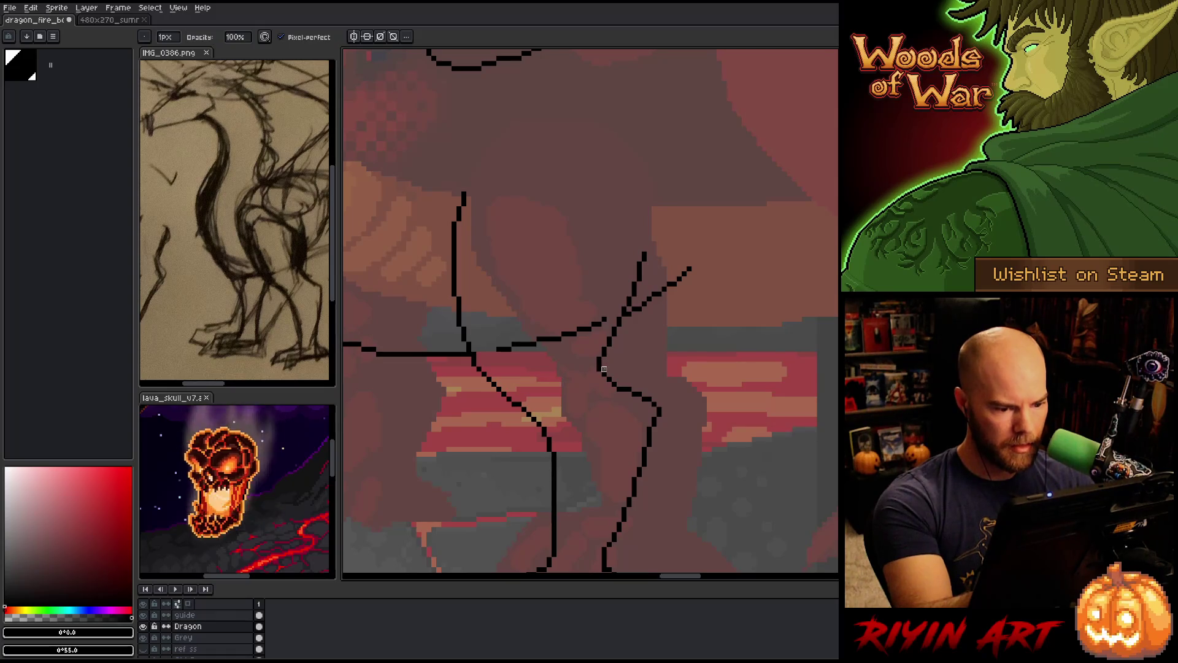
left_click_drag(685, 357, 689, 328)
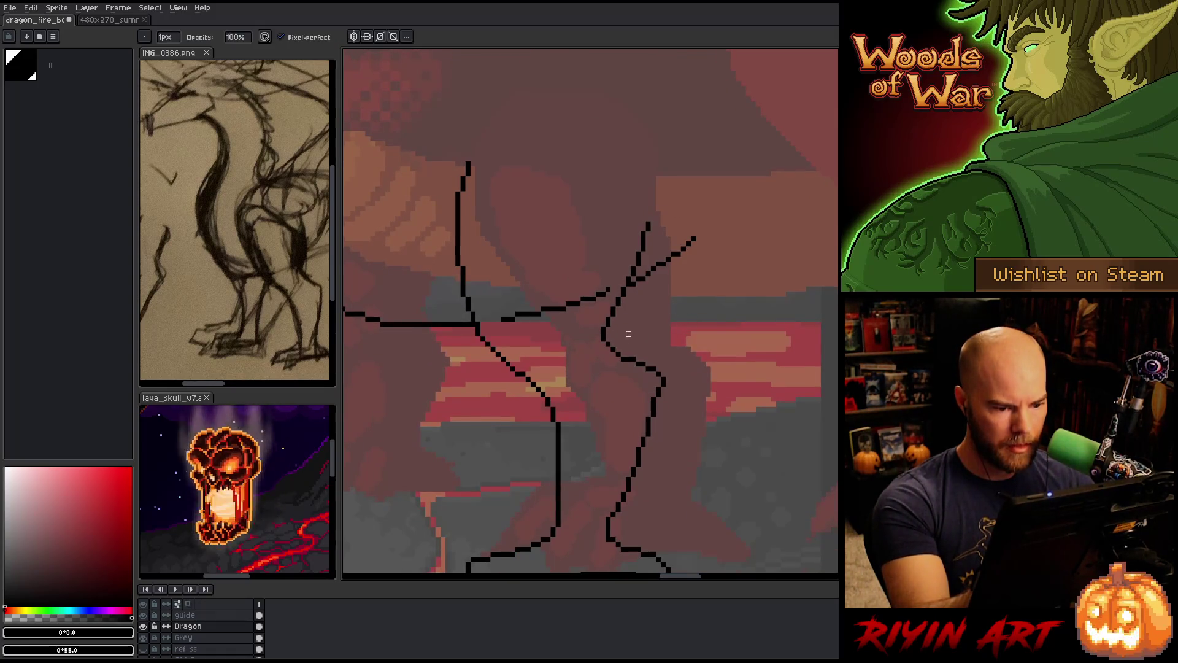
key("e")
key("space")
left_click_drag(686, 303, 734, 248)
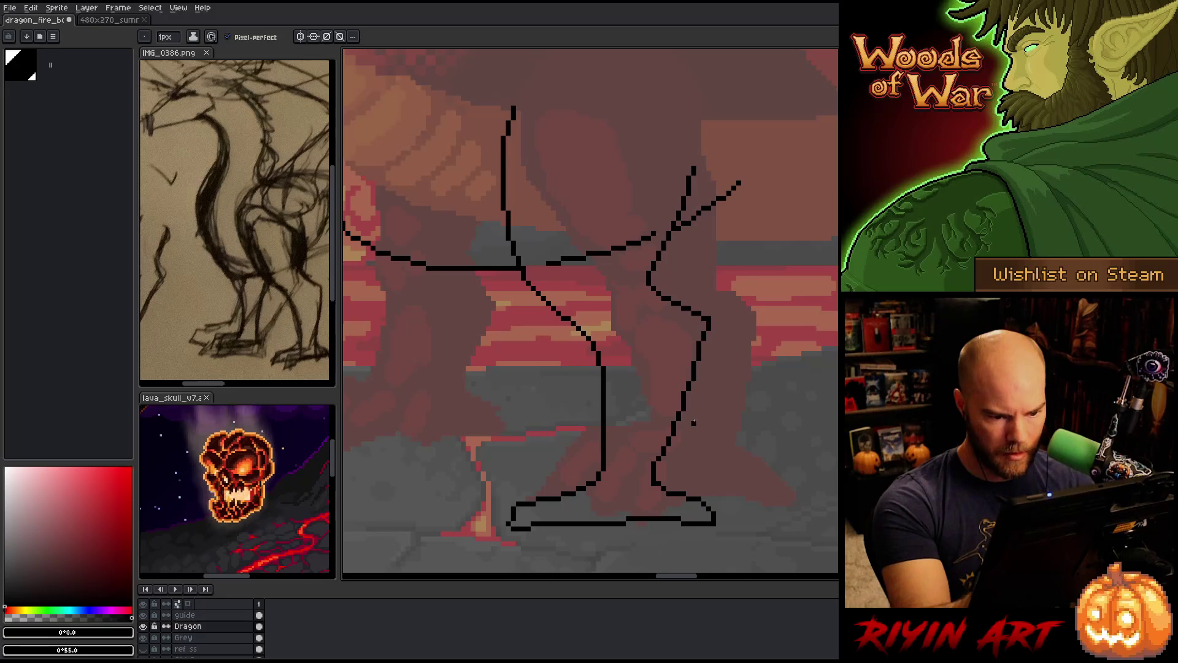
key("b")
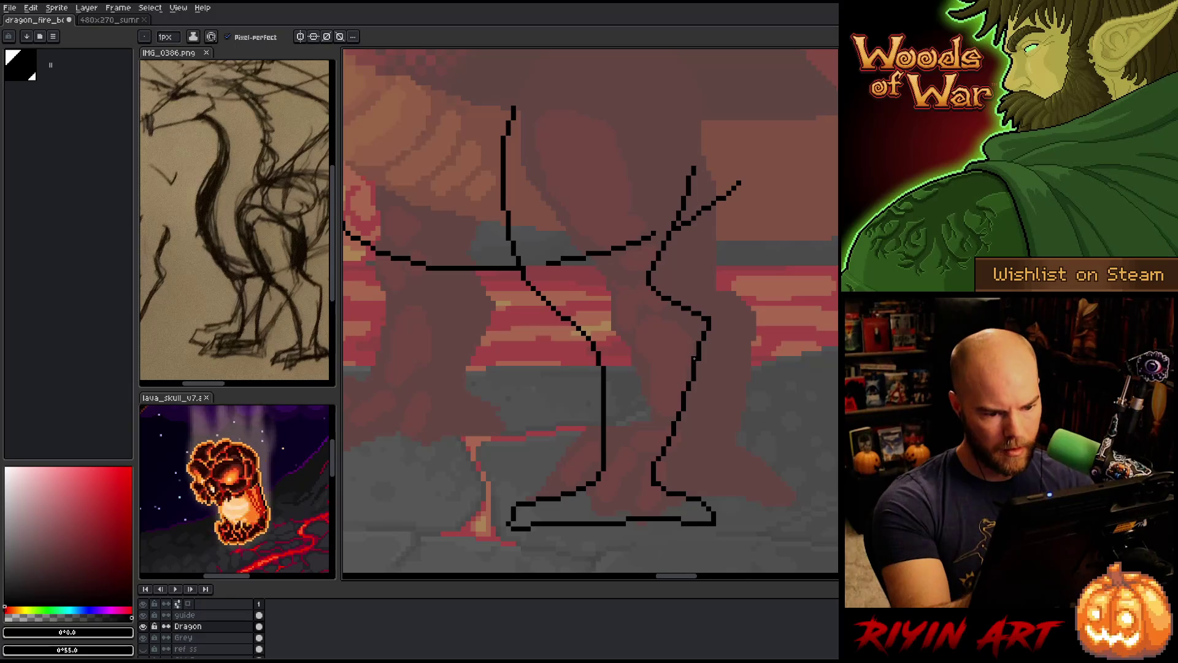
key("e")
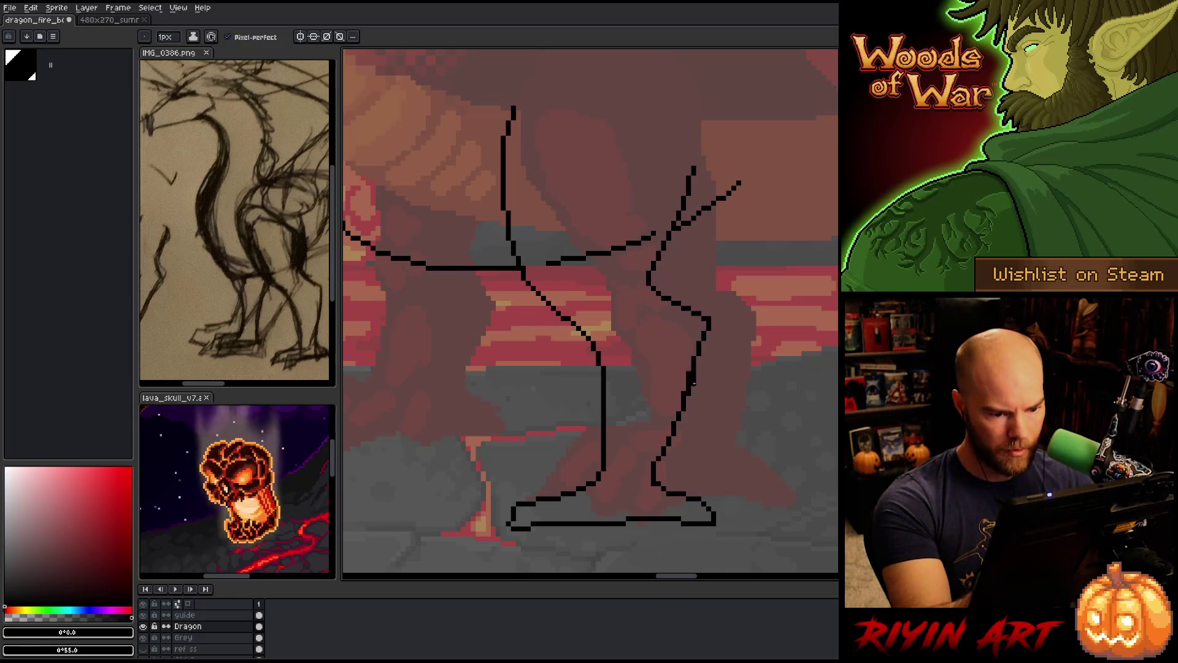
key("b")
key("e")
key("b")
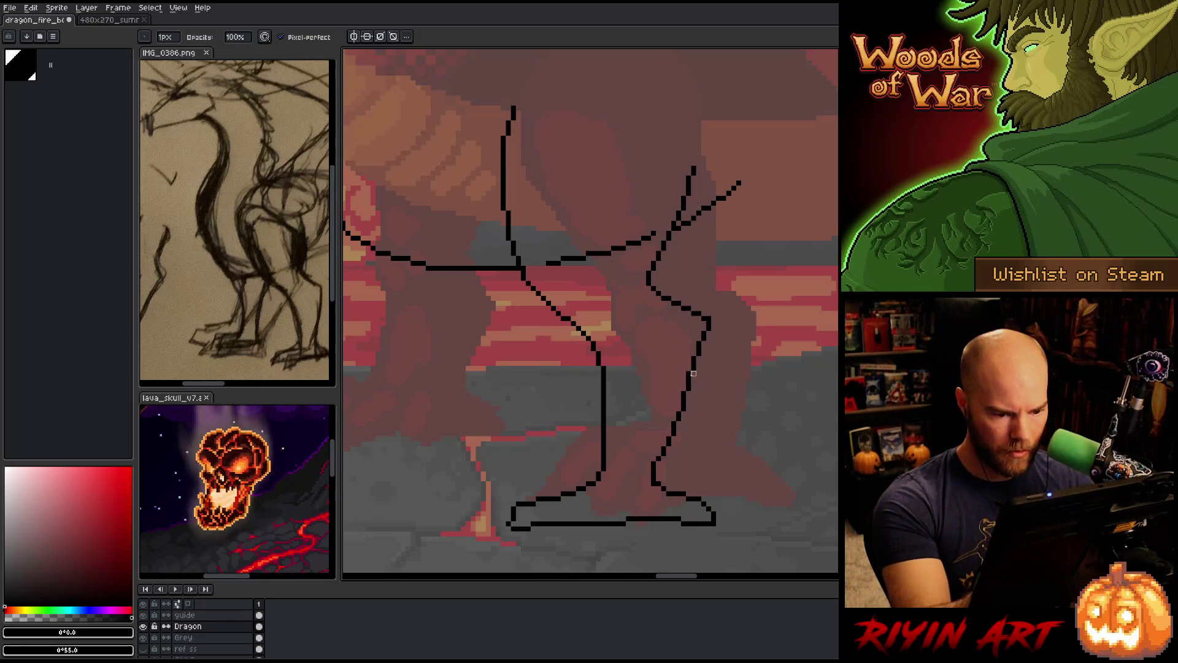
key("e")
key("b")
Keep refining the leg and foot pixel lines, alternating pencil and eraser
key("e")
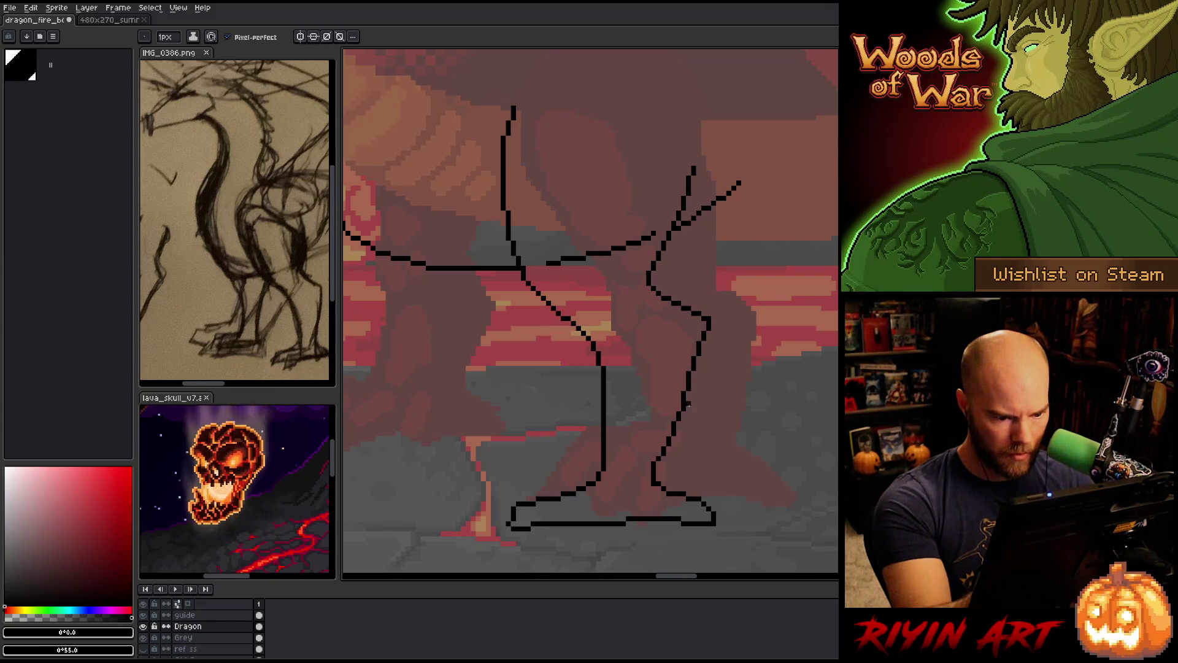
key("b")
key("e")
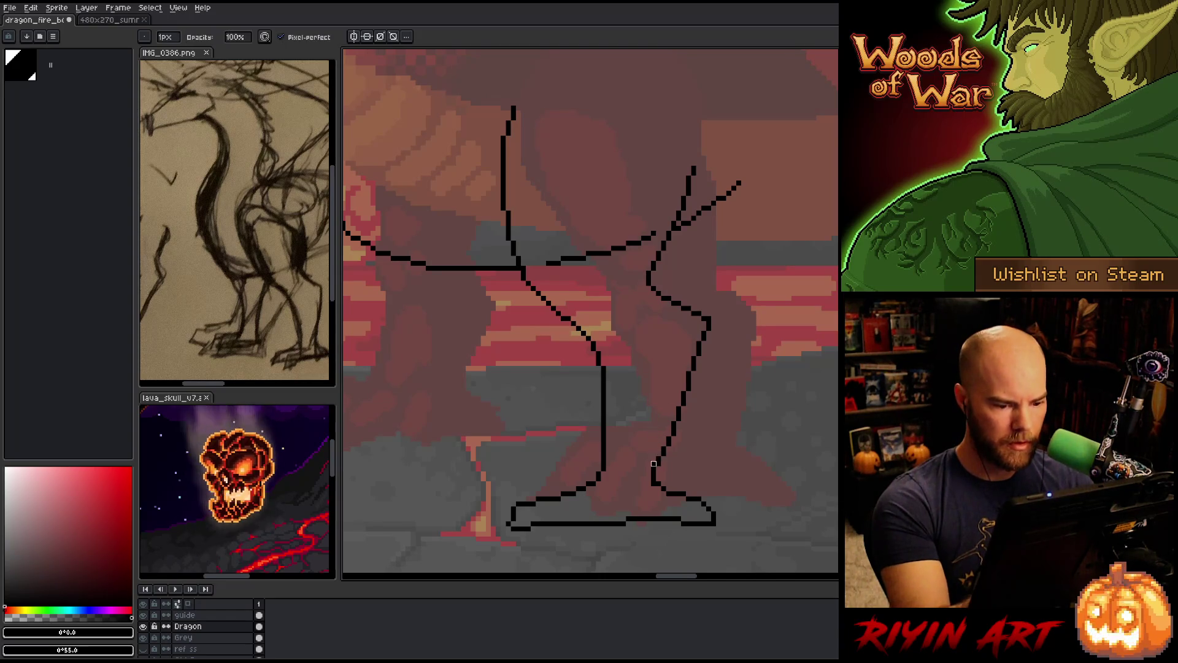
key("b")
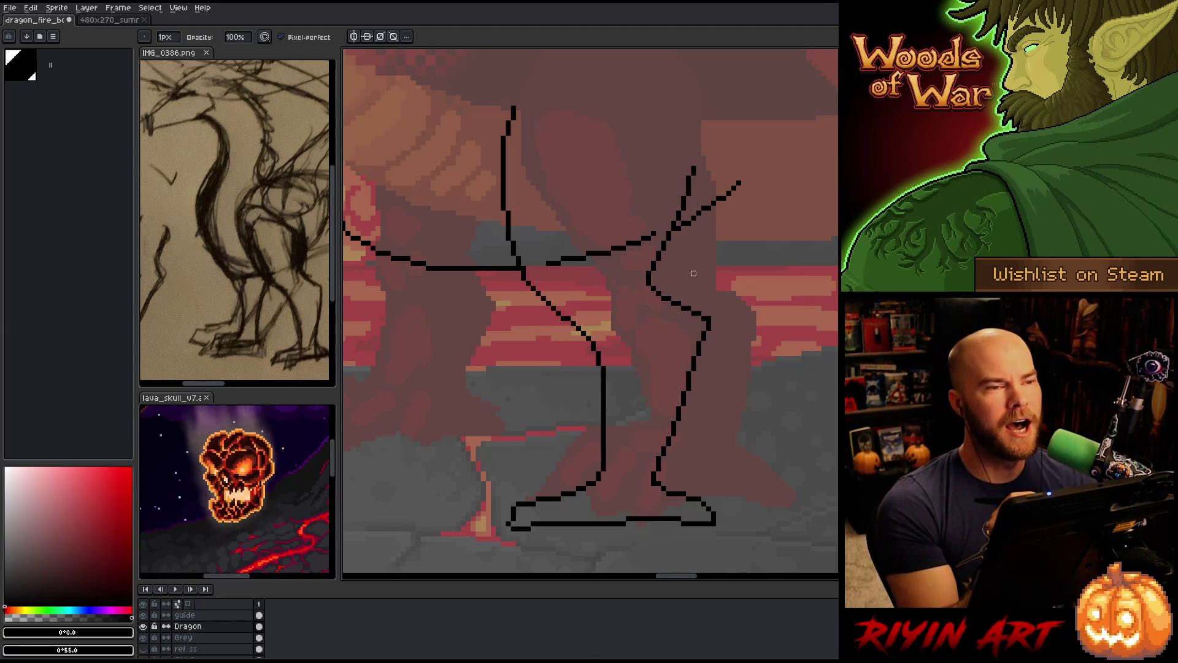
key("space")
mouse_move(691, 271)
left_mouse_down()
mouse_move(679, 381)
mouse_move(660, 368)
left_mouse_up()
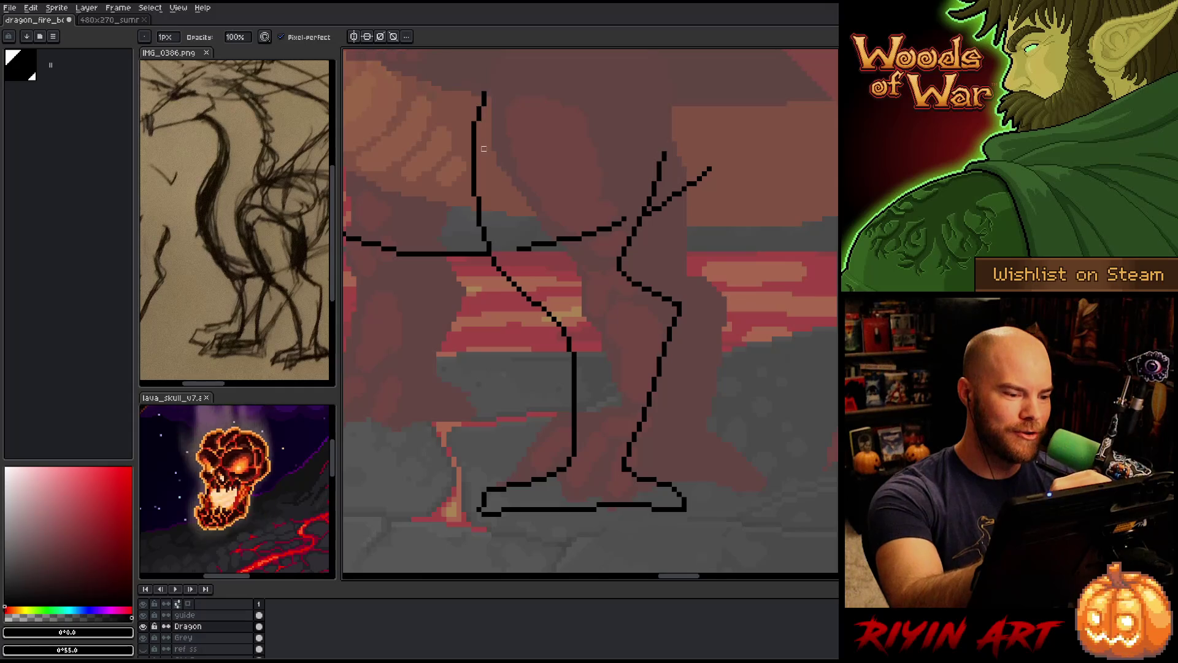
key("e")
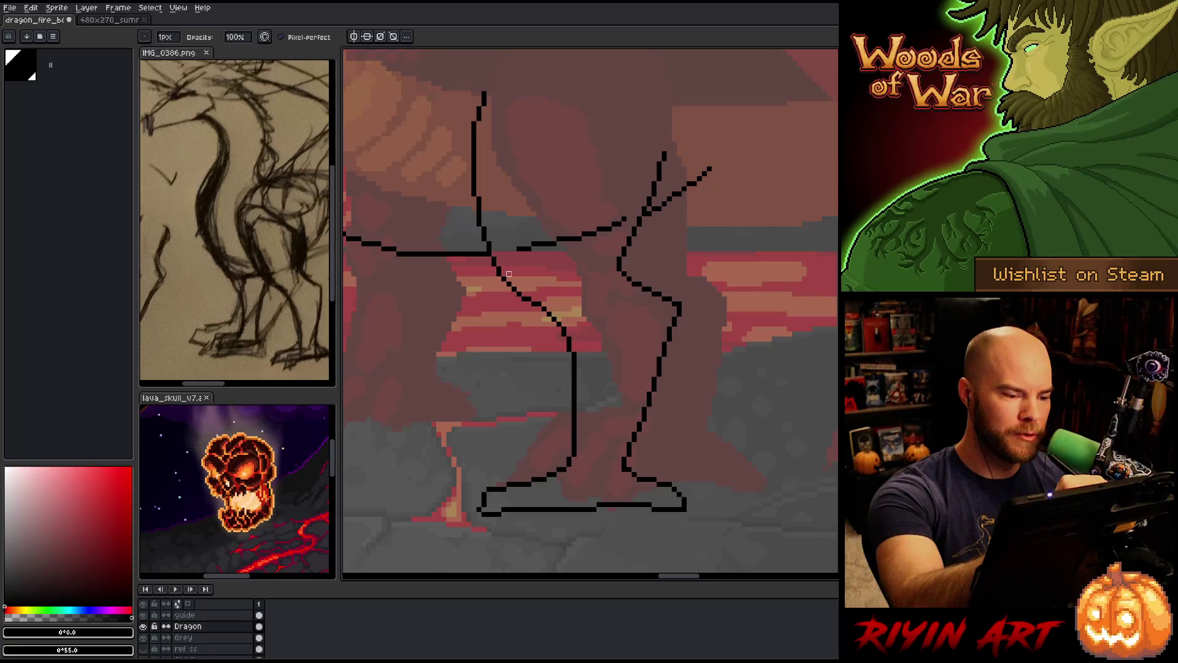
key("b")
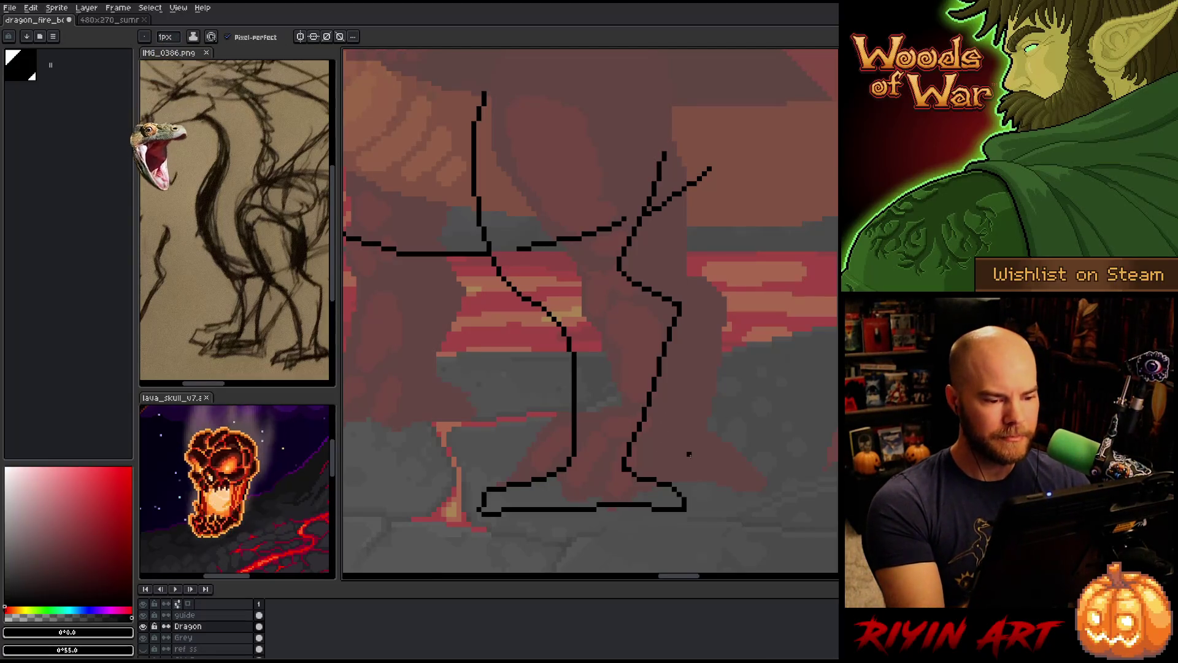
key("e")
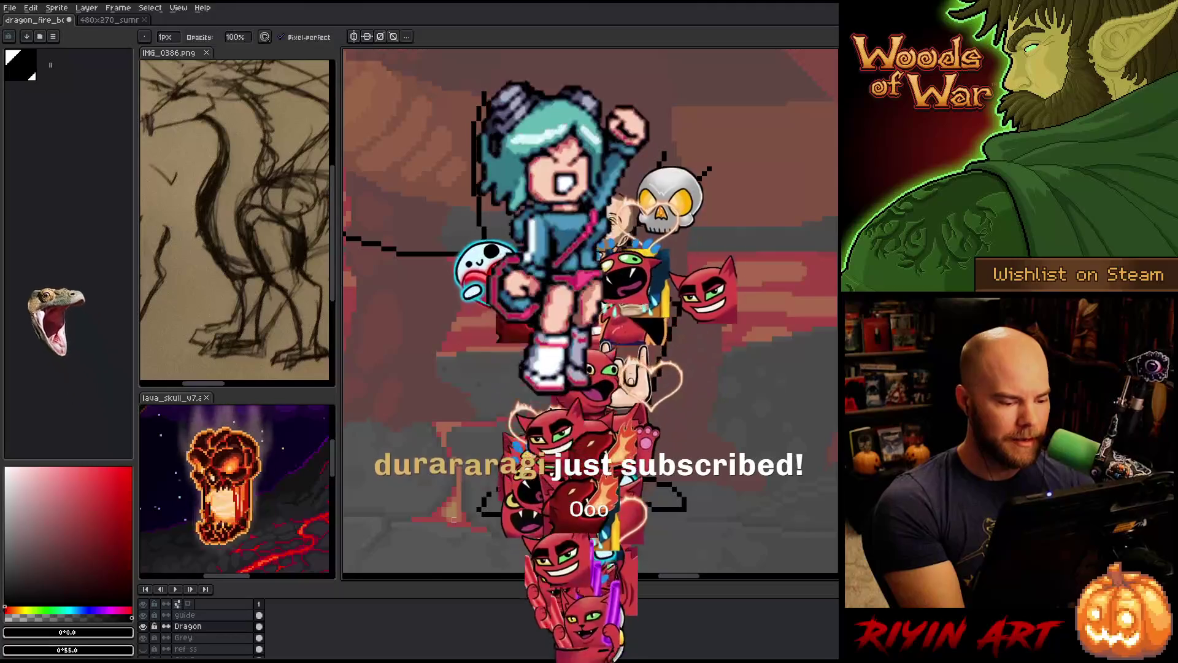
key("v")
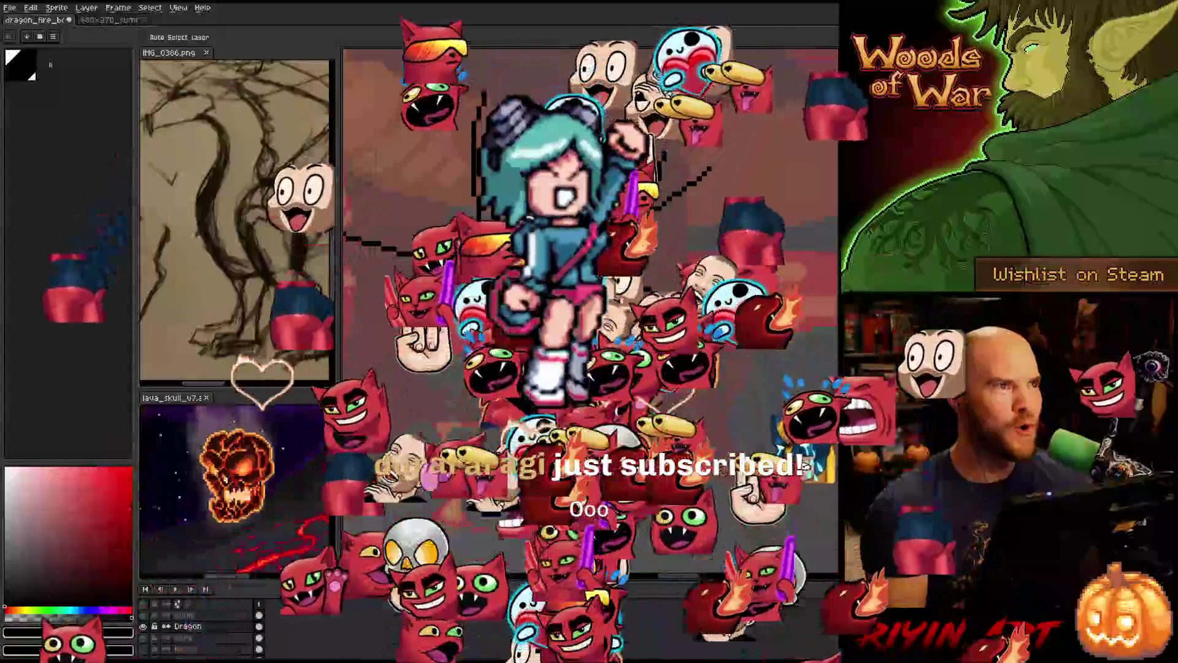
key("b")
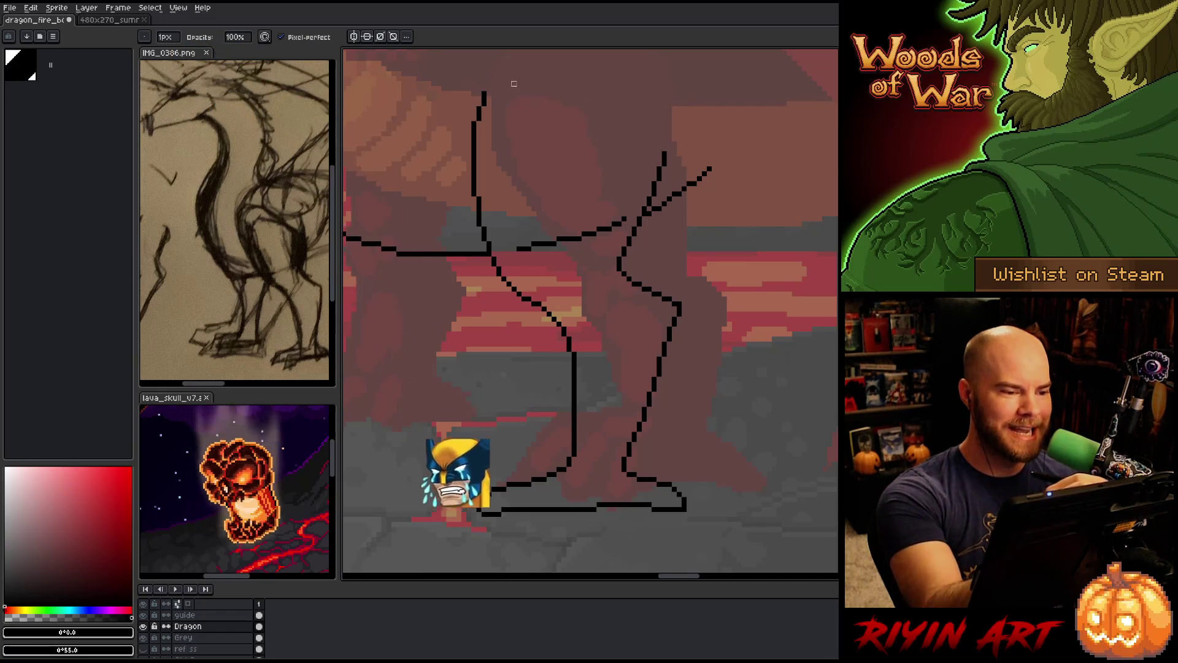
key("e")
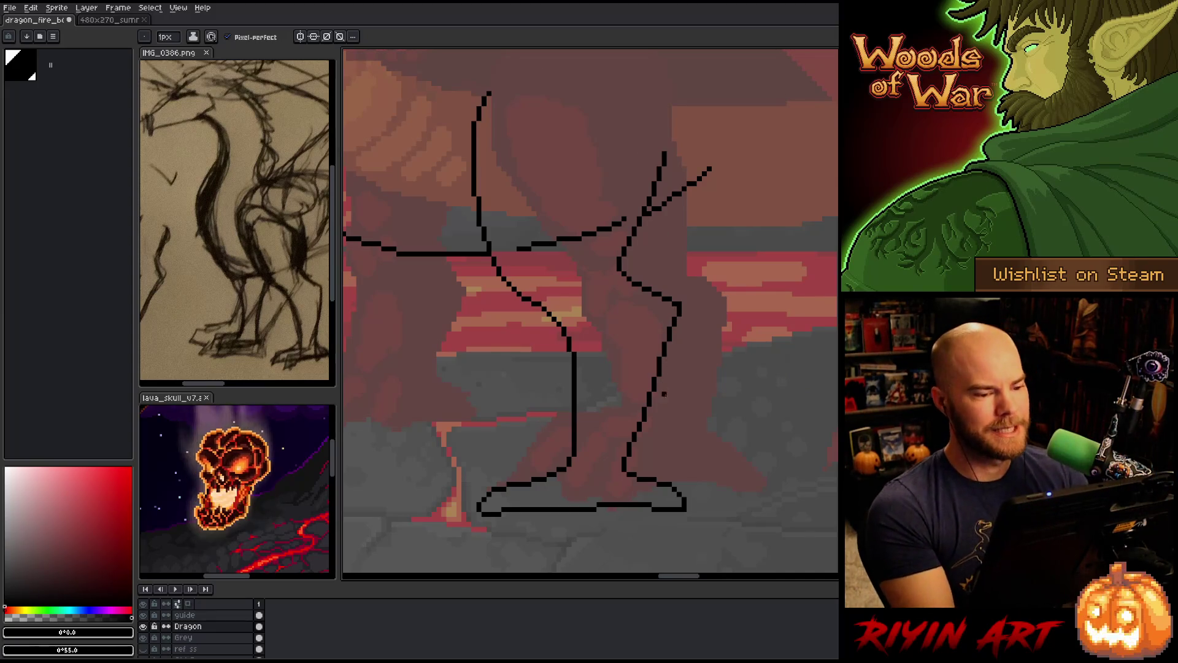
Frame the whole dragon sketch and start a lasso outline around the rear leg
scroll(669, 403, "down", 3)
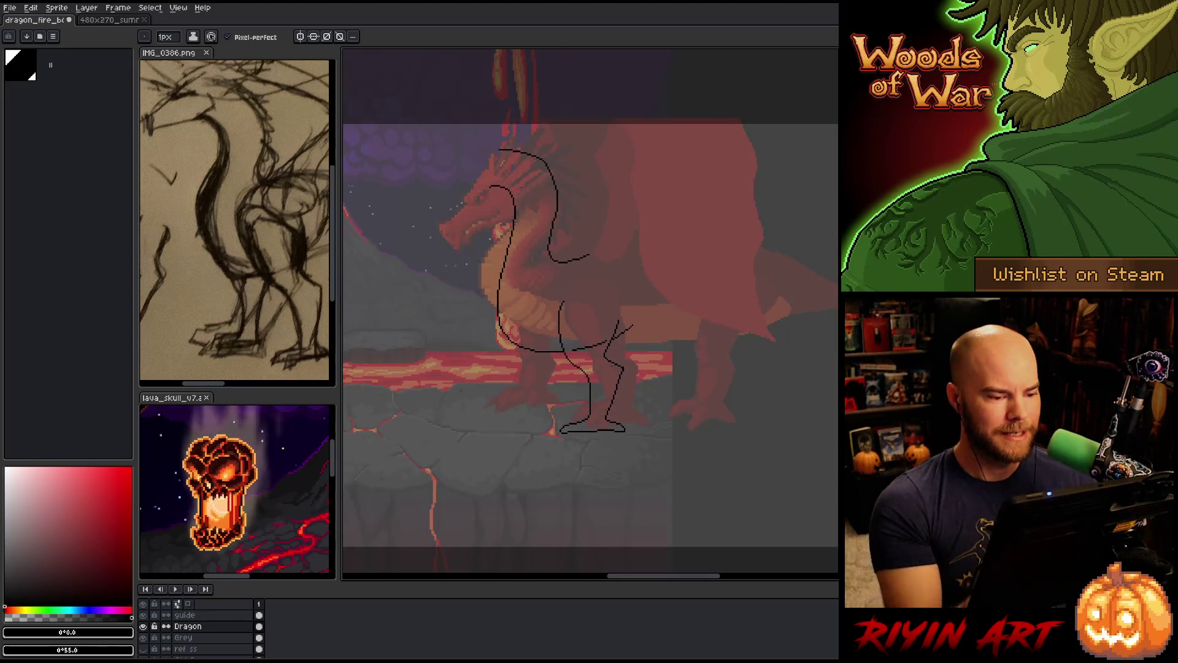
scroll(602, 403, "up", 2)
mouse_move(623, 420)
left_mouse_down()
mouse_move(696, 414)
mouse_move(699, 430)
mouse_move(685, 400)
left_mouse_up()
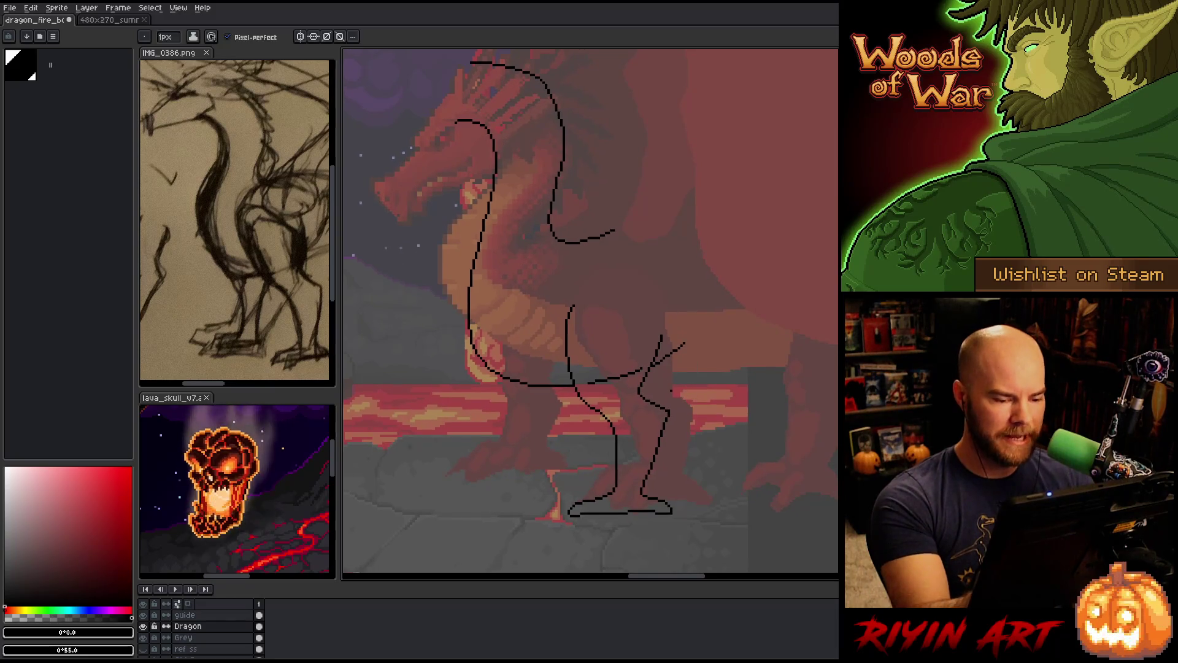
key("e")
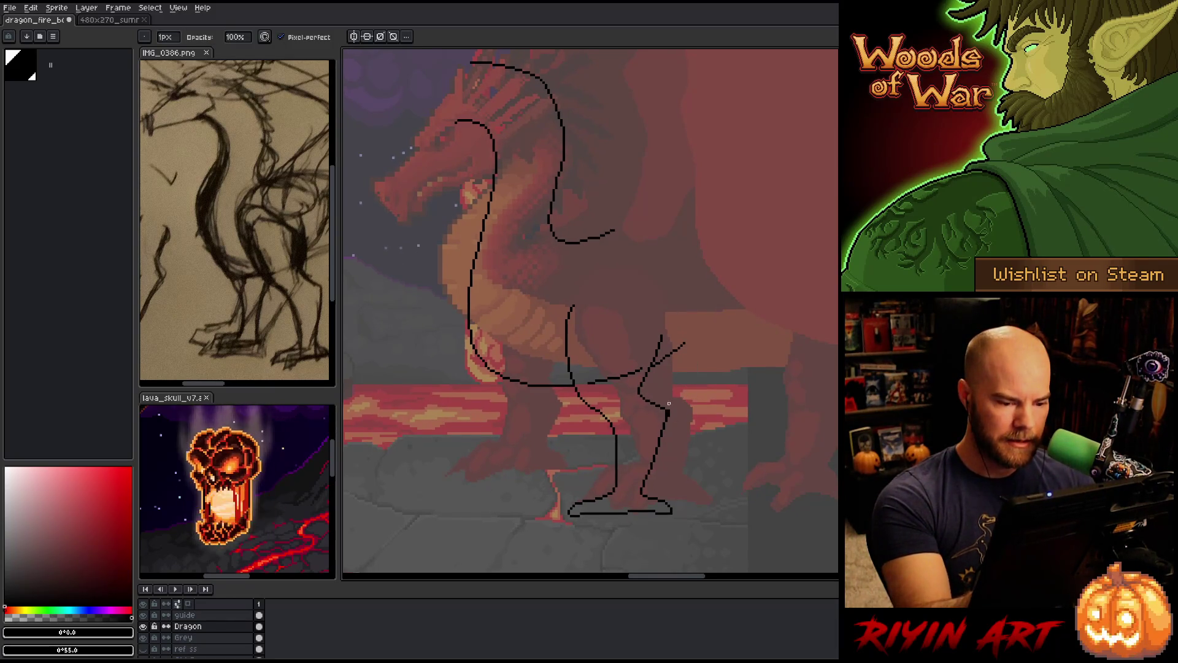
key("b")
key("e")
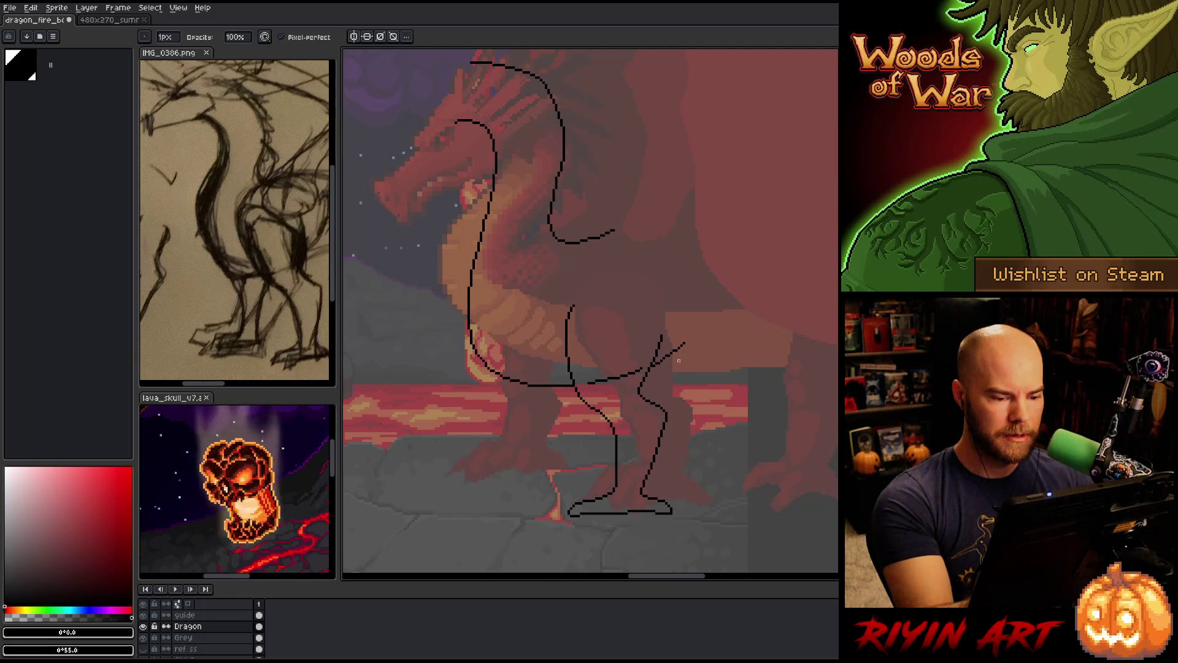
key("q")
mouse_move(662, 313)
left_mouse_down()
mouse_move(664, 345)
mouse_move(647, 371)
mouse_move(681, 423)
mouse_move(629, 537)
mouse_move(578, 390)
mouse_move(665, 316)
left_mouse_up()
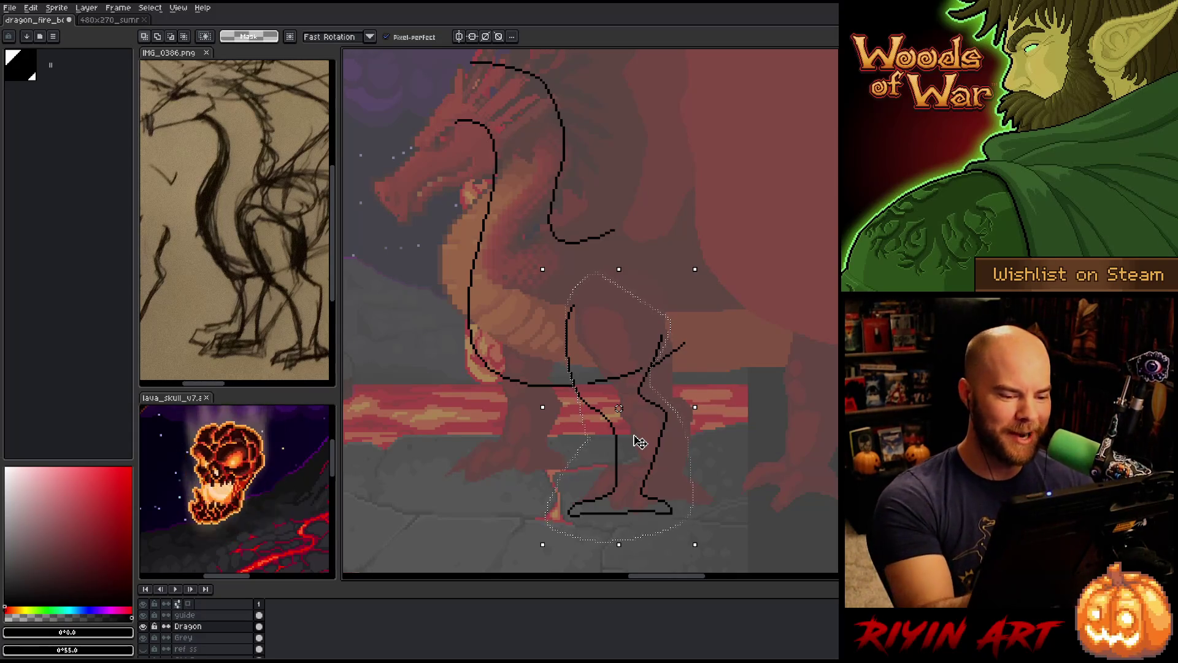
Copy the rear leg lines onto a new Layer 1 and shift the copy left as front legs
left_click_drag(638, 345, 604, 341)
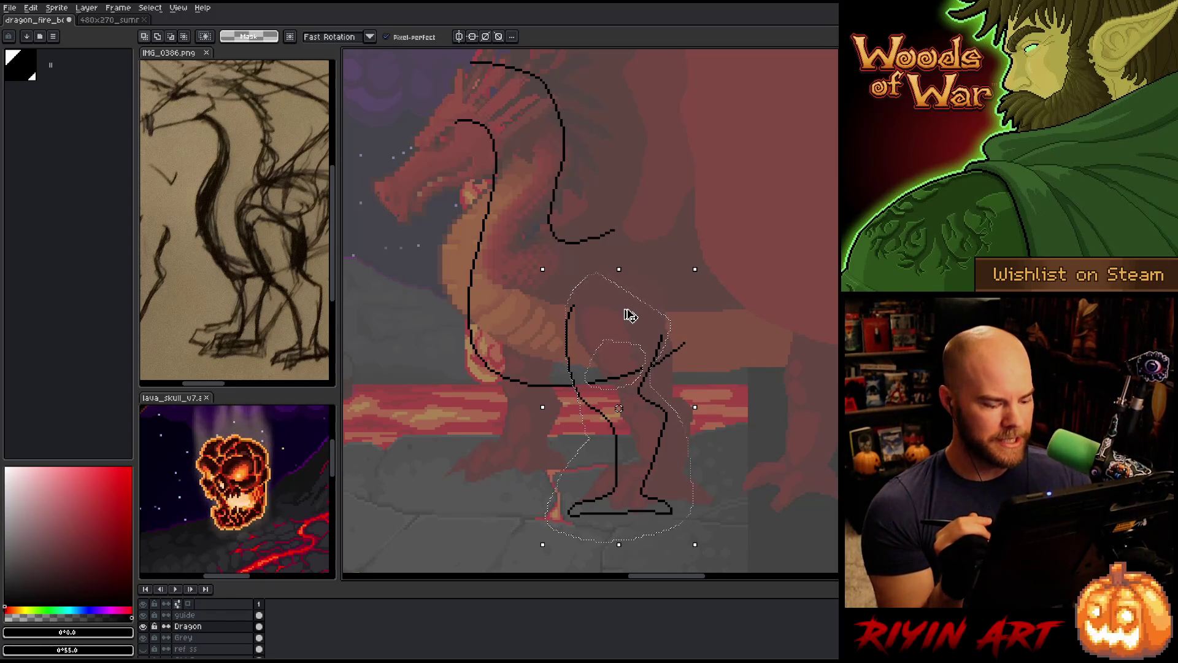
left_click(630, 315)
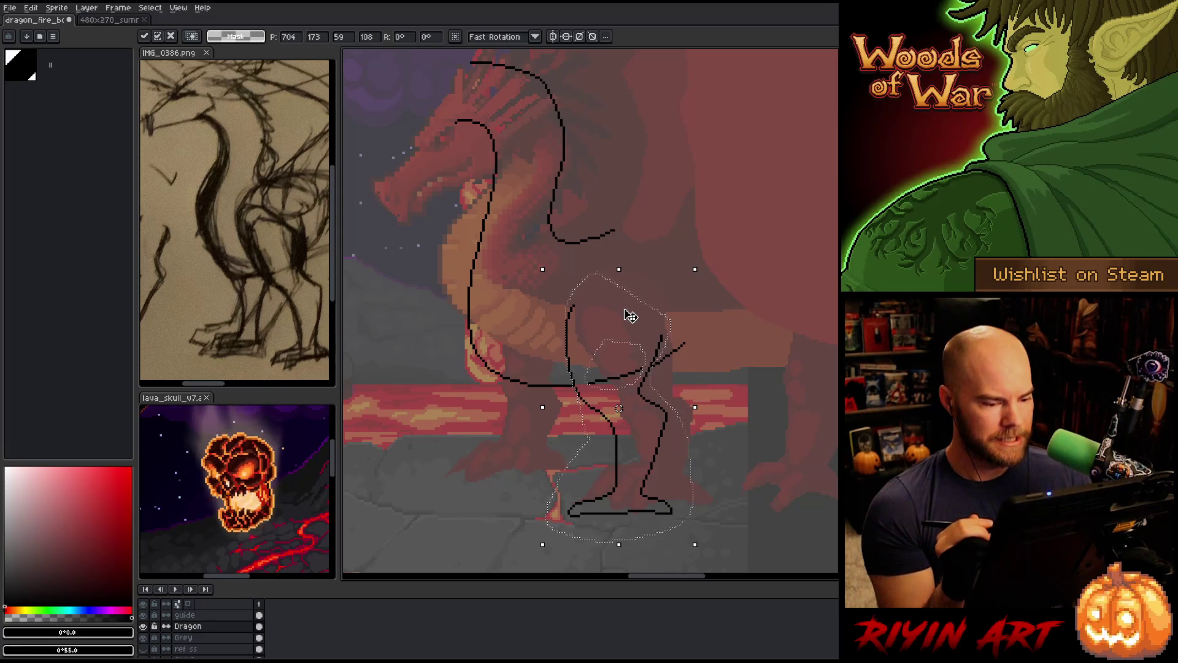
key("Return")
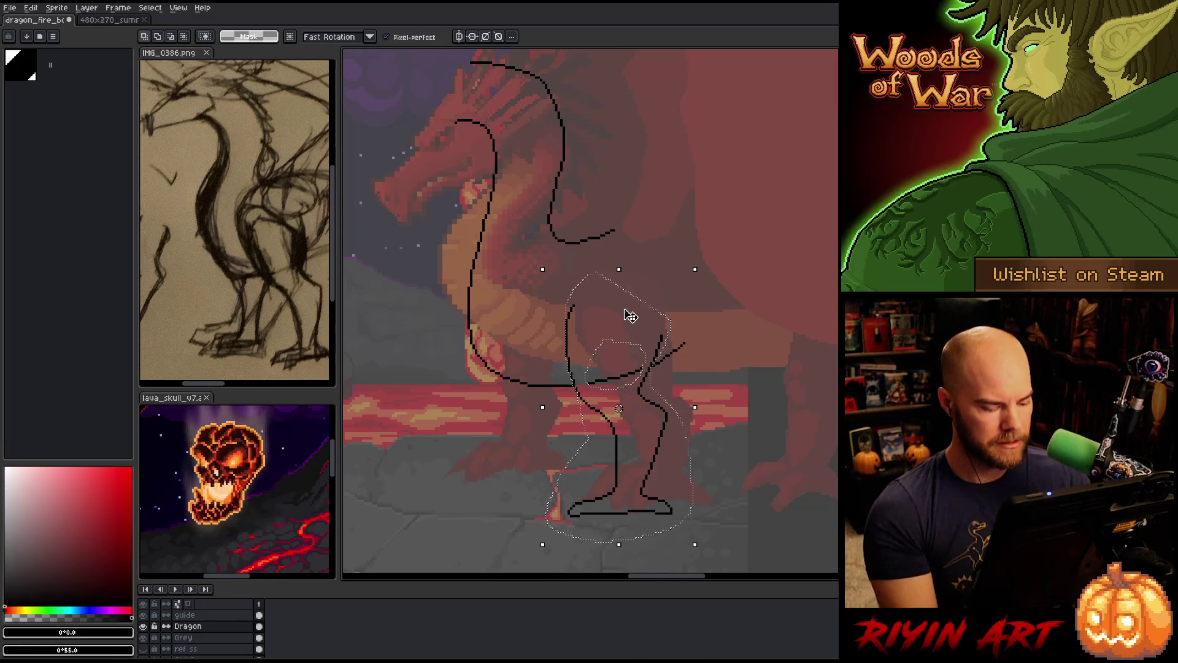
key("shift+n")
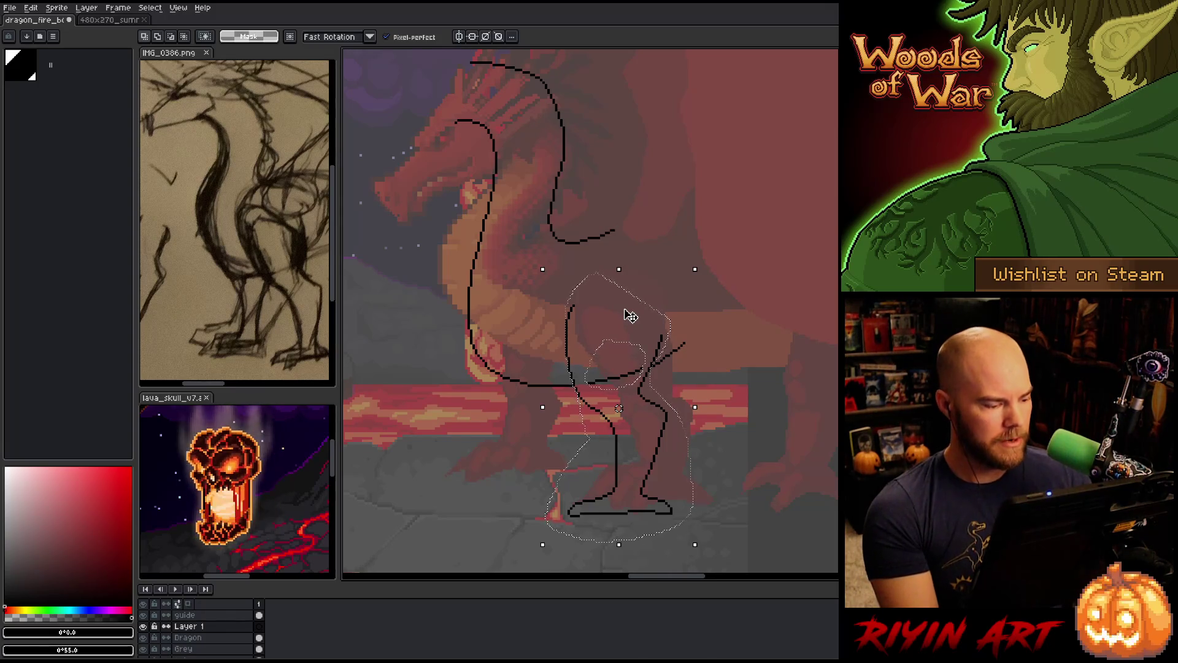
key("ctrl+v")
left_click_drag(631, 316, 590, 316)
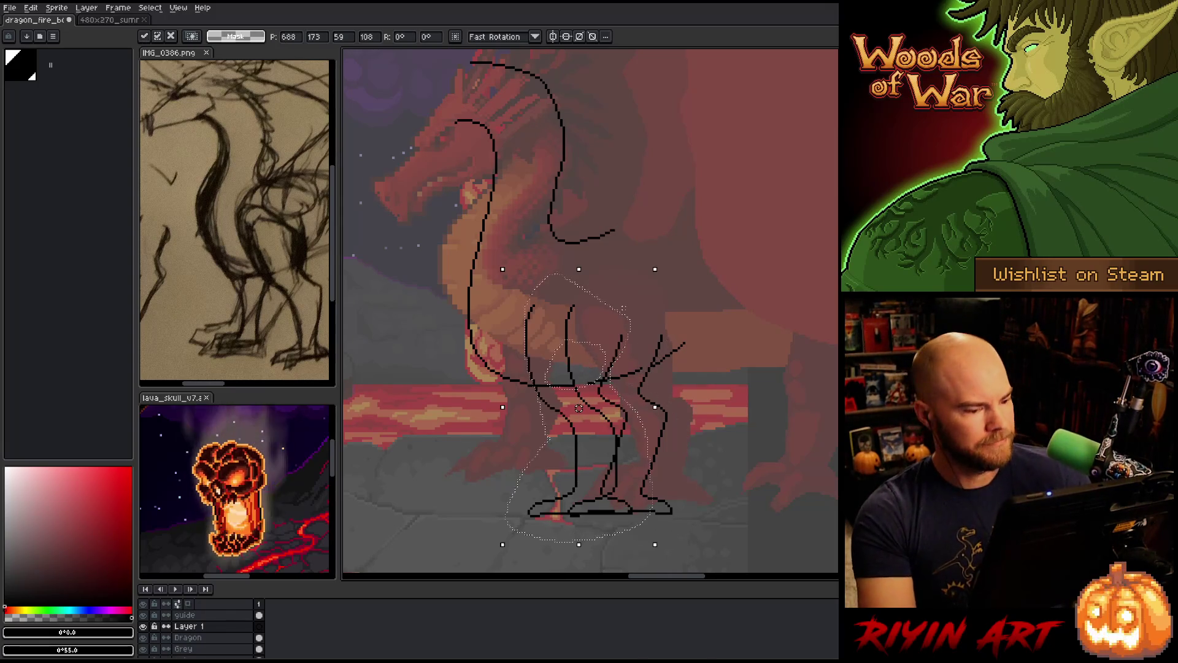
key("shift+Left")
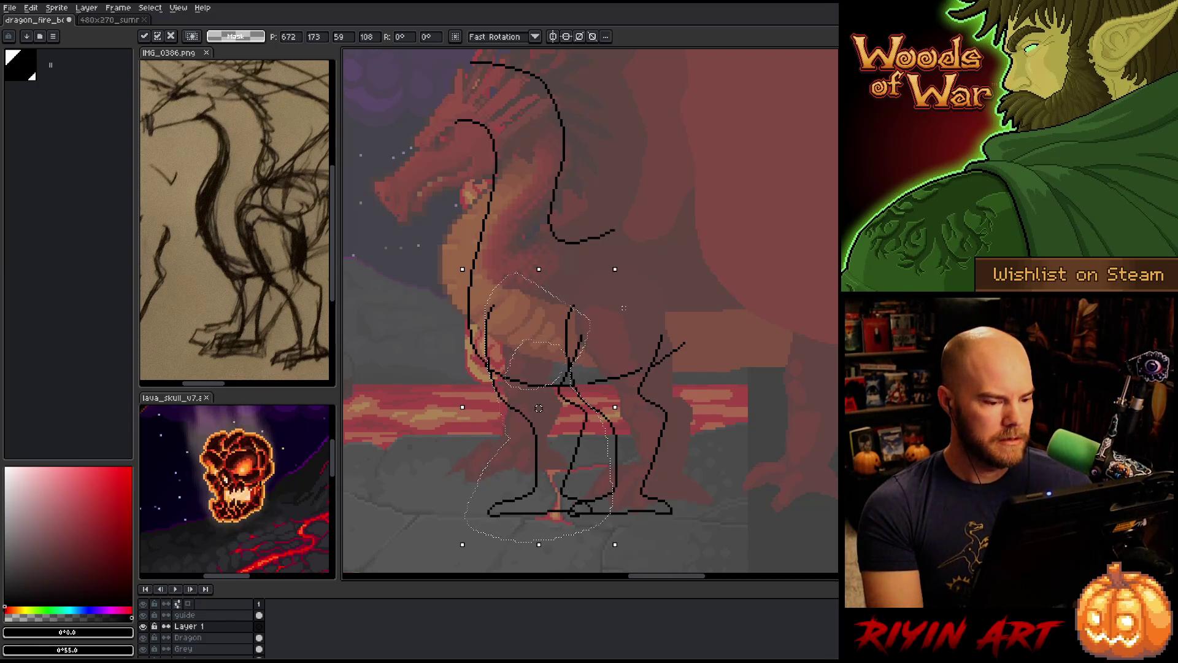
key("Right")
left_click_drag(541, 408, 541, 406)
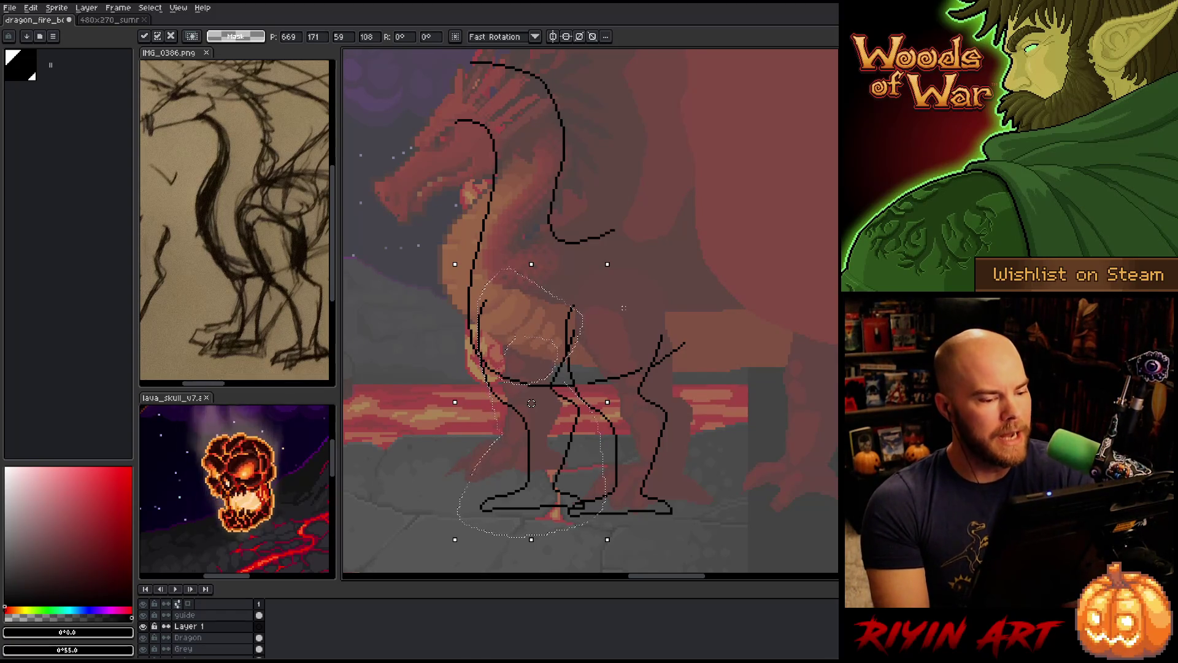
key("ctrl+d")
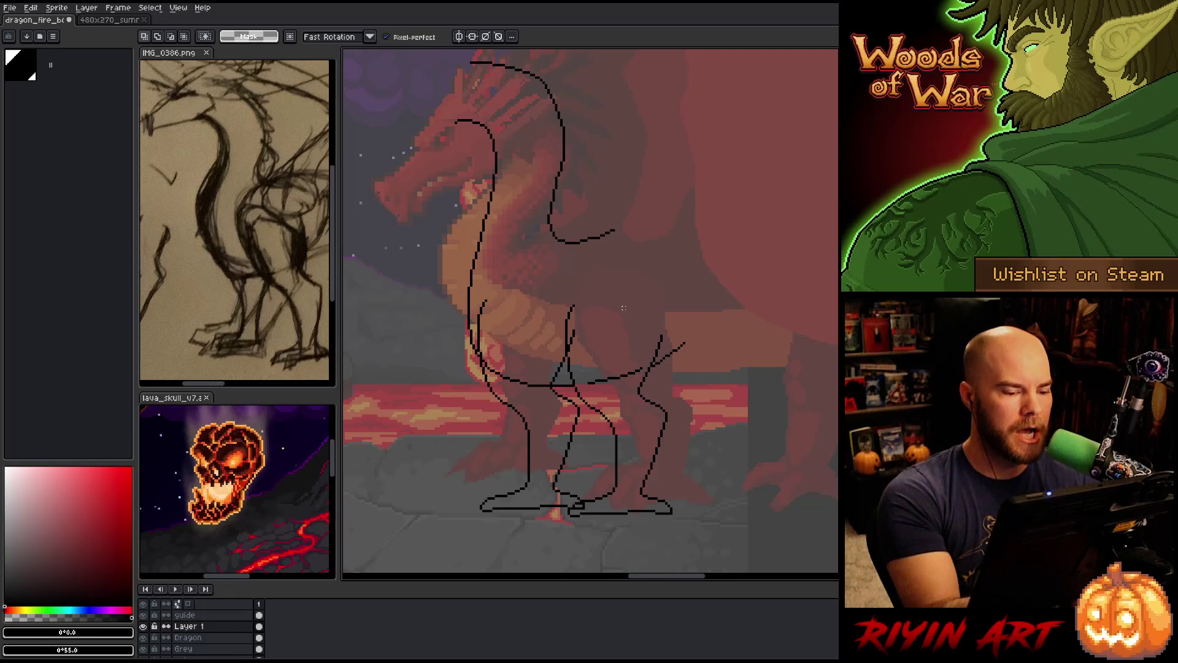
Erase overlapping lines near the chest and a stray stroke, then raise the front legs one pixel
key("b")
left_click_drag(551, 380, 566, 353)
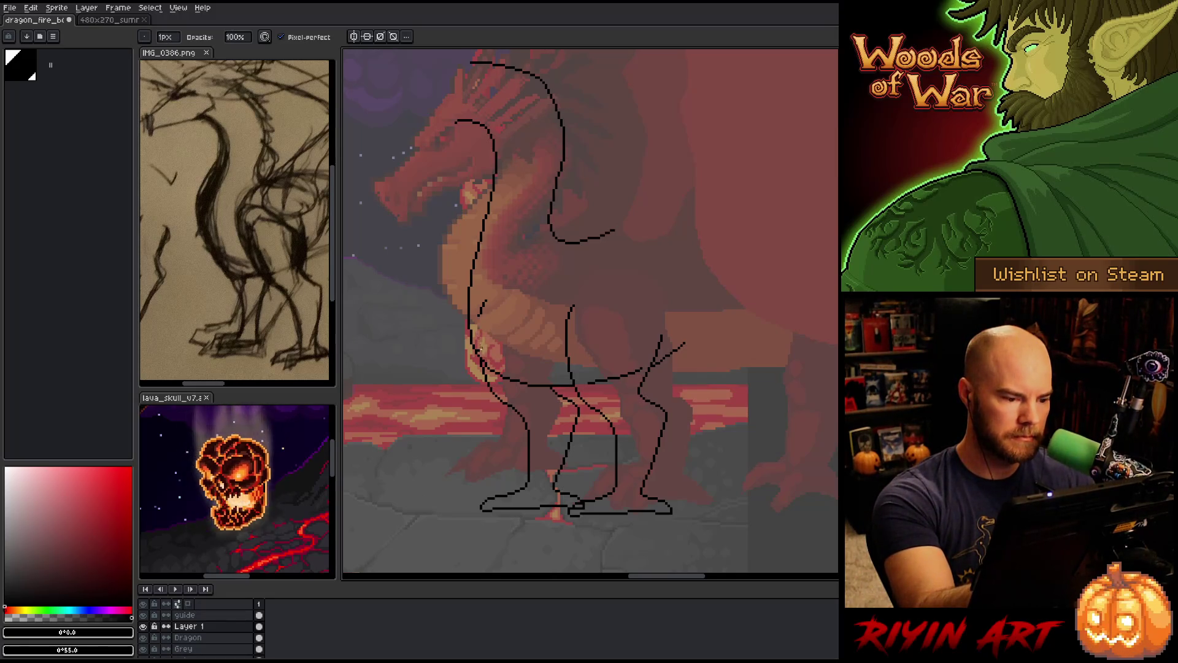
left_click_drag(478, 318, 482, 305)
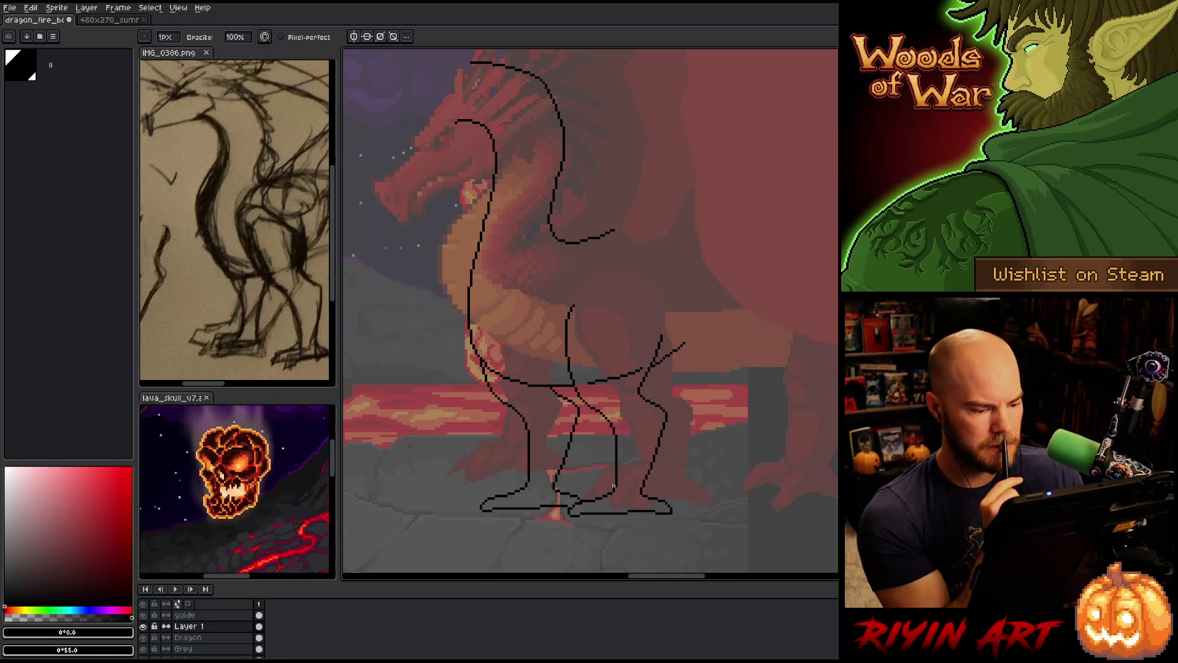
key("m")
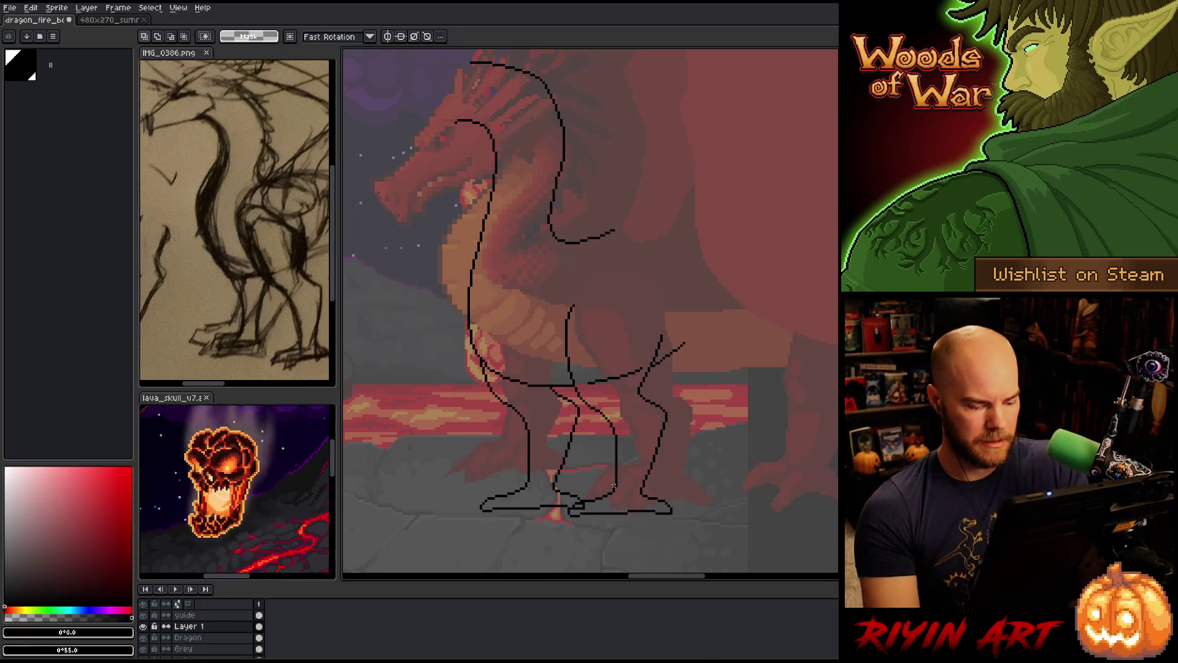
left_click_drag(477, 349, 588, 509)
left_click_drag(533, 430, 533, 428)
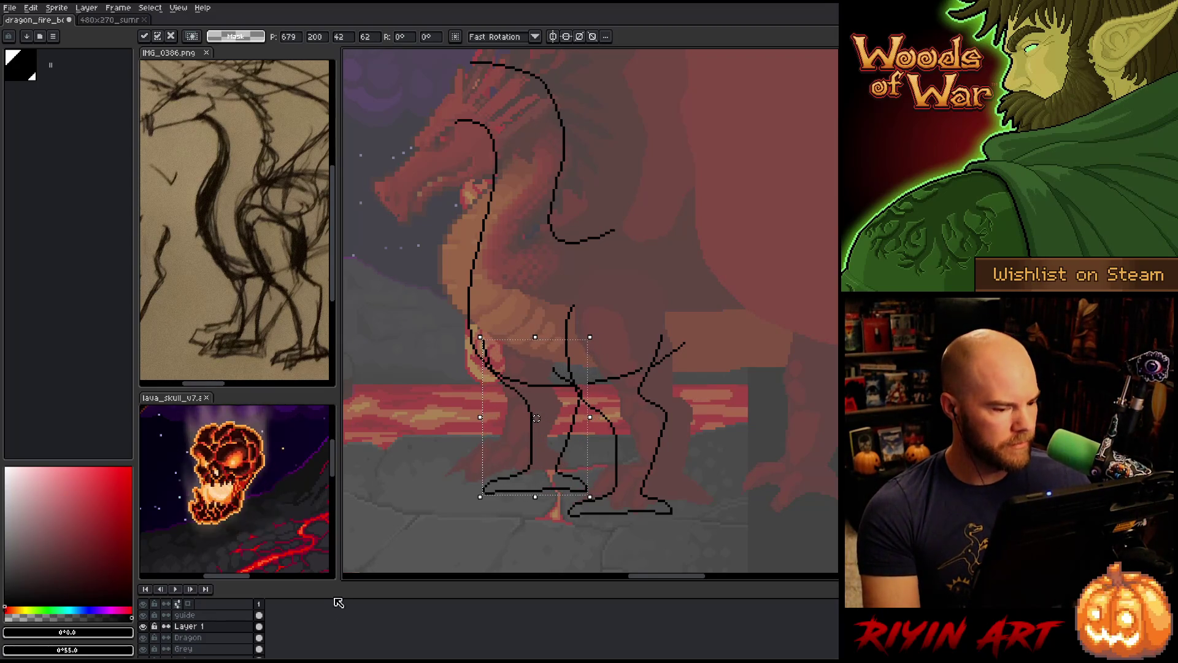
Make the Dragon layer active and begin a lasso around its original back legs
key("Return")
key("Down")
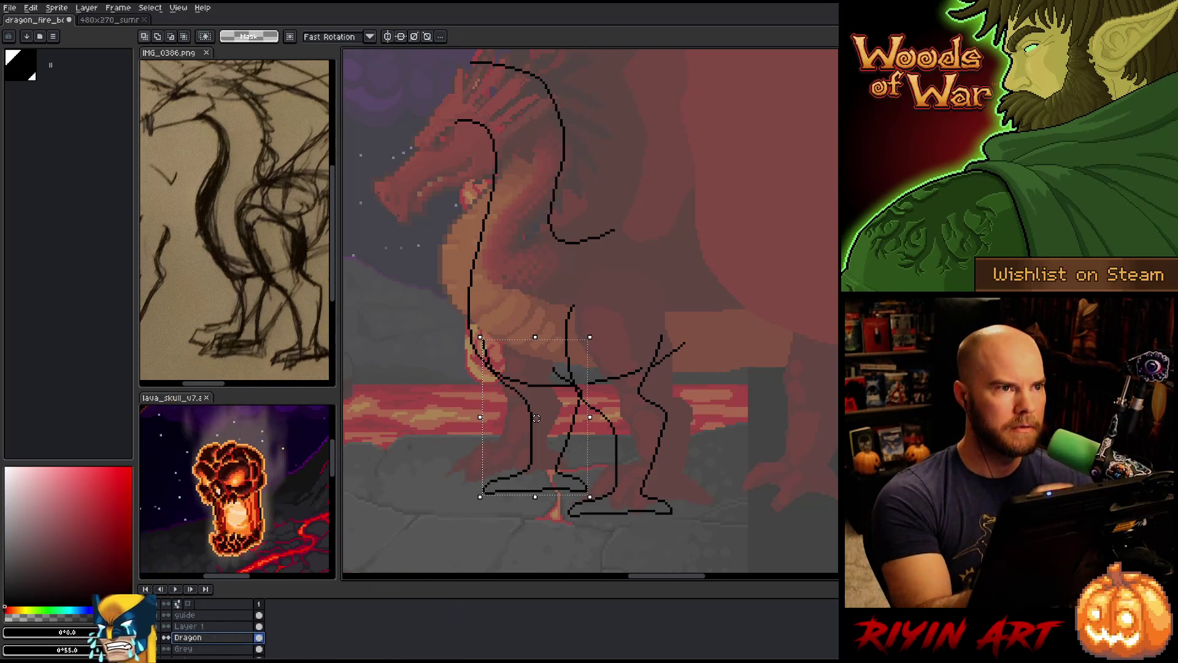
key("b")
mouse_move(659, 315)
left_mouse_down()
mouse_move(667, 321)
mouse_move(649, 371)
mouse_move(675, 412)
mouse_move(589, 534)
mouse_move(586, 494)
left_mouse_up()
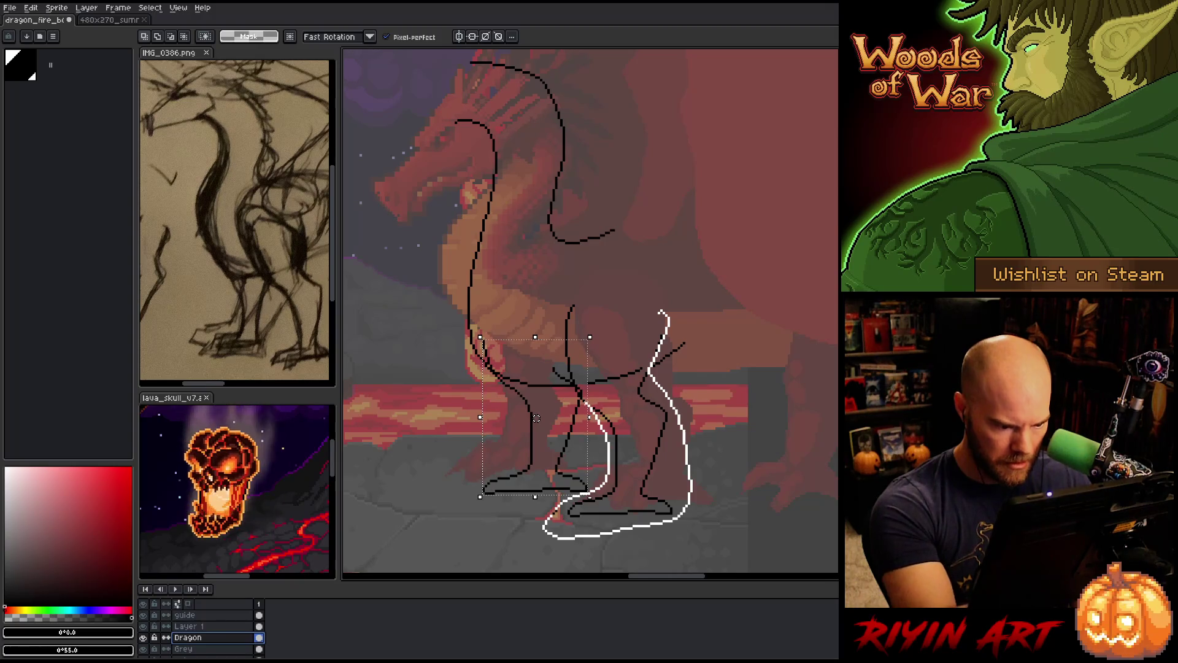
Close the lasso around the Dragon layer's original legs and hide Layer 1
mouse_move(565, 368)
left_mouse_down()
mouse_move(616, 273)
mouse_move(666, 316)
mouse_move(644, 373)
mouse_move(598, 386)
mouse_move(639, 343)
left_mouse_up()
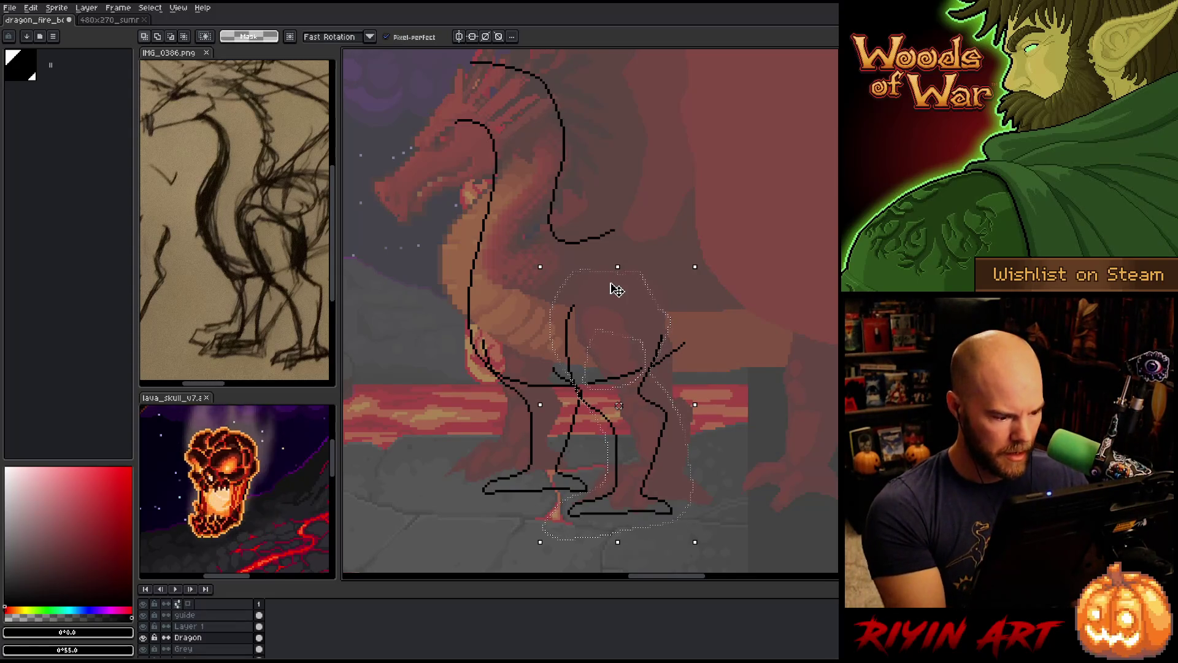
left_click(143, 626)
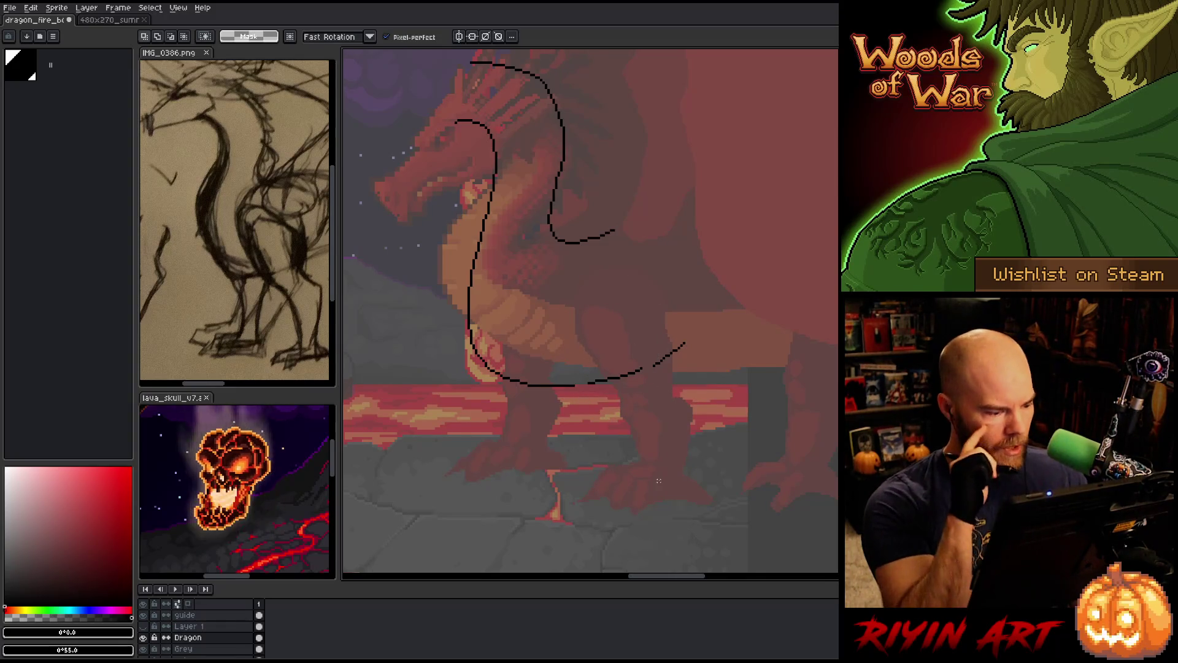
Paste the back legs onto a new Layer 2 and show Layer 1's front legs again
key("shift+n")
key("ctrl+v")
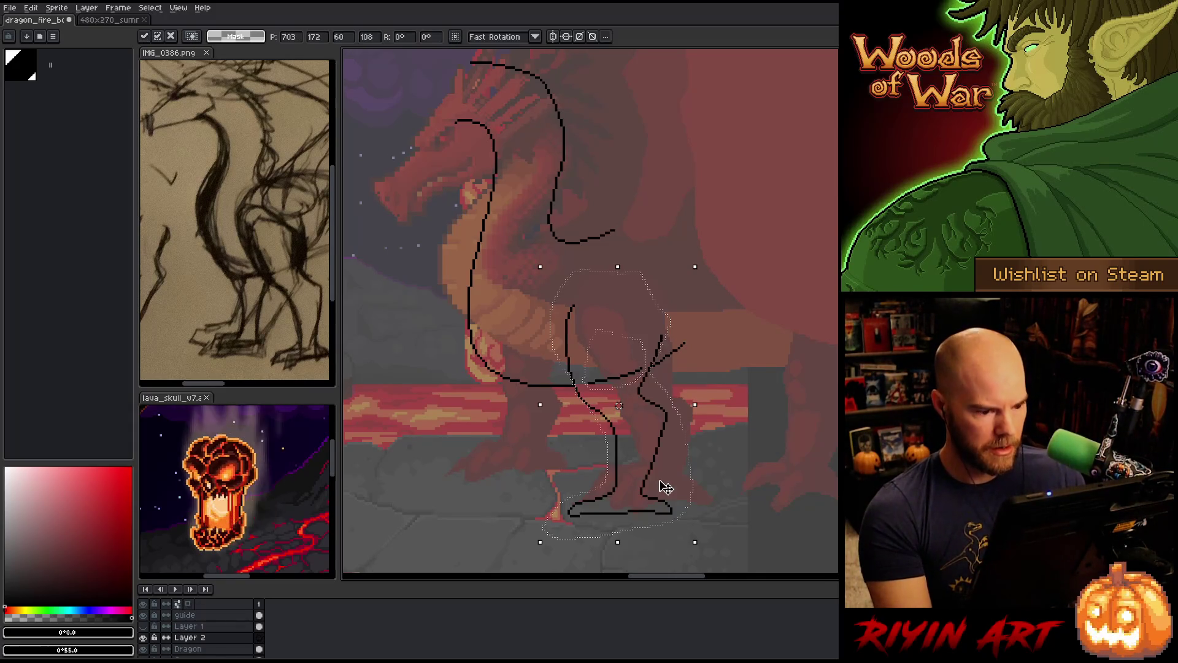
left_click(143, 625)
left_click(481, 443)
Shift the back legs left and the front leg slightly right, closer together under the belly
left_click_drag(562, 302, 675, 519)
left_click_drag(619, 410, 592, 406)
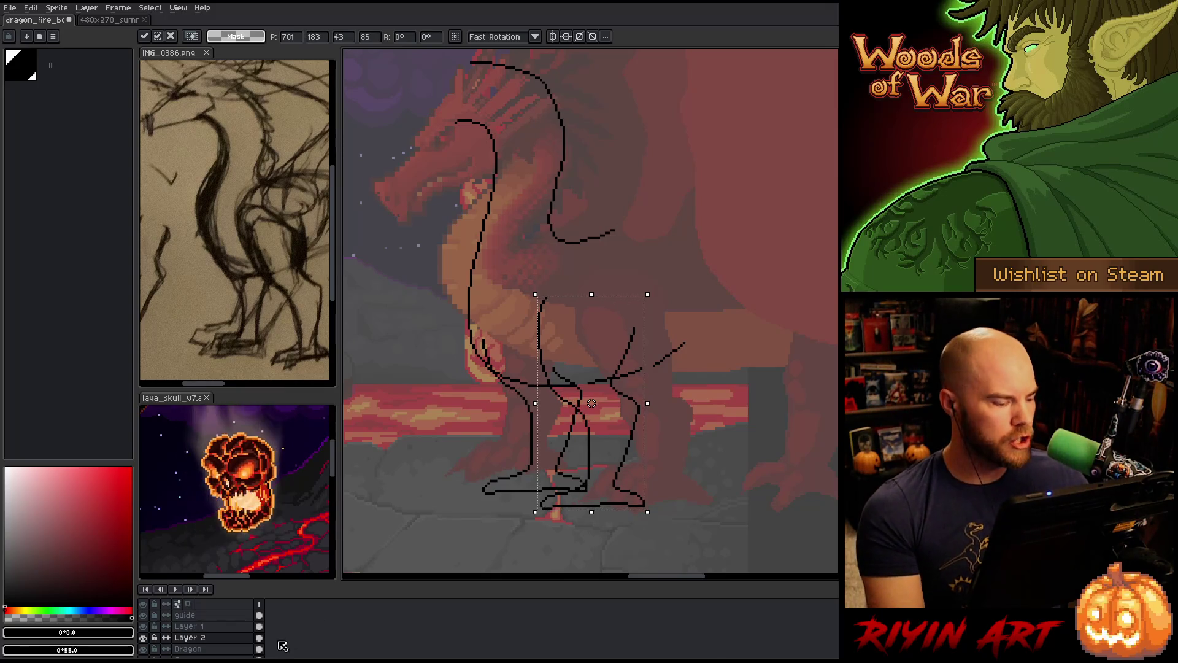
key("Up")
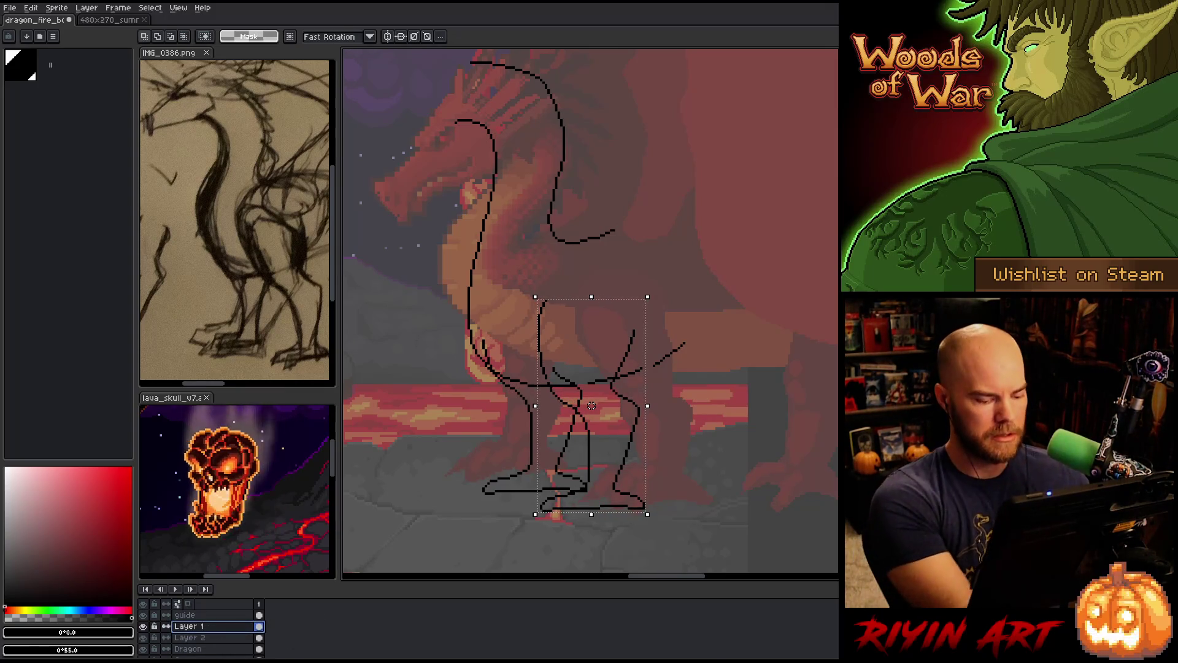
left_click_drag(480, 331, 590, 491)
left_click(536, 413)
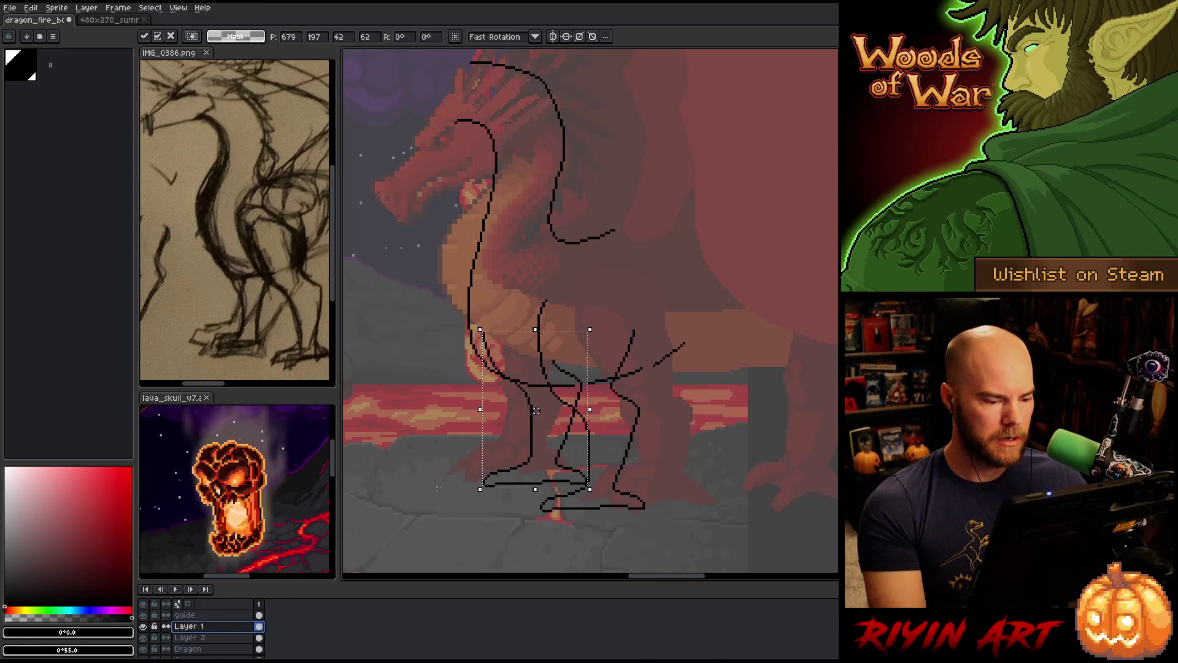
left_click_drag(536, 413, 536, 415)
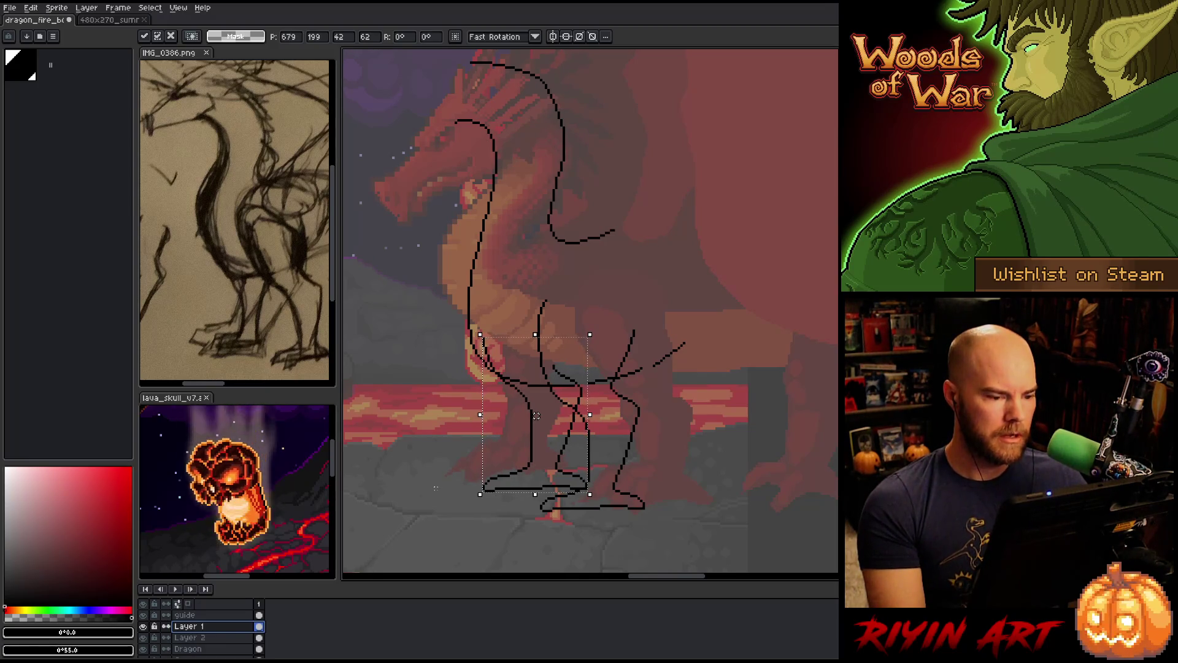
key("ctrl+d")
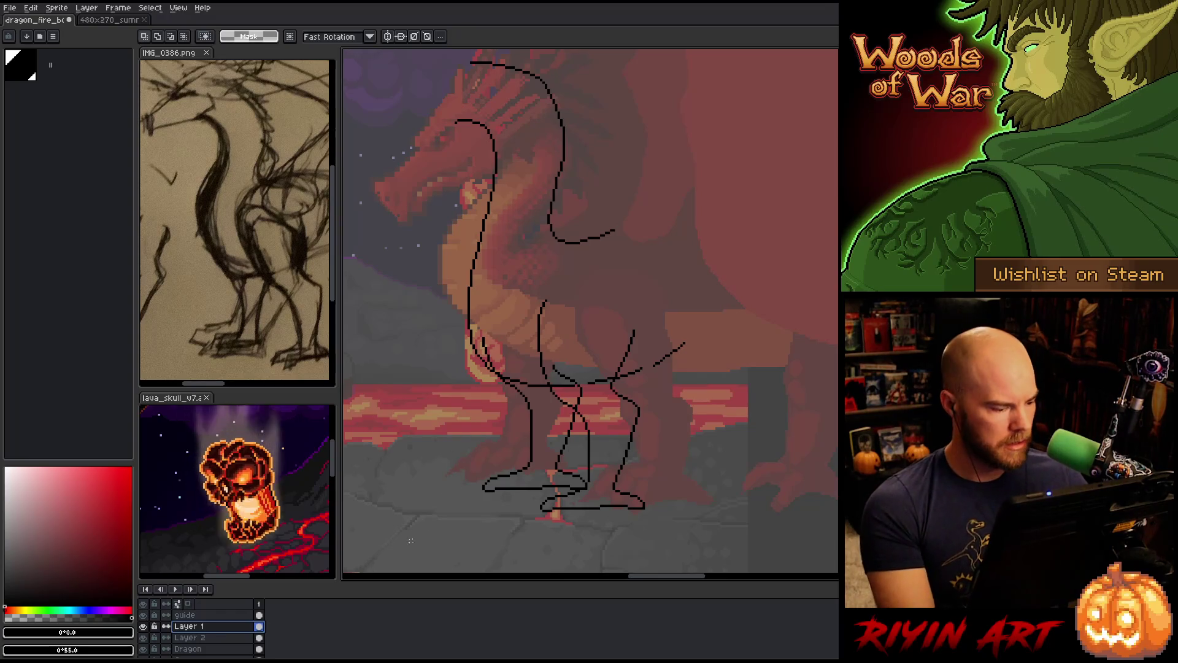
Make the Dragon layer active and hide Layer 1 and Layer 2
scroll(484, 375, "down", 2)
scroll(489, 351, "up", 2)
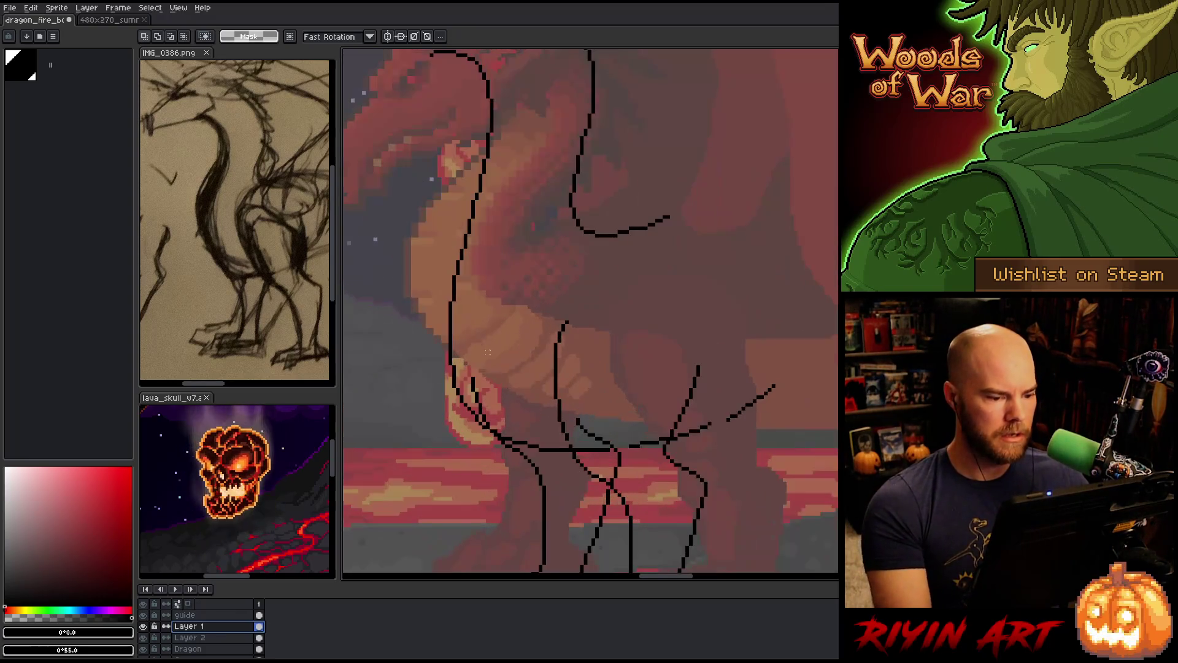
scroll(489, 352, "down", 2)
scroll(489, 352, "up", 2)
scroll(489, 352, "down", 2)
key("alt+Down")
key("alt+Down")
scroll(412, 514, "up", 2)
left_click_drag(143, 636, 142, 626)
Fill the gap in the dragon's belly line with single black pencil pixels
key("b")
left_click(613, 450)
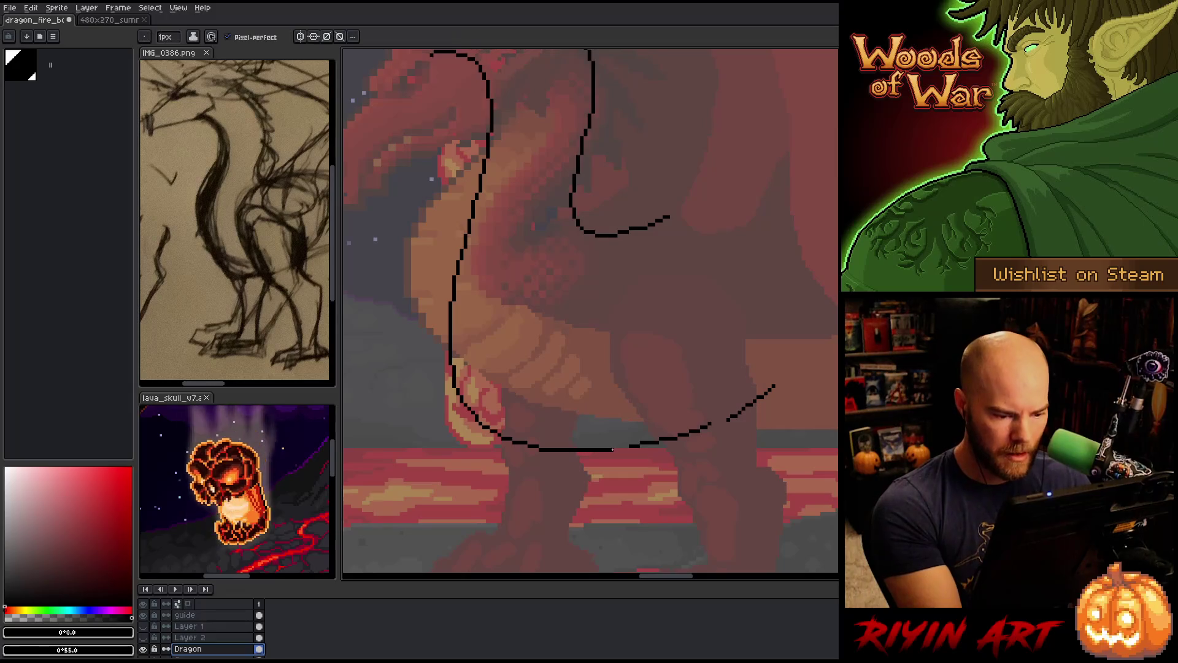
left_click(626, 447)
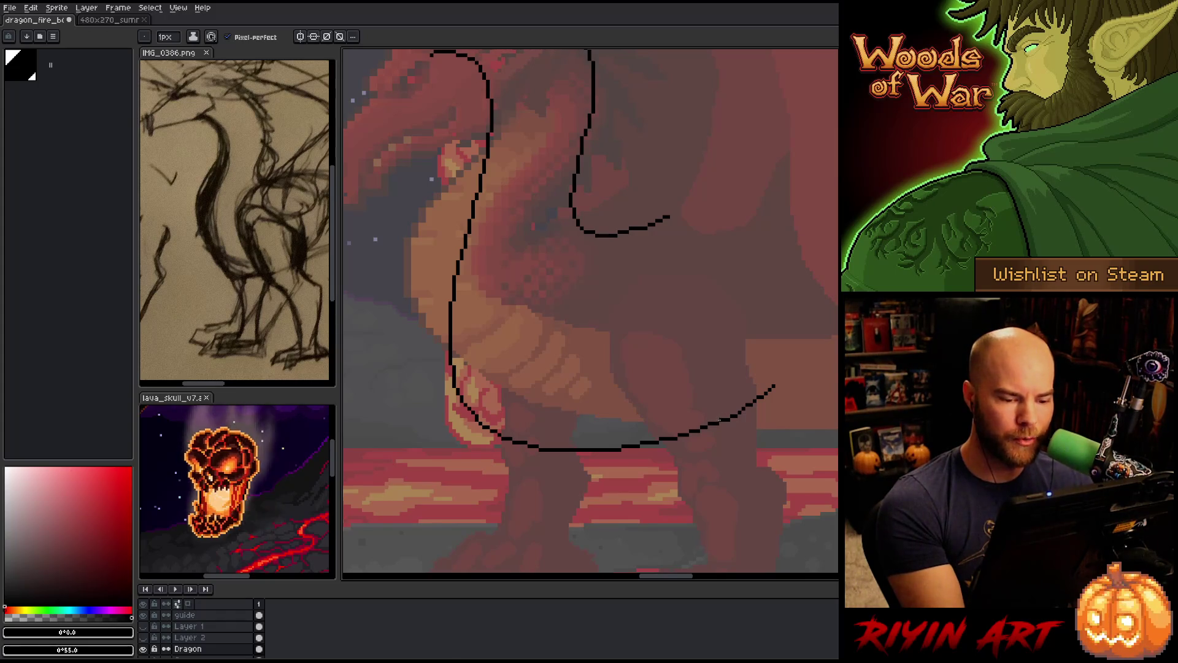
Pan to the neck and chest and refine those curves, alternating pencil and eraser
key("h")
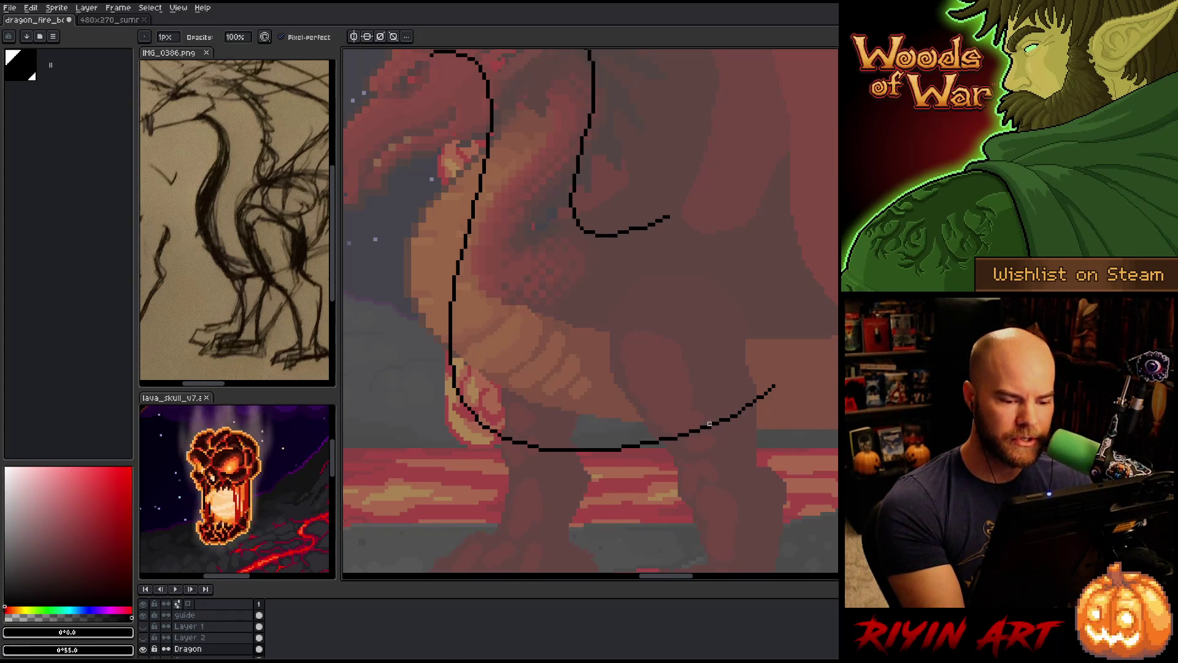
left_click_drag(720, 451, 612, 436)
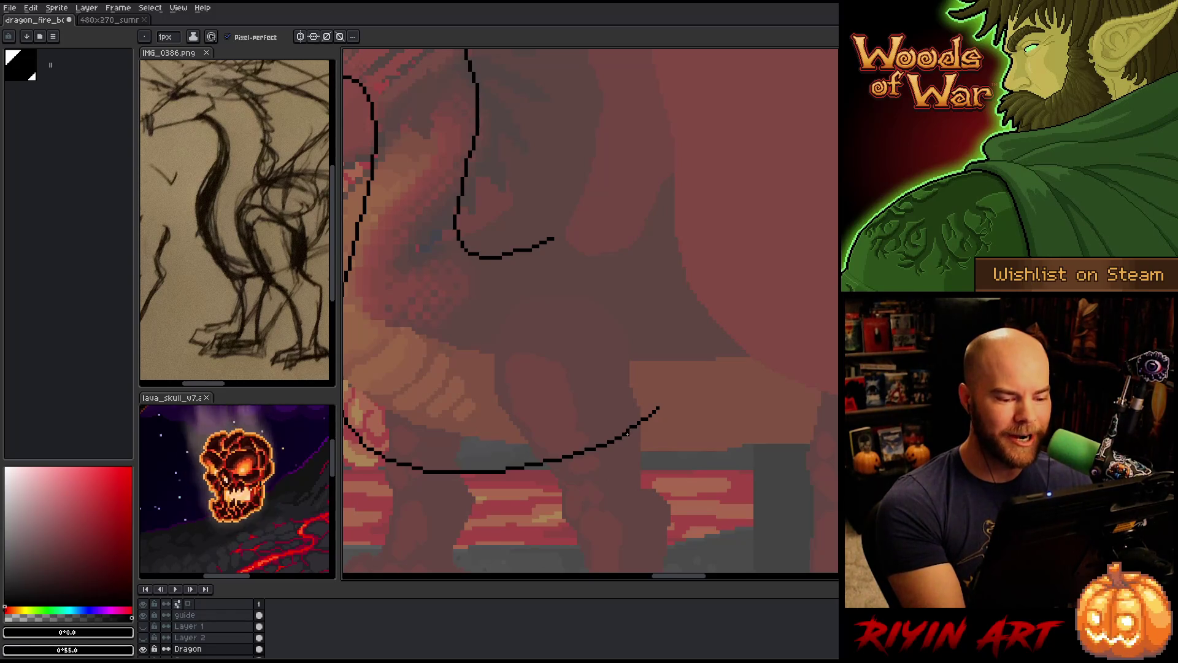
key("b")
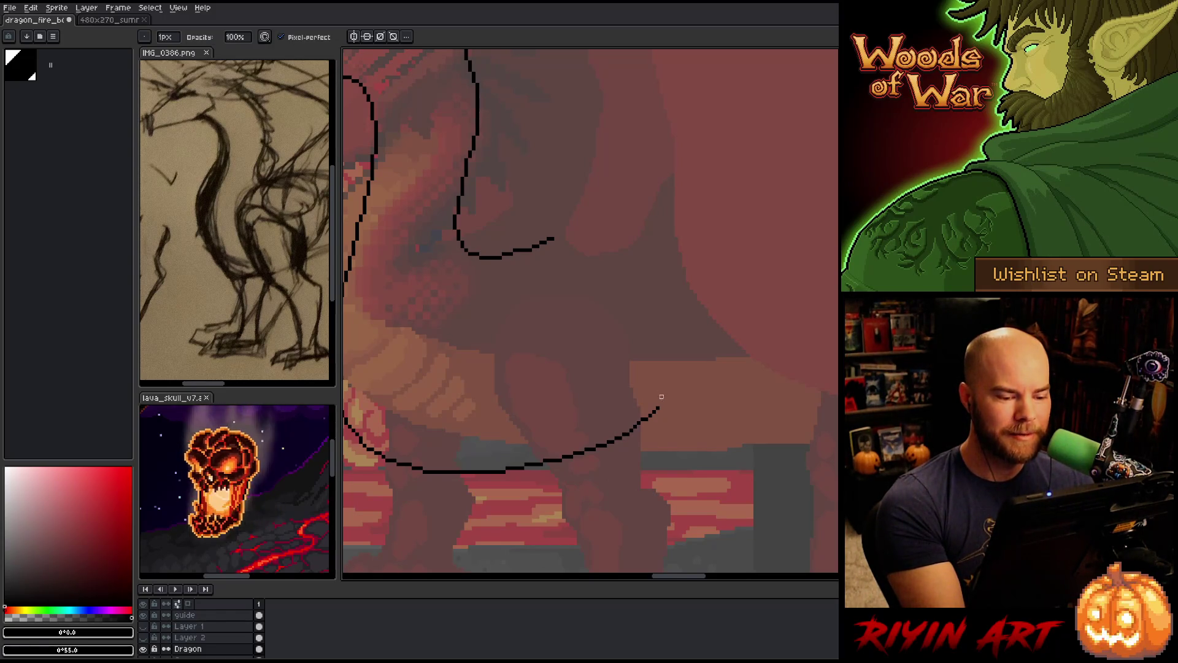
key("e")
key("b")
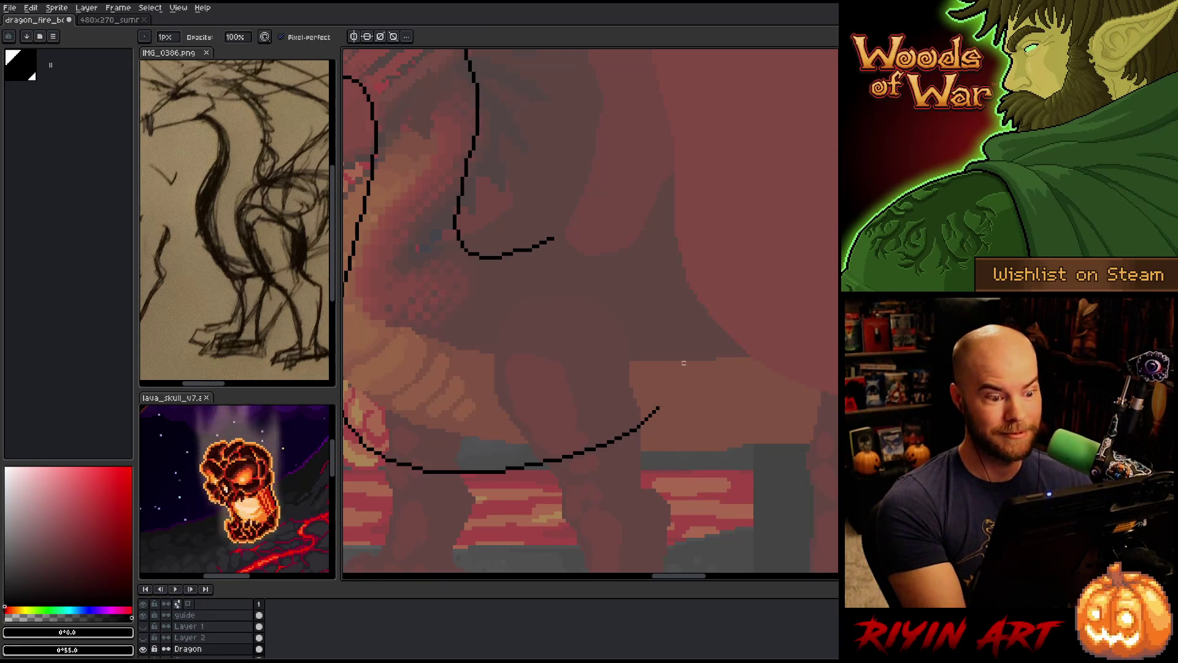
key("e")
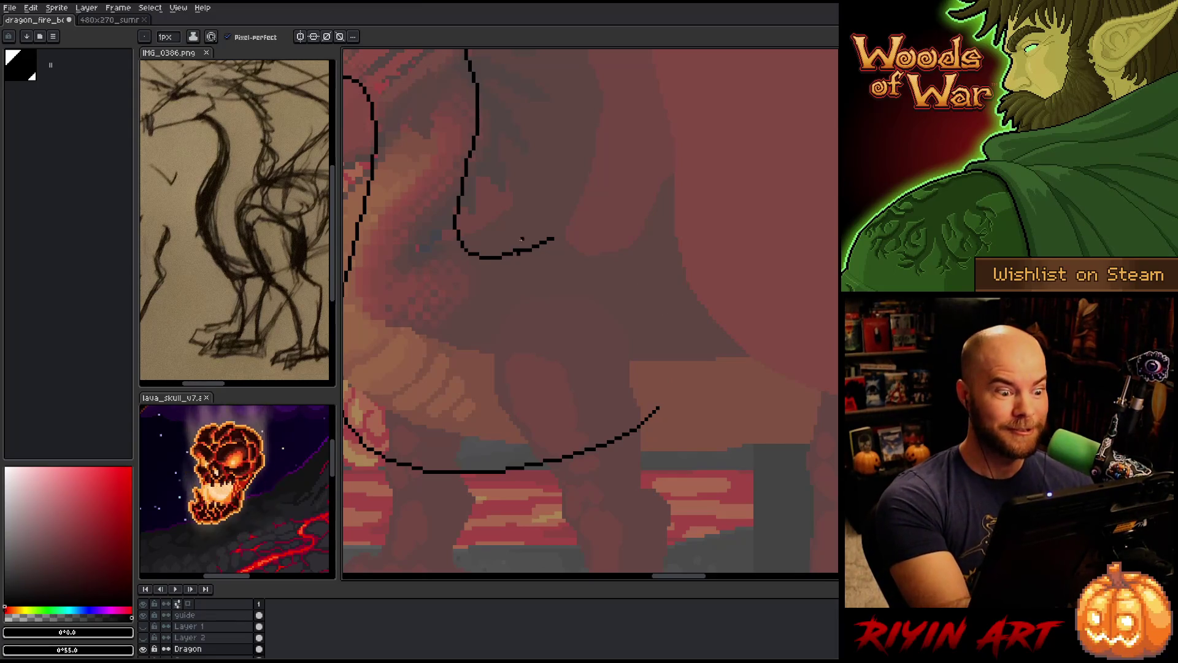
key("b")
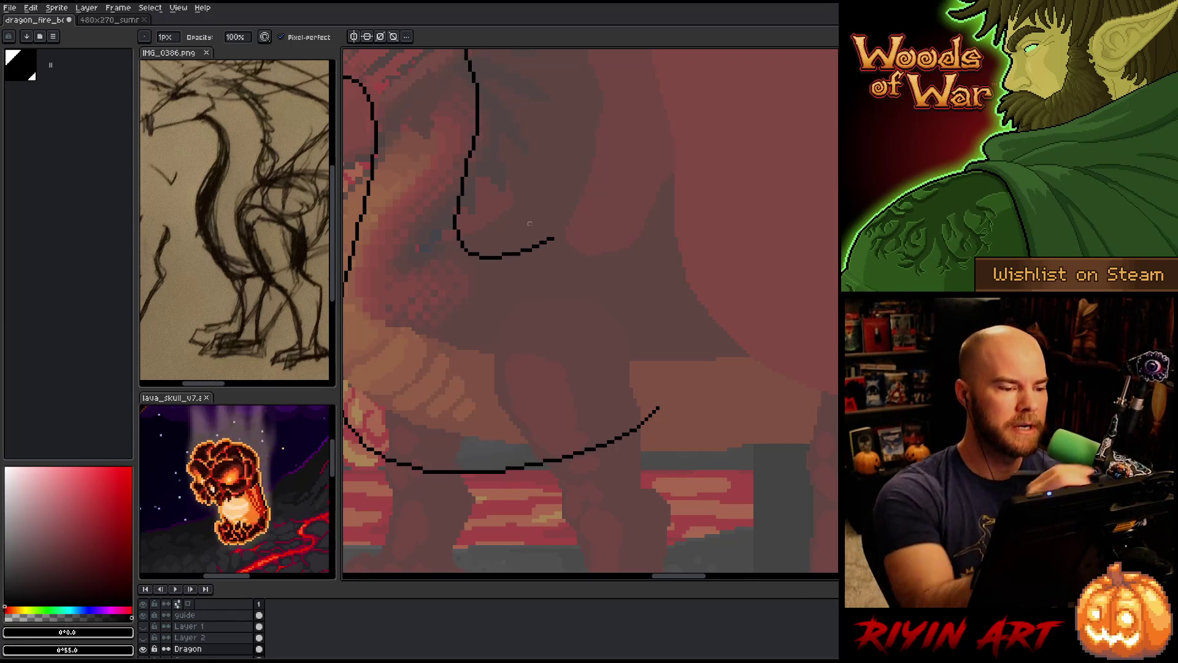
key("e")
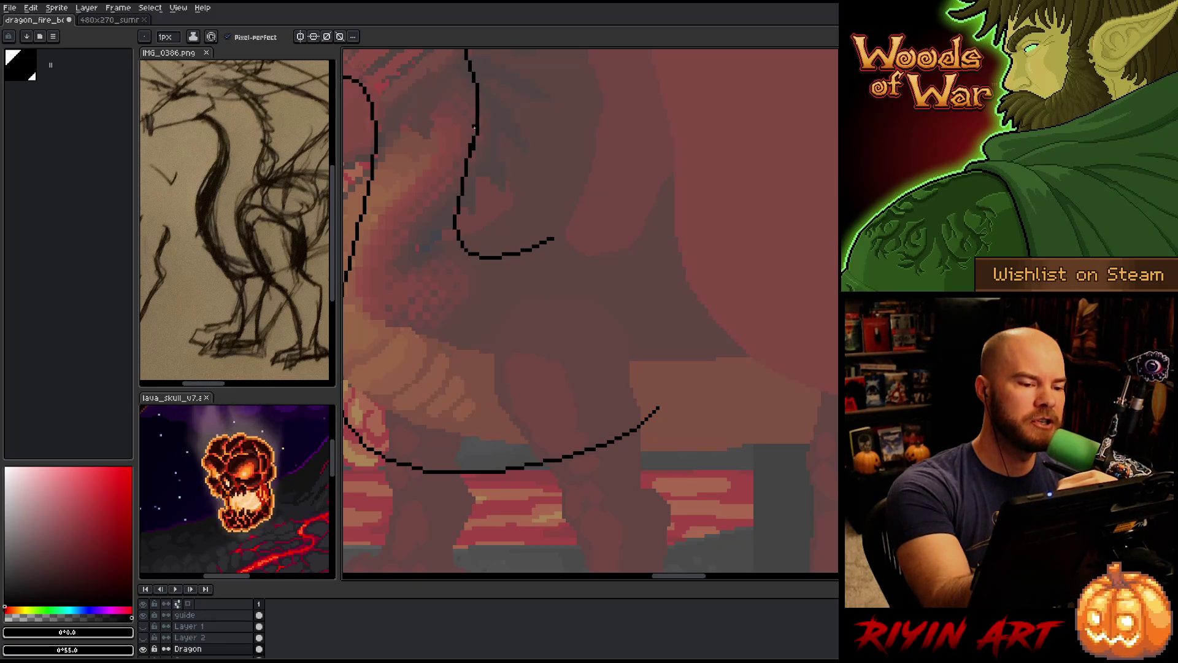
key("b")
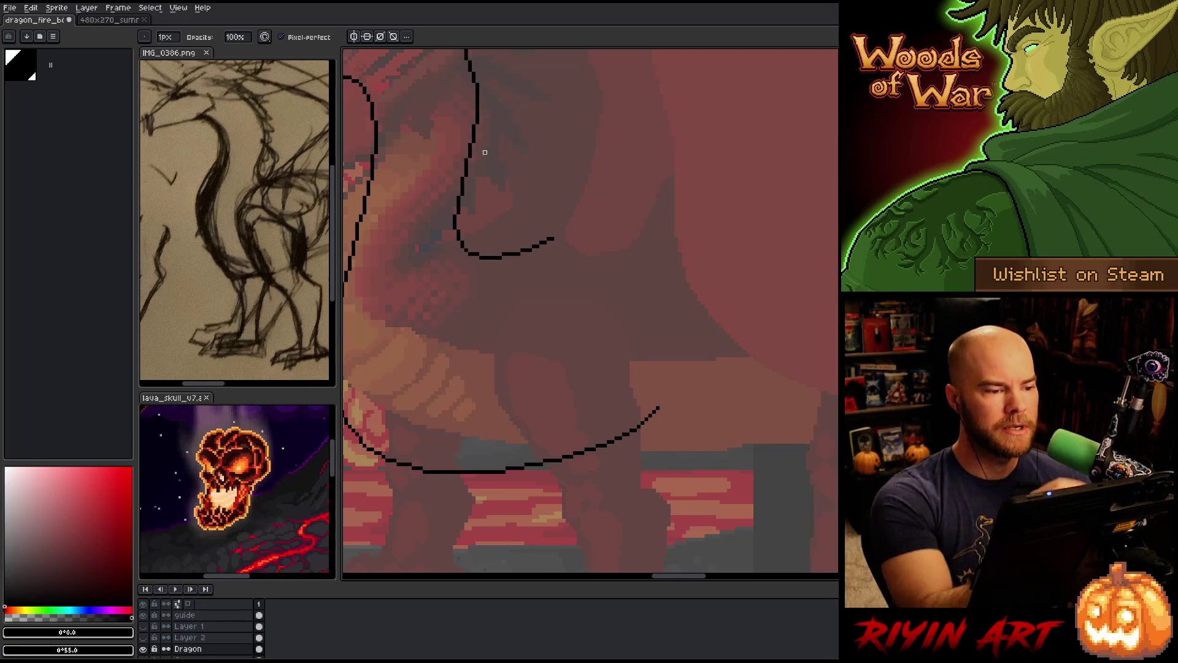
key("e")
key("b")
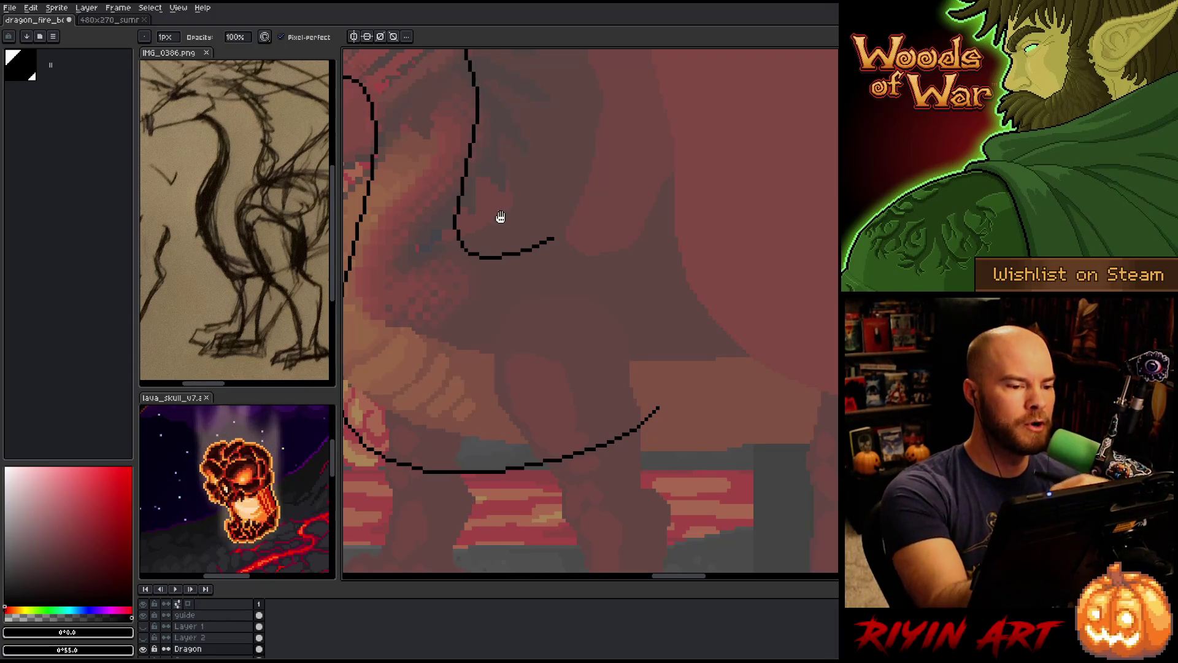
left_click_drag(500, 216, 591, 305)
scroll(619, 414, "down", 3)
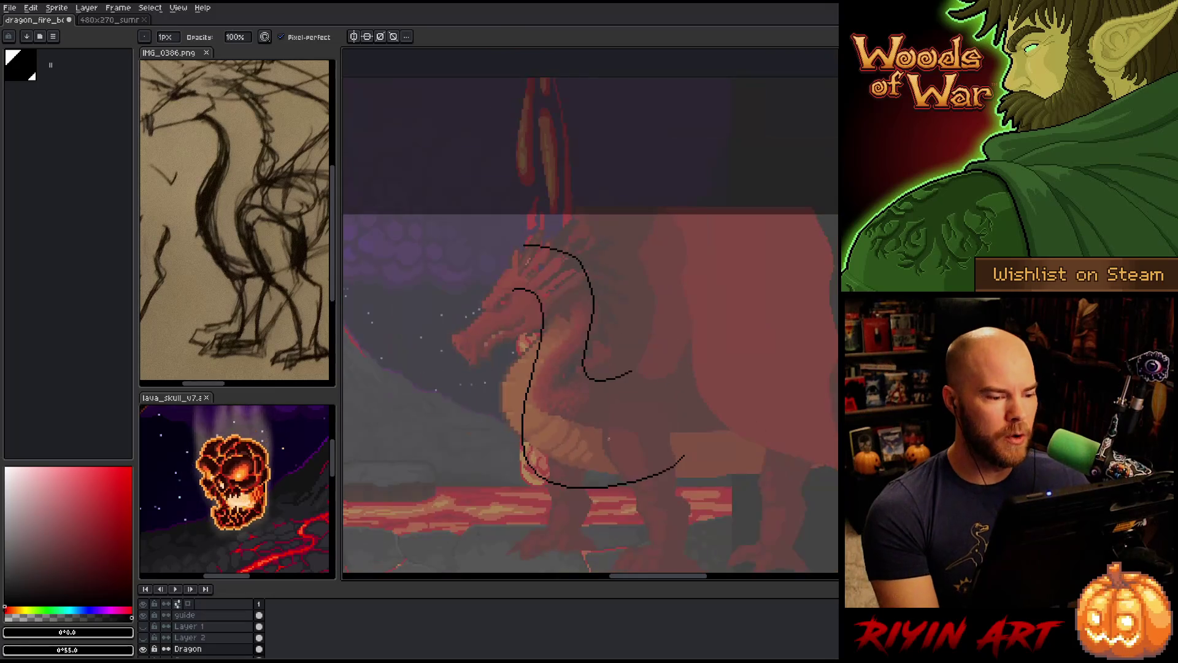
Touch up the chest sketch lines with pencil and eraser while panning up and left
scroll(517, 337, "up", 3)
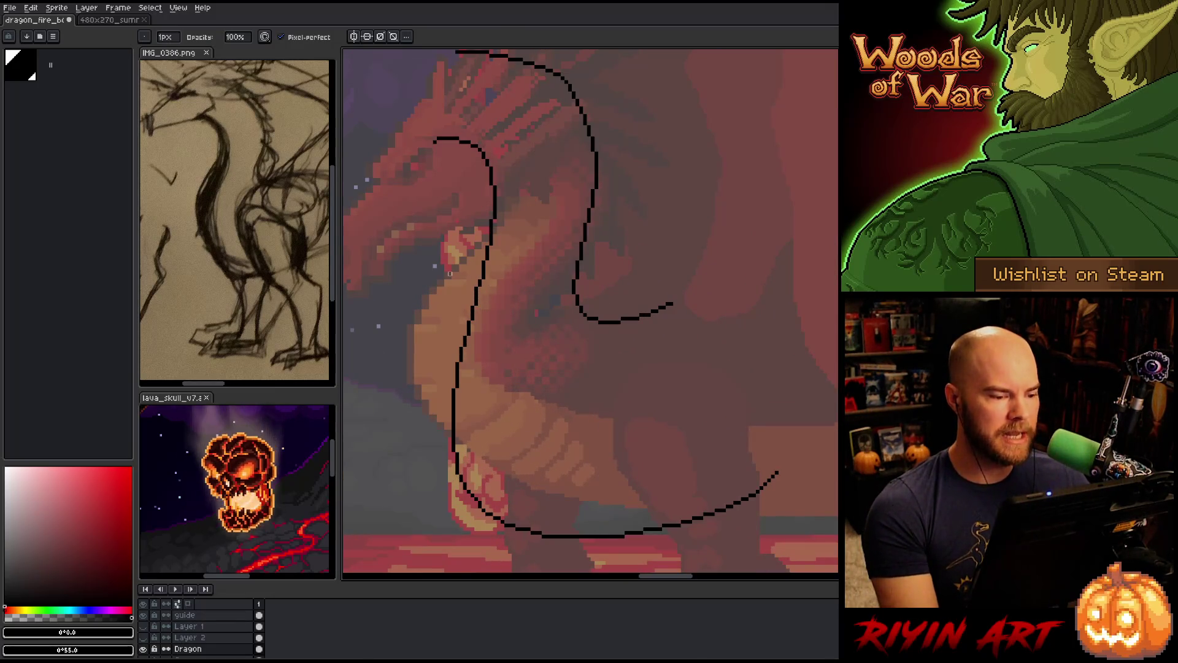
key("e")
key("b")
key("e")
key("b")
key("e")
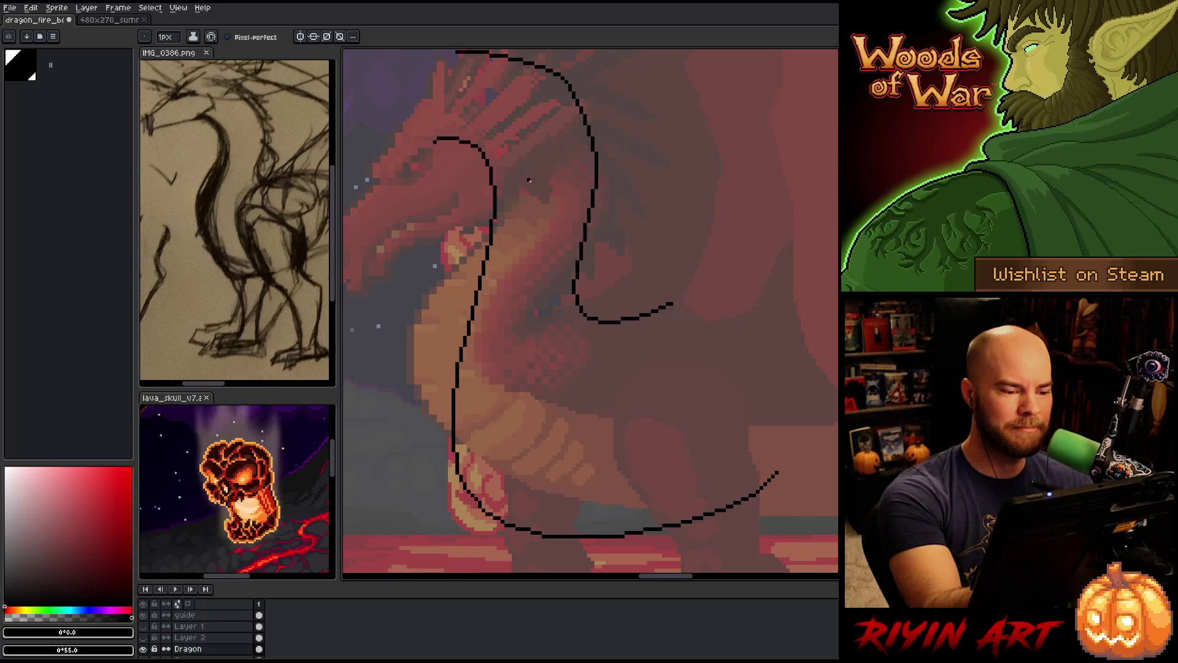
left_click_drag(595, 451, 582, 417)
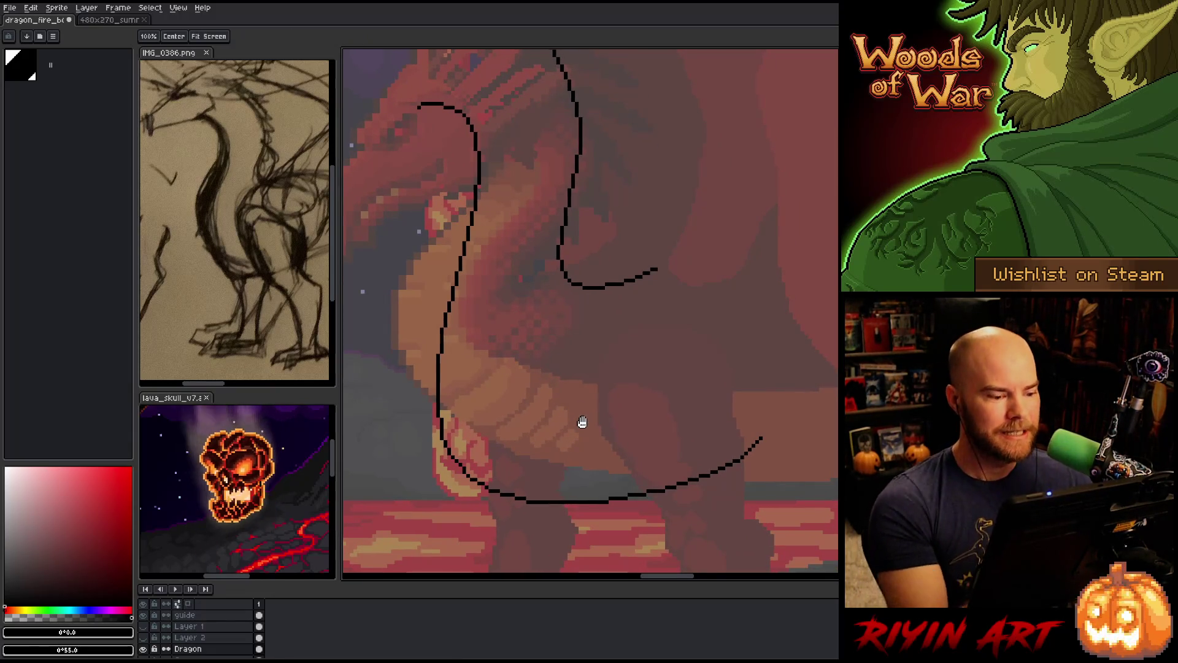
left_click_drag(582, 422, 544, 410)
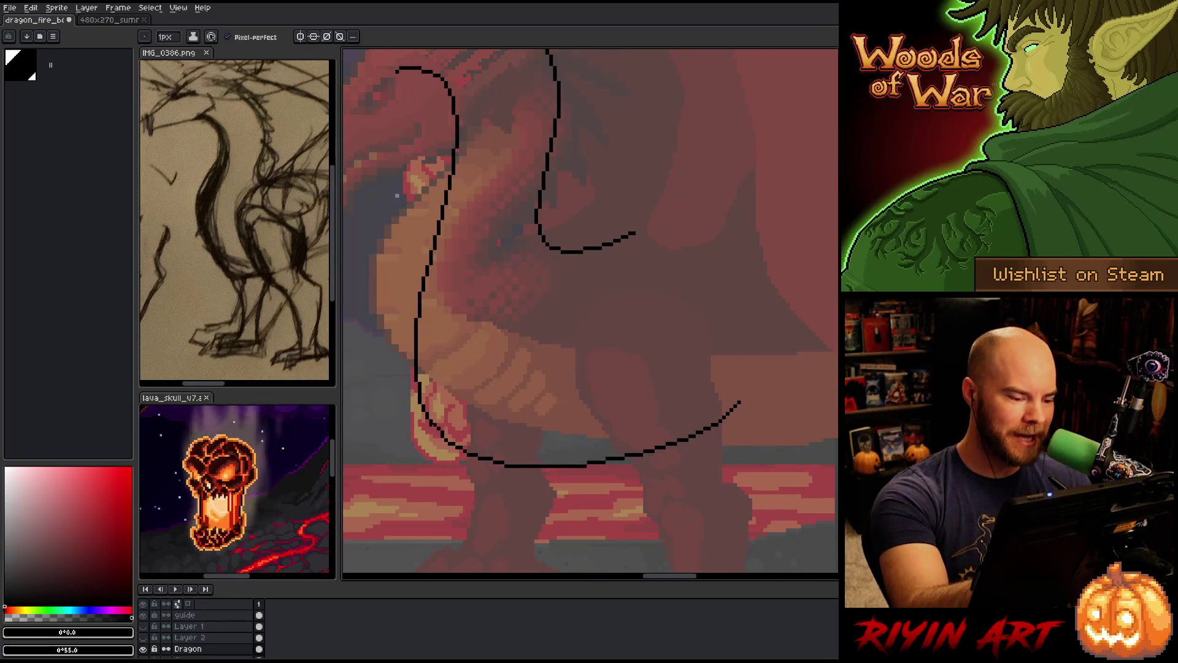
key("b")
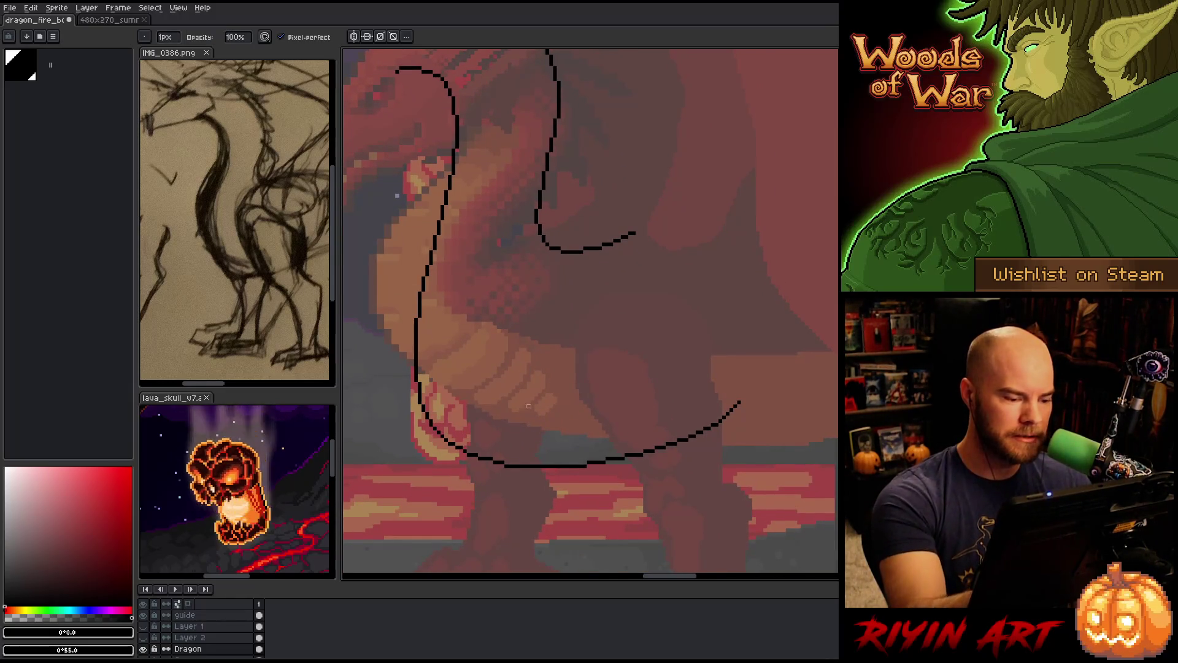
key("e")
key("b")
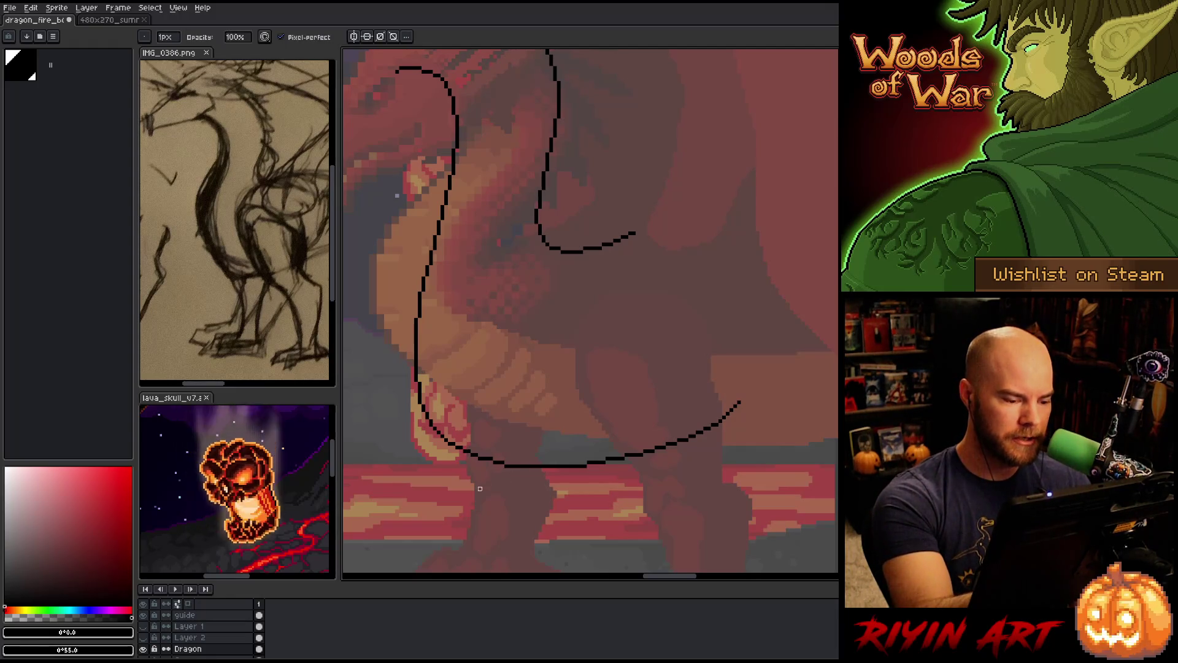
key("e")
key("b")
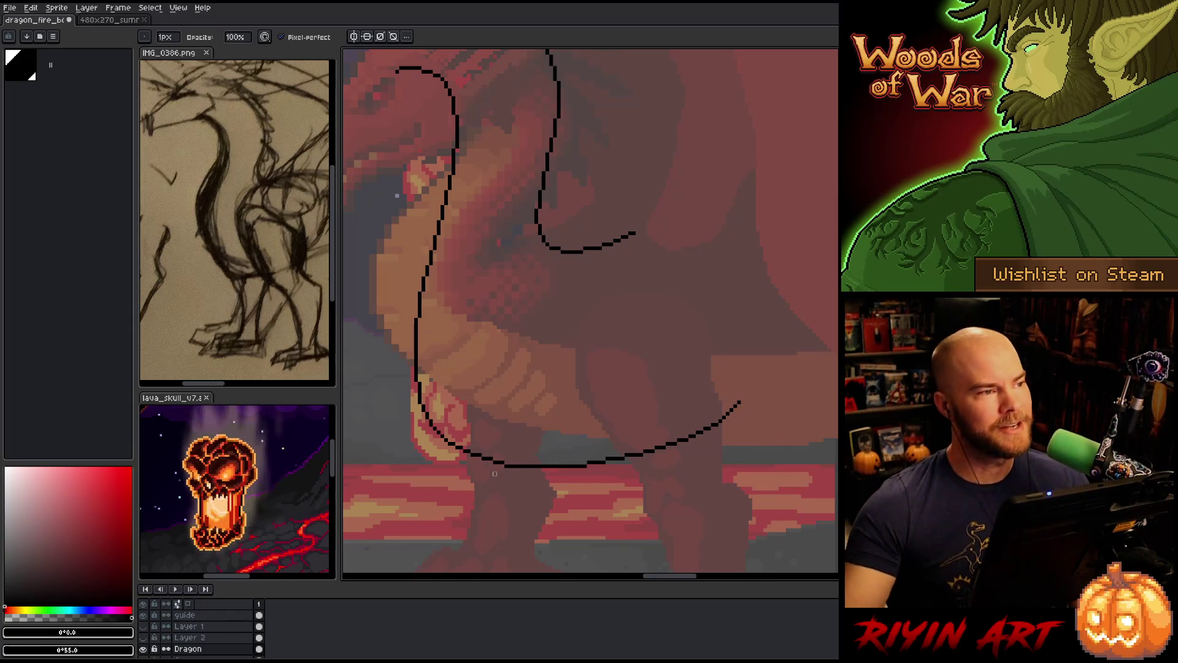
Continue refining the neck-and-belly curve, alternating between pencil and eraser
scroll(494, 473, "down", 2)
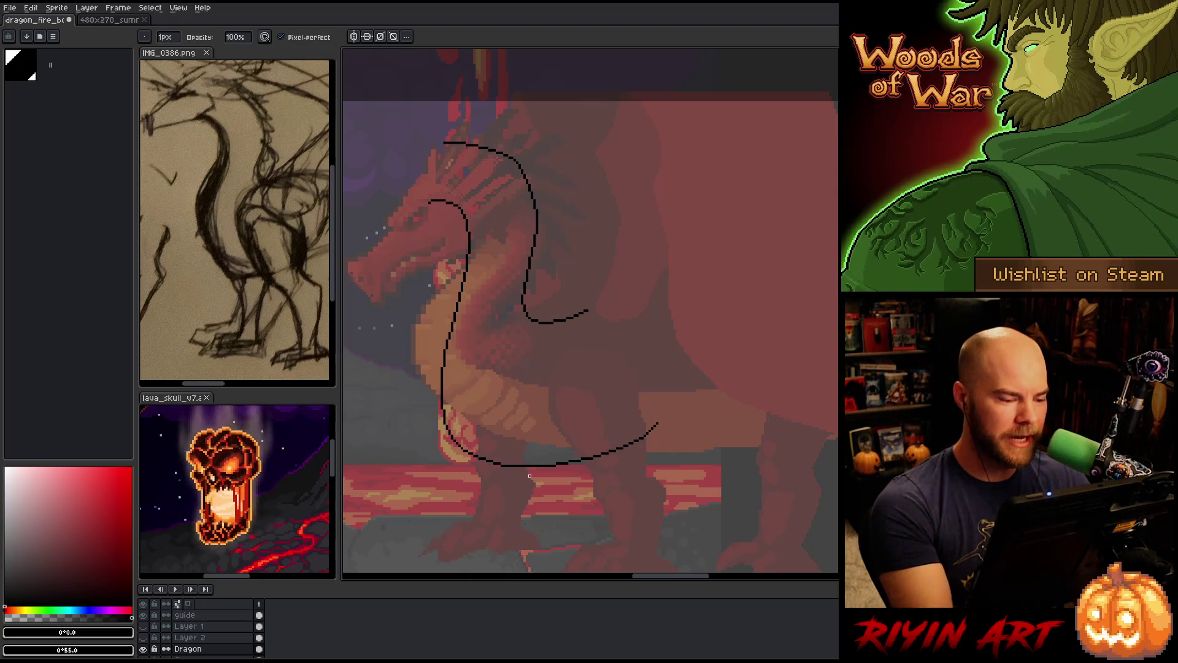
key("e")
key("b")
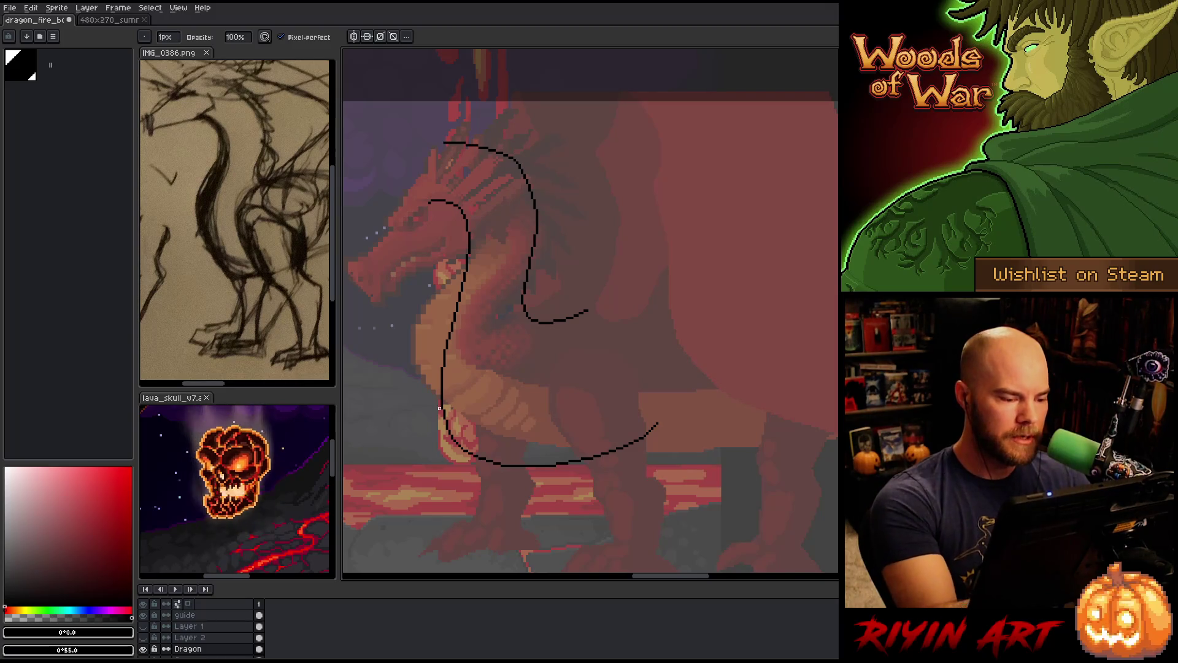
key("e")
key("b")
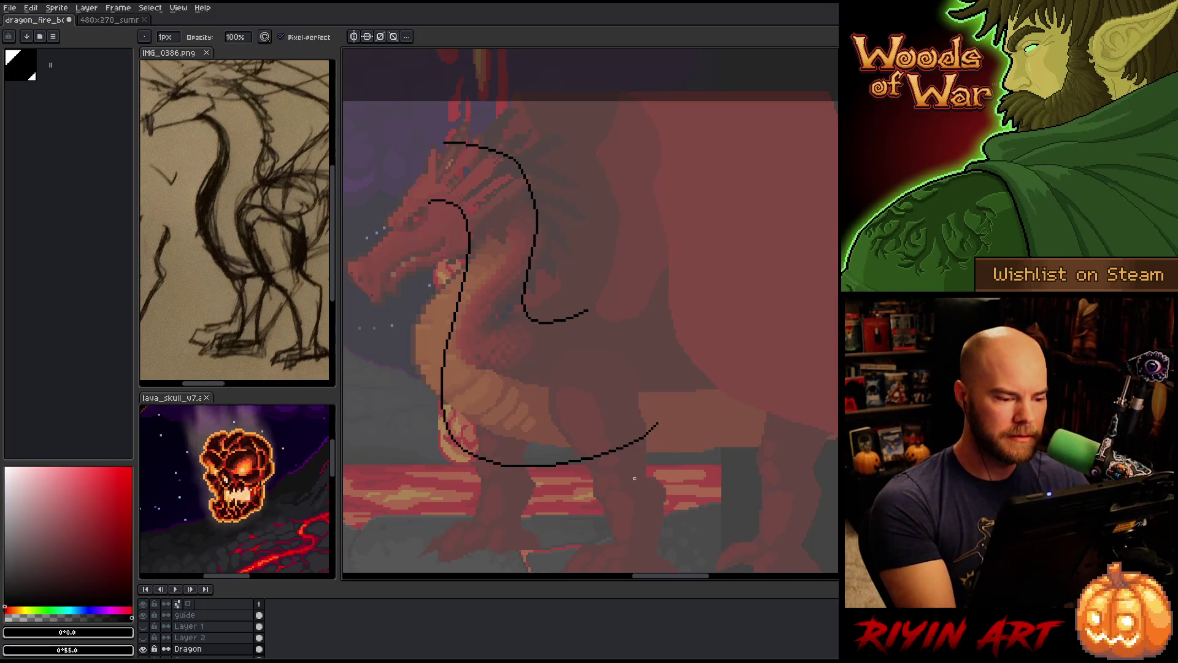
key("e")
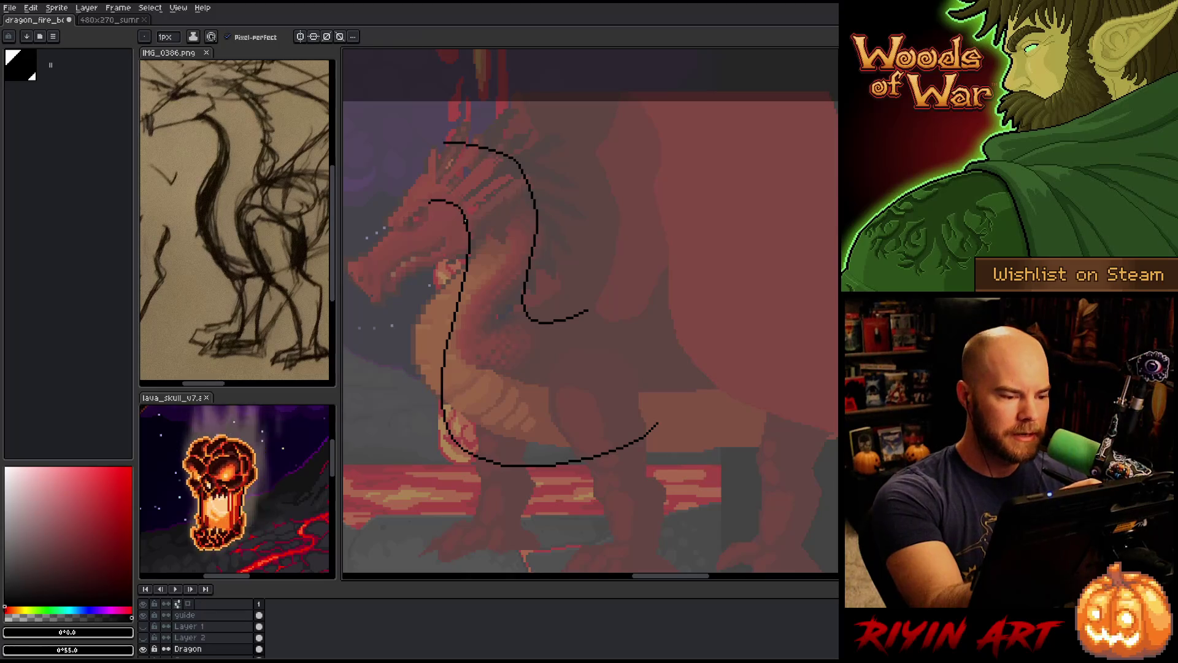
key("b")
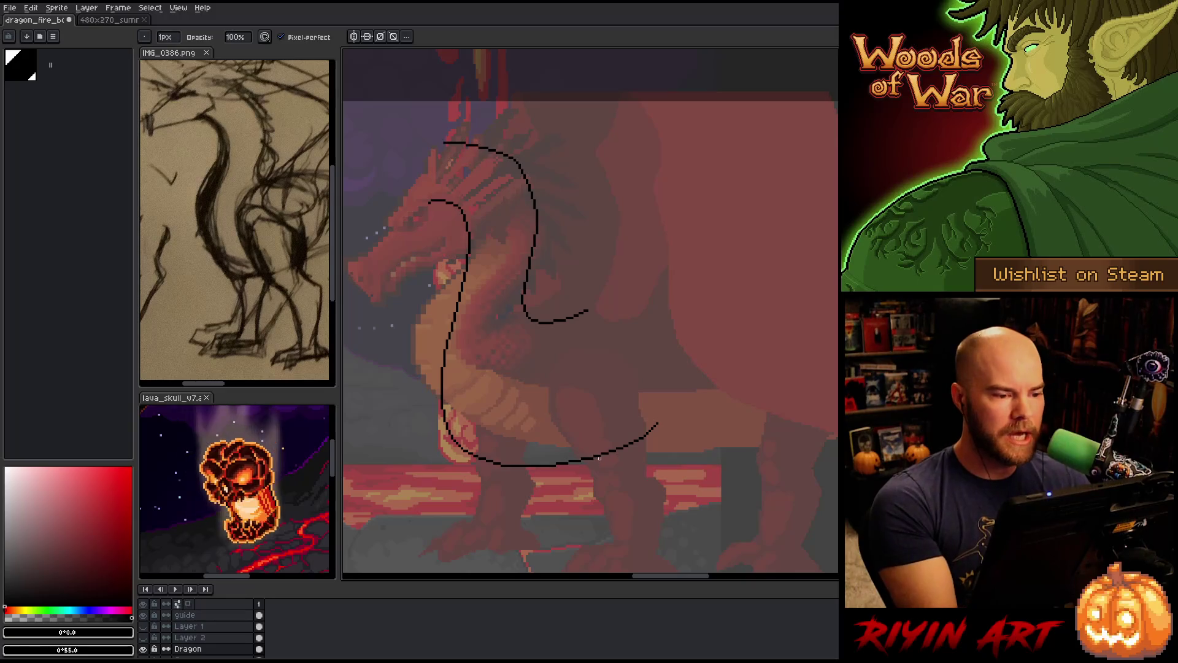
key("e")
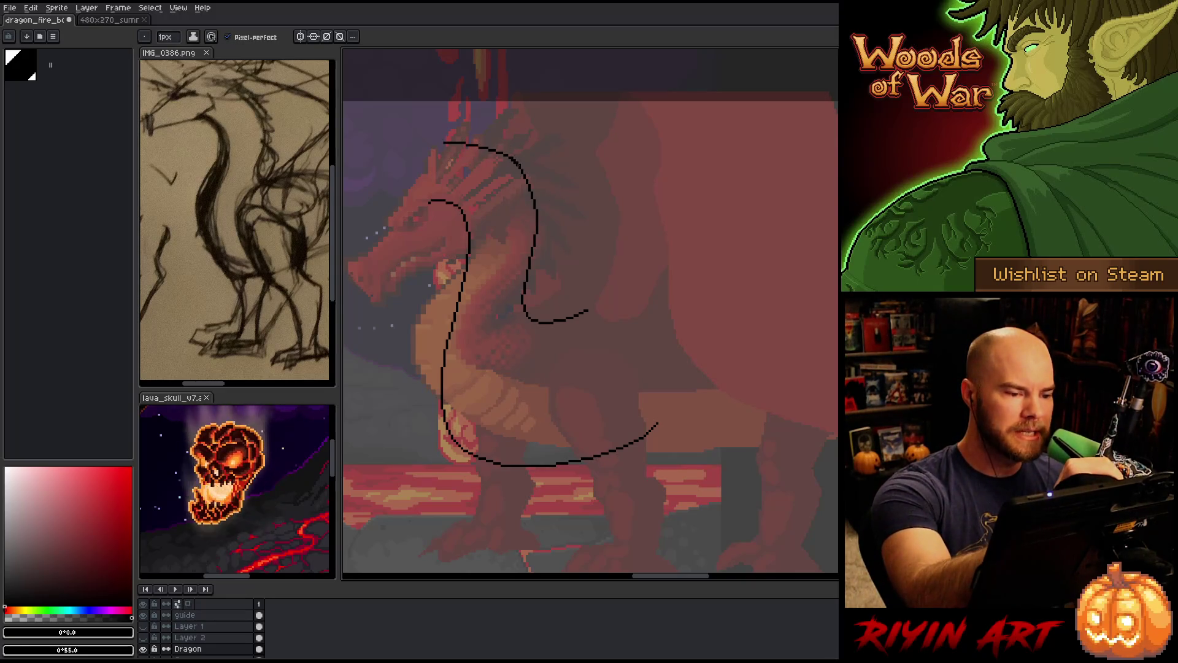
key("b")
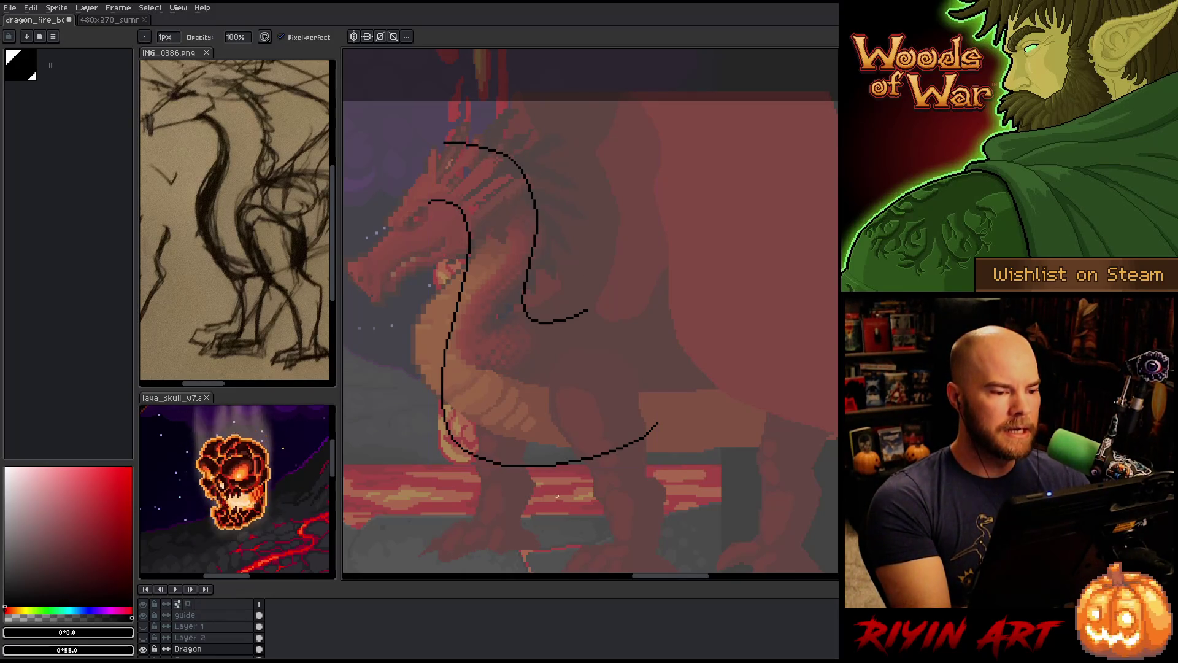
Save the dragon background file with Ctrl+S
key("ctrl+s")
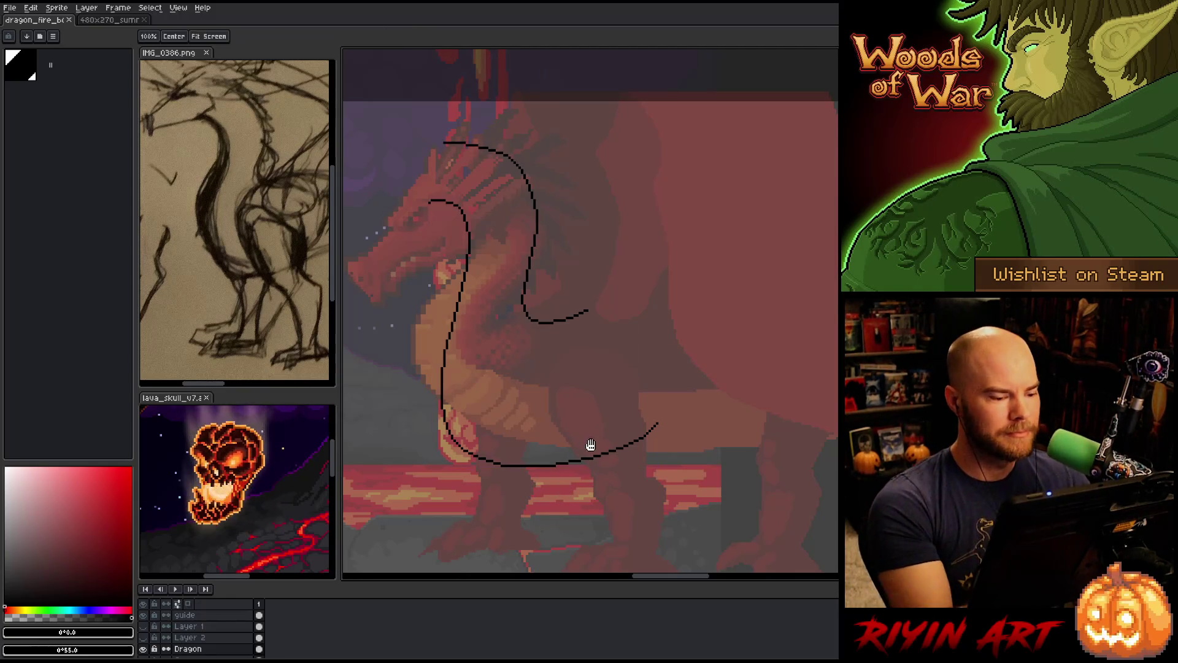
left_click_drag(589, 447, 610, 394)
left_click_drag(631, 465, 606, 454)
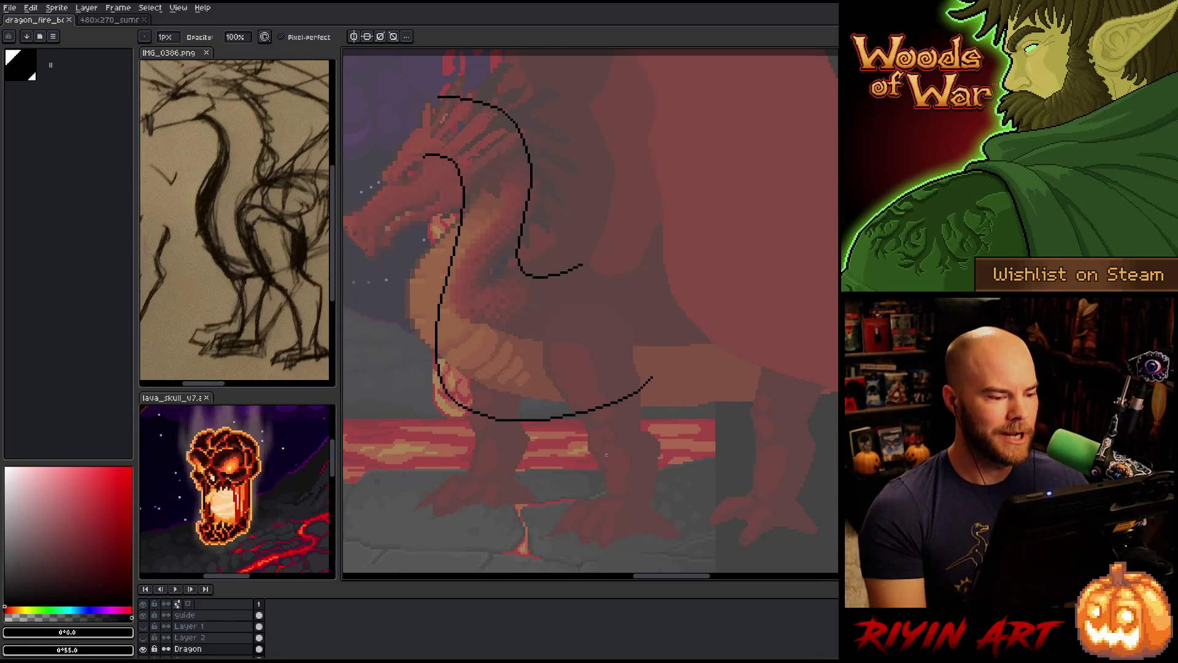
Extend the belly sketch line toward the hind leg, redrawing it once
scroll(633, 442, "down", 1)
left_click_drag(593, 346, 599, 360)
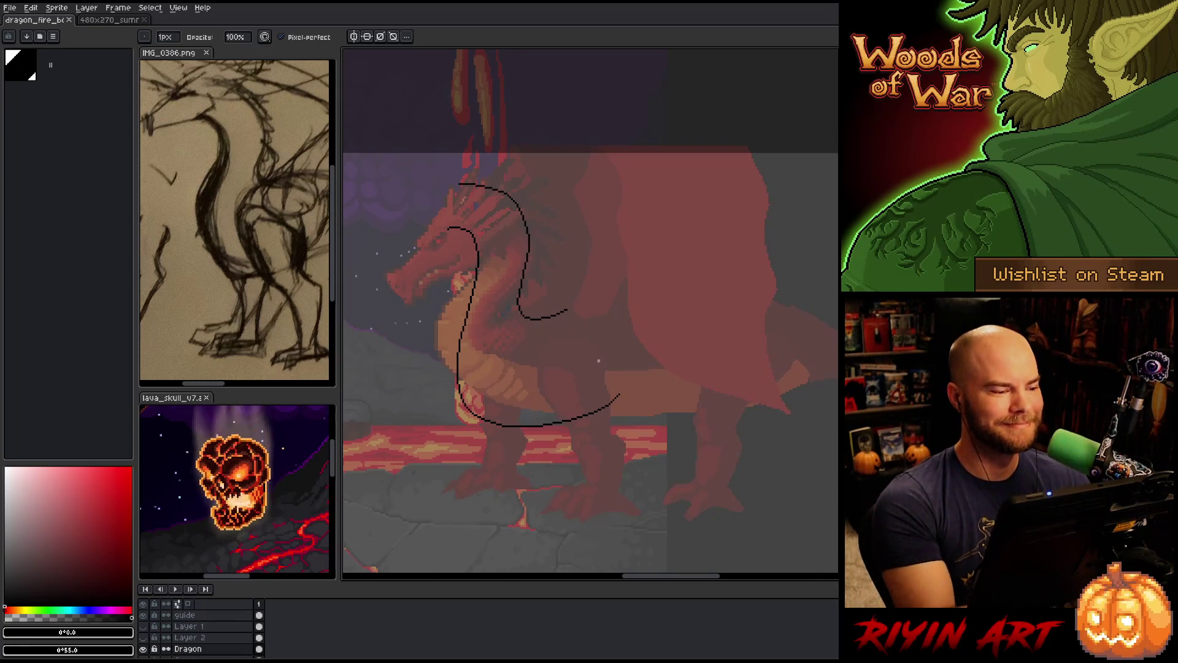
scroll(258, 268, "down", 2)
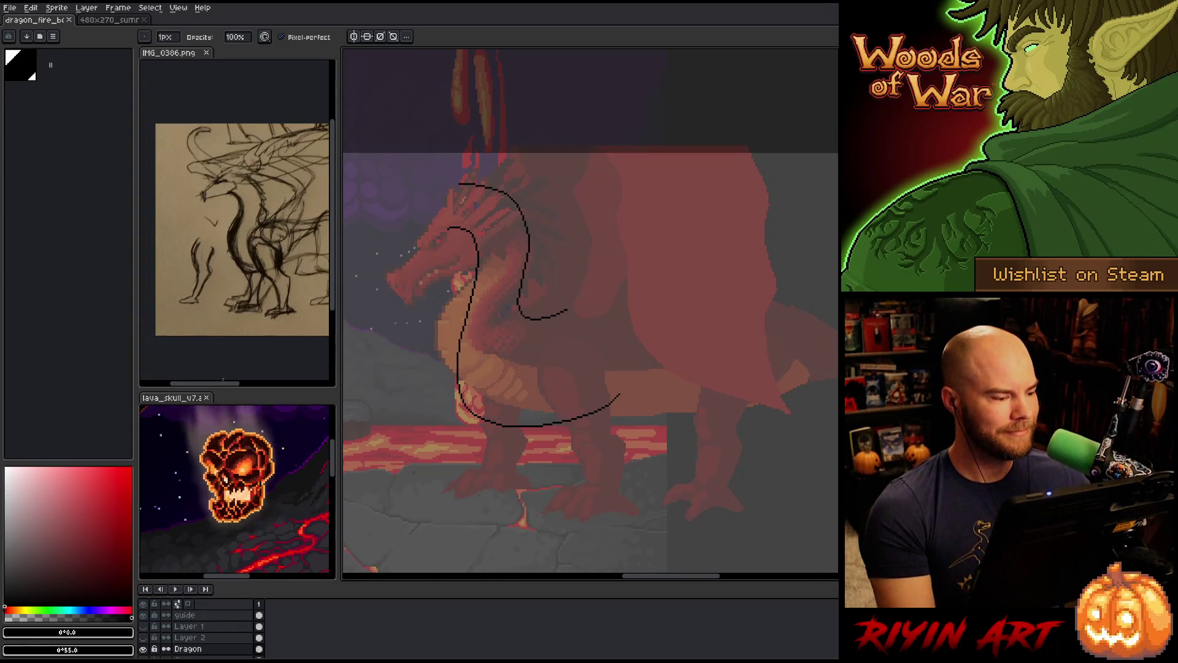
left_click_drag(228, 387, 245, 387)
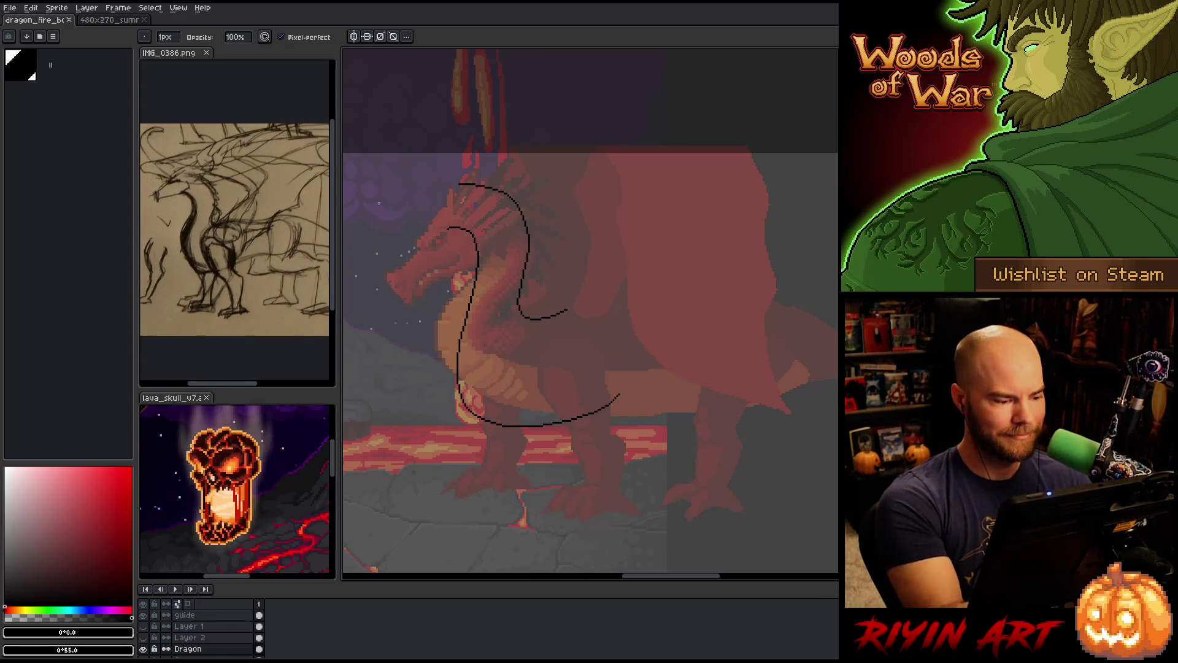
key("e")
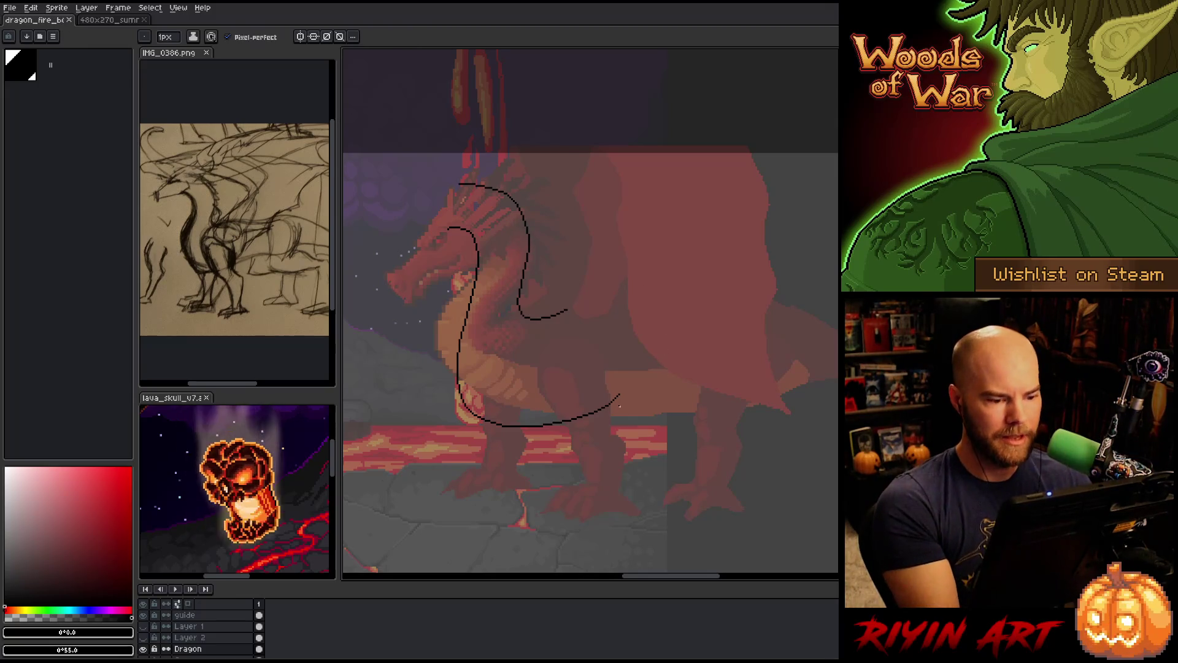
key("b")
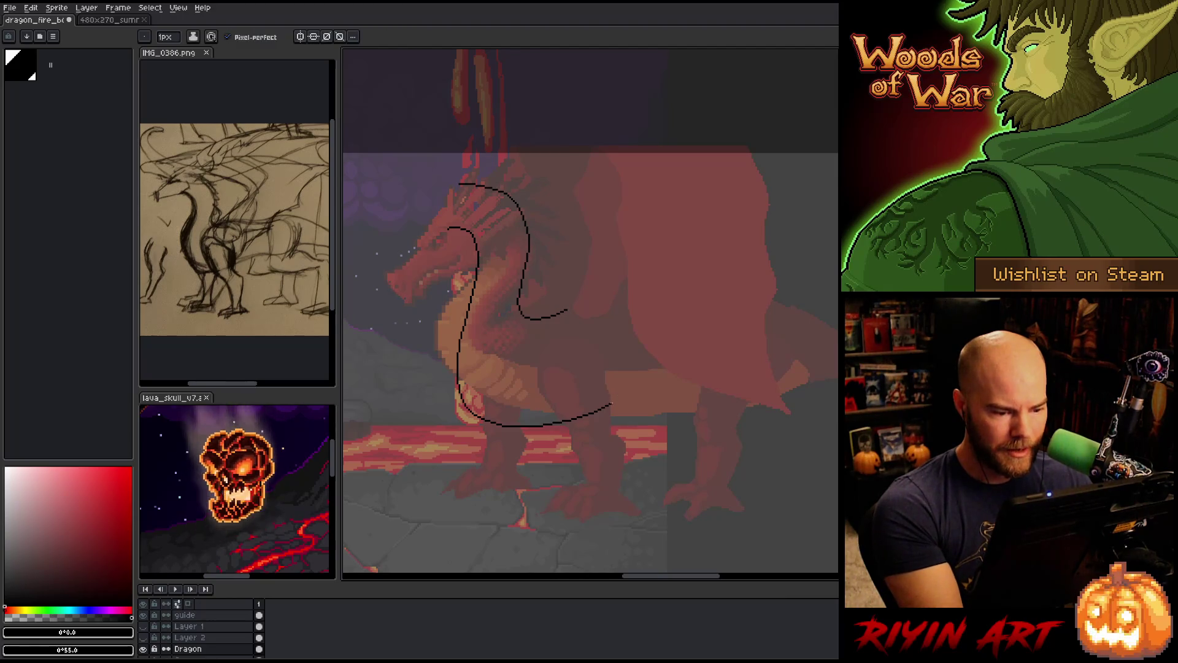
left_click_drag(615, 397, 700, 375)
key("ctrl+z")
mouse_move(611, 404)
left_mouse_down()
mouse_move(705, 375)
mouse_move(779, 381)
left_mouse_up()
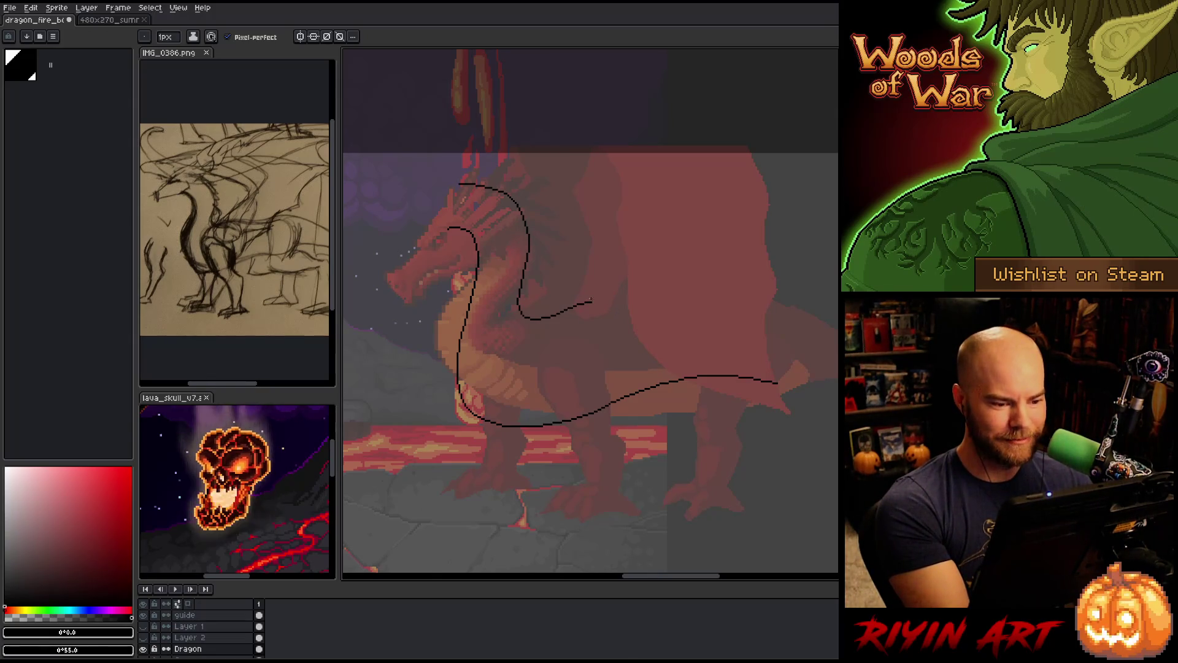
Trim the tip of the back curve by lasso-selecting and deleting it
mouse_move(568, 309)
left_mouse_down()
mouse_move(698, 289)
mouse_move(810, 314)
left_mouse_up()
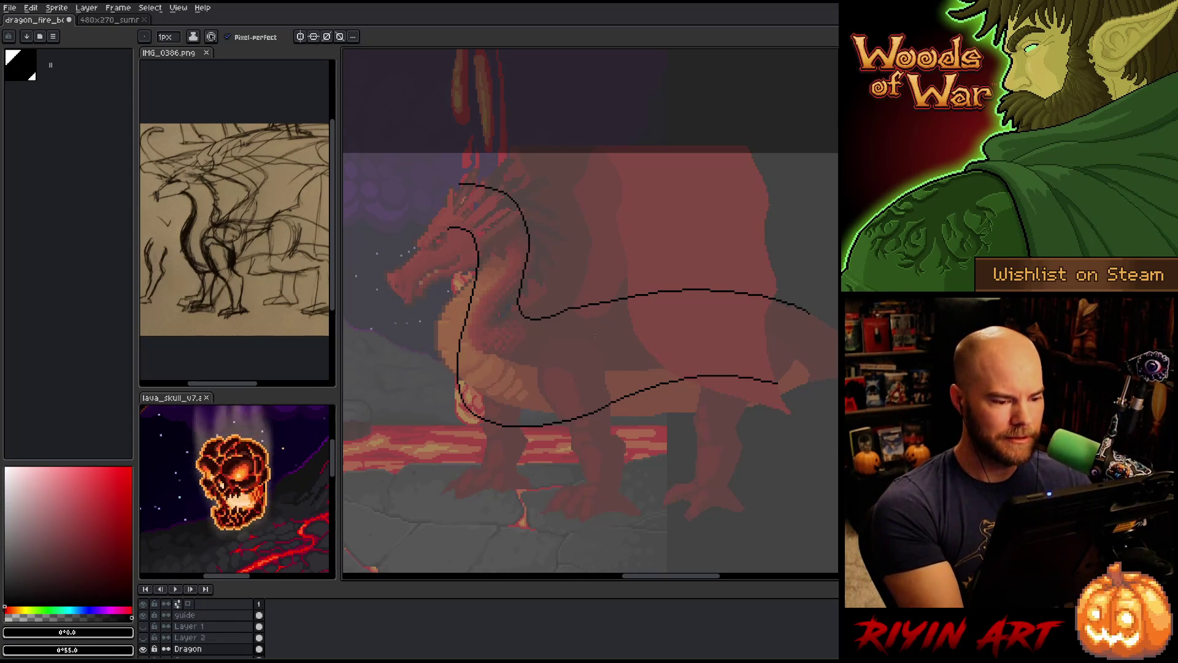
key("ctrl+z")
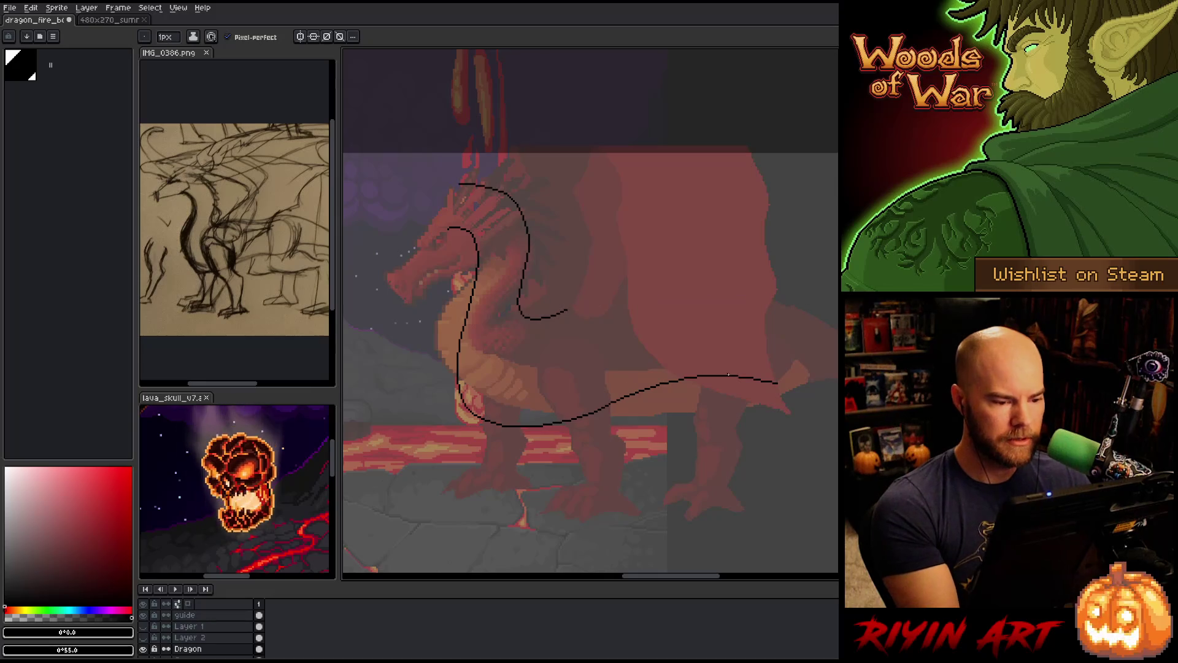
key("q")
mouse_move(592, 340)
left_mouse_down()
mouse_move(627, 291)
mouse_move(534, 310)
mouse_move(549, 359)
left_mouse_up()
key("Delete")
key("ctrl+d")
Try a back line toward the tail and a line above the belly, undo both, pick near-black
key("b")
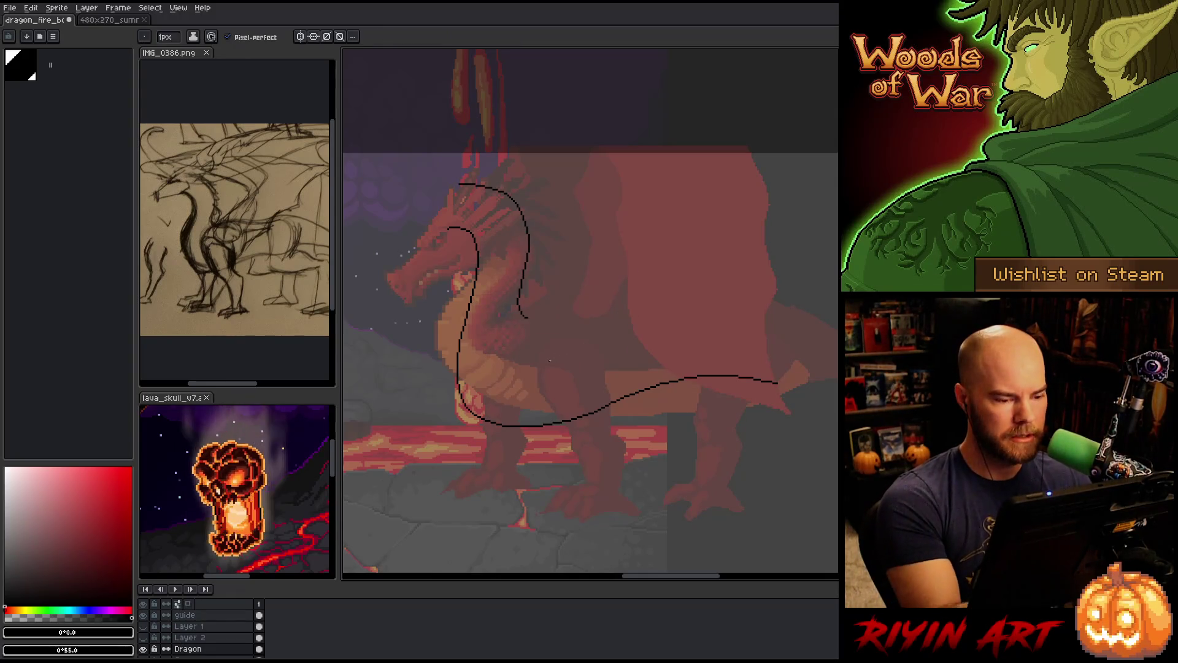
left_click_drag(537, 314, 830, 299)
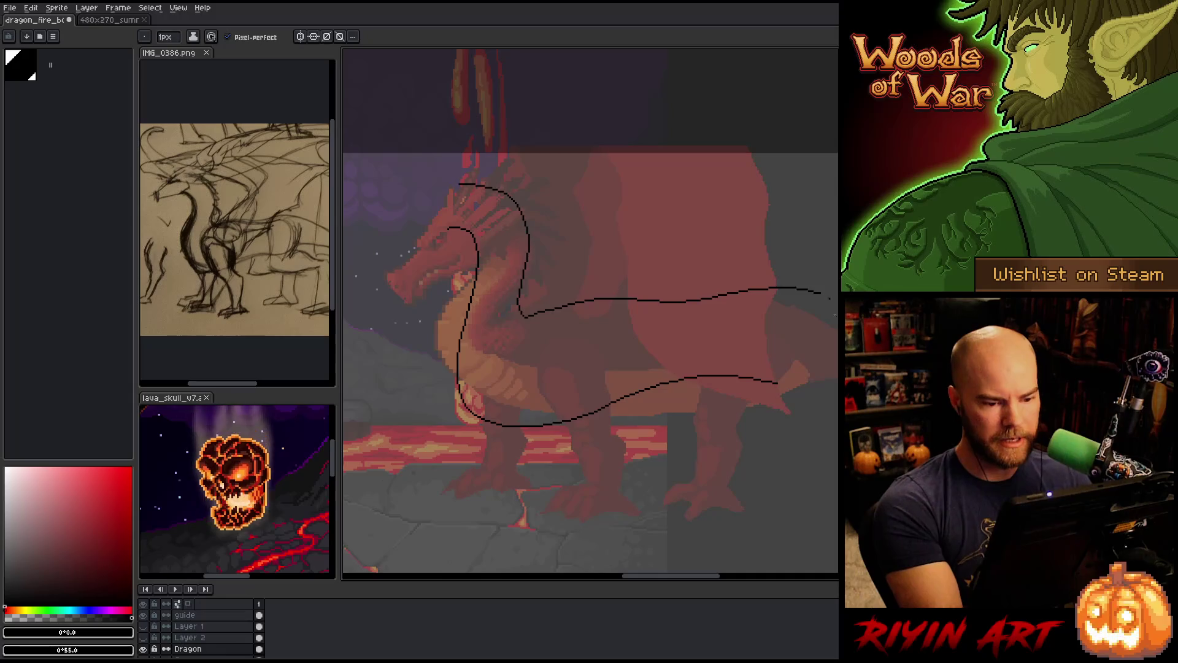
key("ctrl+z")
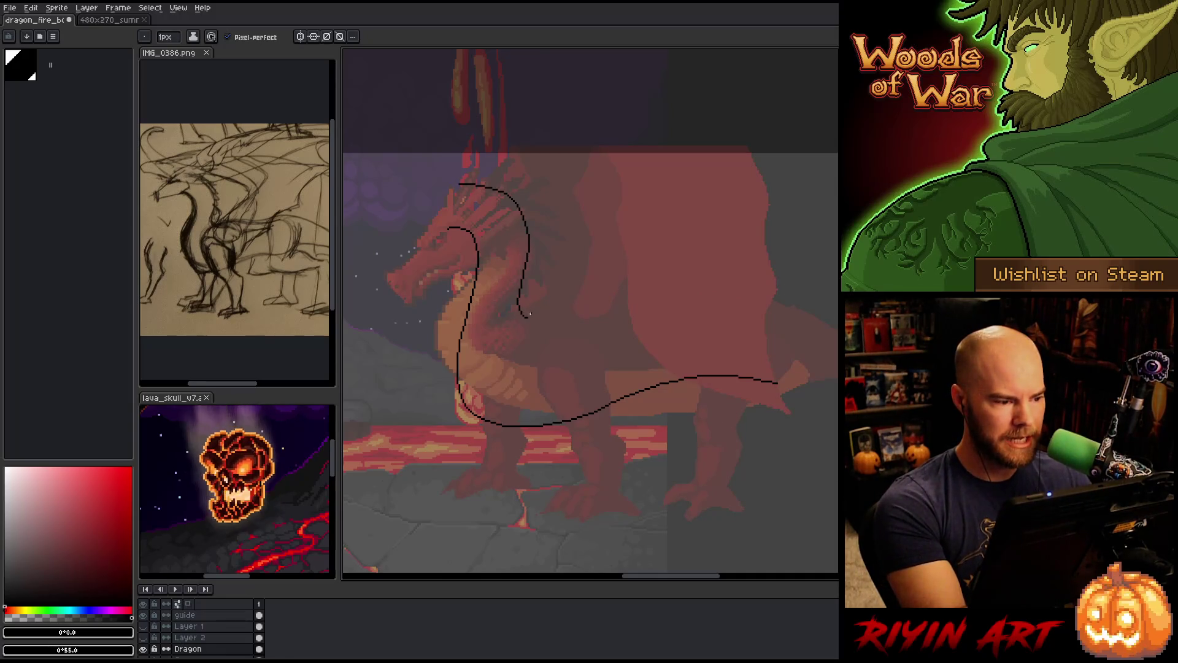
left_click_drag(777, 383, 593, 363)
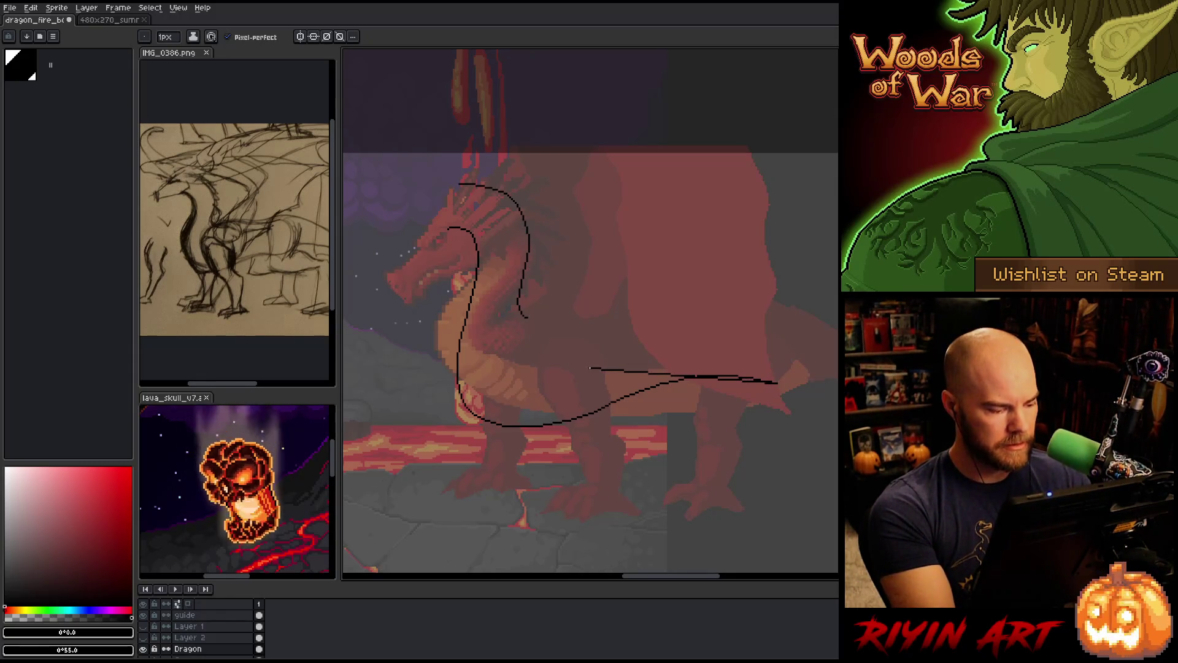
key("ctrl+z")
left_click(9, 565)
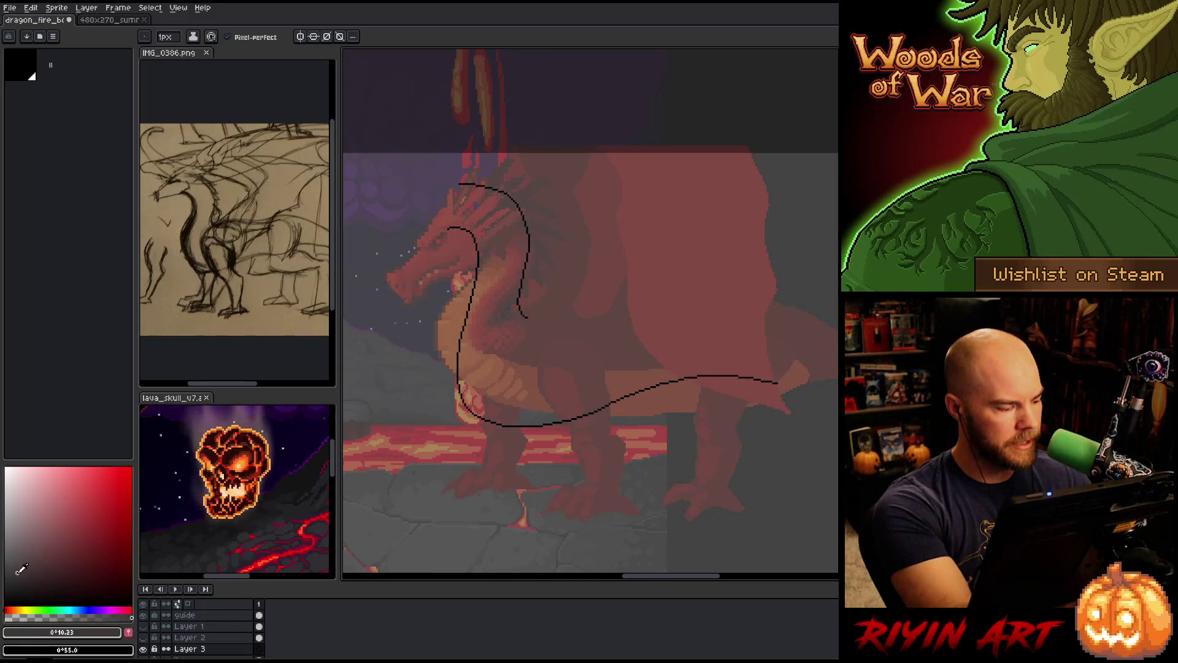
Sketch the looping back-and-belly line across the dragon's chest
left_click(35, 578)
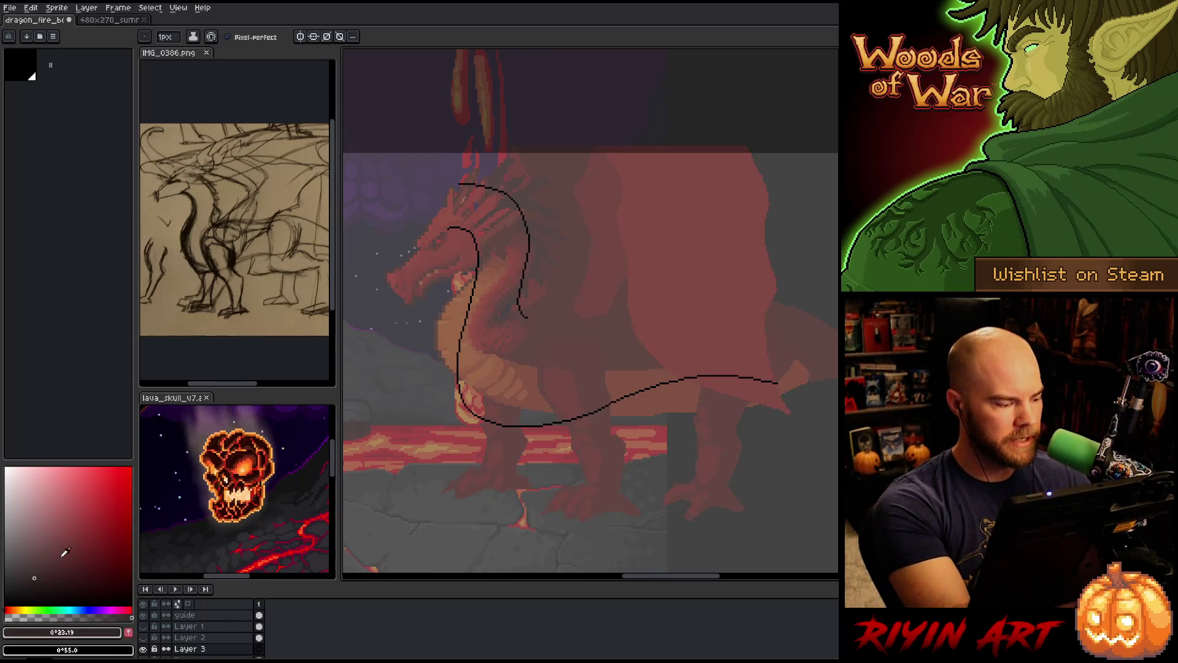
left_click_drag(521, 344, 556, 357)
key("ctrl+z")
mouse_move(527, 317)
left_mouse_down()
mouse_move(609, 306)
mouse_move(490, 425)
left_mouse_up()
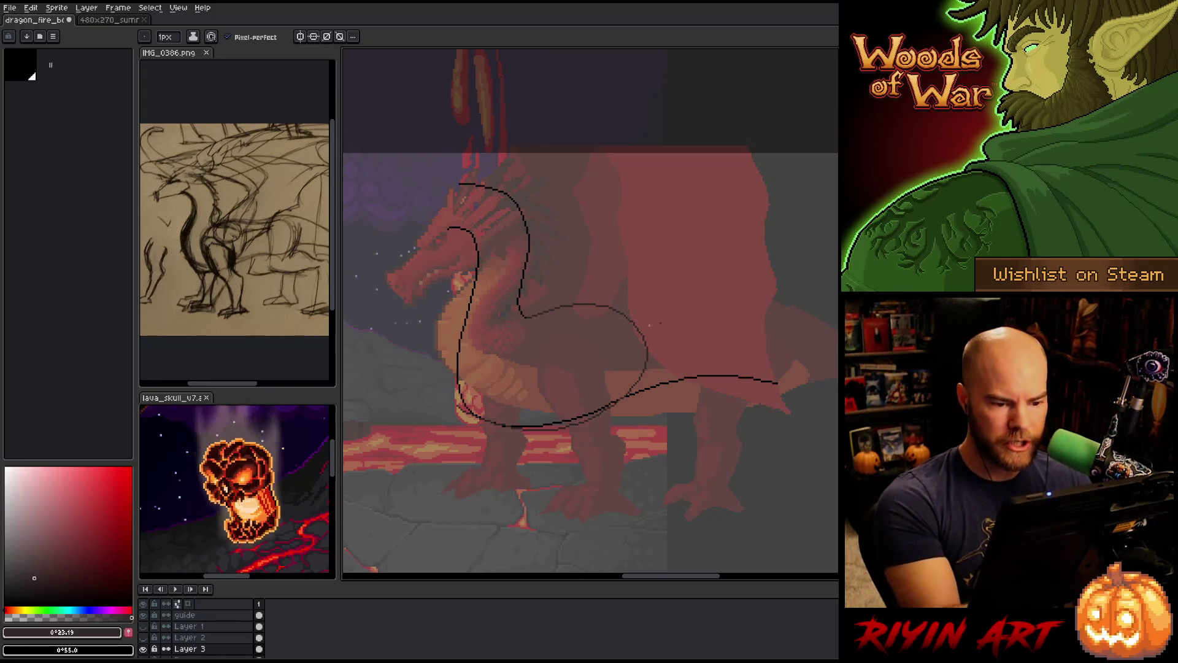
Draw the hindquarter curve over the dragon's rear after several redraws
left_click_drag(691, 298, 789, 334)
key("ctrl+z")
mouse_move(690, 293)
left_mouse_down()
mouse_move(748, 285)
mouse_move(766, 356)
left_mouse_up()
key("ctrl+z")
left_click_drag(675, 297, 772, 340)
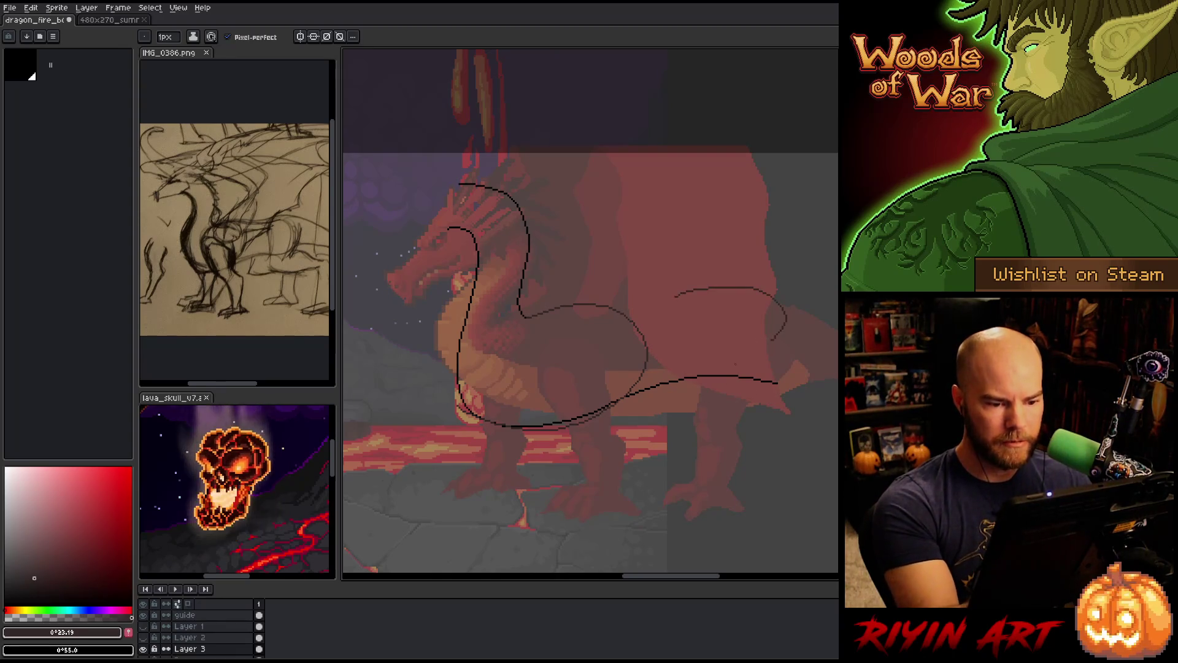
key("ctrl+z")
mouse_move(692, 295)
left_mouse_down()
mouse_move(736, 283)
mouse_move(755, 380)
left_mouse_up()
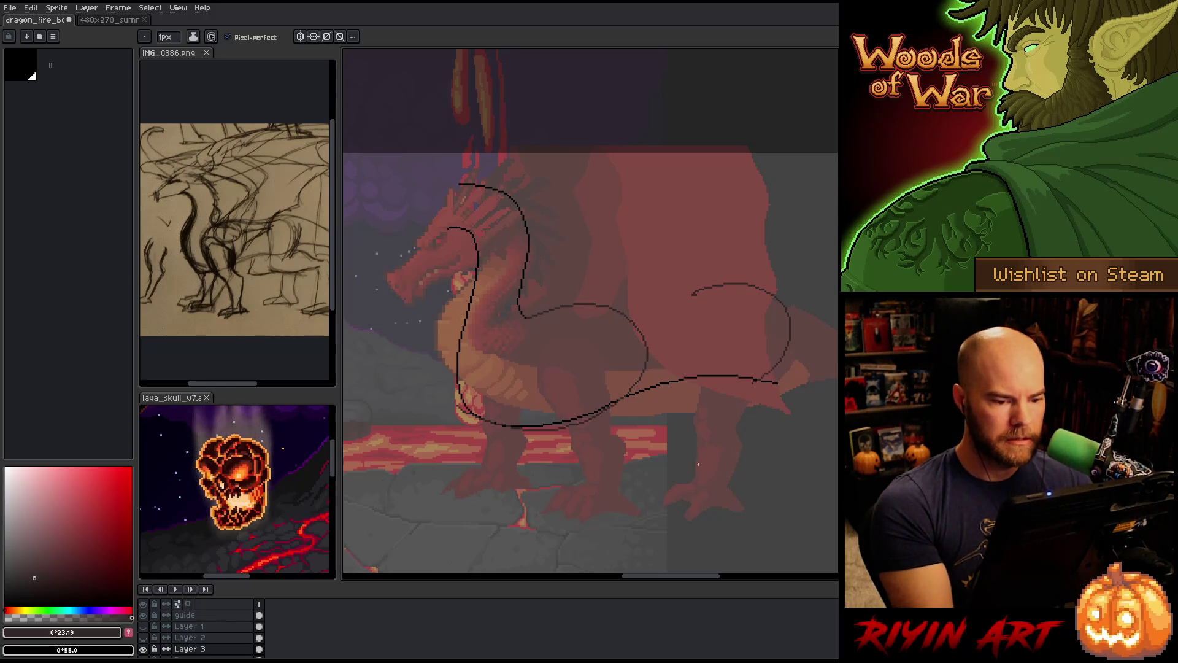
Draw the back line from the hindquarters leftward toward the neck
left_click_drag(694, 293, 576, 302)
key("ctrl+z")
left_click_drag(694, 294, 574, 290)
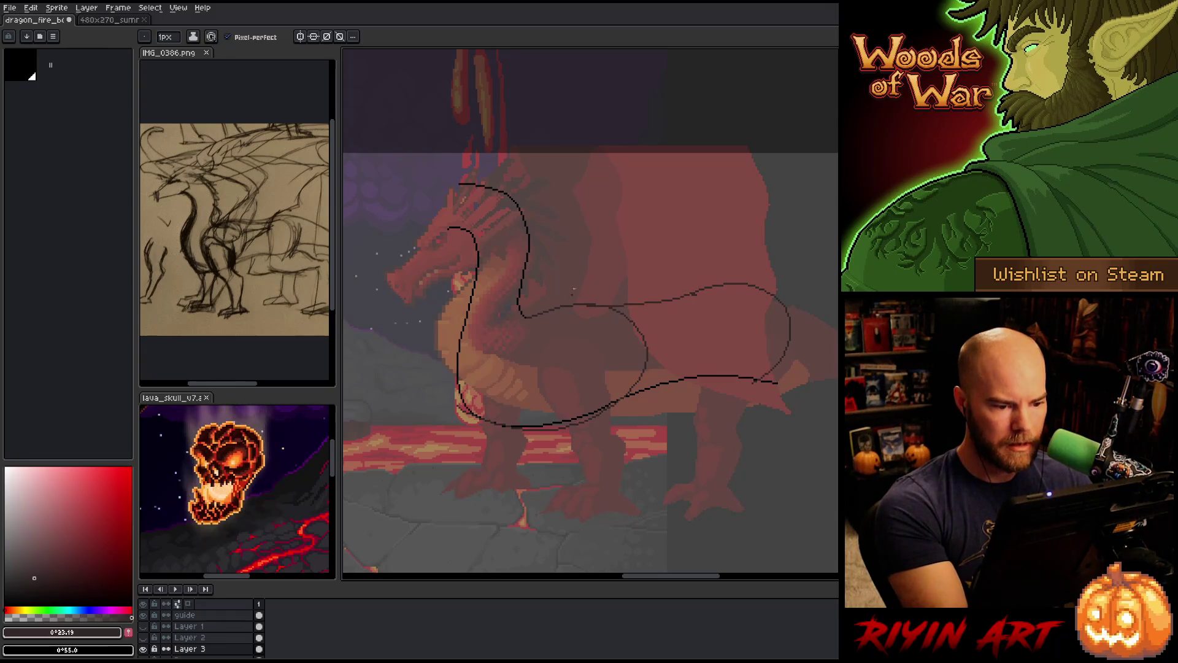
mouse_move(726, 410)
left_mouse_down()
mouse_move(631, 415)
mouse_move(639, 386)
left_mouse_up()
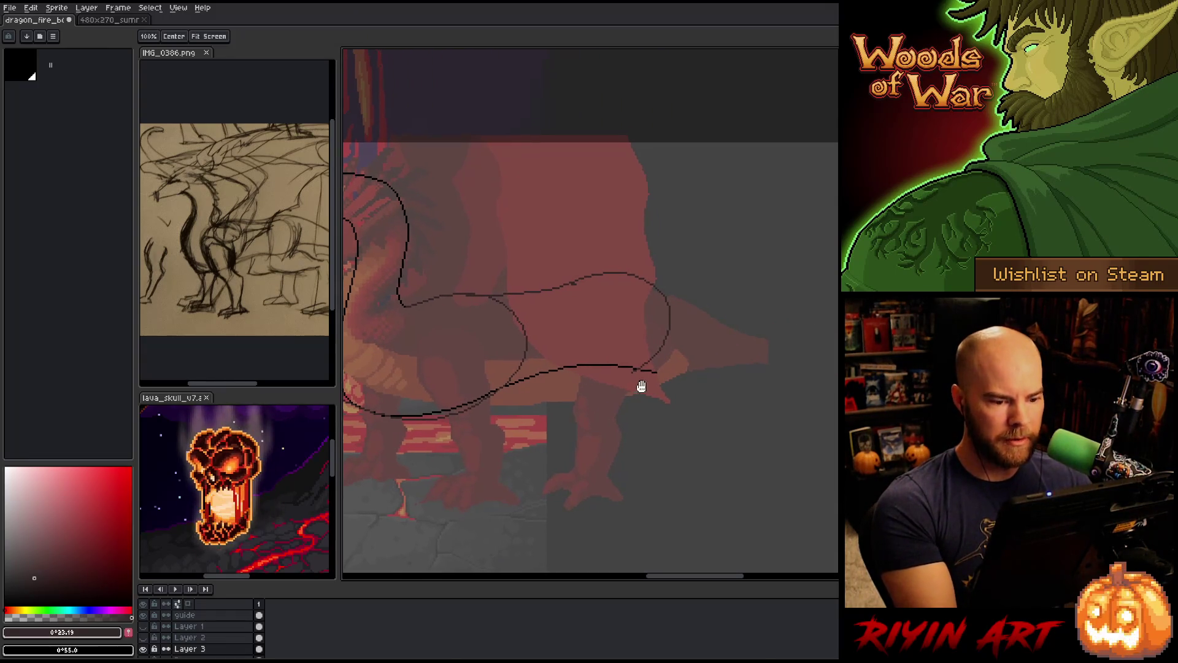
mouse_move(761, 209)
left_mouse_down()
mouse_move(764, 342)
mouse_move(767, 307)
left_mouse_up()
key("ctrl+z")
key("ctrl+z")
Recentre on the dragon and lasso-select the chest and front leg area
mouse_move(571, 407)
left_mouse_down()
mouse_move(755, 407)
mouse_move(655, 437)
left_mouse_up()
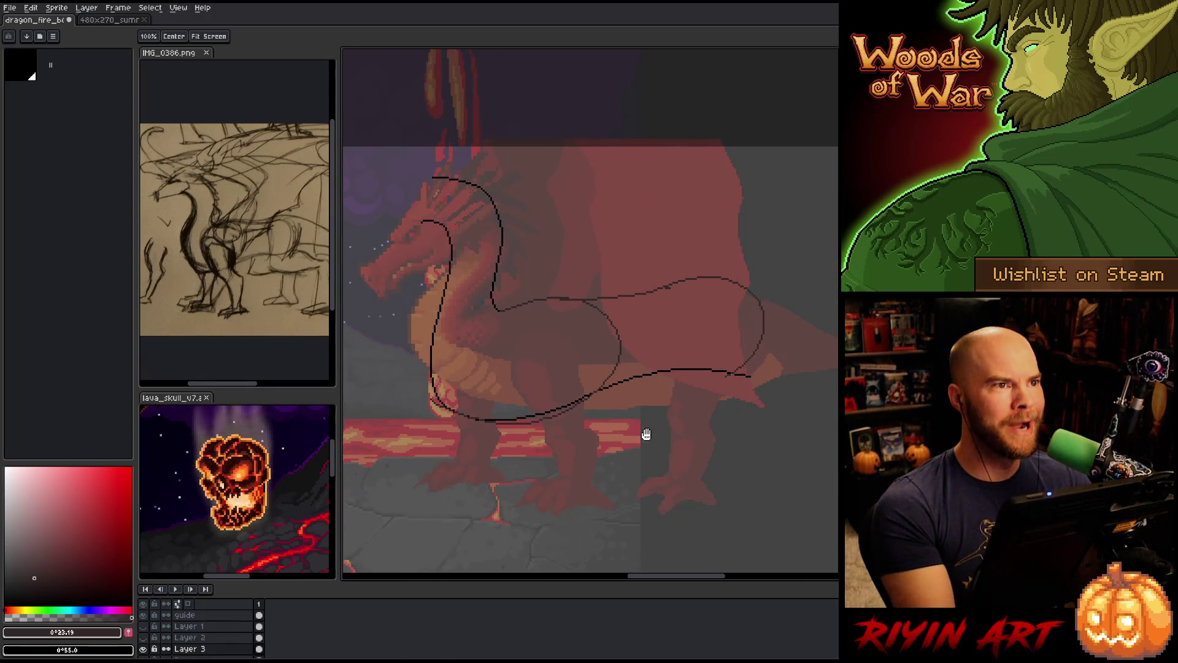
left_click_drag(663, 434, 668, 408)
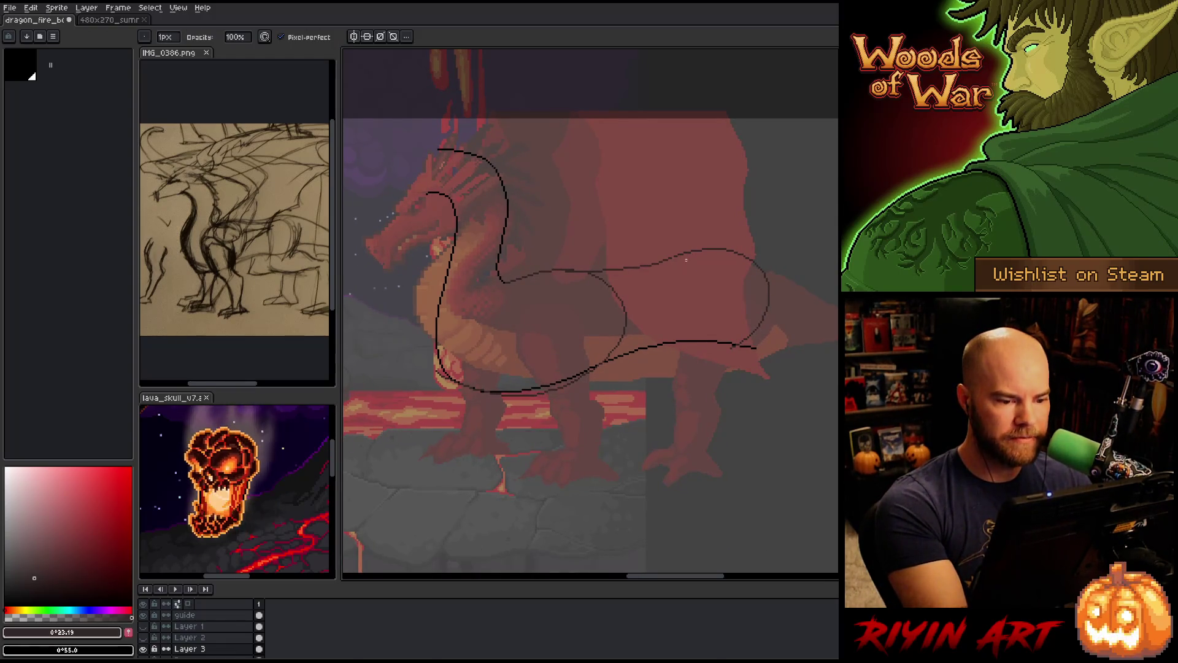
key("e")
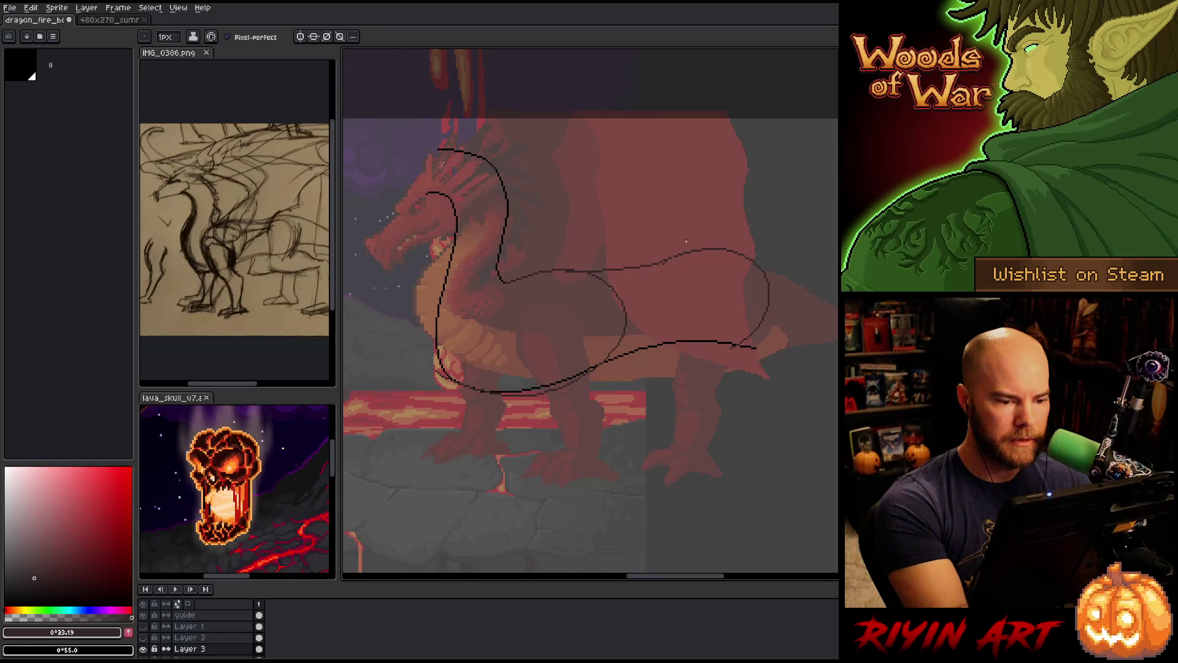
key("b")
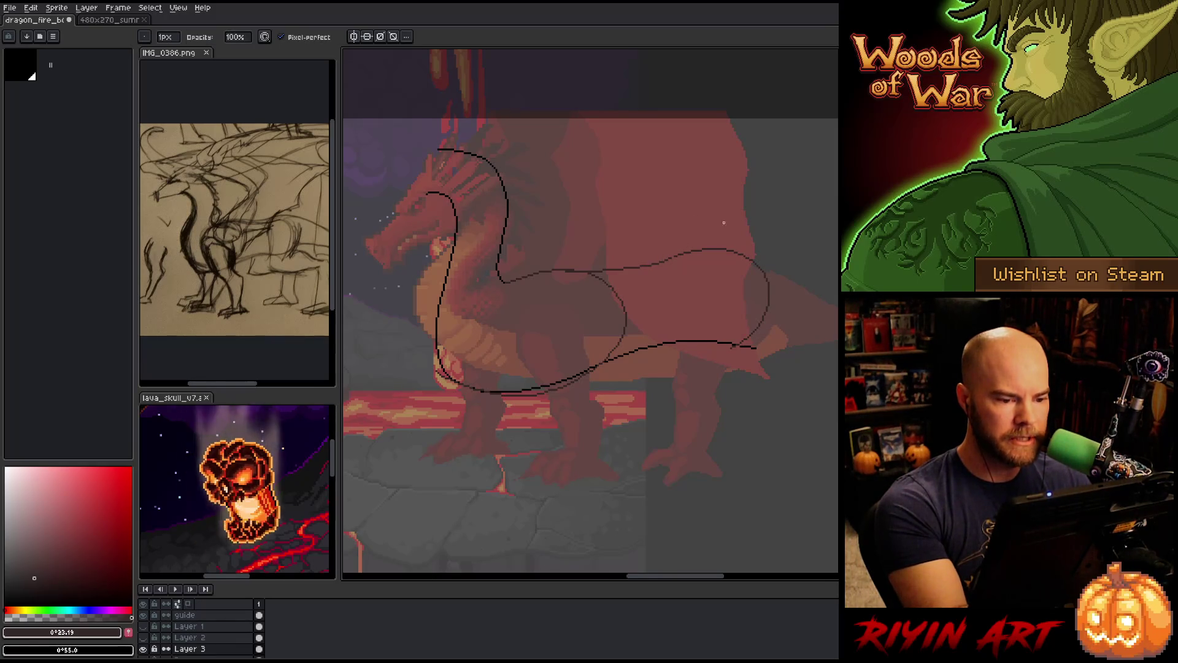
key("e")
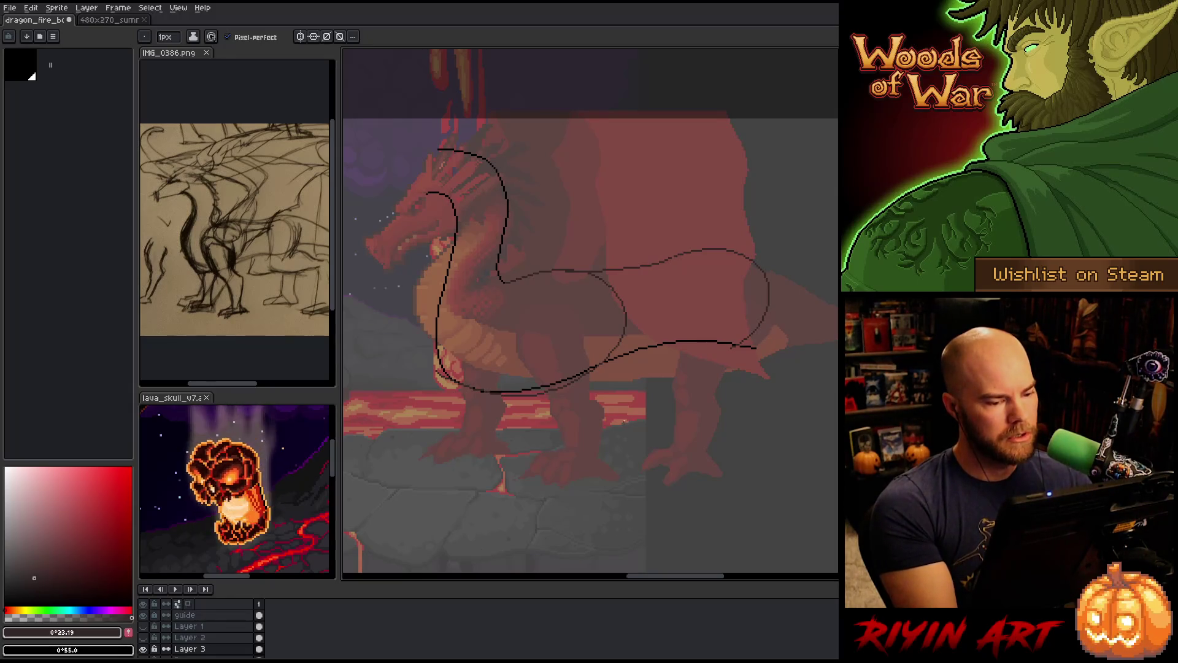
key("q")
mouse_move(636, 393)
left_mouse_down()
mouse_move(644, 329)
mouse_move(611, 282)
left_mouse_up()
mouse_move(615, 366)
left_mouse_down()
mouse_move(565, 356)
mouse_move(417, 398)
mouse_move(513, 465)
left_mouse_up()
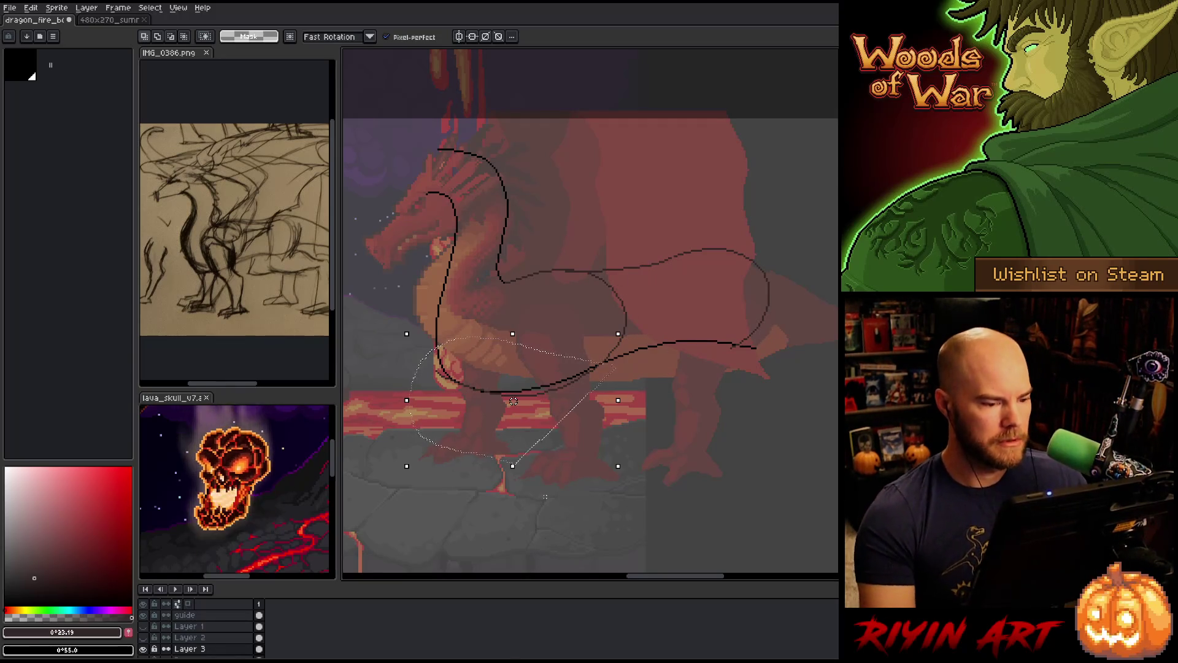
Show the leg sketch layer, make Layer 1 active, and reframe the view around the dragon
left_click(145, 647)
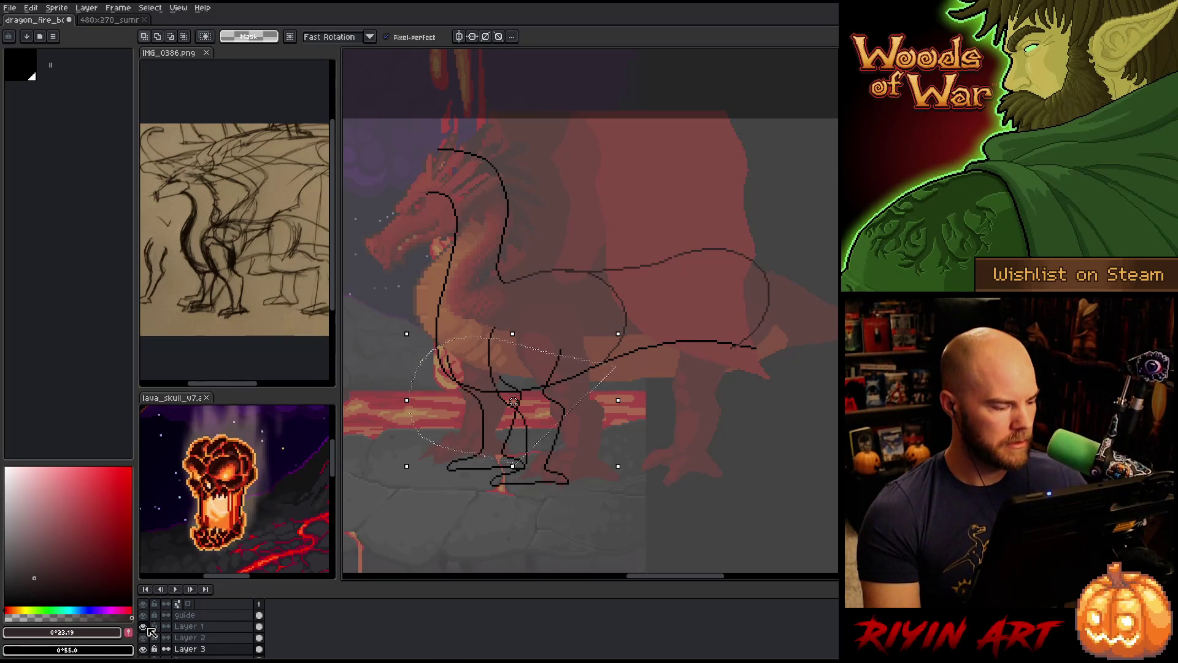
left_click(184, 626)
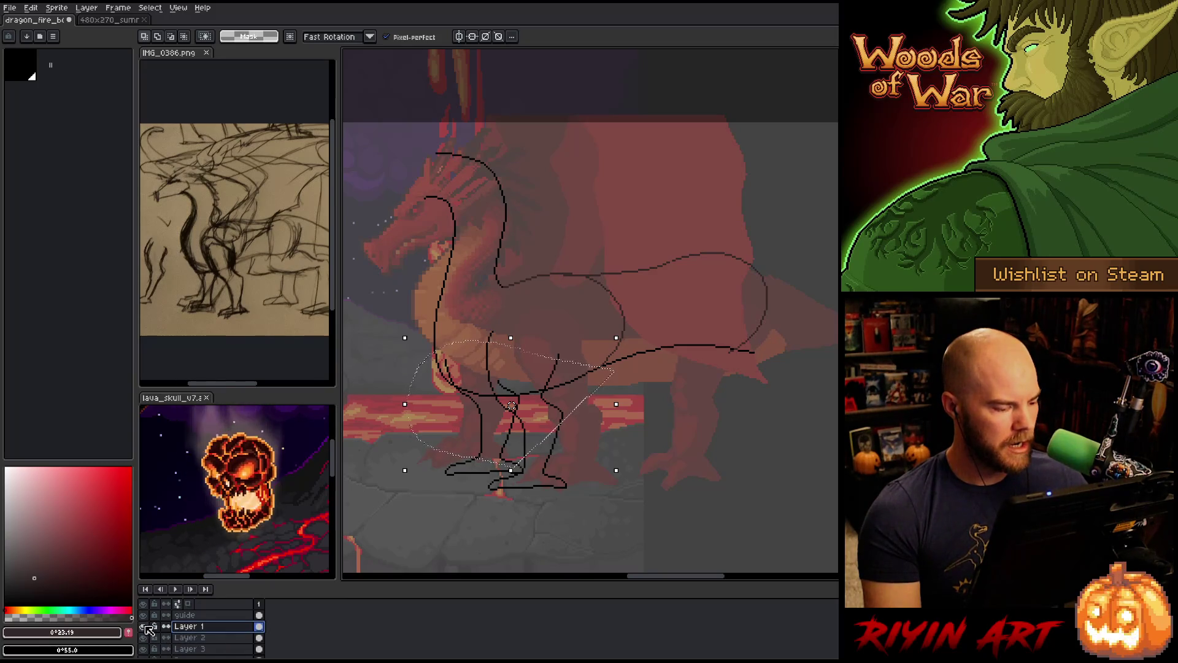
scroll(511, 404, "down", 1)
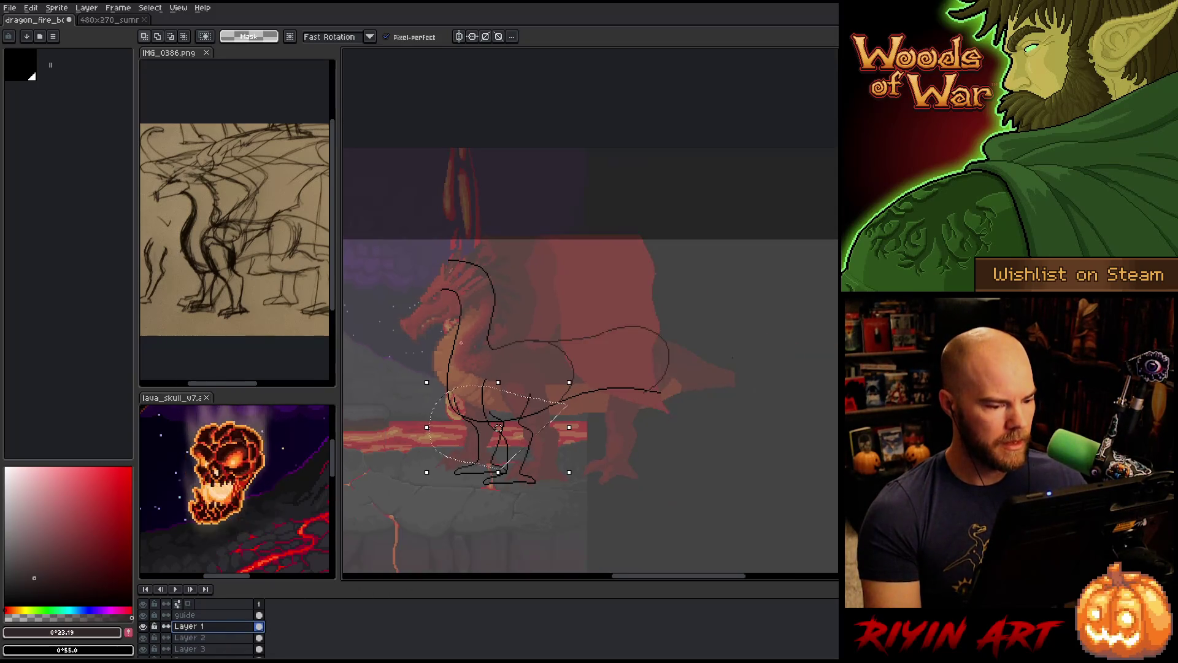
key("ctrl+d")
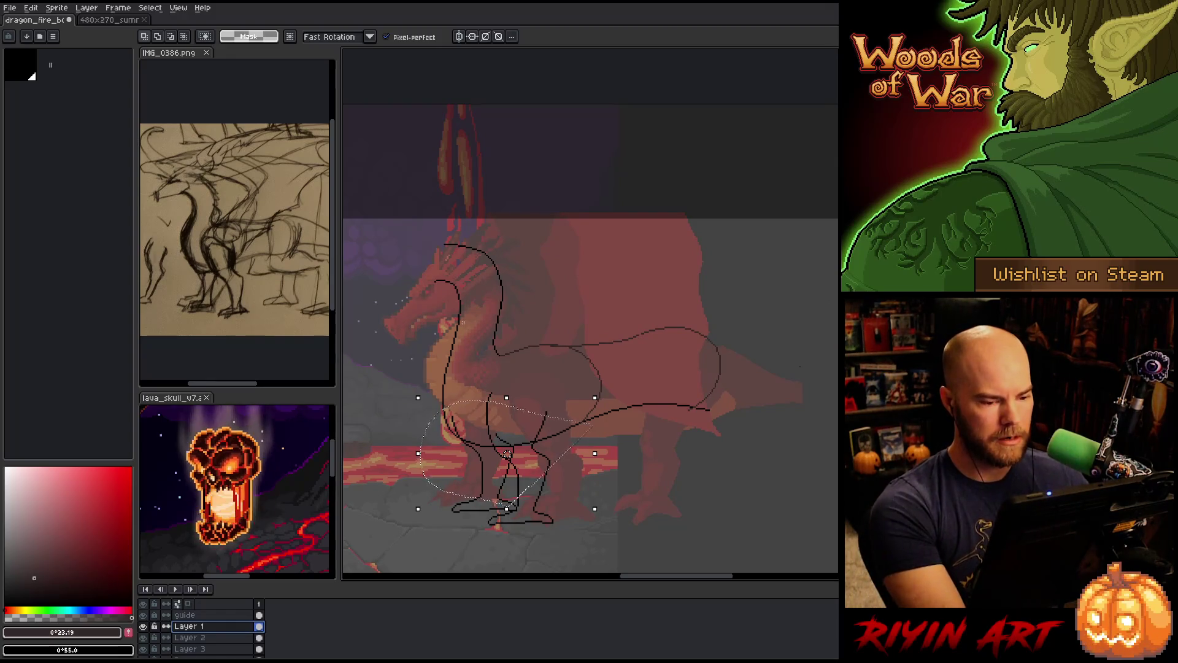
mouse_move(546, 454)
left_mouse_down()
mouse_move(604, 421)
mouse_move(562, 421)
left_mouse_up()
scroll(533, 397, "up", 1)
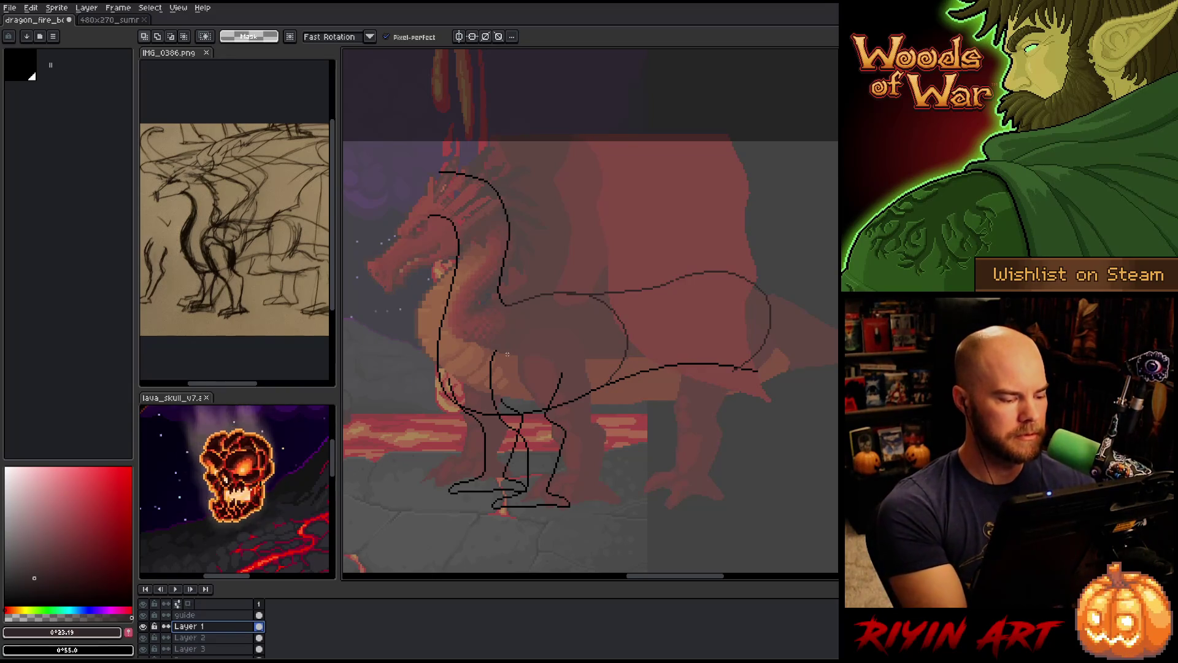
left_click(143, 638)
Rename Layer 1 to 'rt leg' and Layer 2 to 'lft leg'
left_click(143, 637)
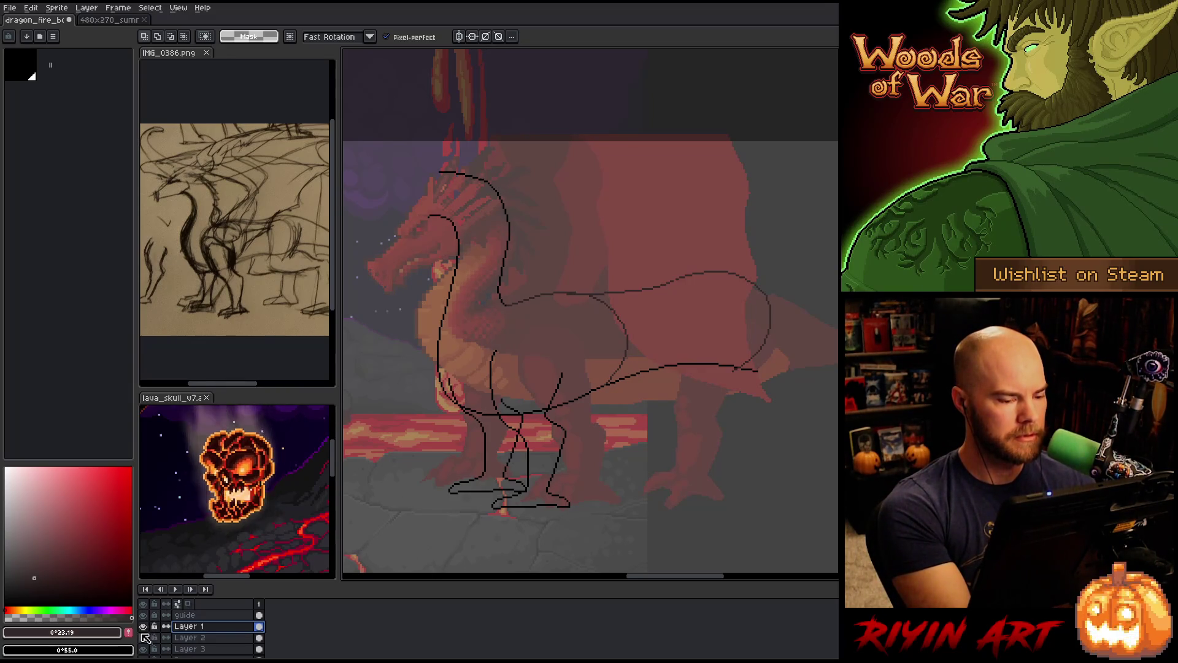
double_click(194, 626)
type("rt leg")
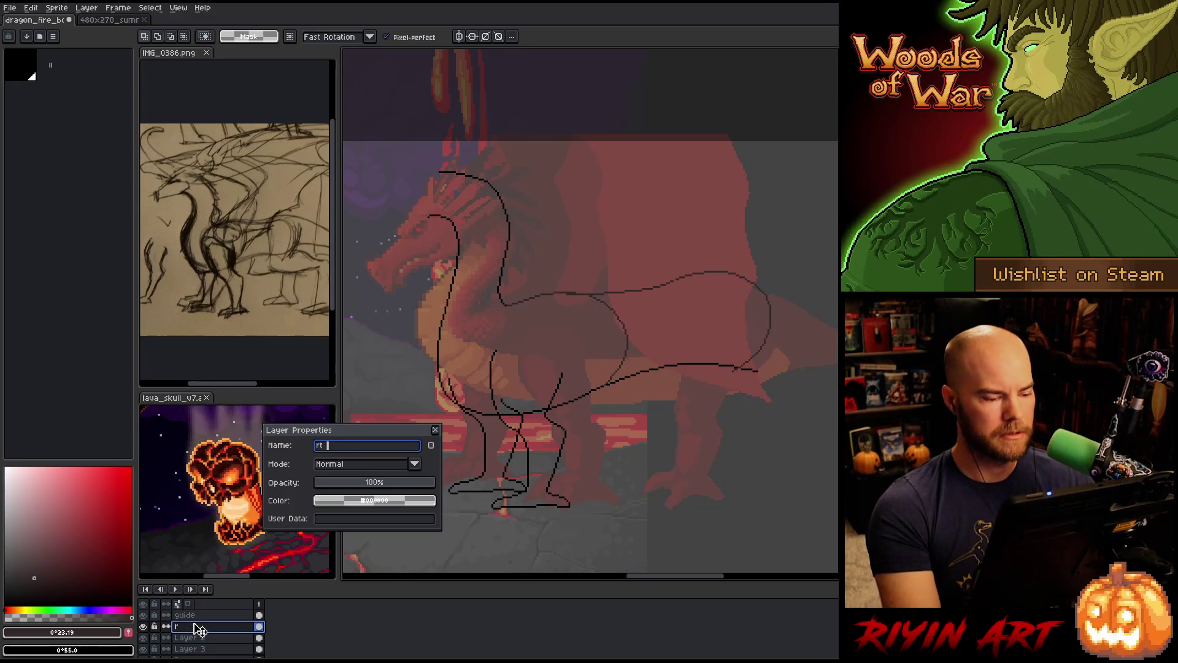
key("Return")
double_click(192, 640)
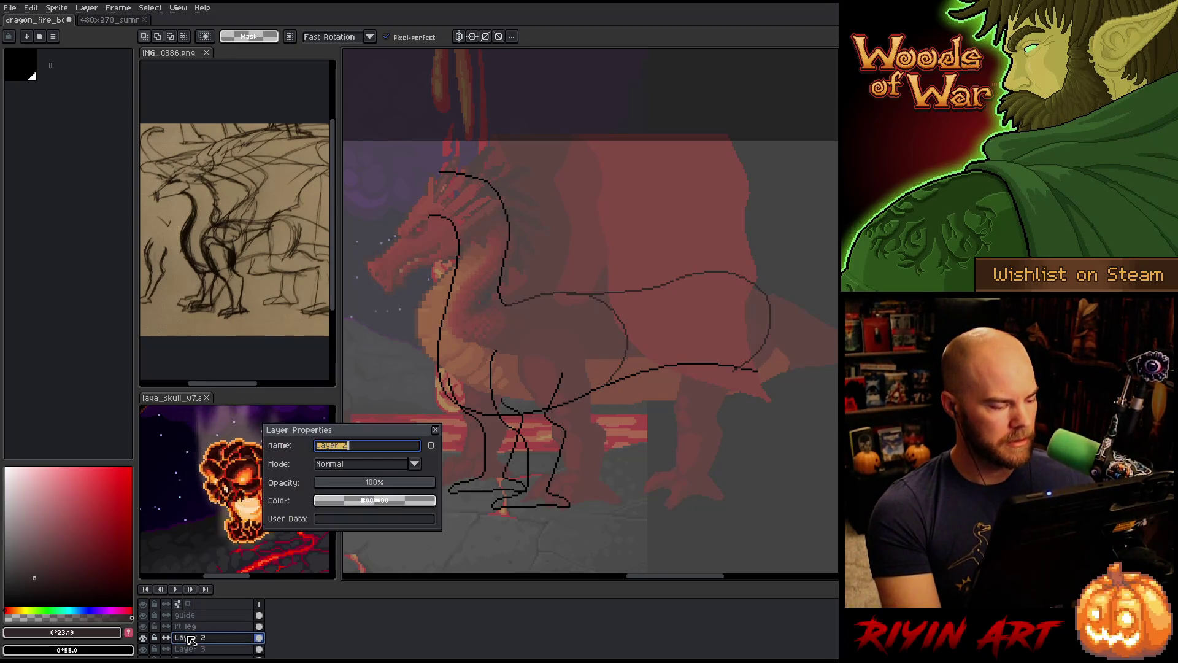
type("lft leg")
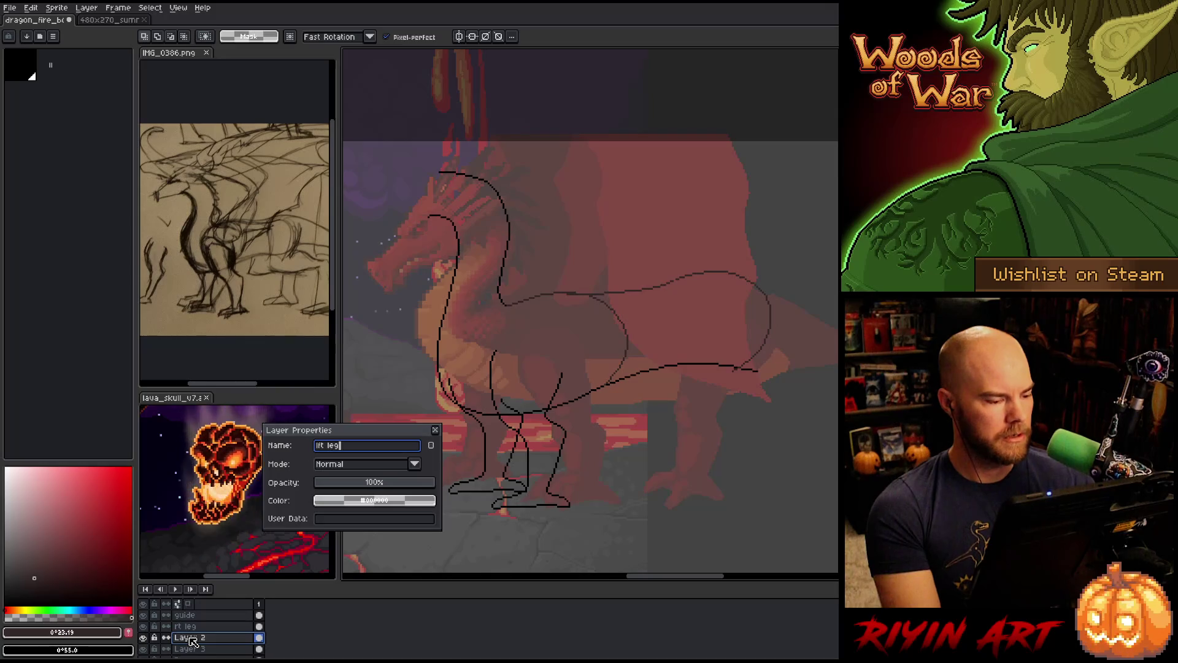
key("Return")
Return to Layer 3 for further sketching, toggling between pencil and eraser
left_click(200, 648)
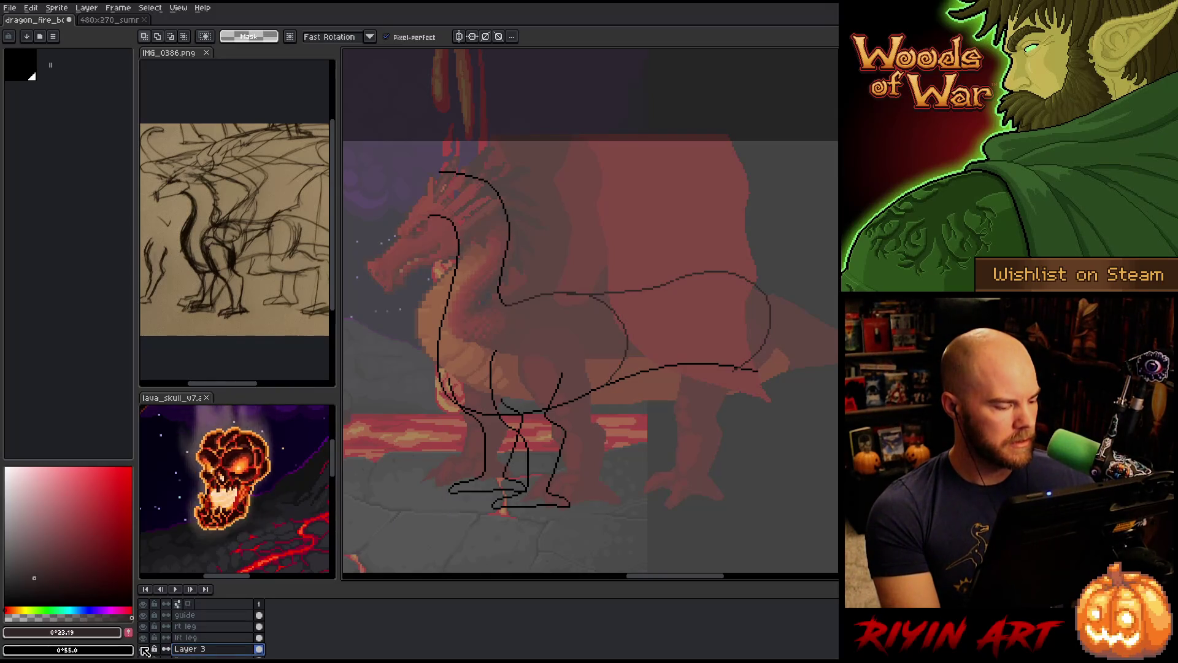
scroll(196, 638, "down", 1)
left_click(197, 652)
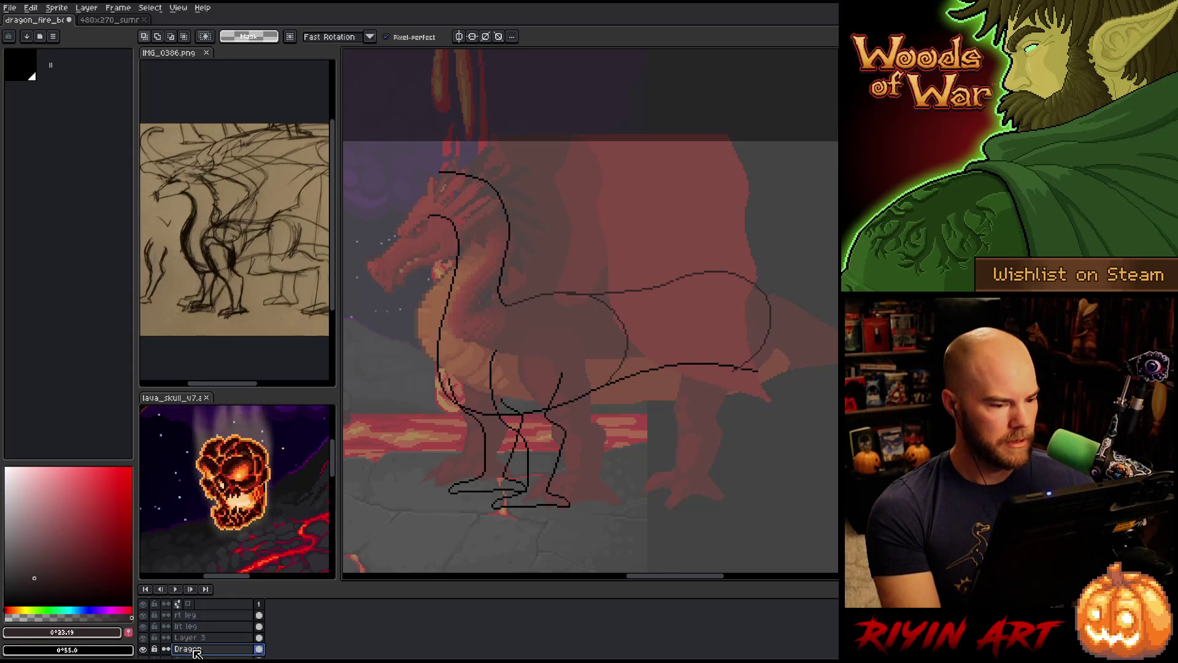
left_click(196, 638)
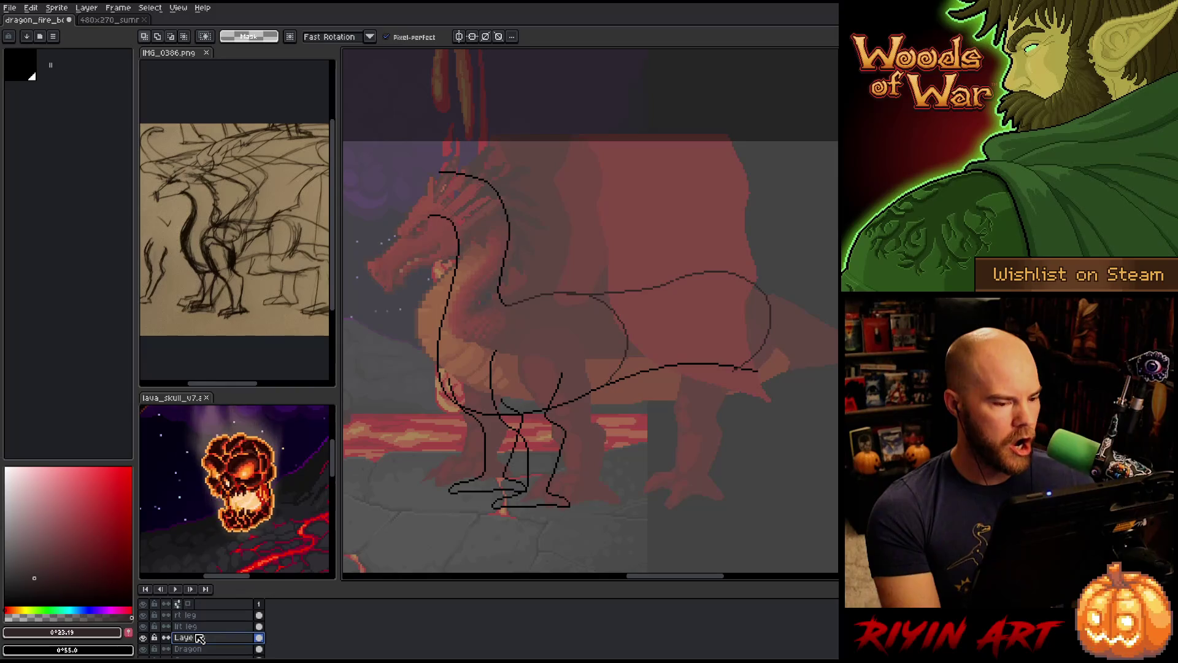
key("b")
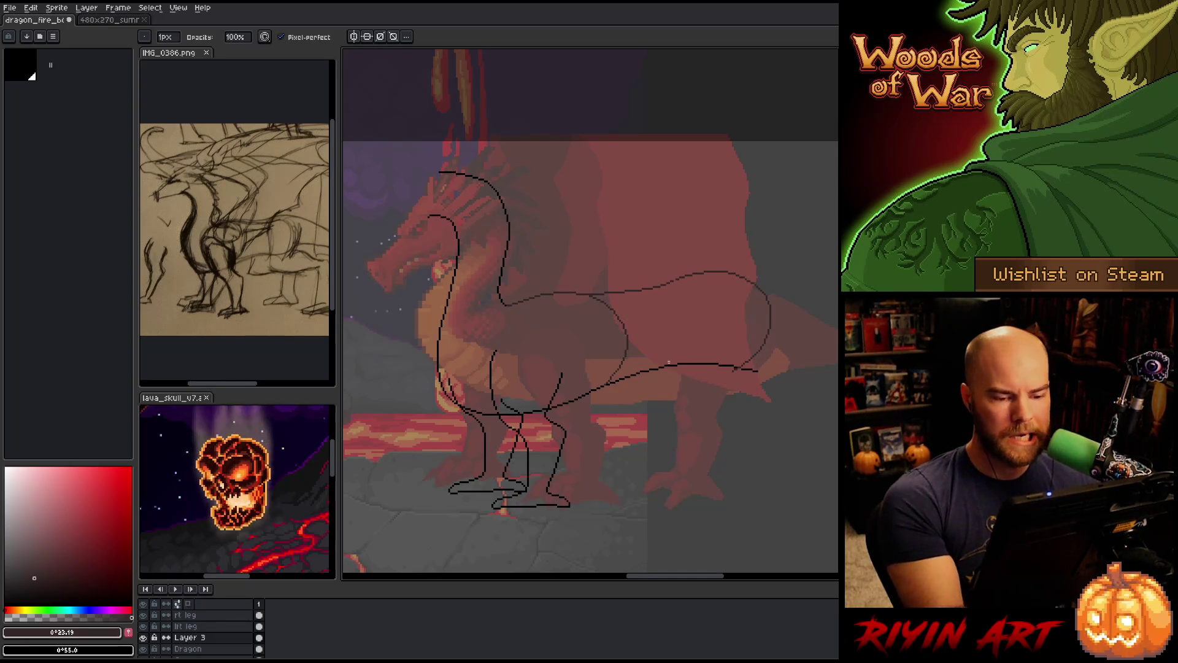
key("e")
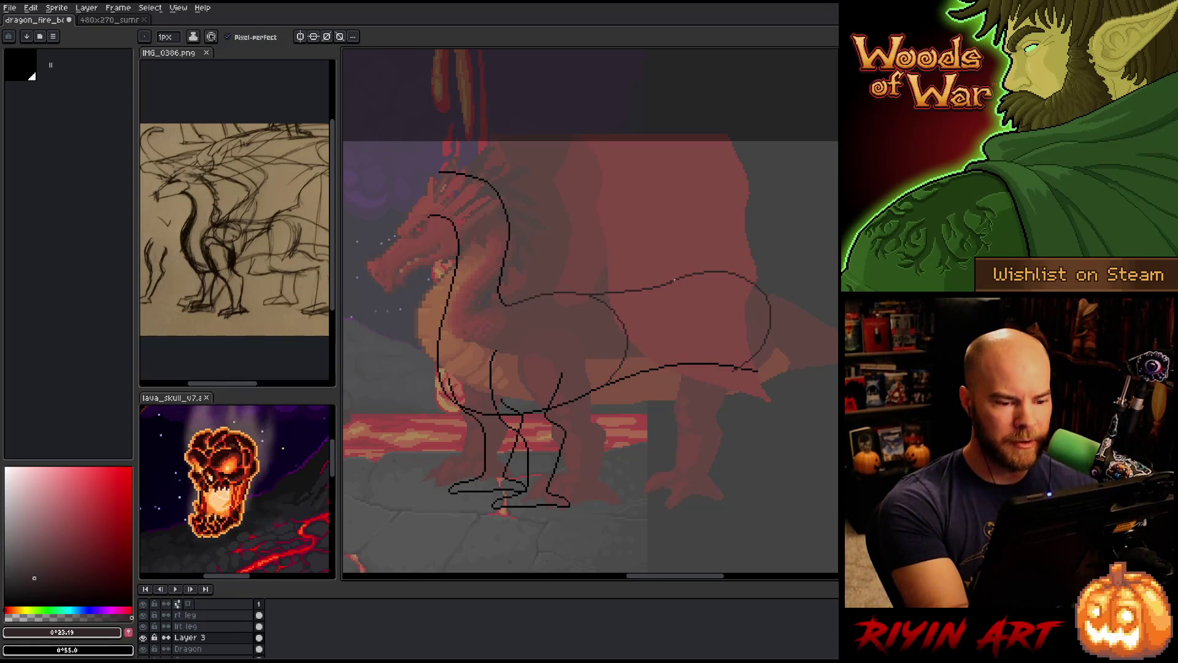
key("b")
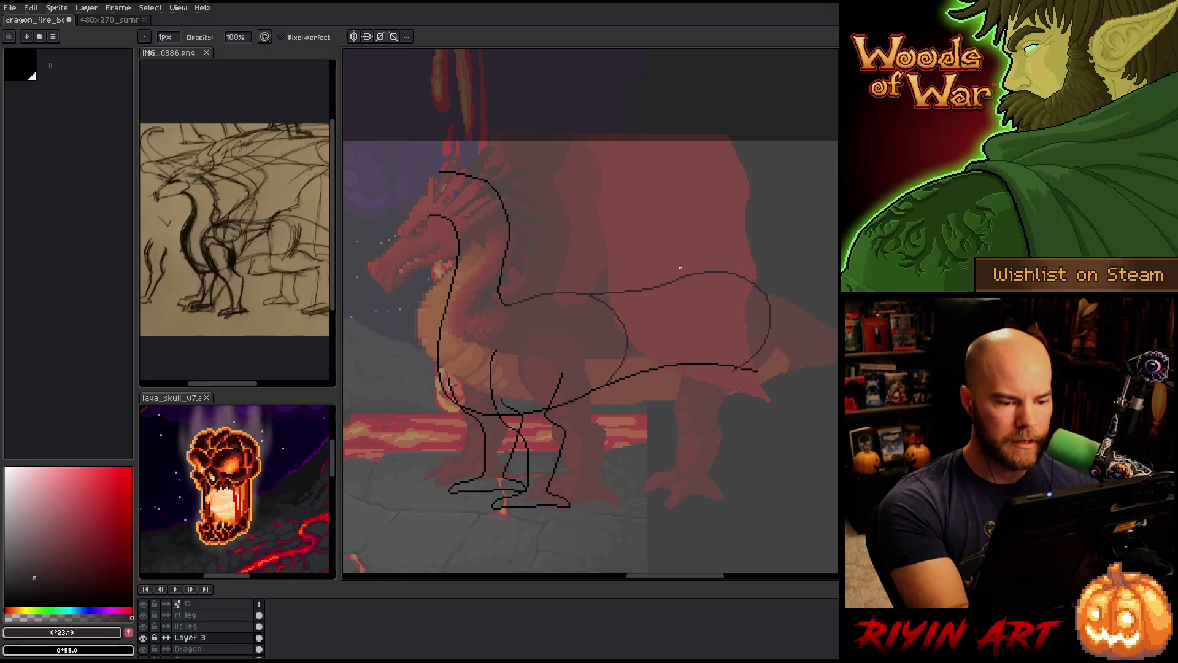
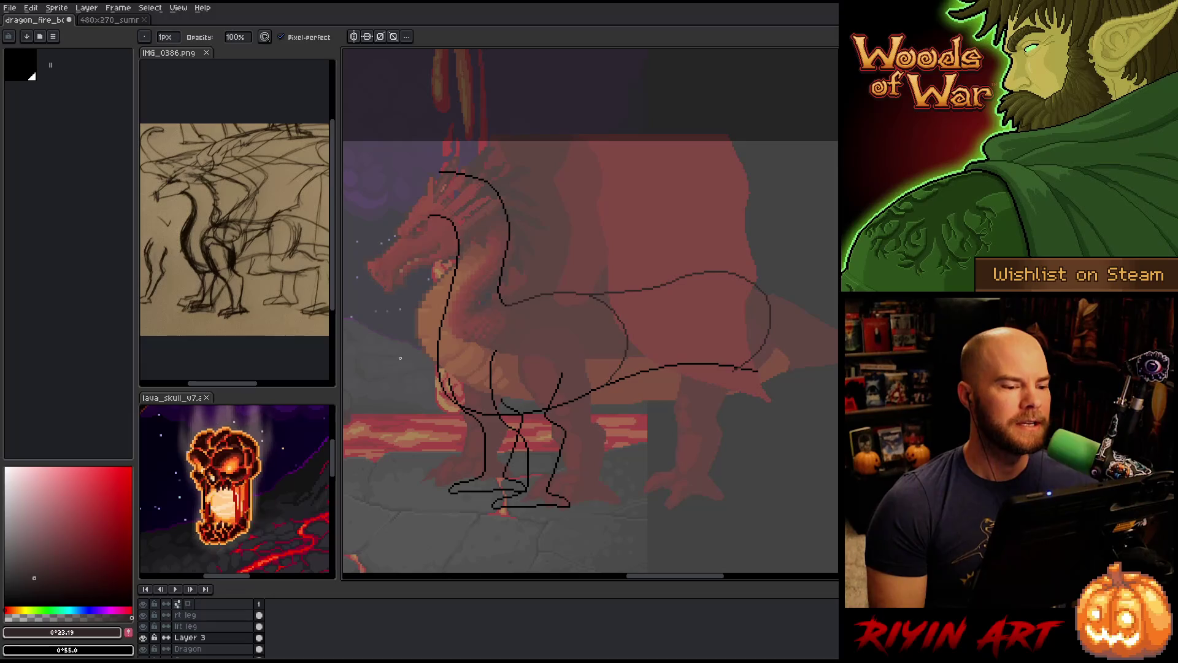
Try several rectangular selections over the back and tail area, then zoom out to the whole dragon
scroll(487, 473, "right", 1)
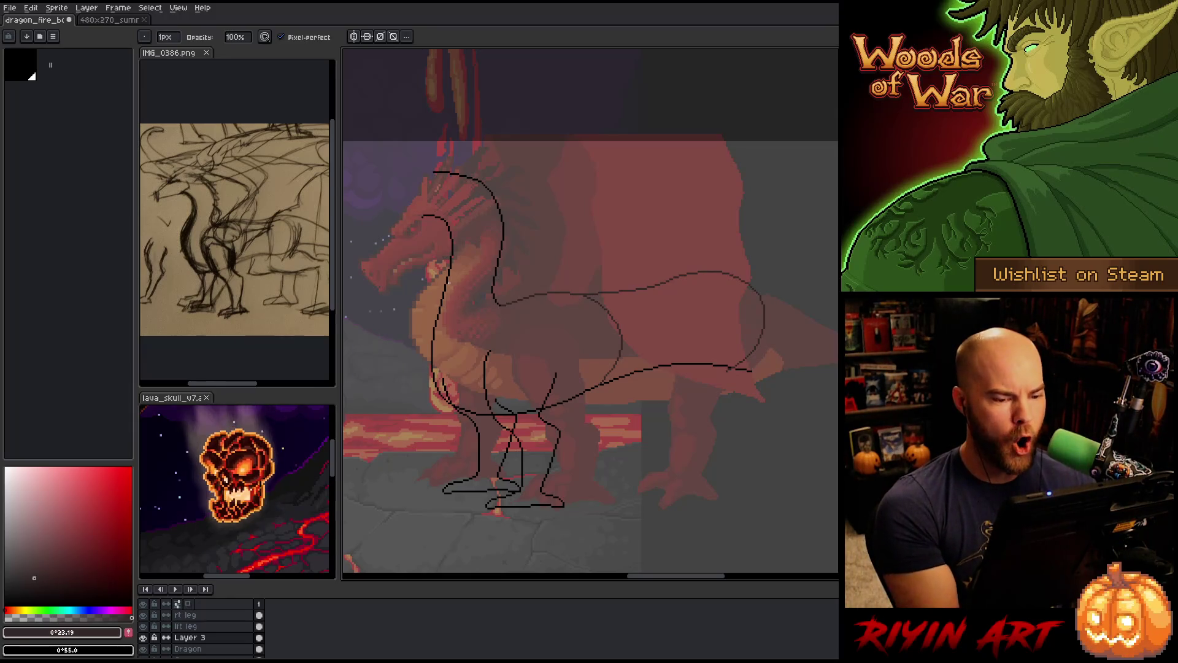
key("m")
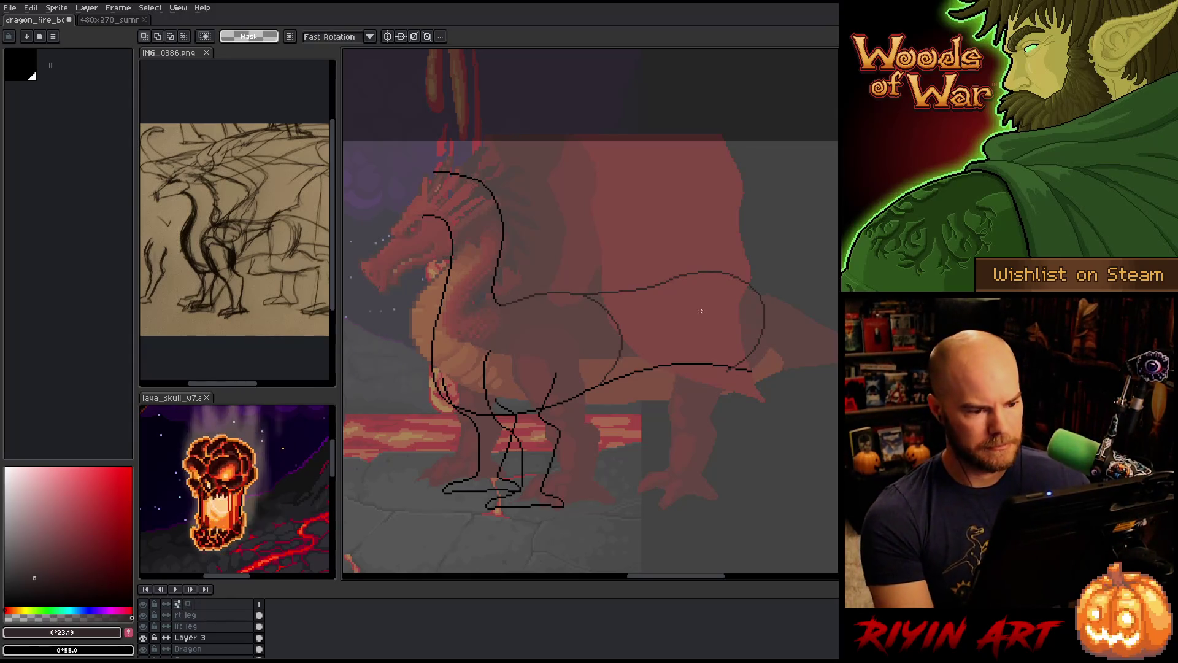
mouse_move(796, 253)
left_mouse_down()
mouse_move(787, 279)
mouse_move(670, 402)
left_mouse_up()
left_click(794, 232)
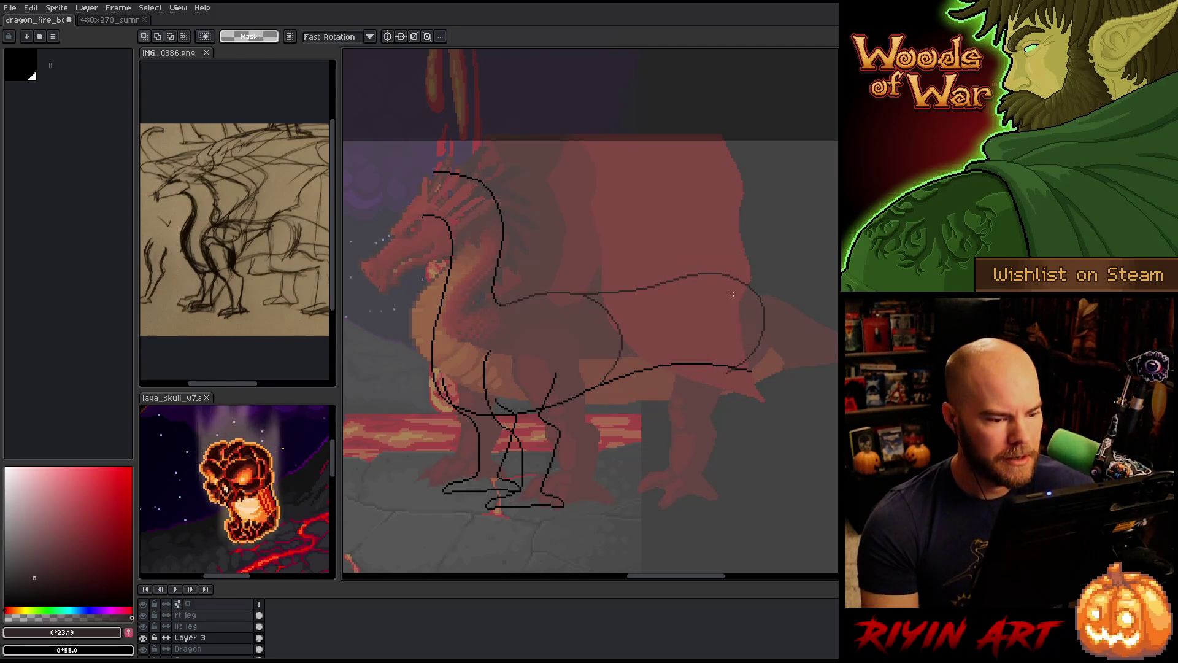
mouse_move(794, 232)
left_mouse_down()
mouse_move(703, 401)
mouse_move(657, 445)
left_mouse_up()
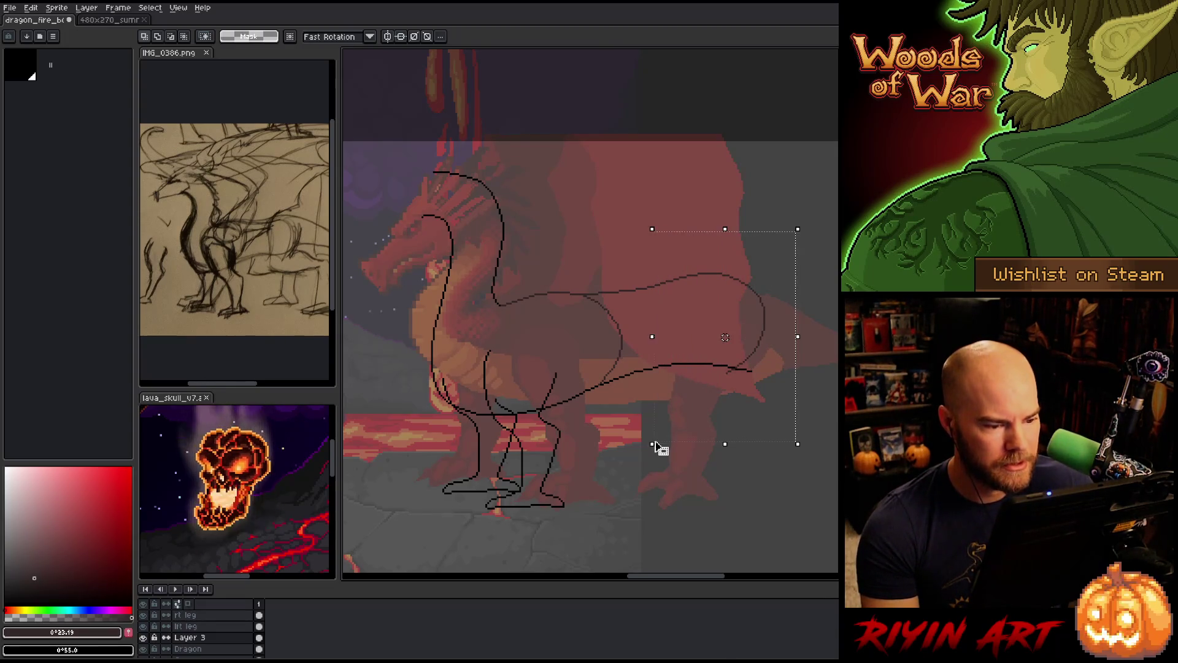
key("ctrl+d")
left_click_drag(802, 247, 664, 467)
key("ctrl+d")
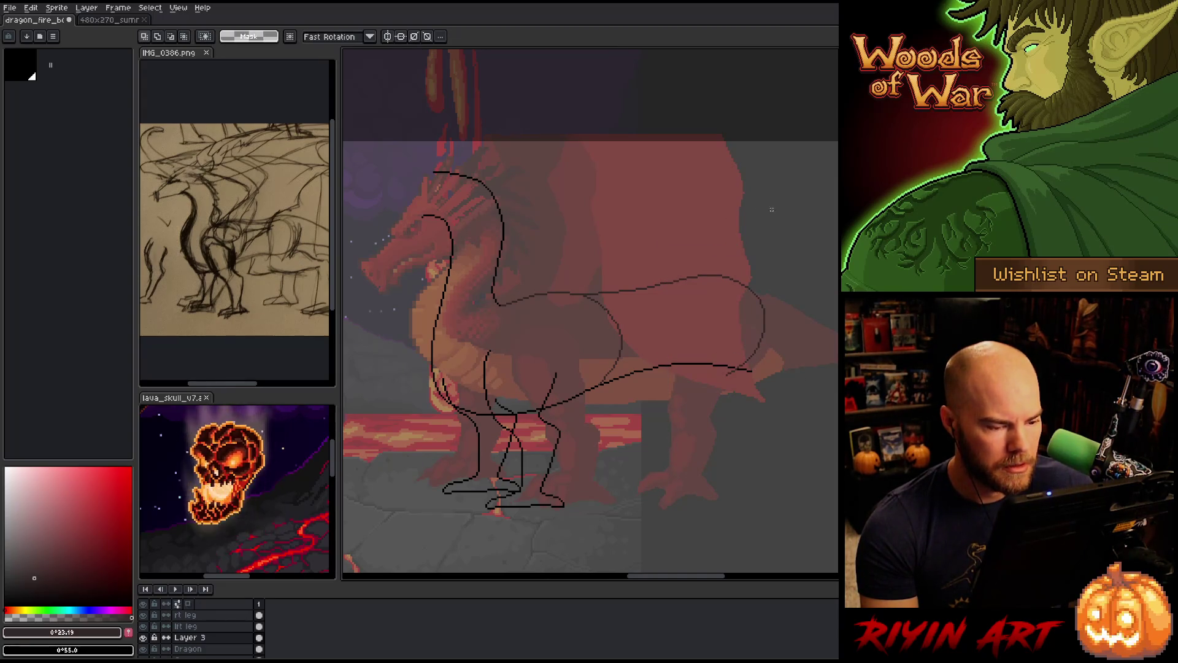
left_click_drag(663, 280, 663, 309)
key("ctrl+d")
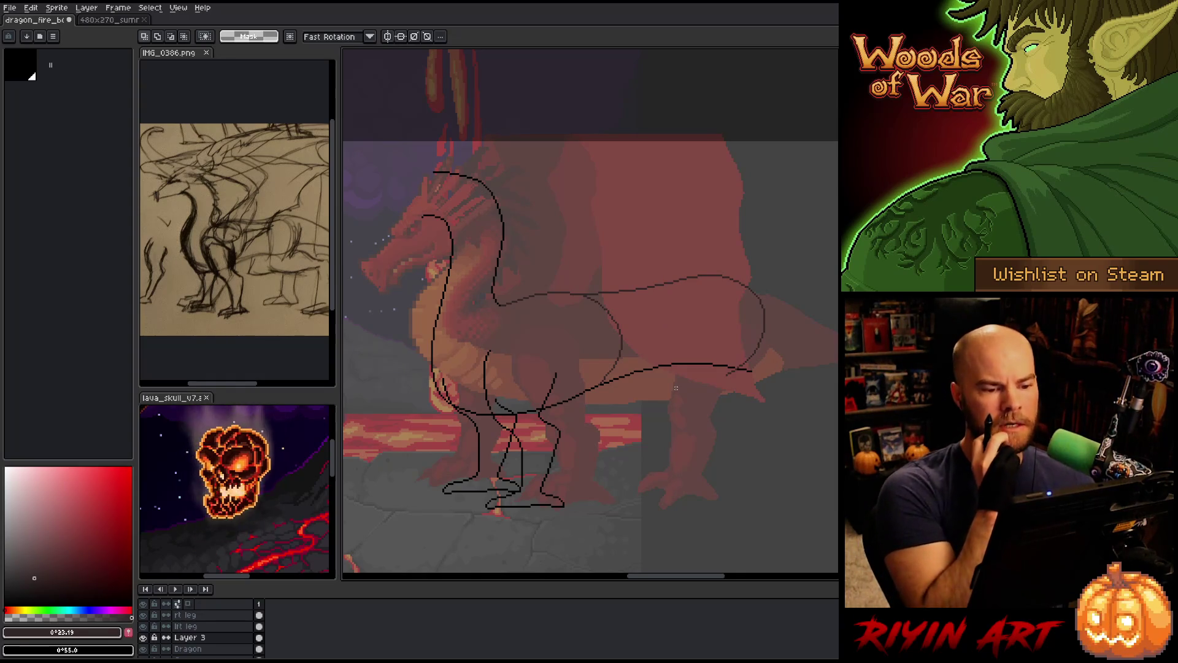
scroll(695, 389, "down", 1)
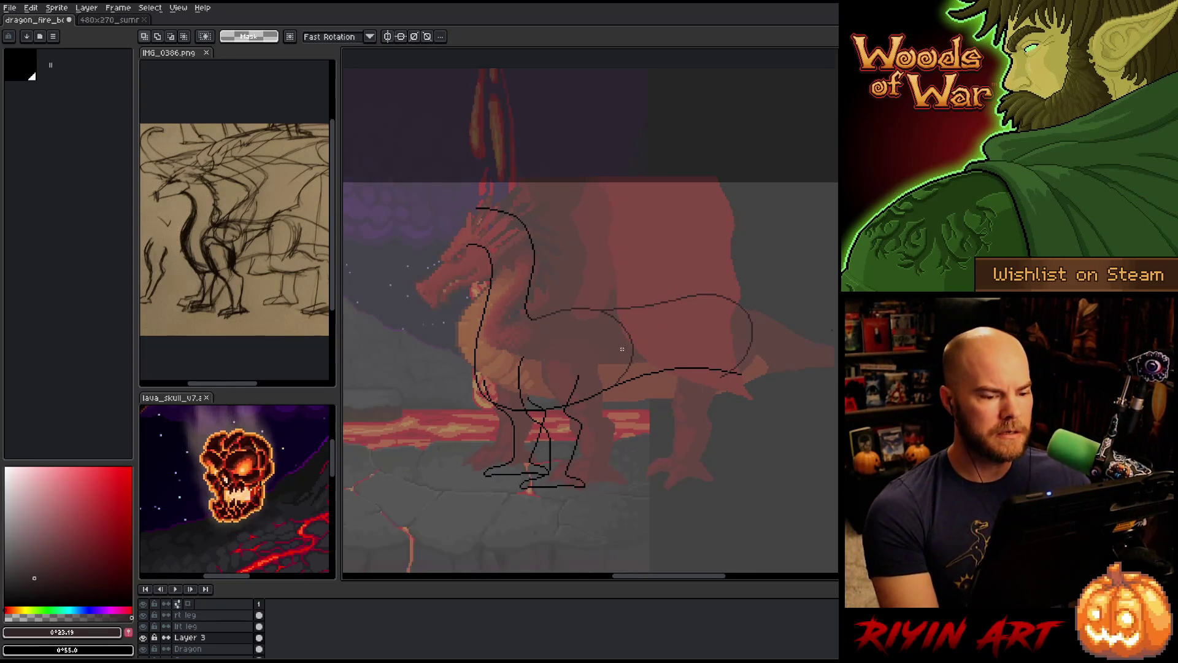
left_click_drag(665, 376, 634, 393)
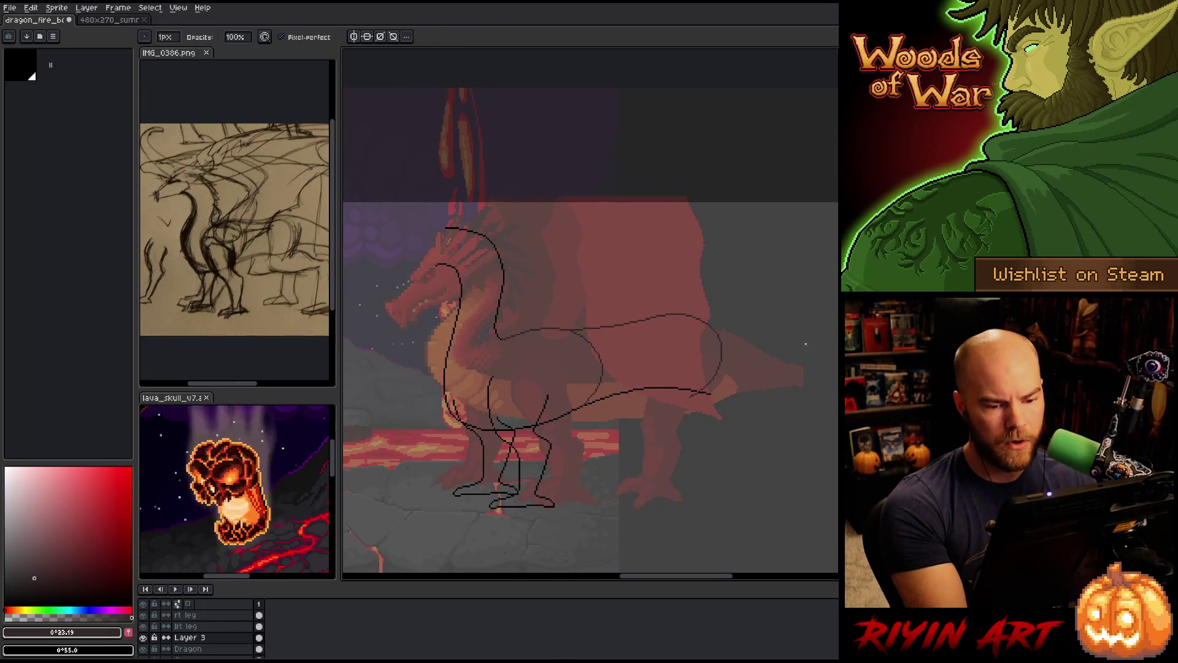
On the Dragon layer, lasso the tail tip and move it about 7 px left
key("e")
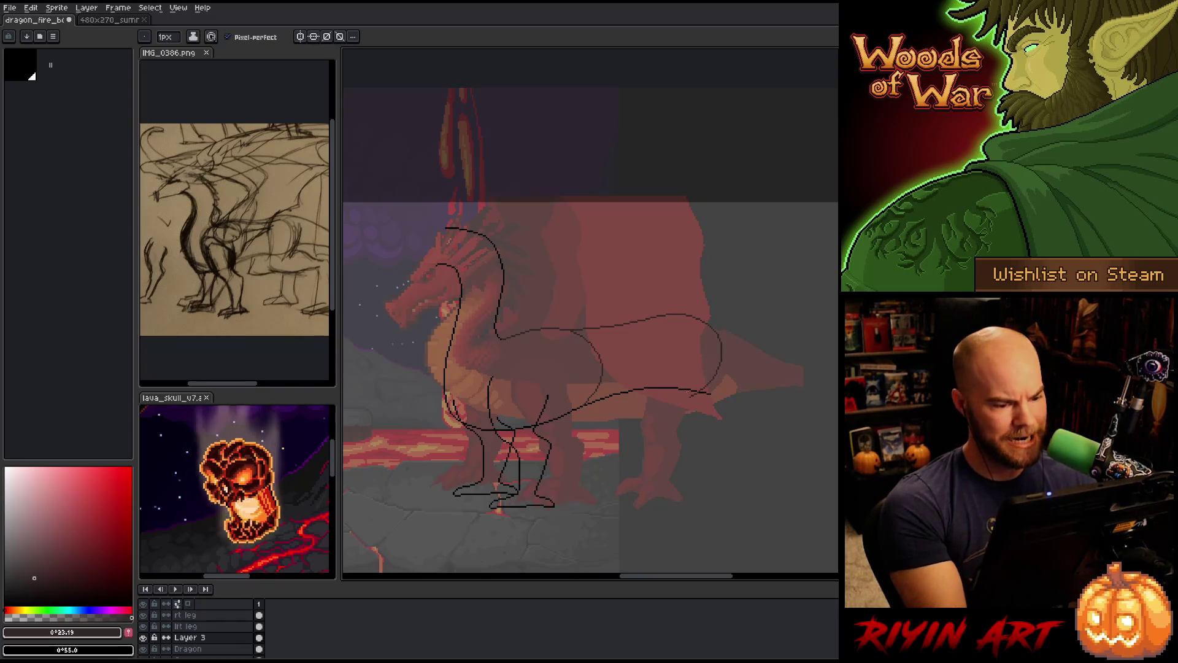
key("b")
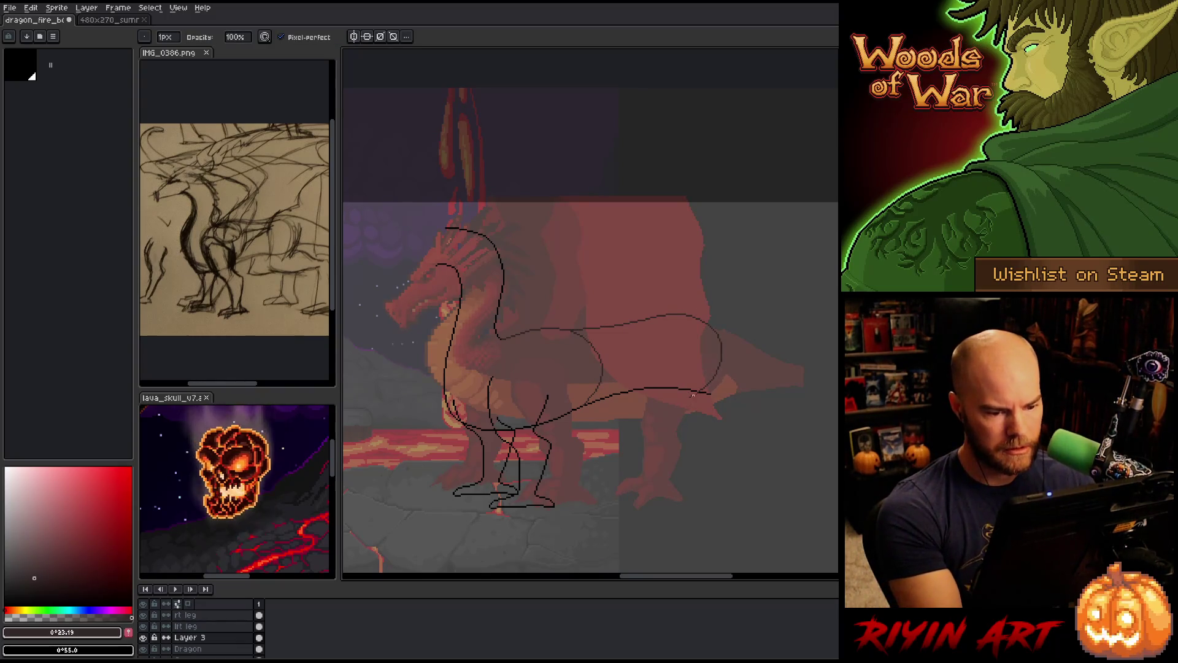
key("alt+Down")
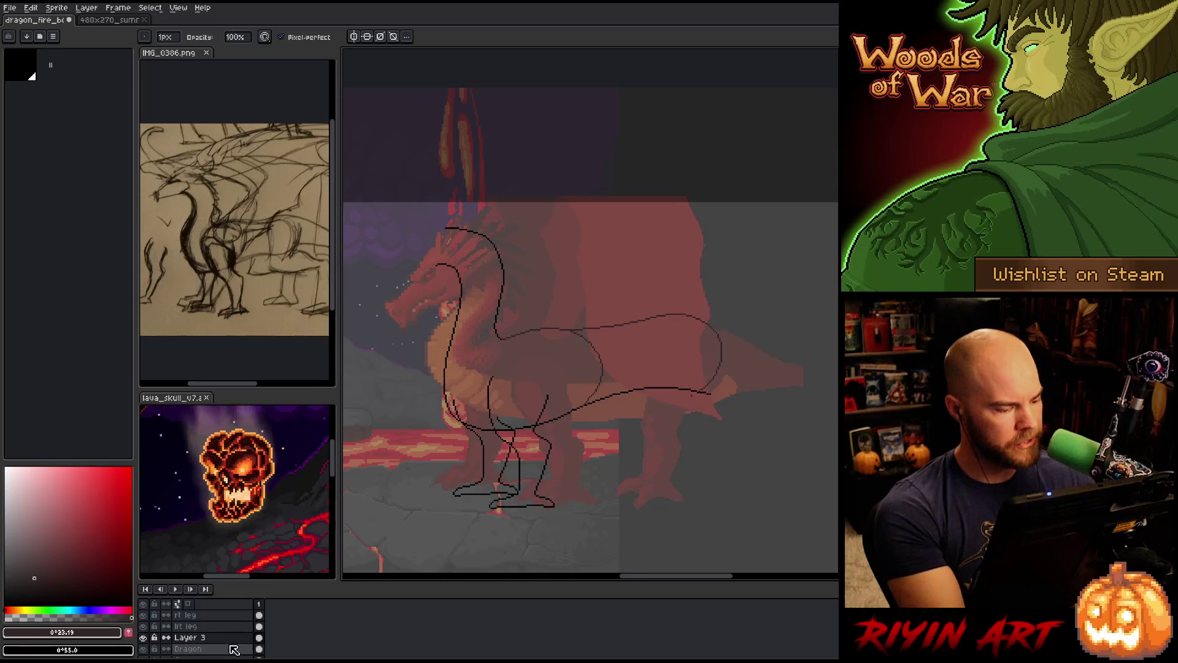
key("q")
mouse_move(733, 413)
left_mouse_down()
mouse_move(652, 423)
mouse_move(675, 460)
left_mouse_up()
left_click(692, 417)
left_click_drag(693, 417, 688, 417)
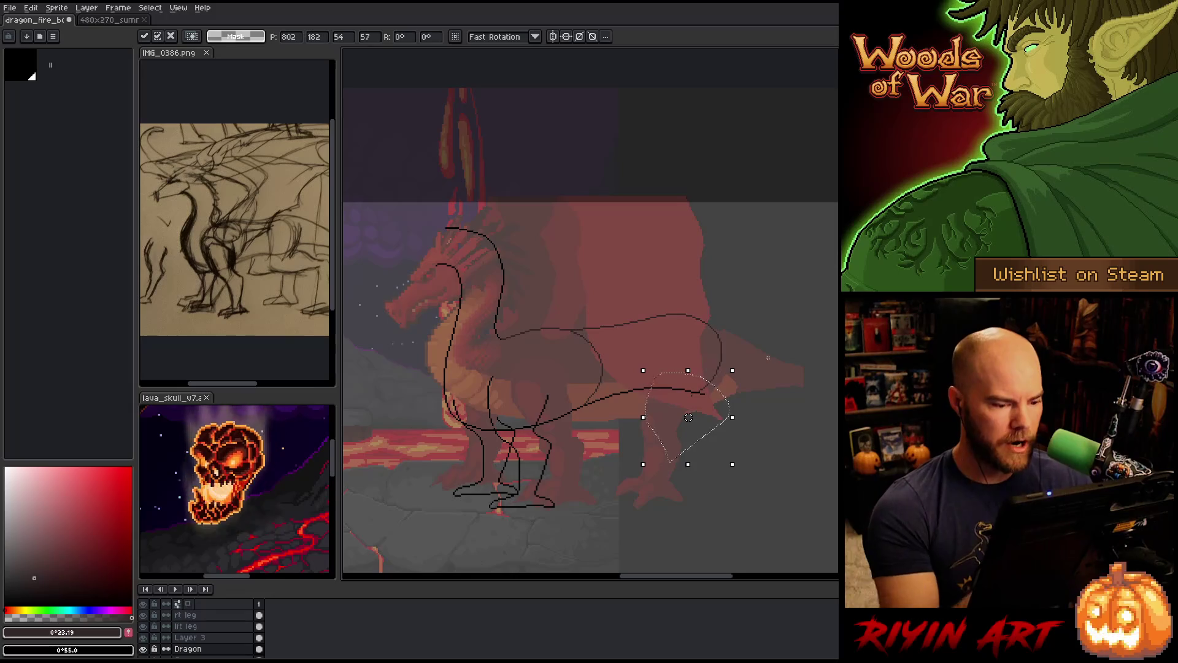
key("ctrl+d")
Lasso the end of the old tail line and delete it
key("b")
mouse_move(760, 381)
left_mouse_down()
mouse_move(697, 356)
mouse_move(615, 393)
mouse_move(663, 471)
left_mouse_up()
key("Delete")
key("ctrl+d")
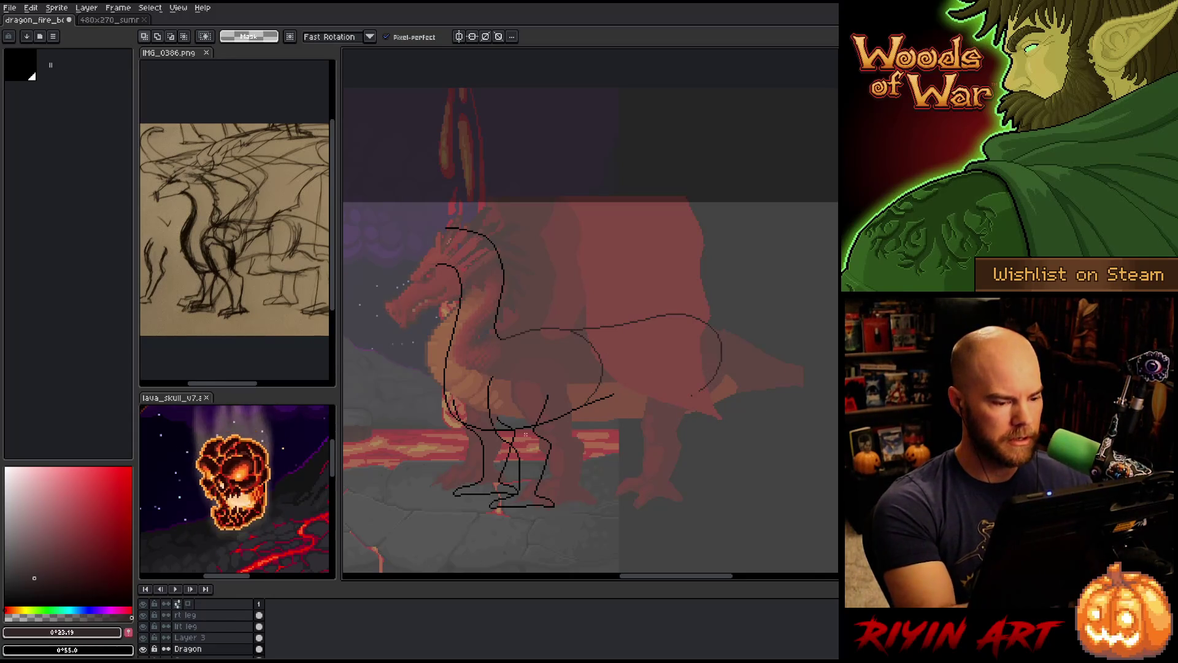
Pick black from the sketch and redraw the belly line back into the tail loop, undoing two retries
scroll(525, 434, "up", 4)
left_click(511, 338, "alt")
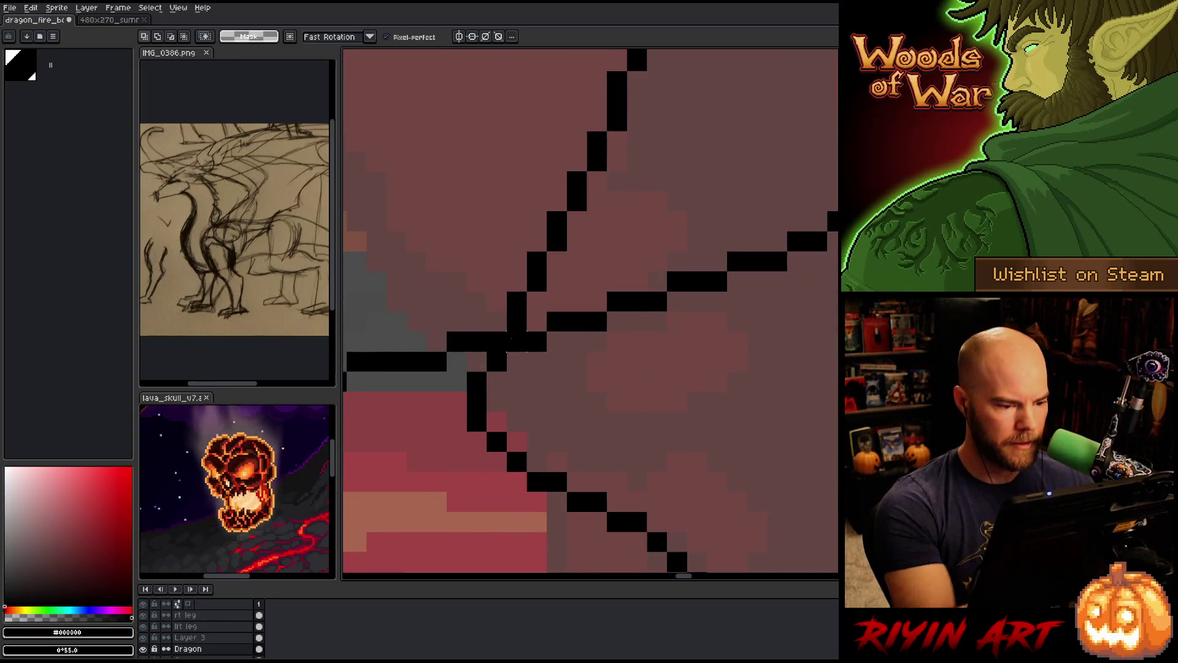
scroll(512, 339, "down", 5)
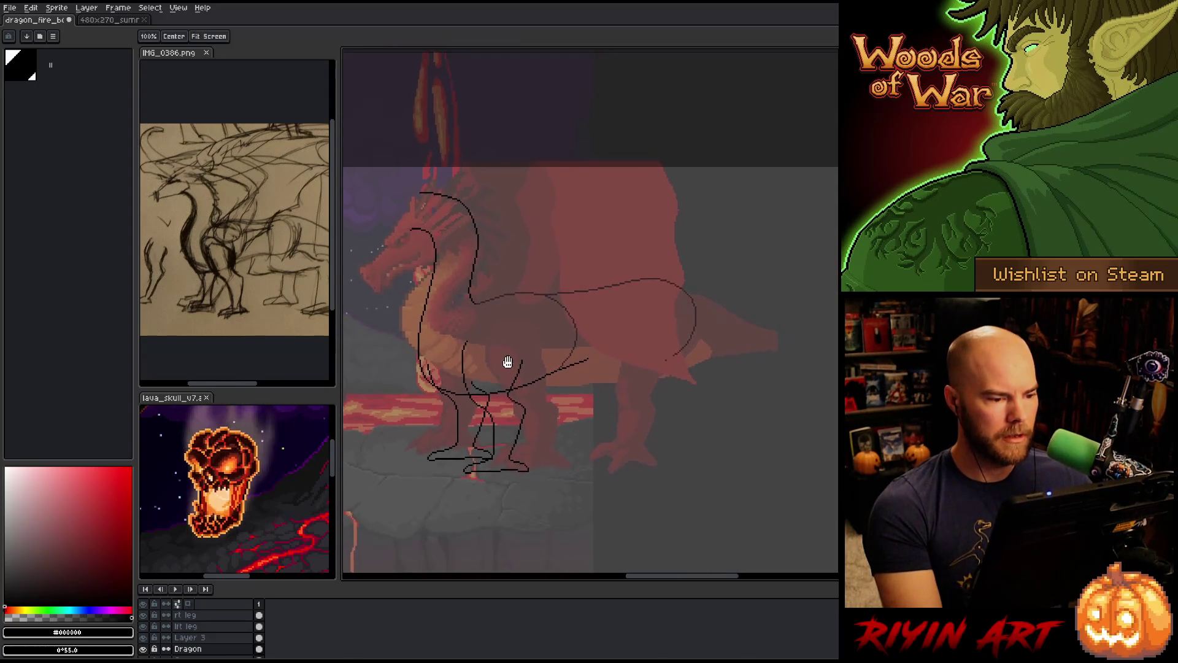
scroll(507, 362, "up", 3)
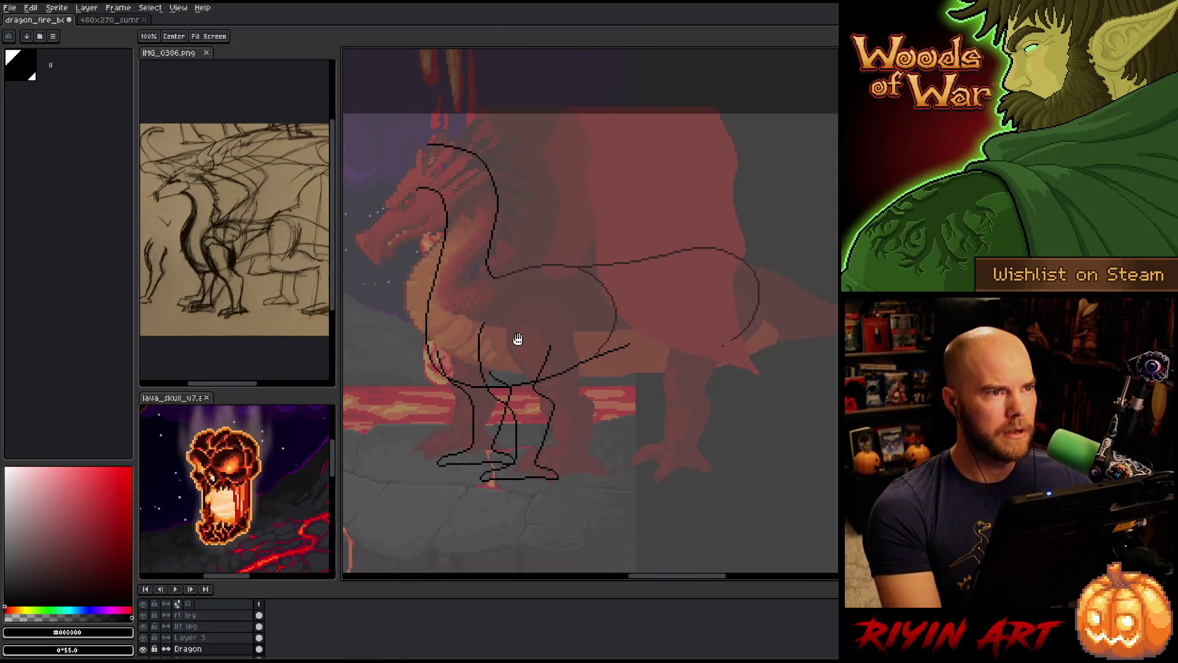
left_click_drag(517, 338, 530, 339)
key("m")
key("b")
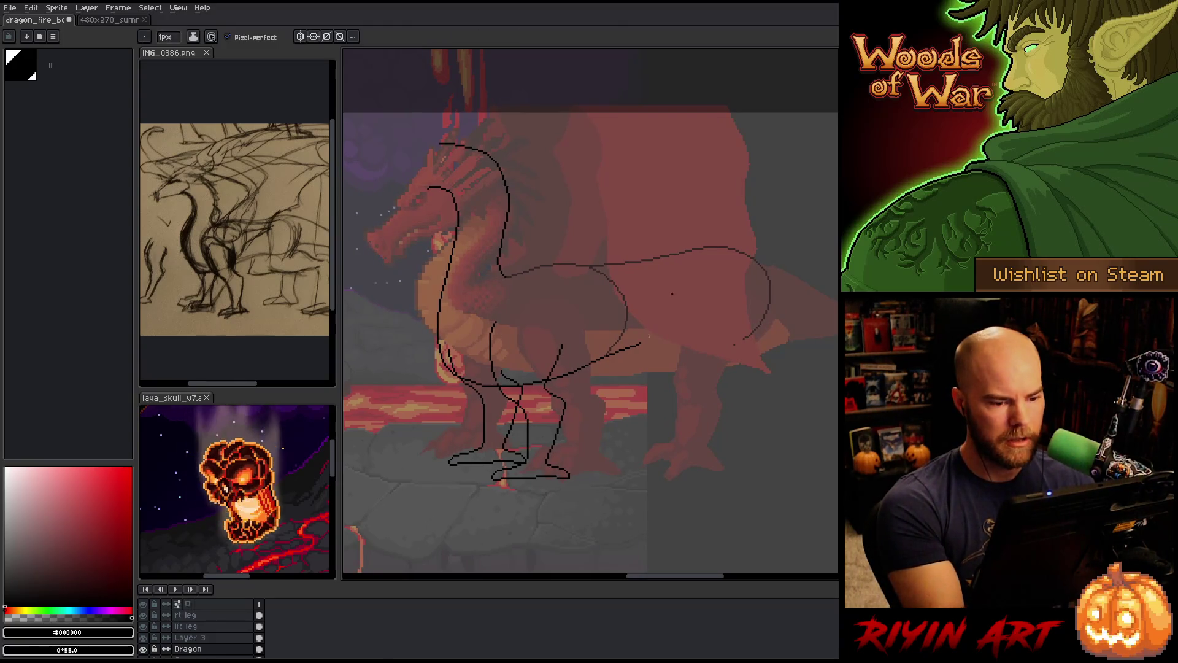
left_click_drag(643, 343, 752, 349)
key("ctrl+z")
left_click_drag(642, 342, 769, 311)
key("ctrl+z")
left_click_drag(641, 343, 747, 338)
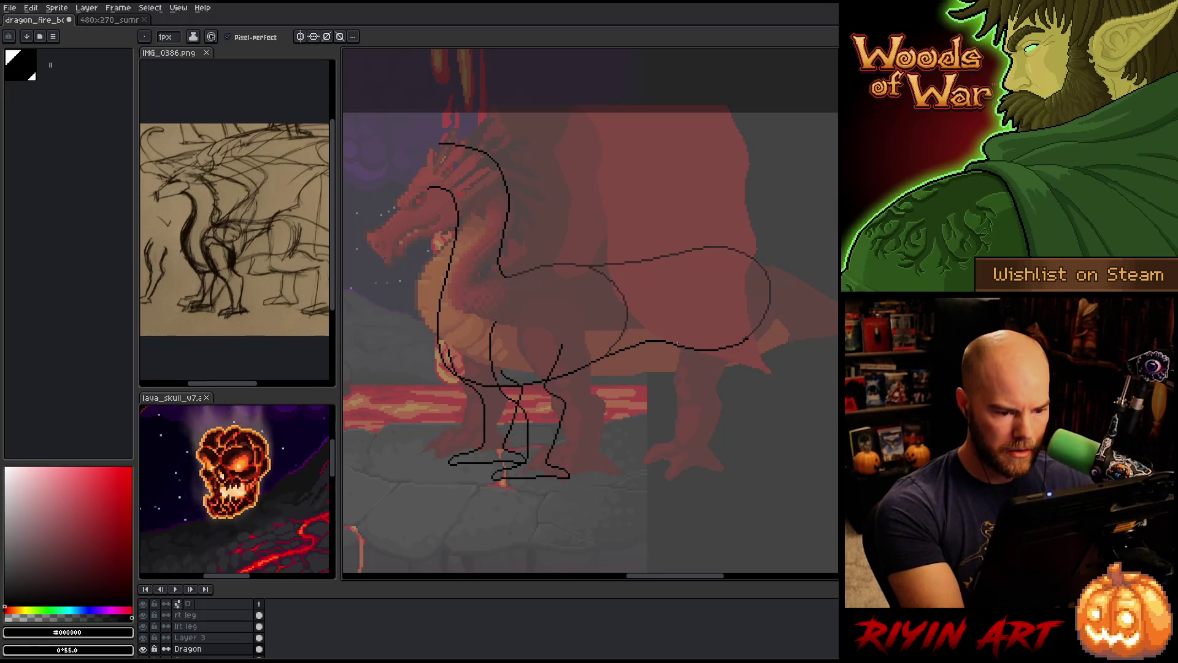
Pan the view slightly and make Layer 3 the active layer
key("e")
left_click_drag(685, 393, 689, 431)
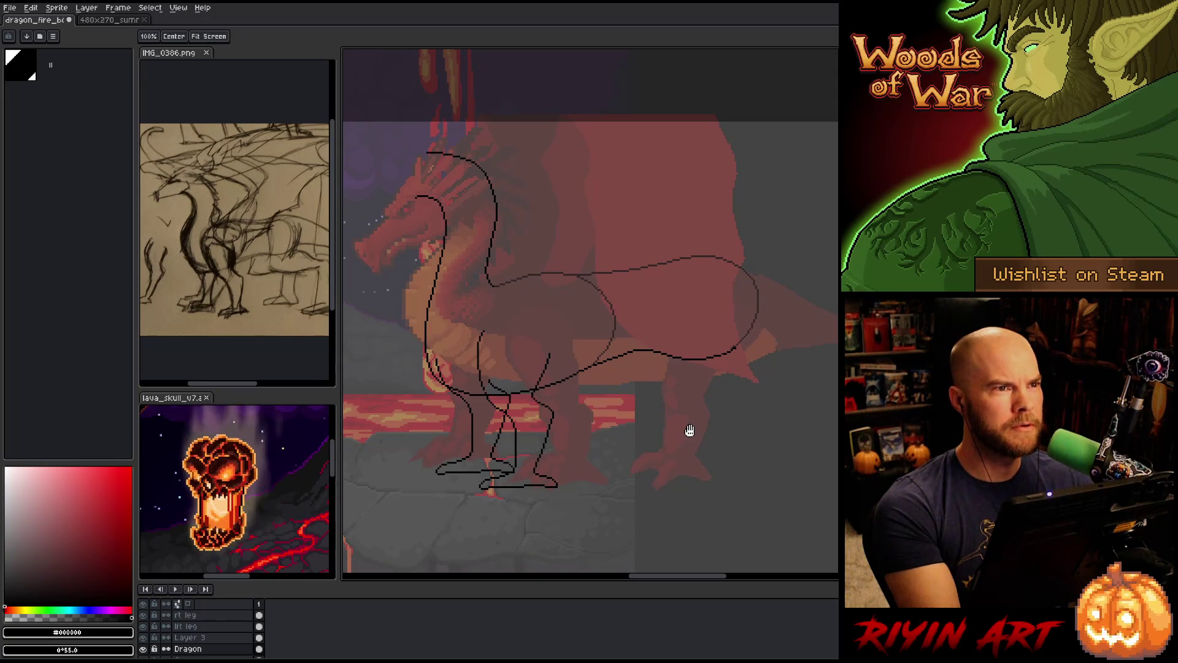
key("e")
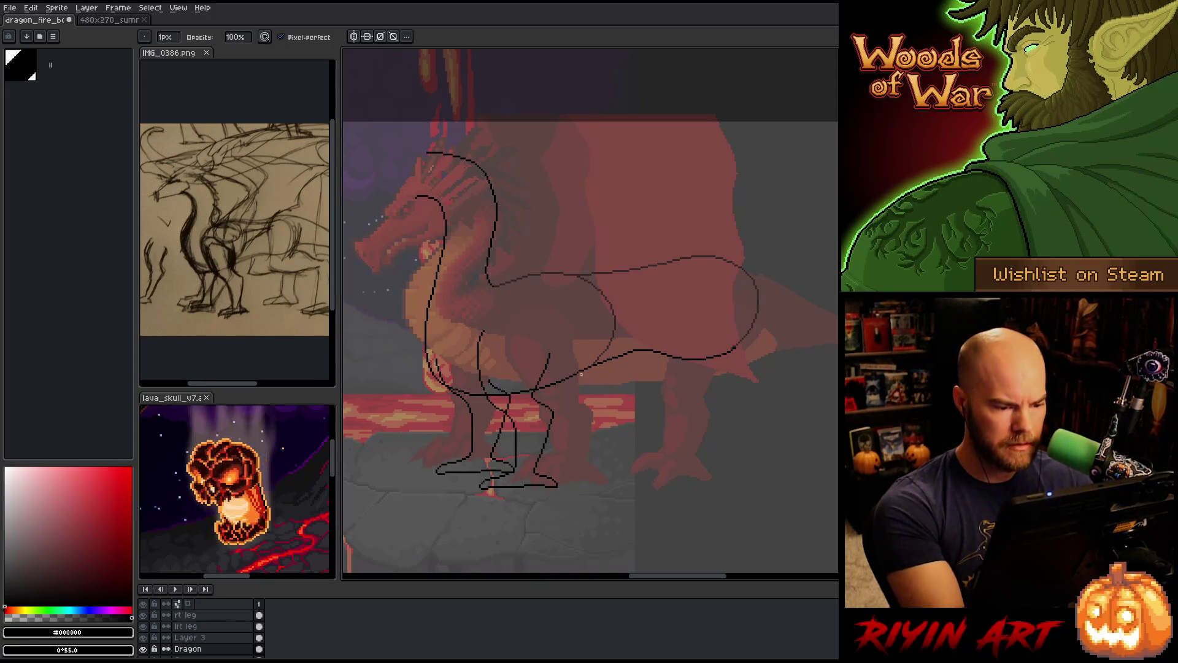
key("b")
key("e")
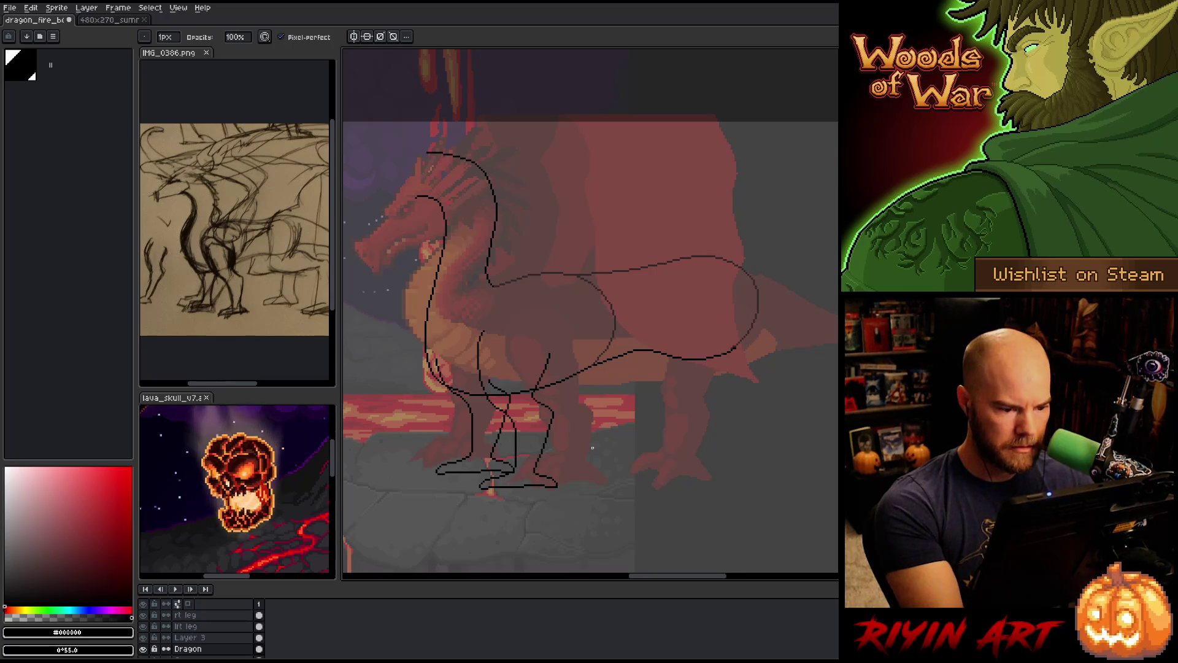
key("alt+Up")
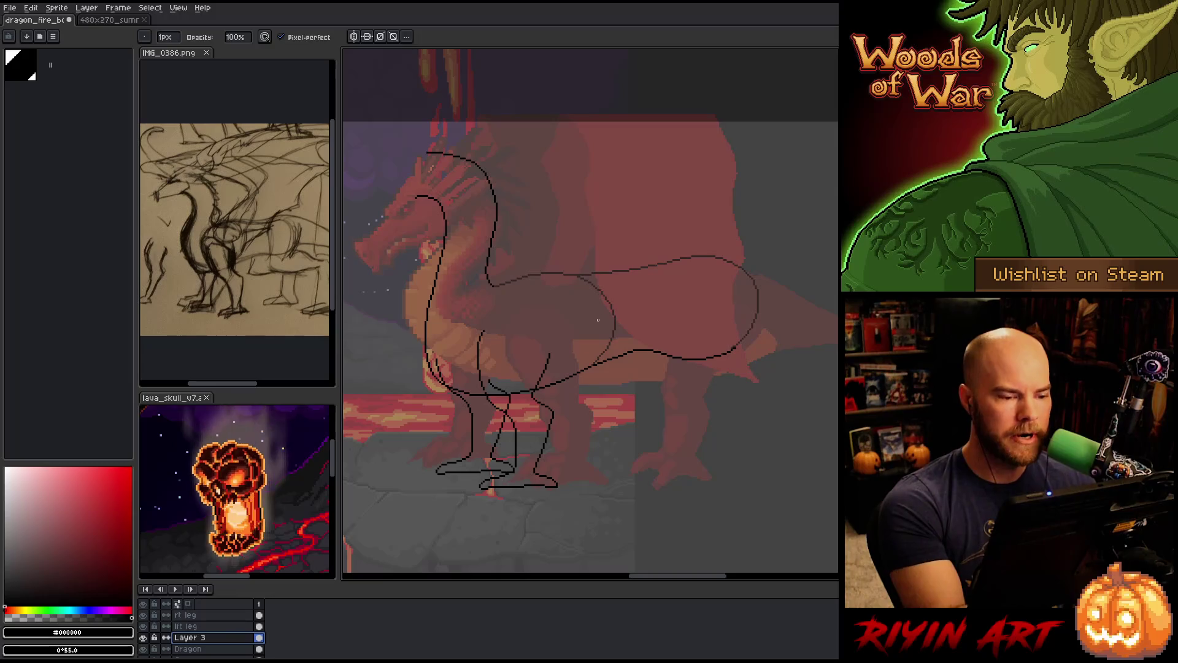
Clear the old haunch line and draw the back of the hind leg
key("m")
mouse_move(571, 281)
left_mouse_down()
mouse_move(590, 278)
mouse_move(641, 314)
mouse_move(571, 375)
mouse_move(571, 284)
left_mouse_up()
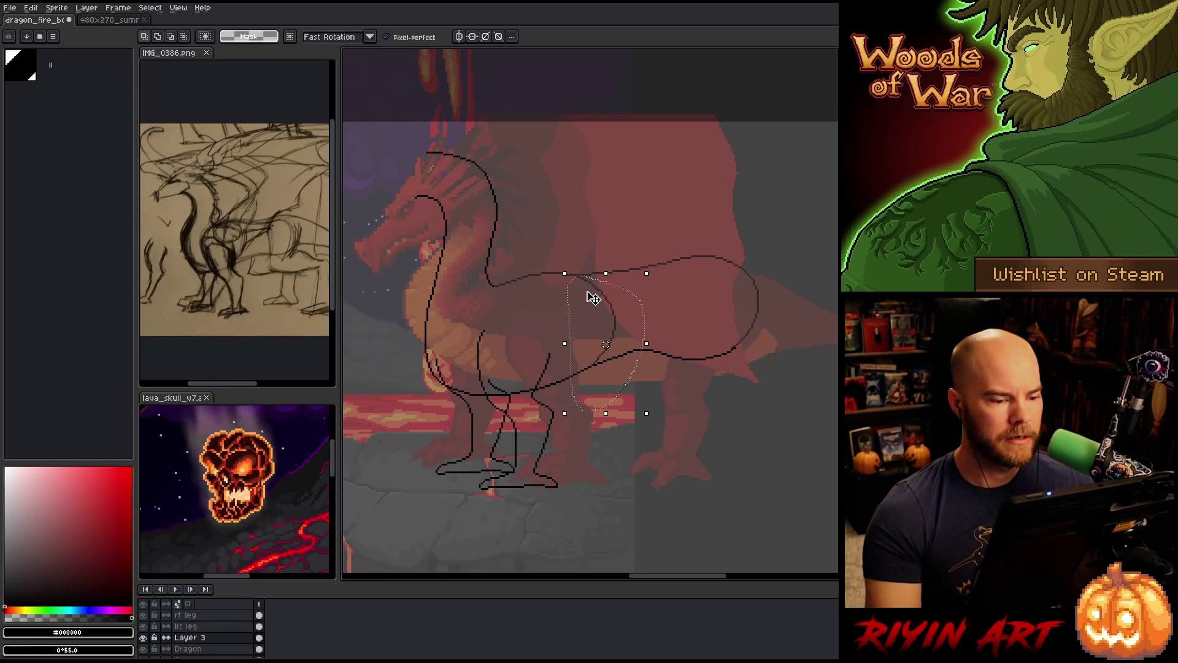
key("ctrl+d")
key("b")
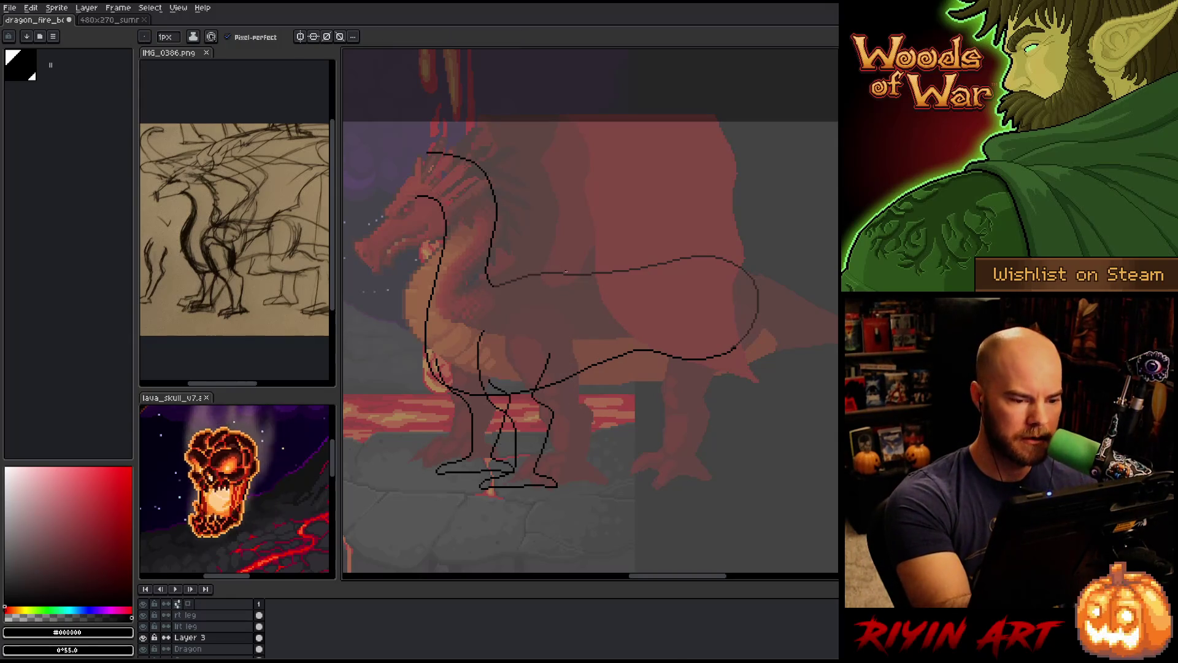
left_click_drag(579, 373, 548, 470)
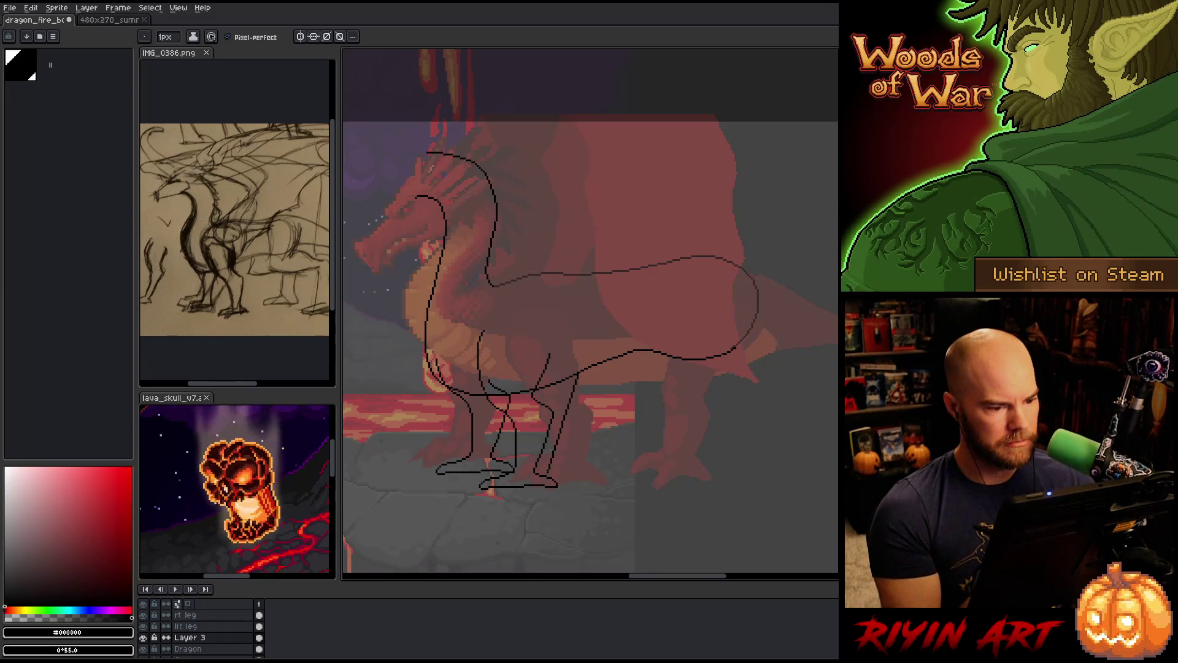
Replace the dark sketch-line colour with pure black #000000, then merge Layer 3 down into Dragon
key("shift+r")
left_click(583, 268)
left_click(506, 512)
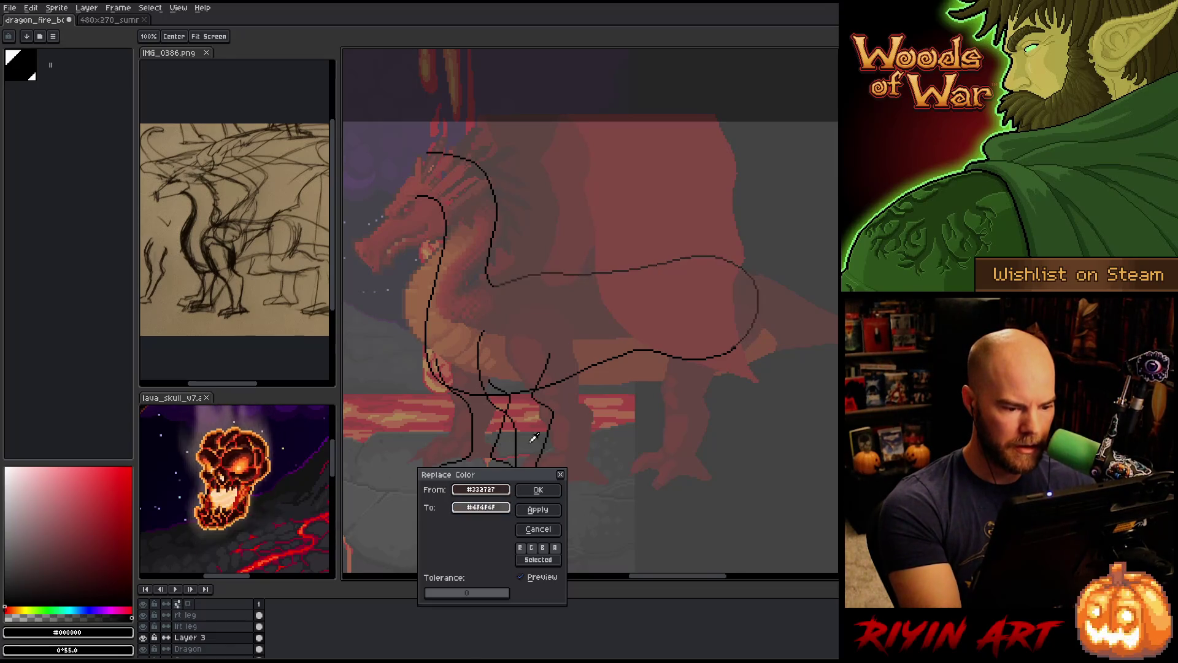
left_click(534, 385)
left_click(556, 508)
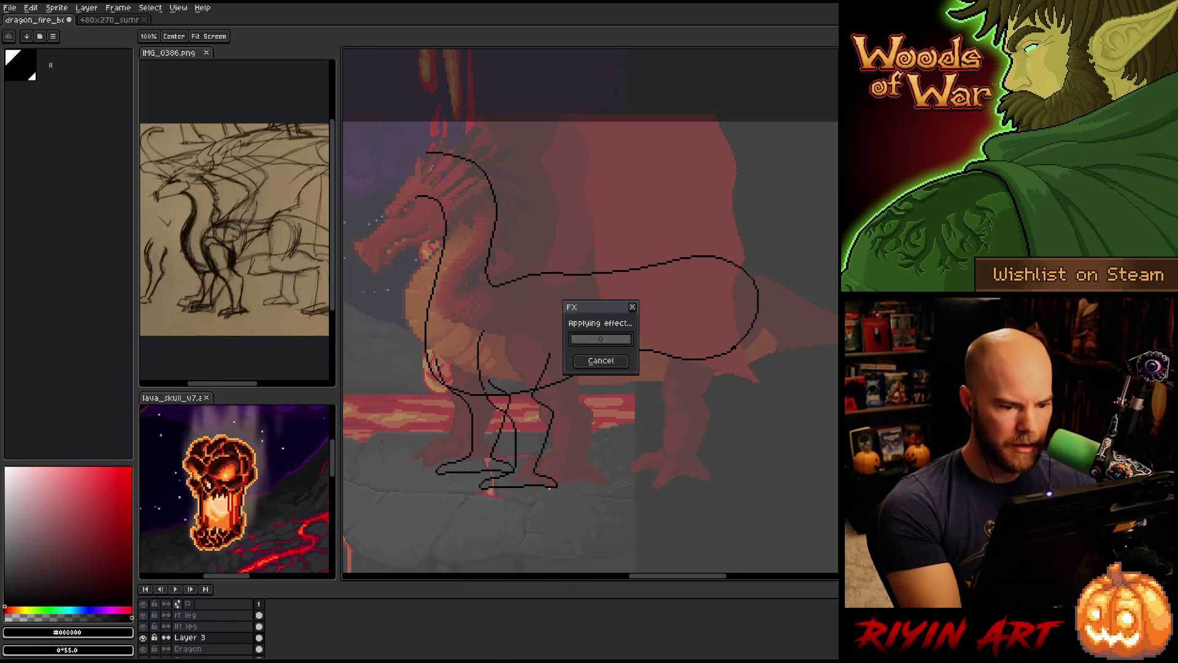
key("ctrl+e")
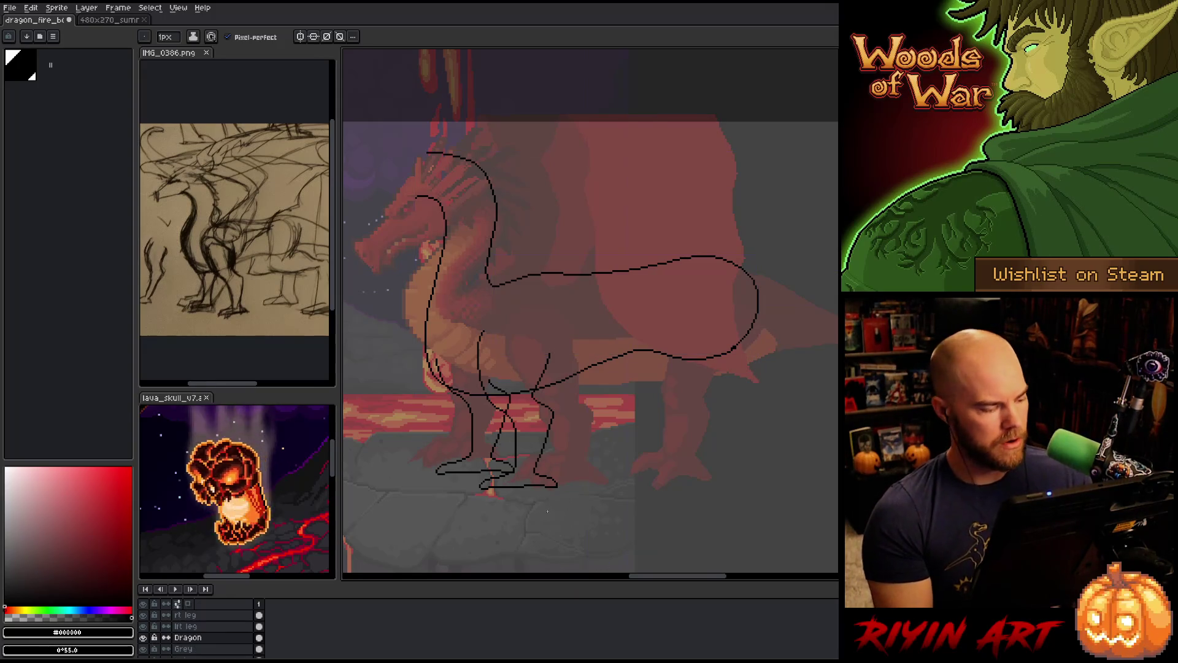
Lasso the tail part of the body outline and delete it
key("e")
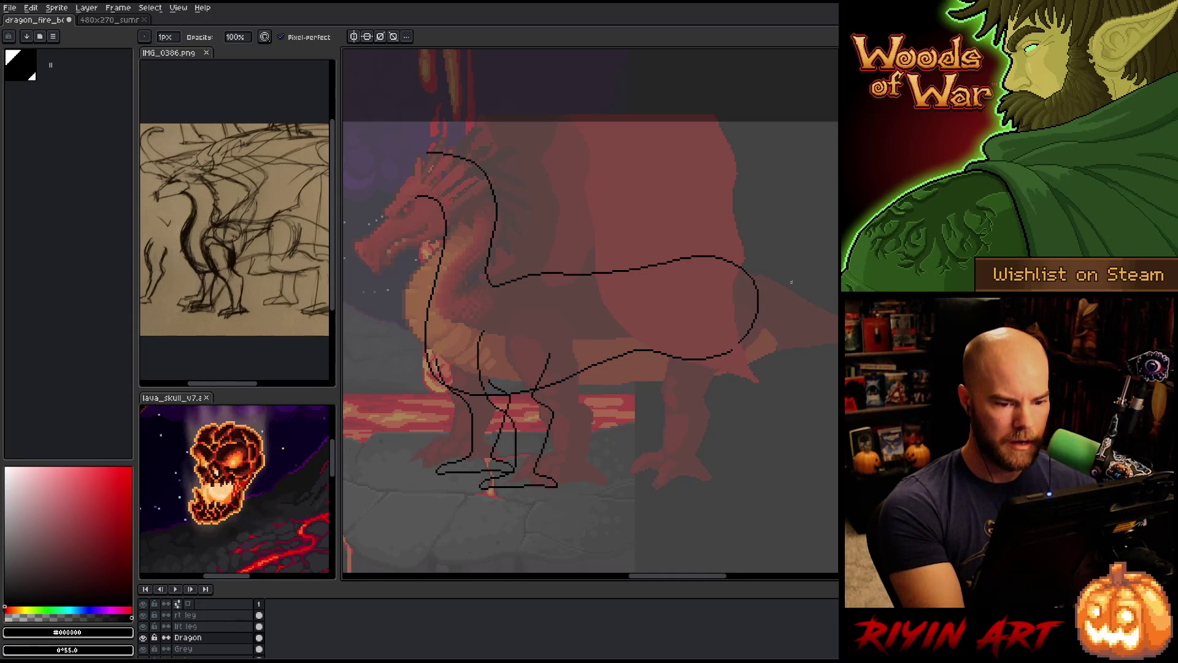
key("b")
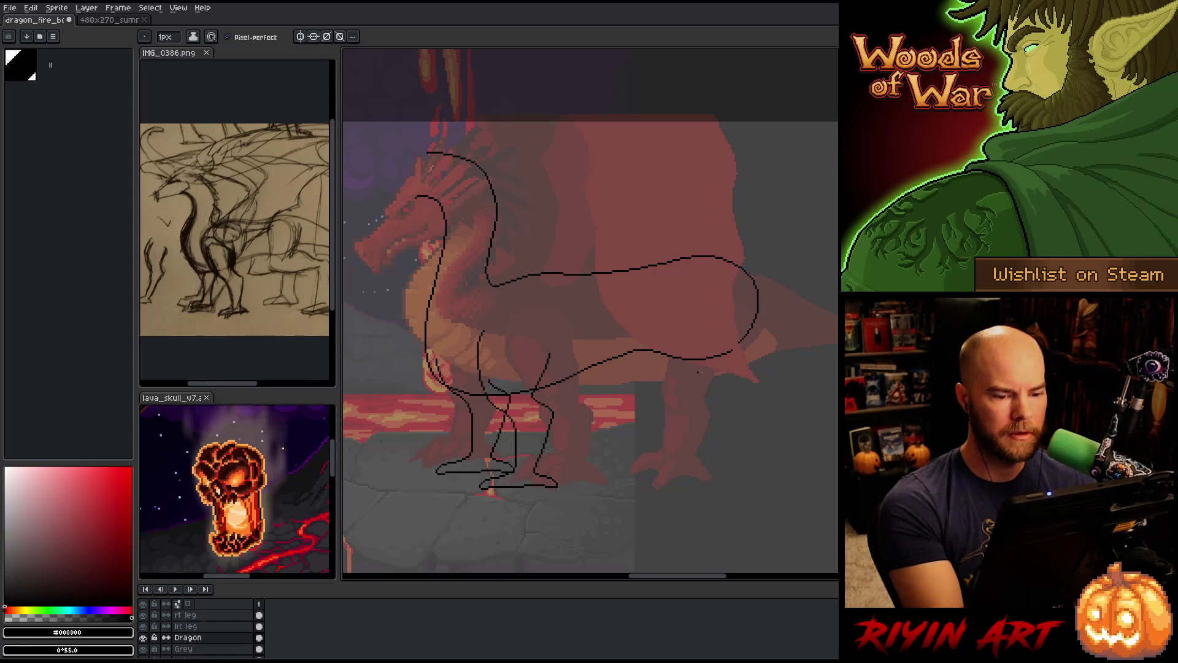
key("q")
mouse_move(780, 313)
left_mouse_down()
mouse_move(774, 300)
mouse_move(651, 314)
mouse_move(620, 359)
mouse_move(736, 432)
left_mouse_up()
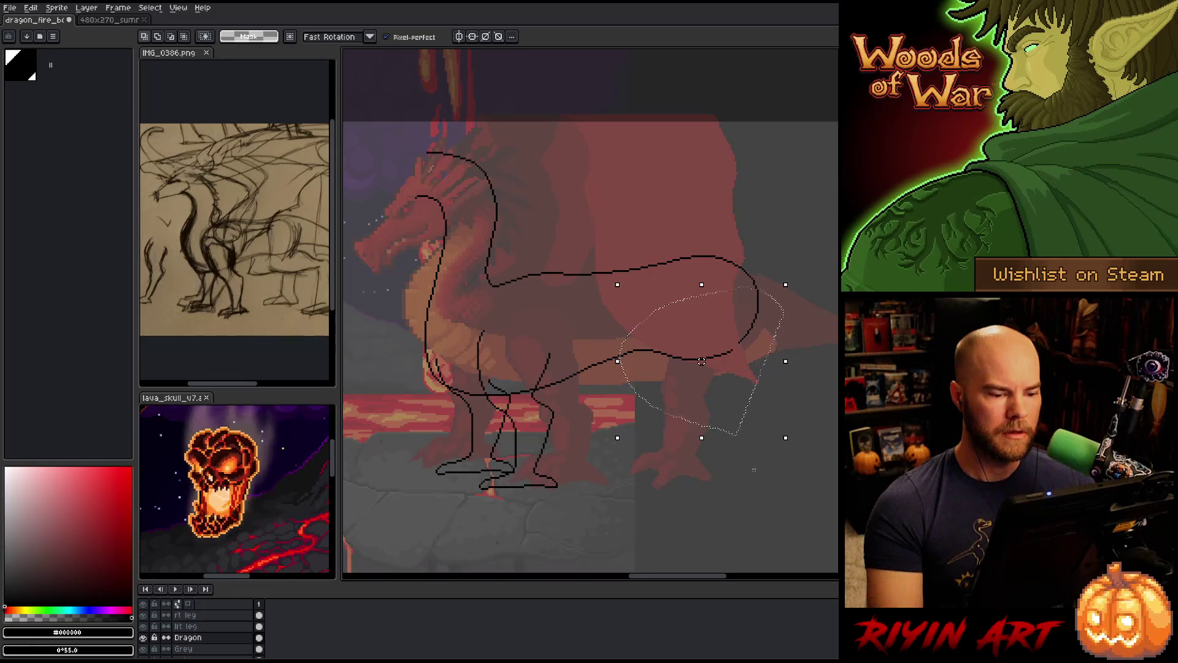
key("Delete")
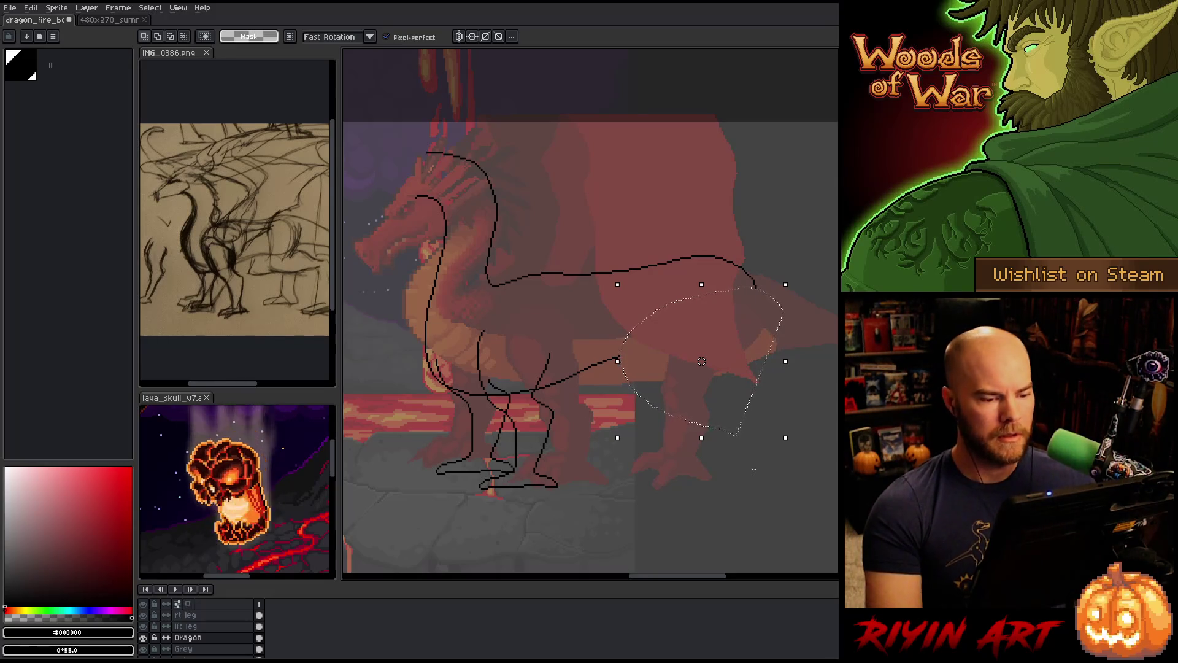
key("ctrl+d")
Select the remaining back curve and nudge it up one pixel
mouse_move(771, 325)
left_mouse_down()
mouse_move(675, 213)
mouse_move(546, 256)
mouse_move(539, 273)
mouse_move(558, 300)
mouse_move(718, 351)
left_mouse_up()
key("Up")
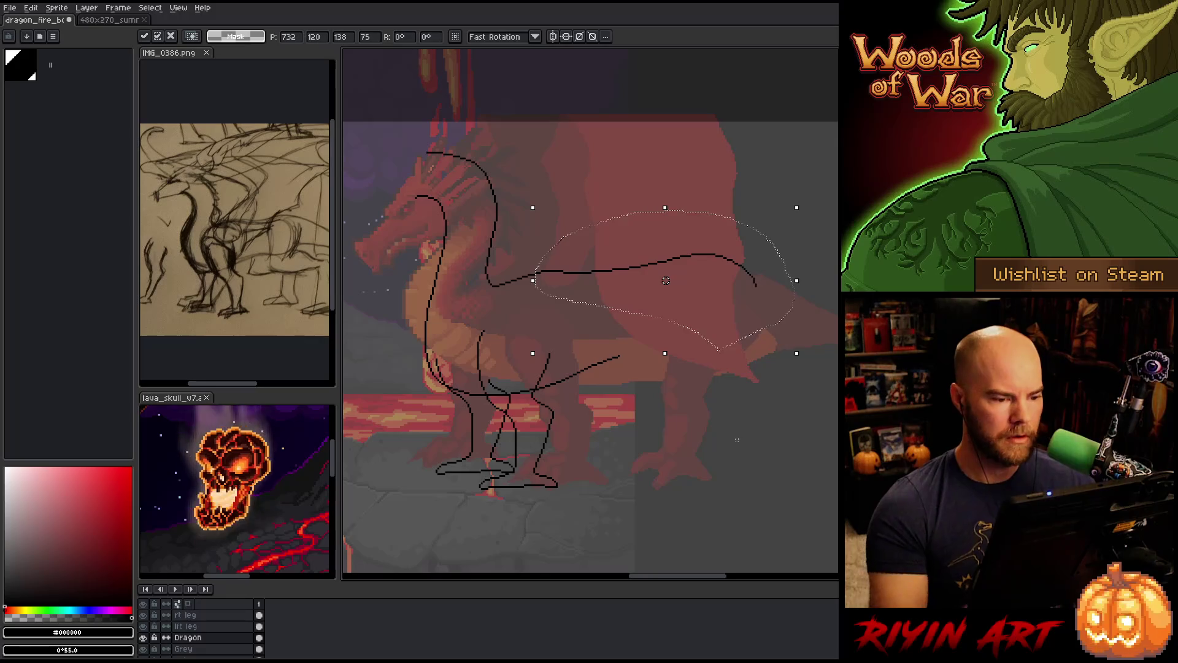
key("ctrl+d")
mouse_move(790, 349)
left_mouse_down()
mouse_move(786, 234)
mouse_move(518, 248)
mouse_move(500, 278)
mouse_move(506, 294)
mouse_move(583, 314)
left_mouse_up()
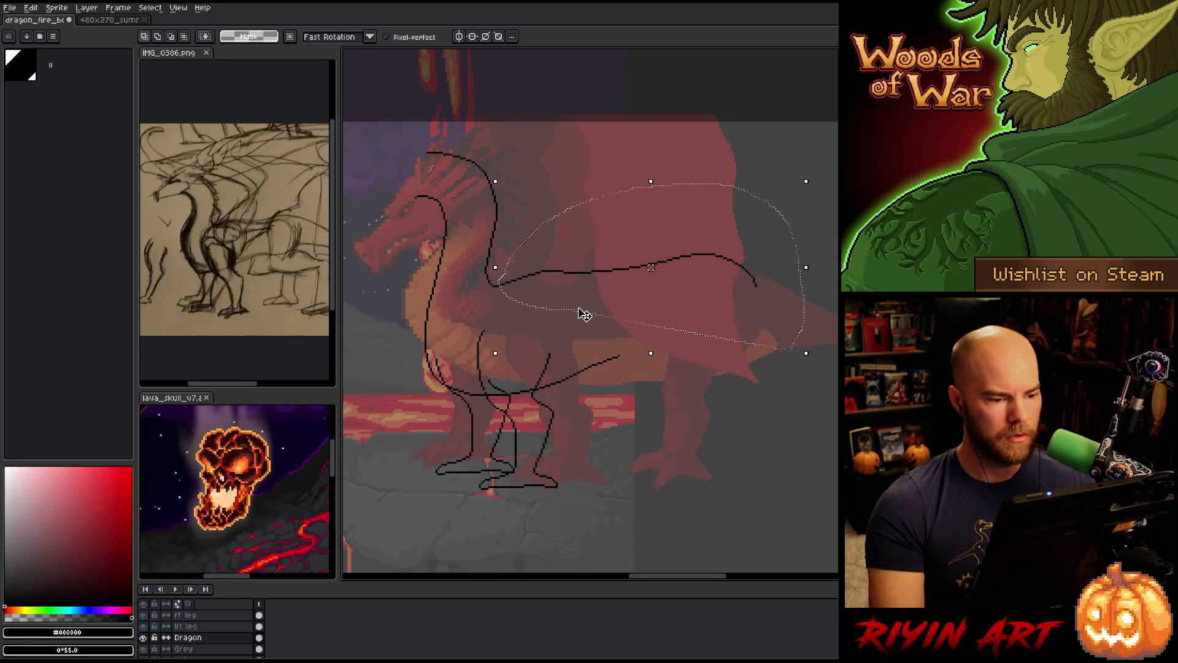
mouse_move(797, 355)
left_mouse_down()
mouse_move(726, 408)
mouse_move(555, 212)
mouse_move(531, 285)
mouse_move(680, 345)
left_mouse_up()
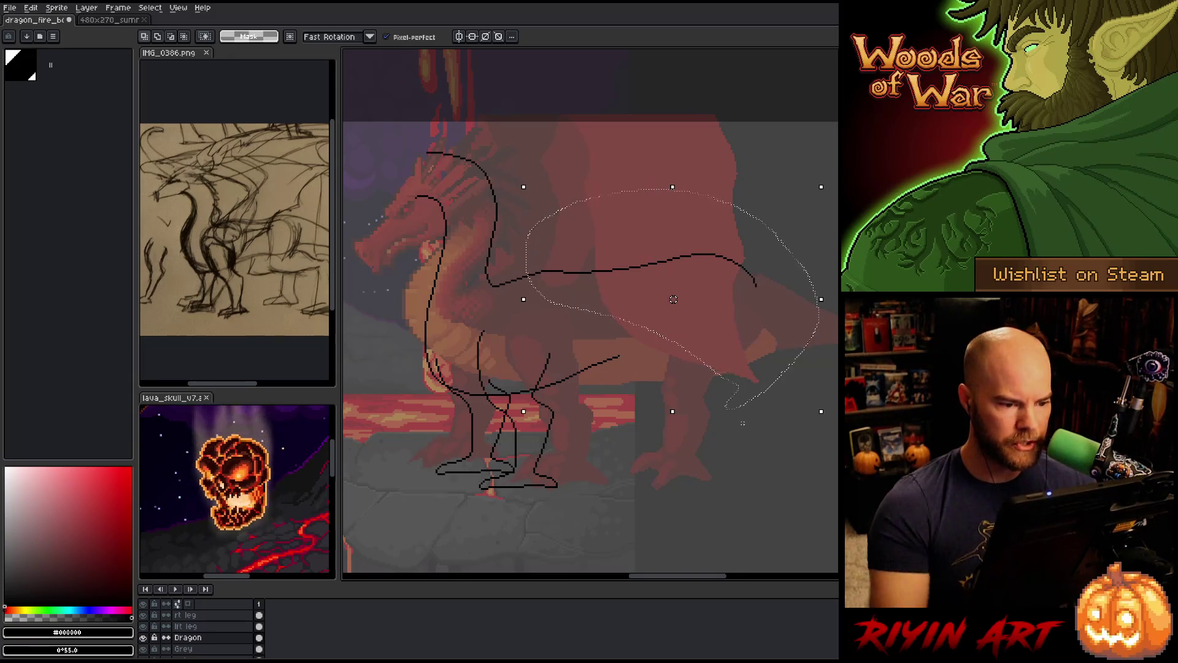
key("ctrl+d")
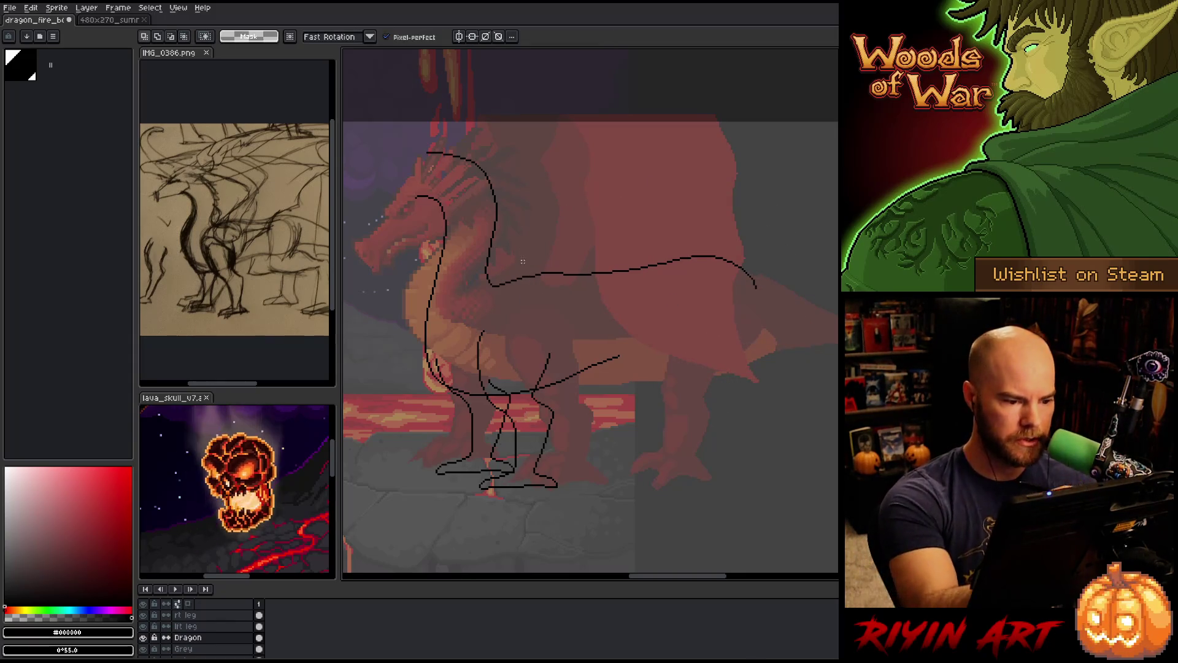
key("b")
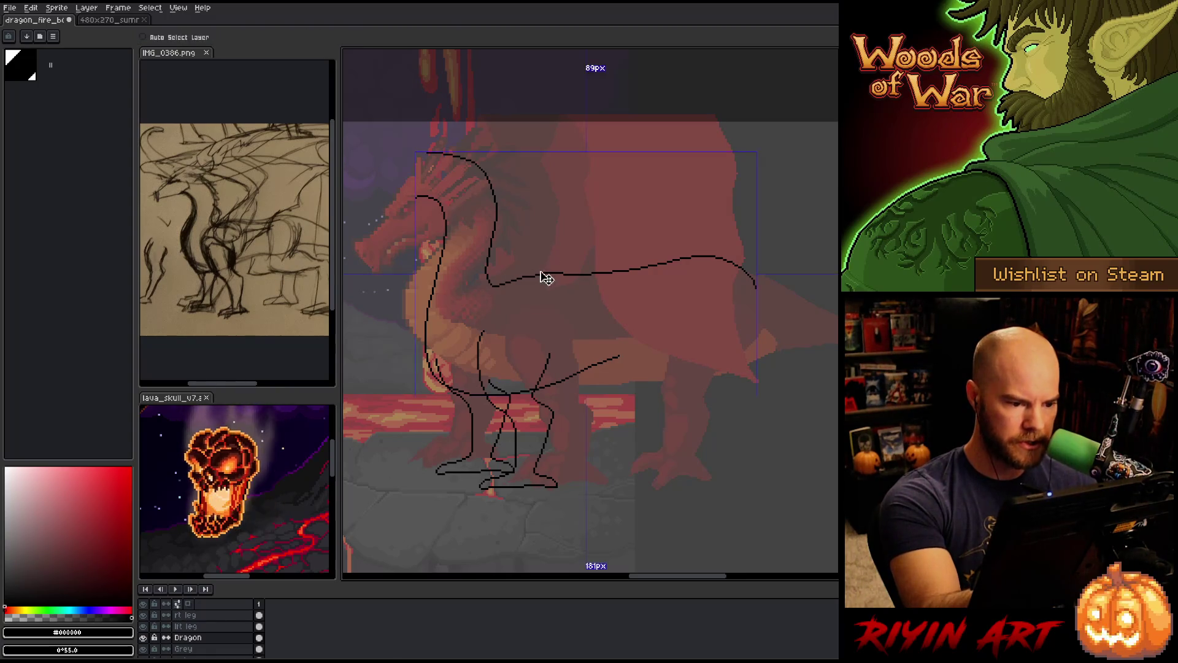
Test rectangular selections around the back curve's tip, then return to the Pencil
key("e")
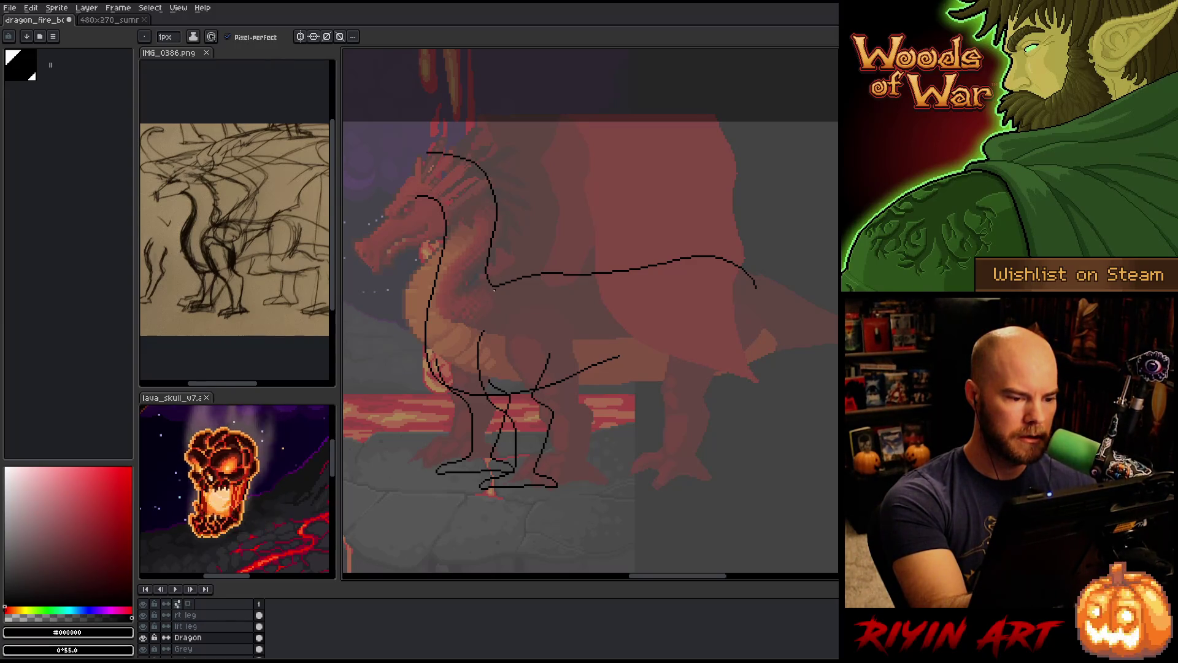
key("e")
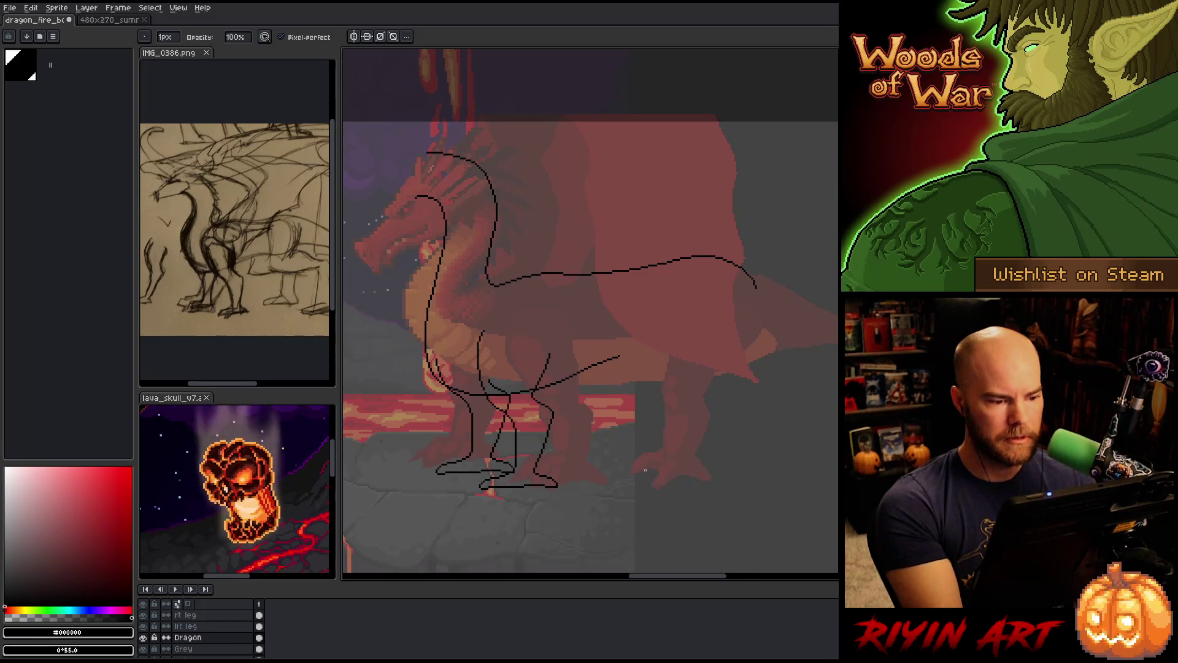
key("b")
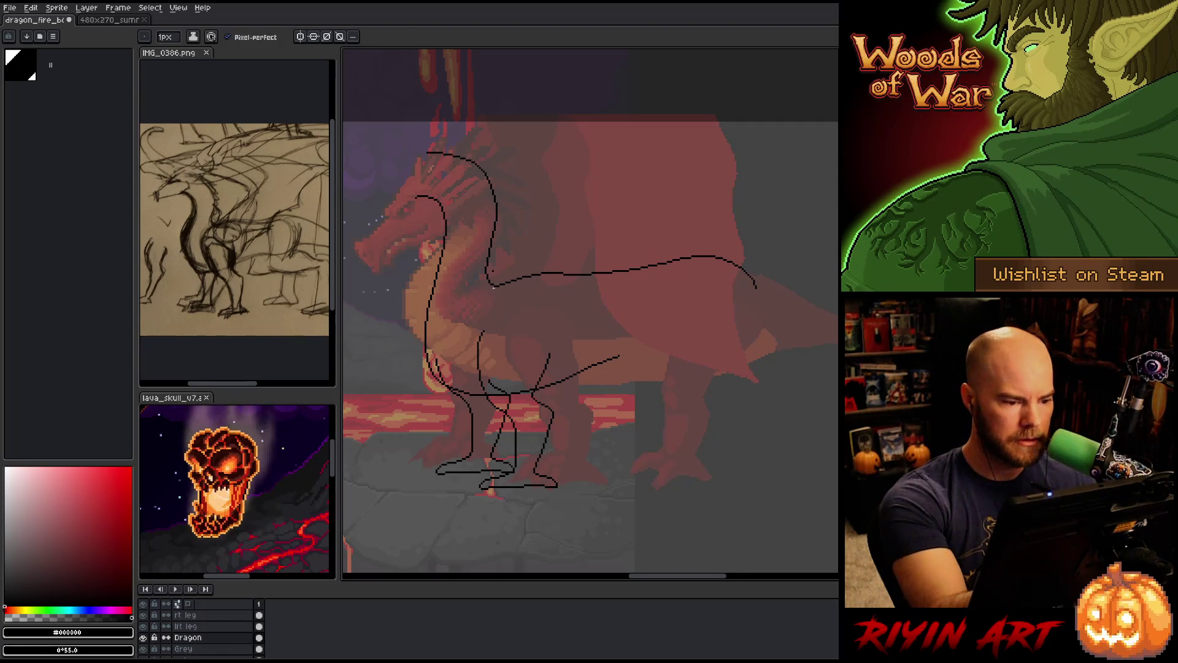
key("e")
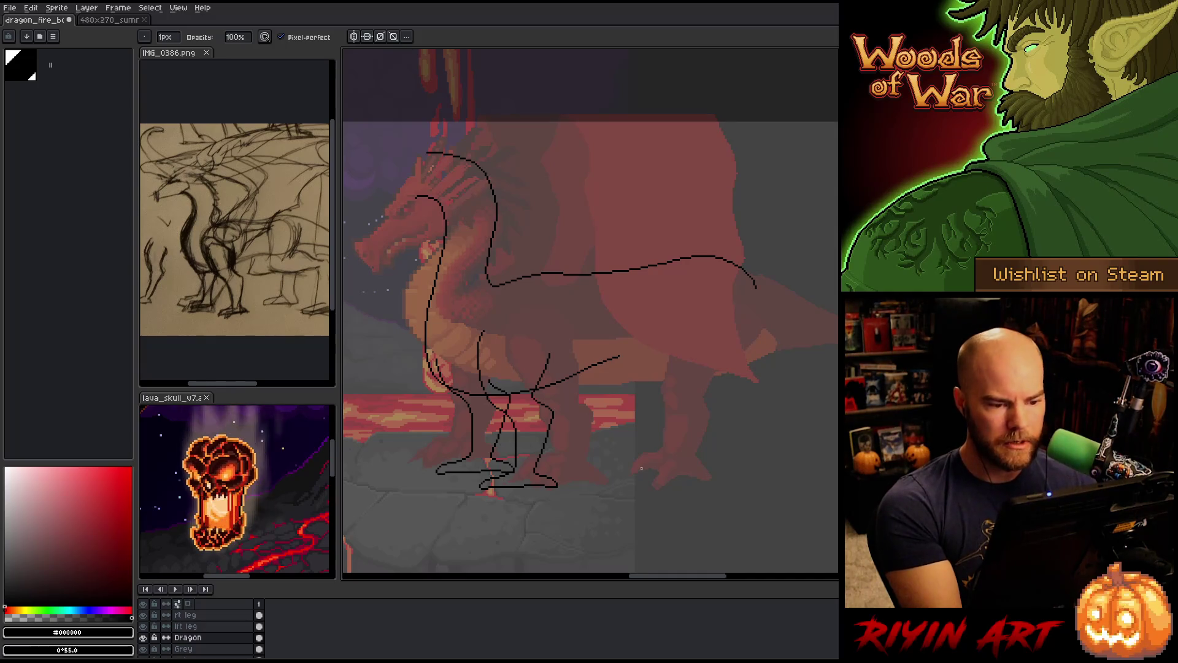
key("m")
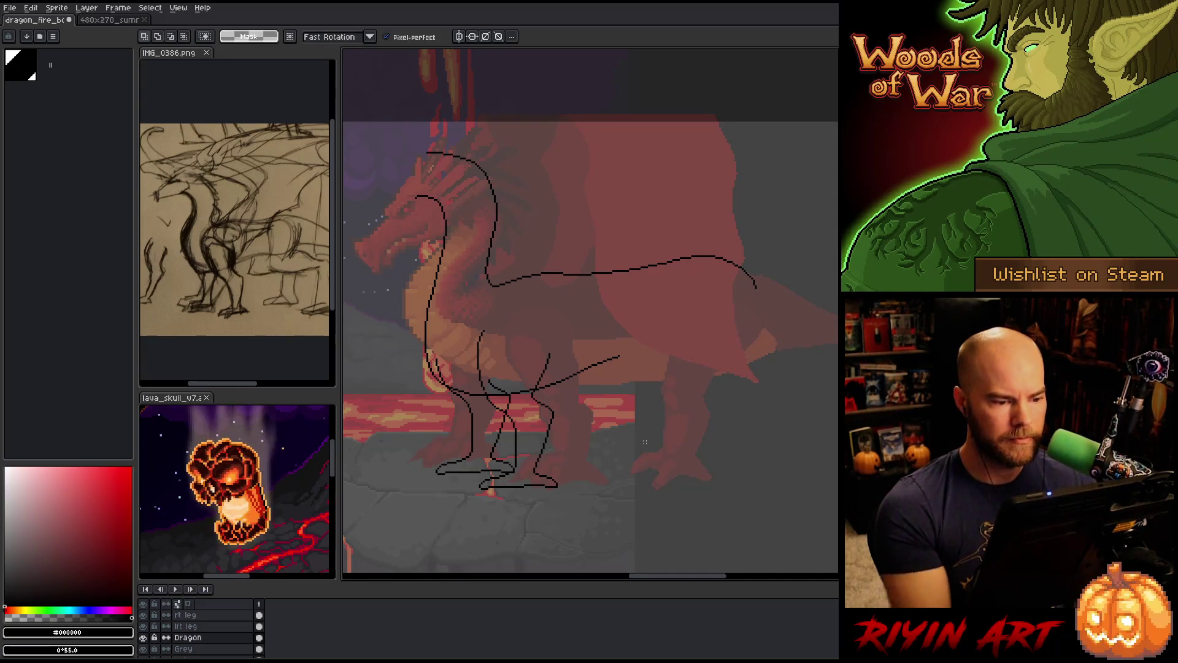
key("m")
left_click_drag(779, 233, 731, 324)
key("ctrl+d")
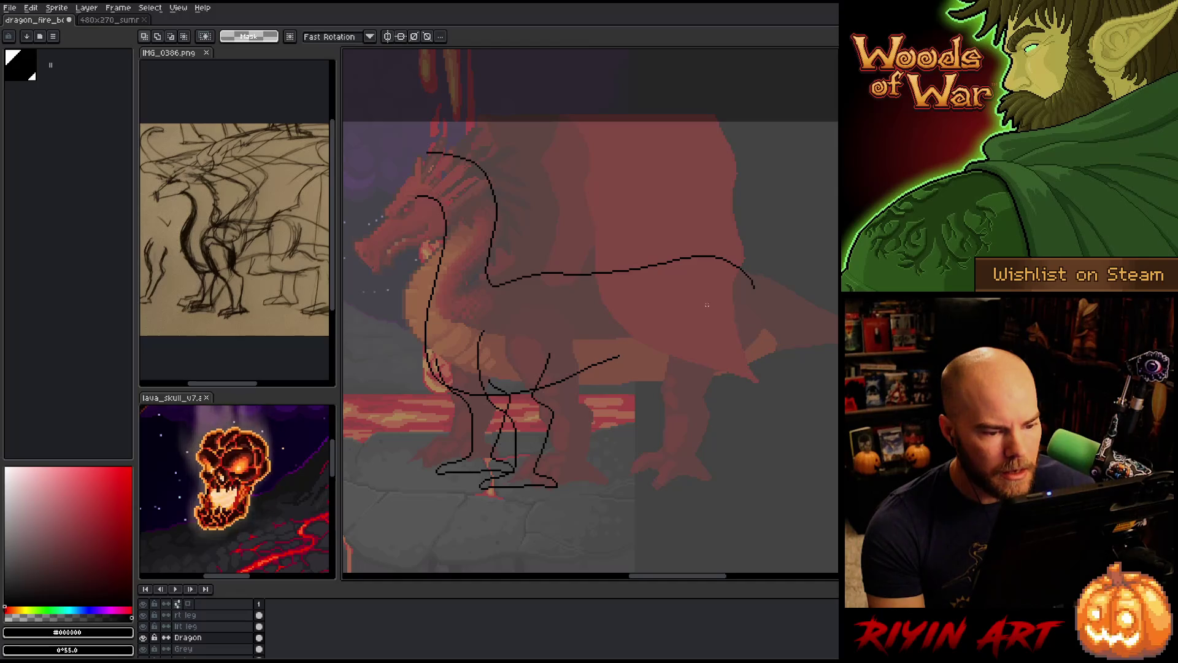
mouse_move(773, 244)
left_mouse_down()
mouse_move(761, 315)
mouse_move(732, 329)
left_mouse_up()
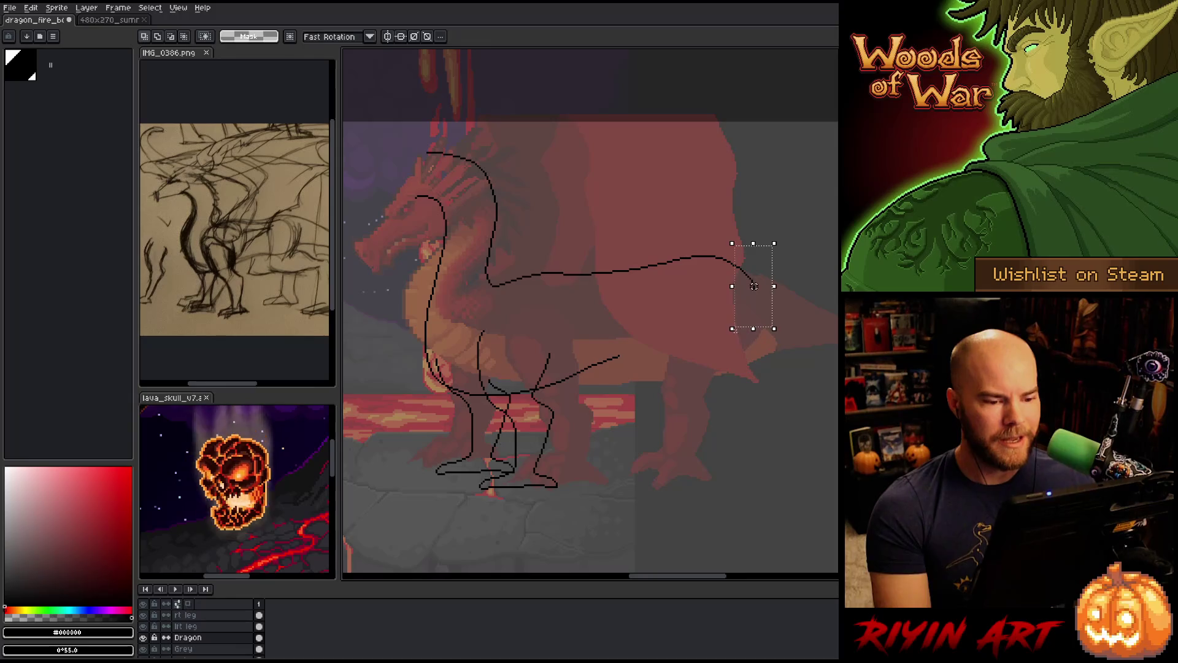
key("ctrl+d")
left_click_drag(784, 235, 736, 346)
key("ctrl+d")
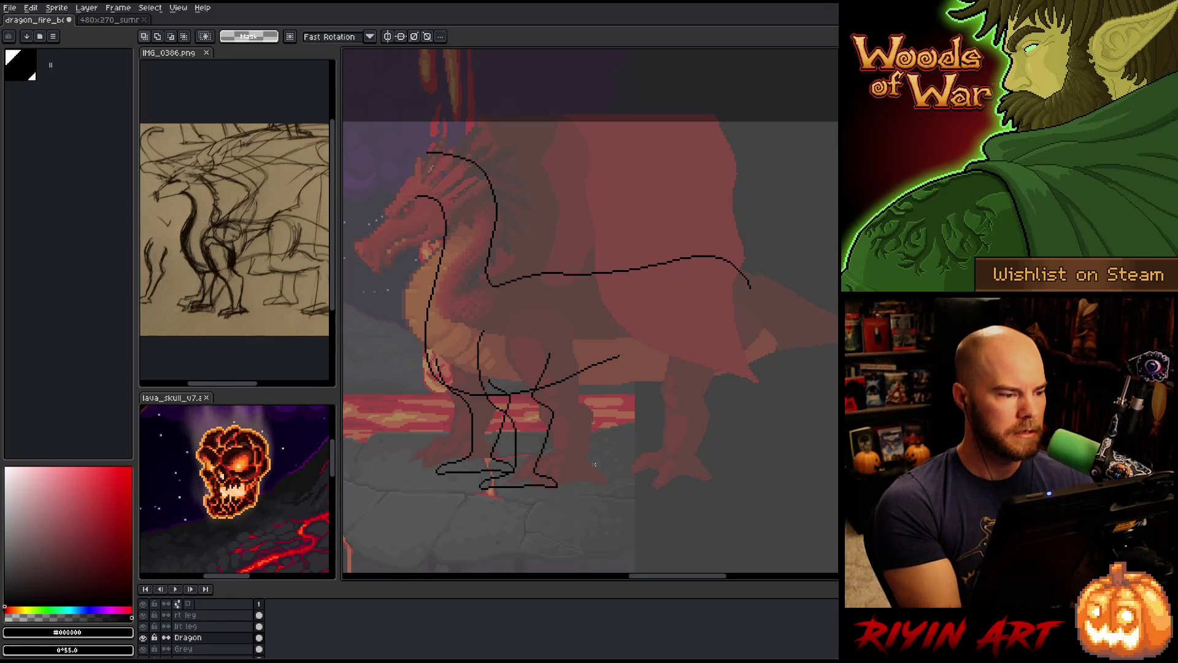
key("b")
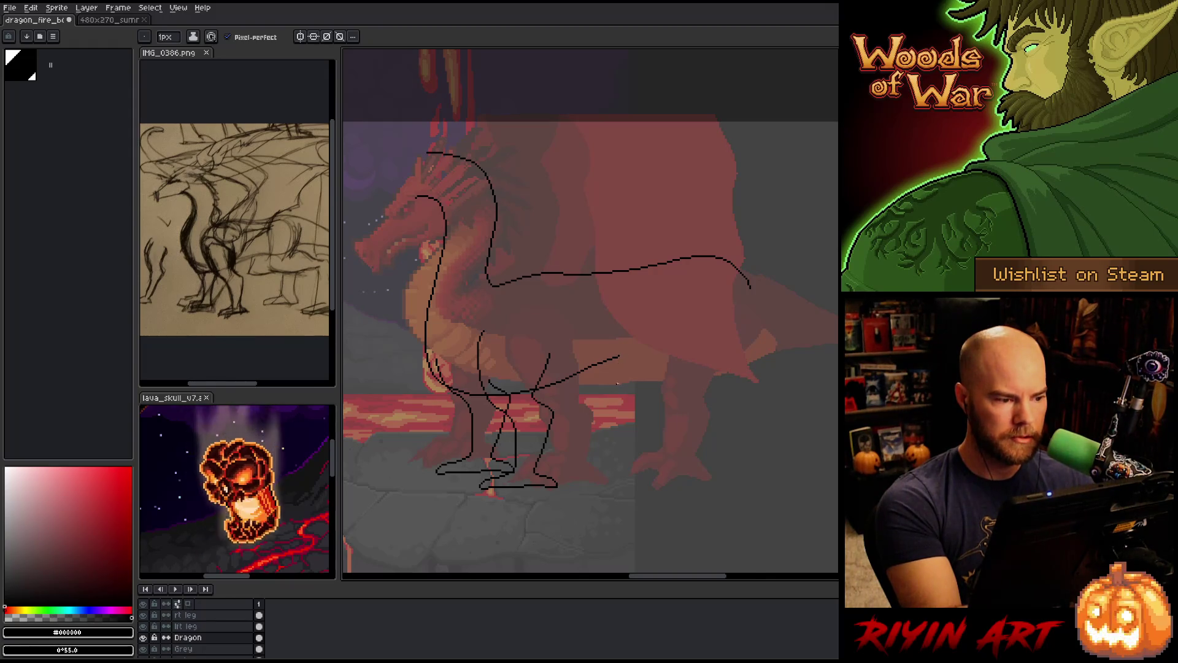
Draw the rear body line from the belly curving up to close the outline loop
mouse_move(628, 356)
left_mouse_down()
mouse_move(703, 356)
mouse_move(749, 287)
left_mouse_up()
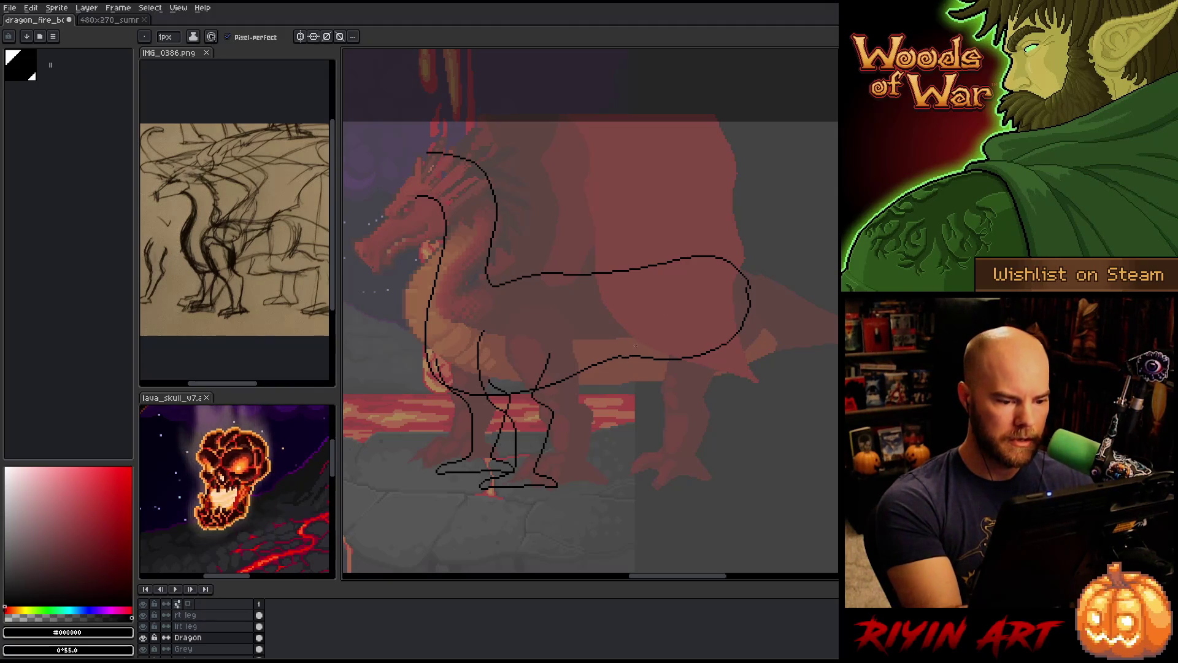
key("e")
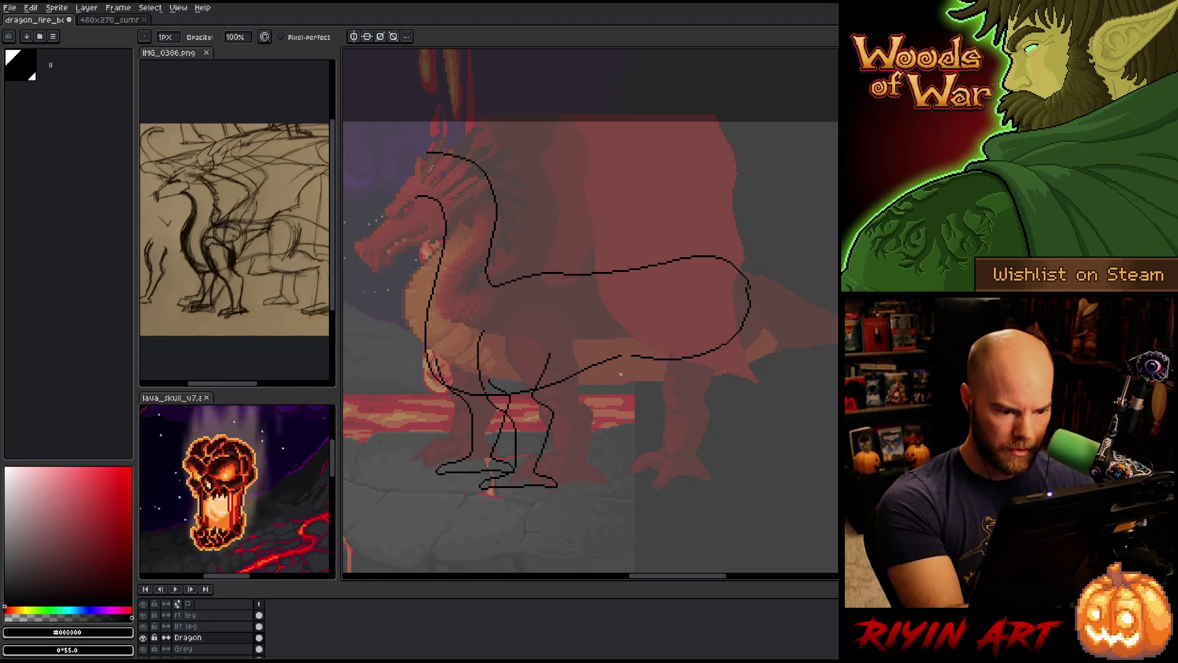
key("b")
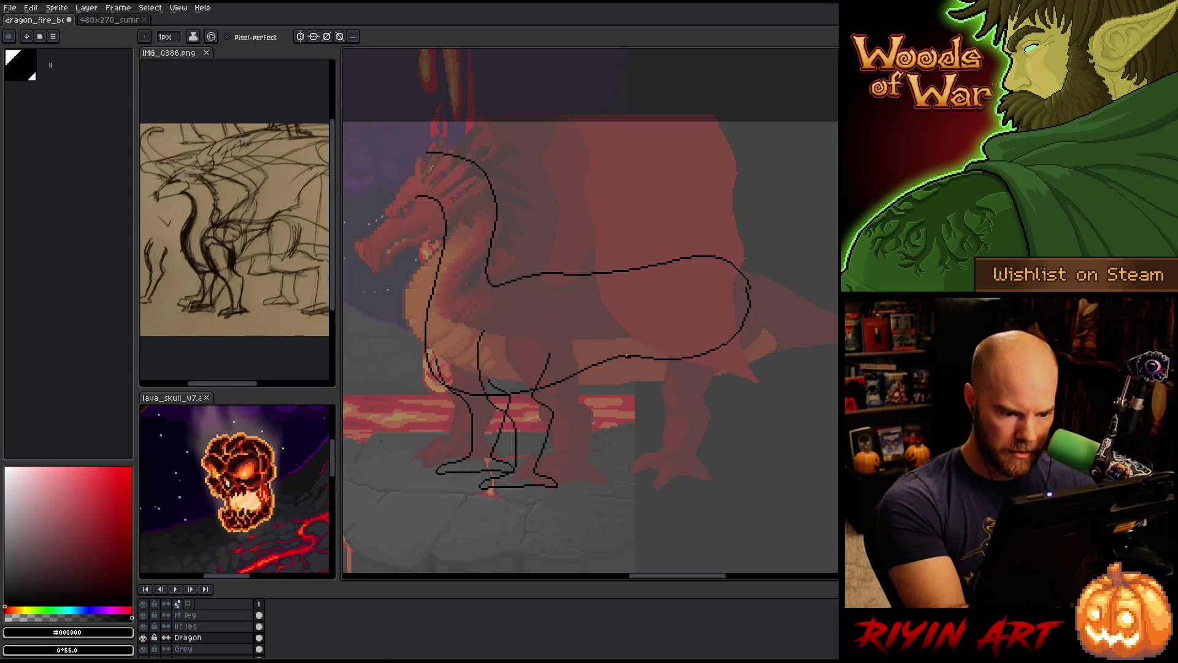
key("e")
key("b")
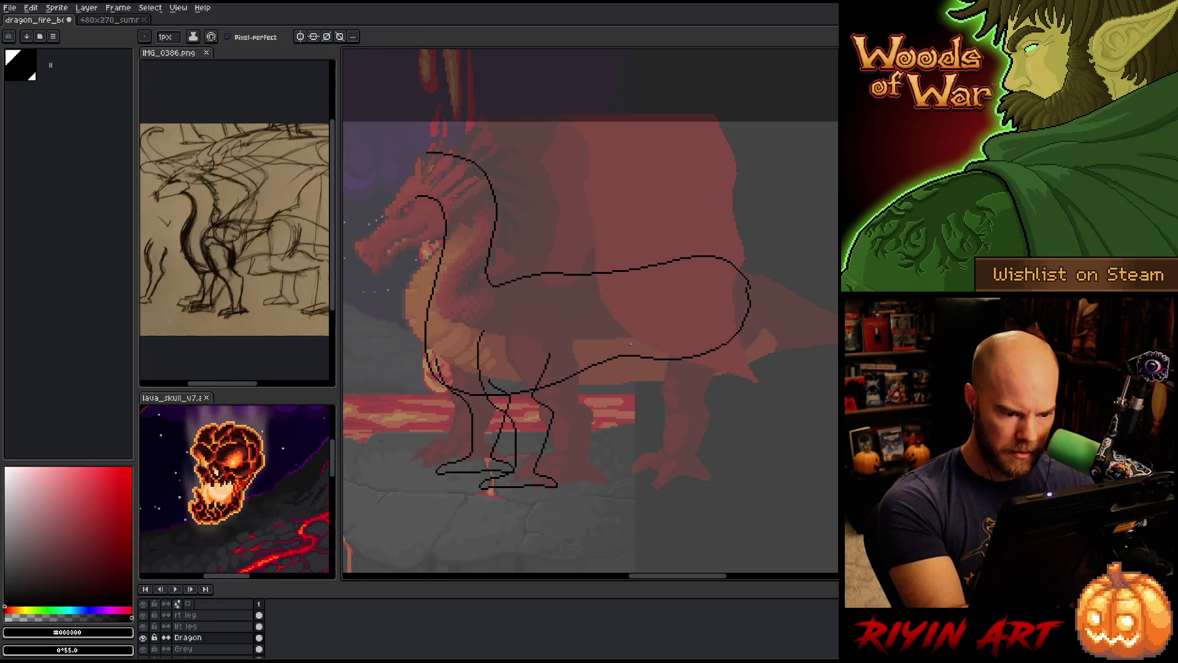
key("e")
key("b")
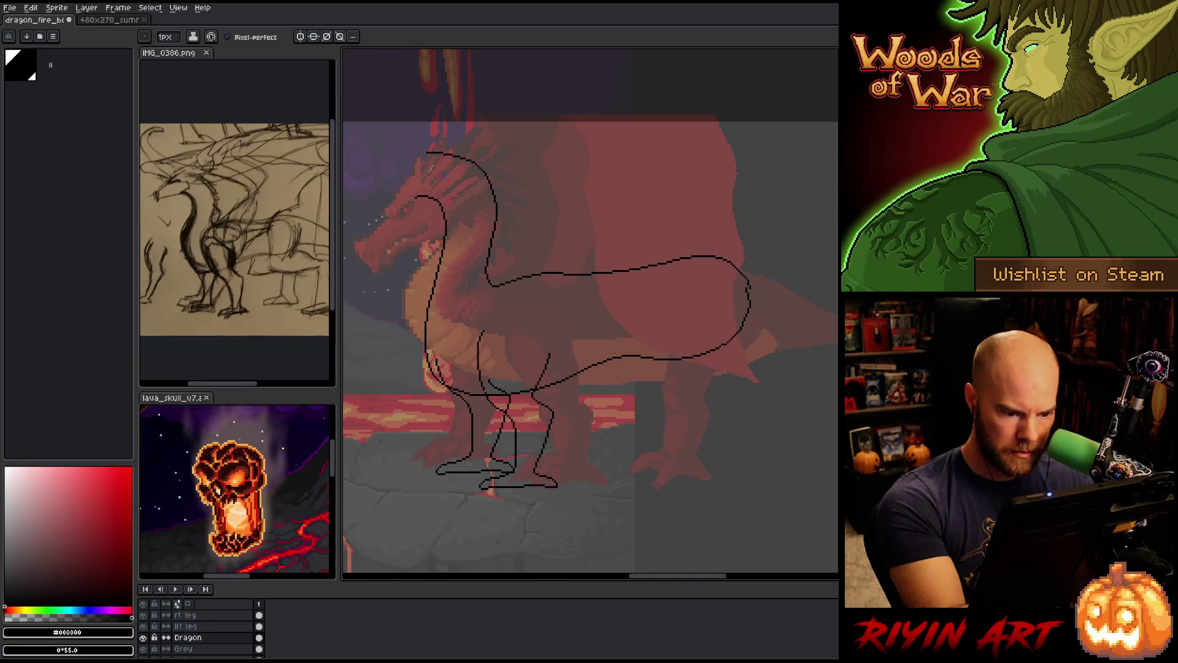
key("e")
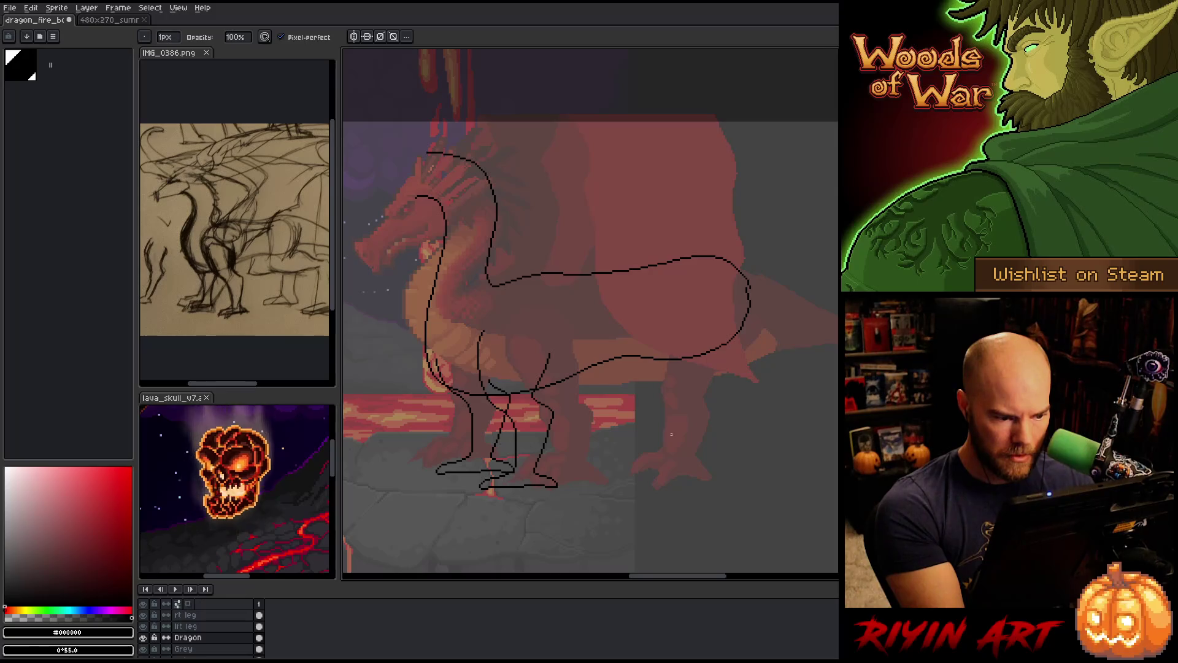
Save the dragon drawing
key("ctrl+s")
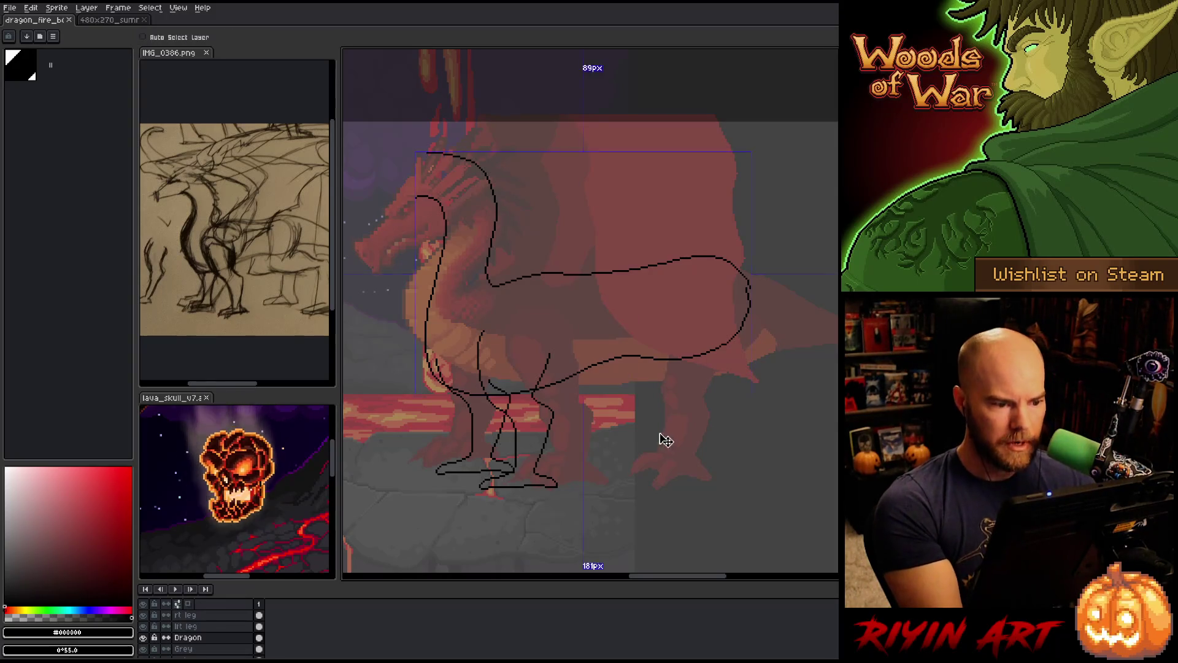
key("e")
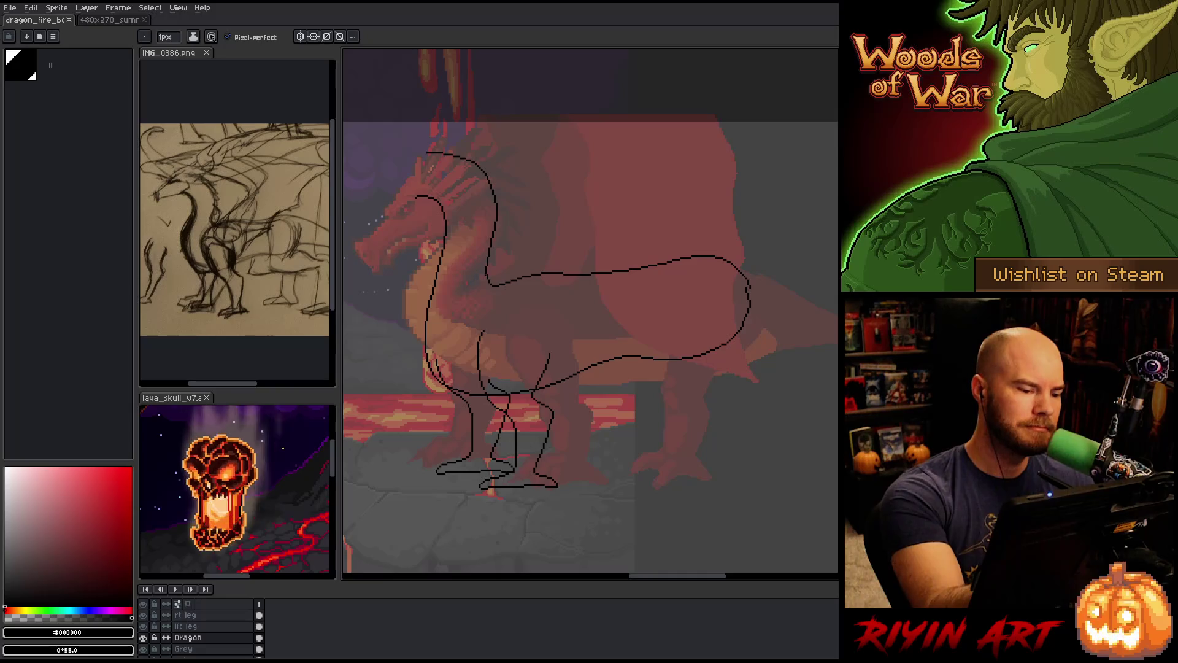
scroll(487, 328, "up", 5)
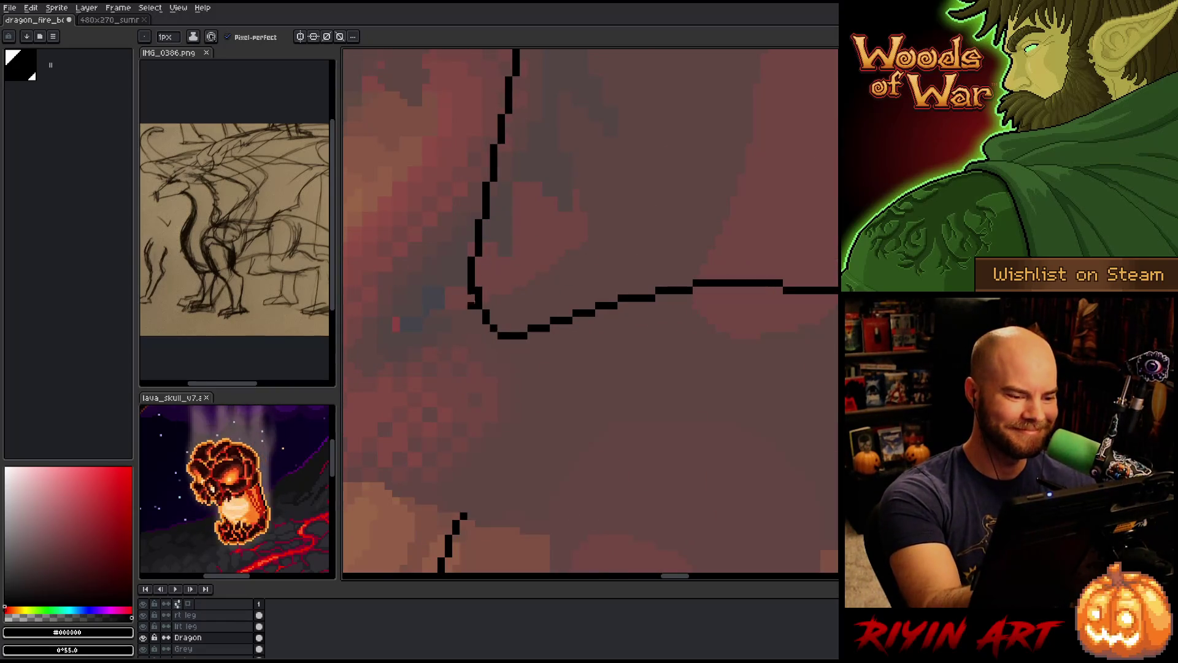
left_click(472, 304)
left_click(464, 288)
key("b")
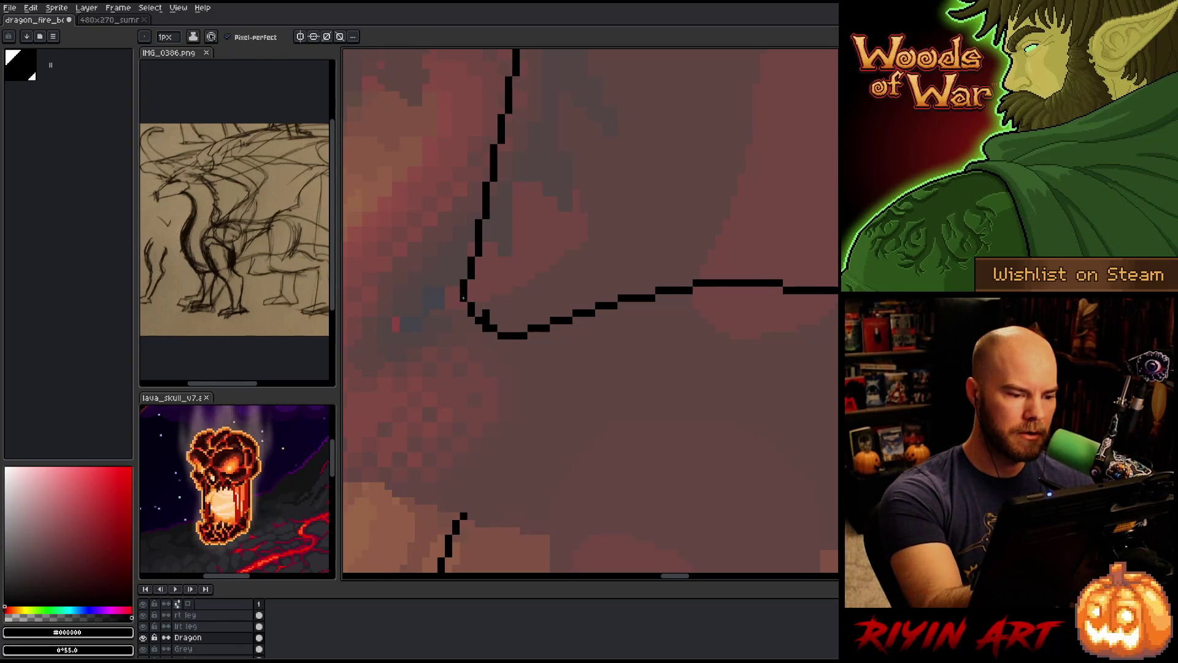
scroll(500, 252, "down", 5)
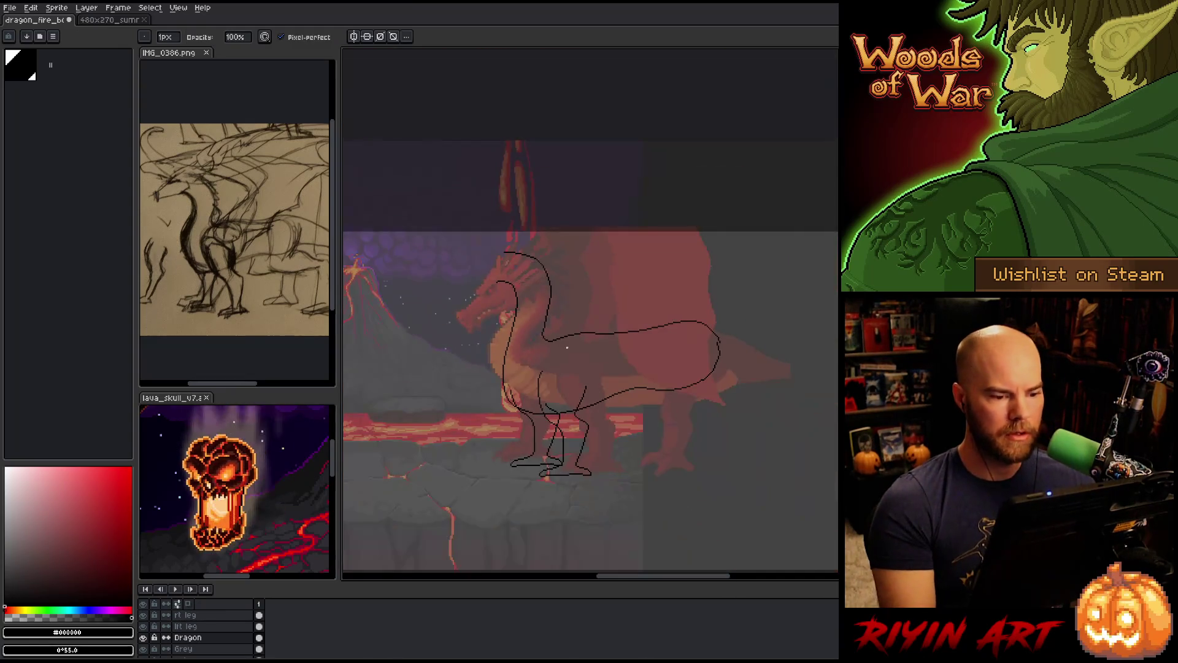
scroll(570, 338, "up", 2)
scroll(570, 338, "down", 2)
scroll(549, 337, "up", 3)
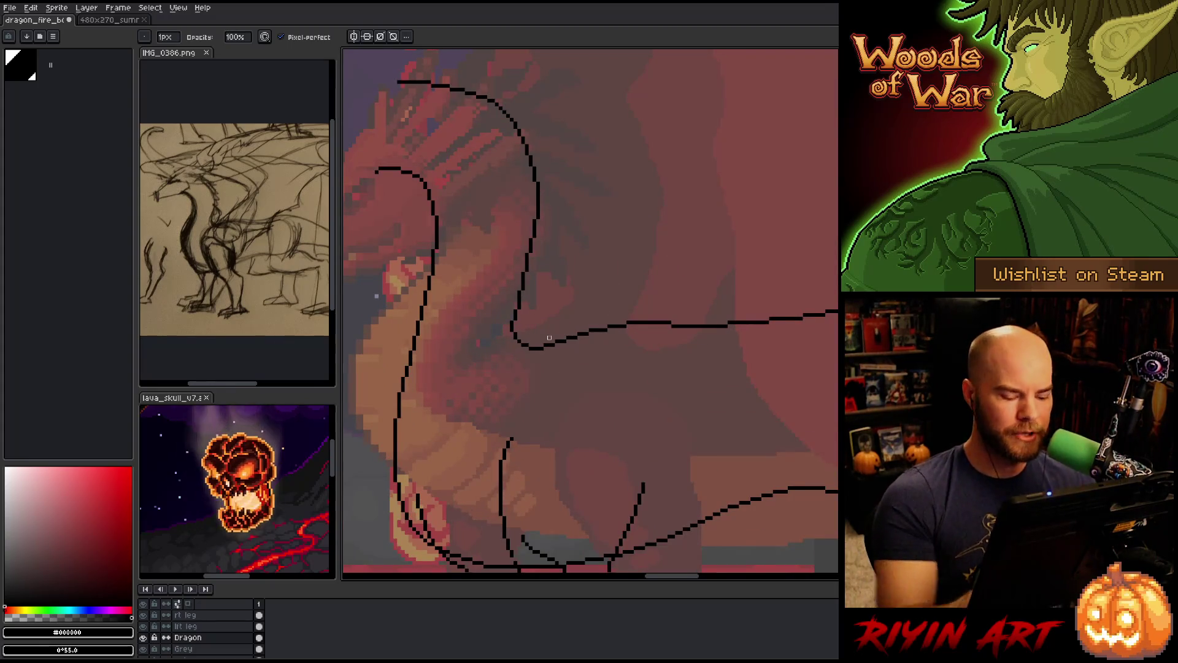
key("m")
left_click_drag(508, 324, 528, 327)
left_click(523, 324)
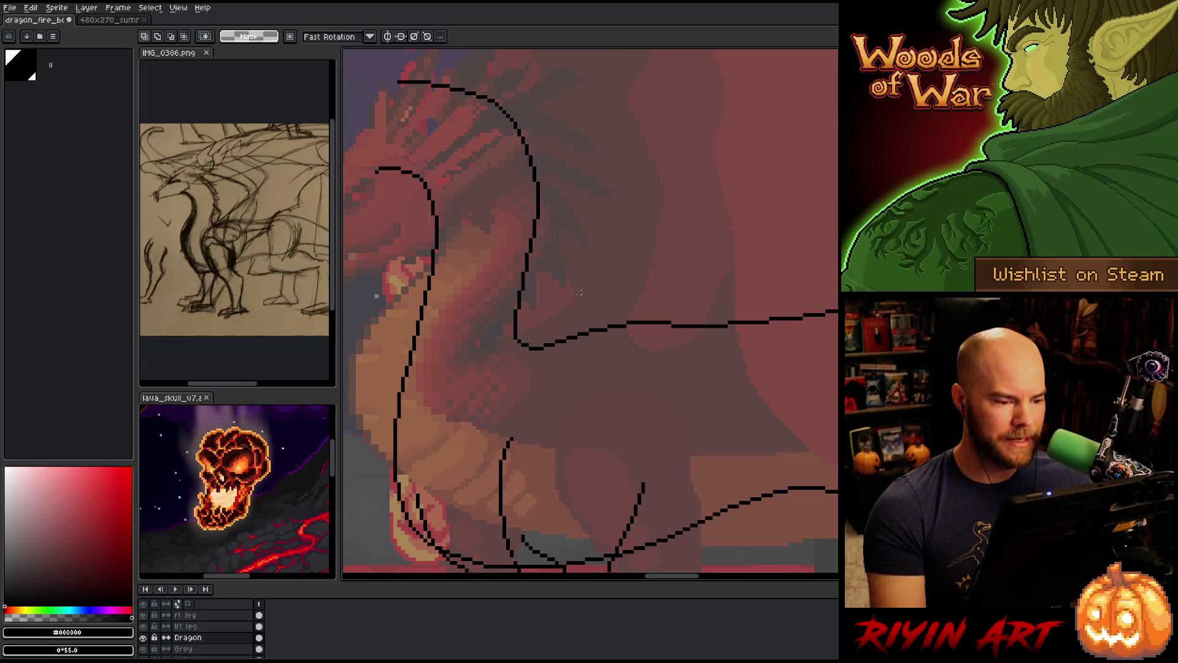
scroll(578, 292, "down", 4)
scroll(583, 311, "up", 1)
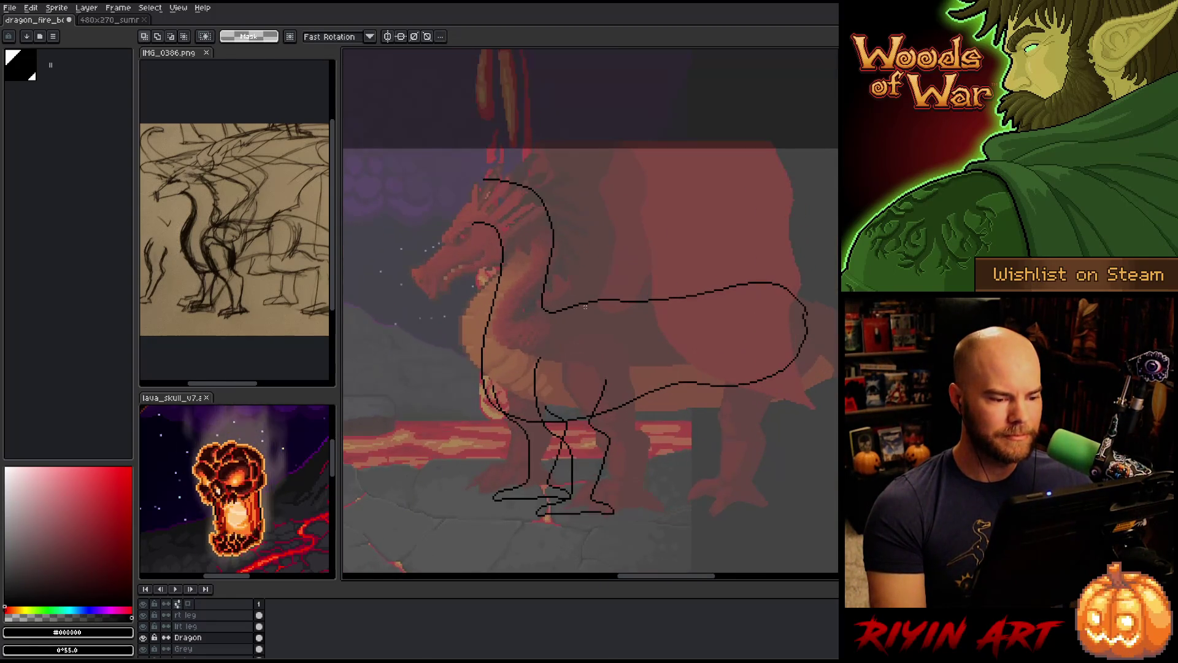
scroll(513, 281, "up", 3)
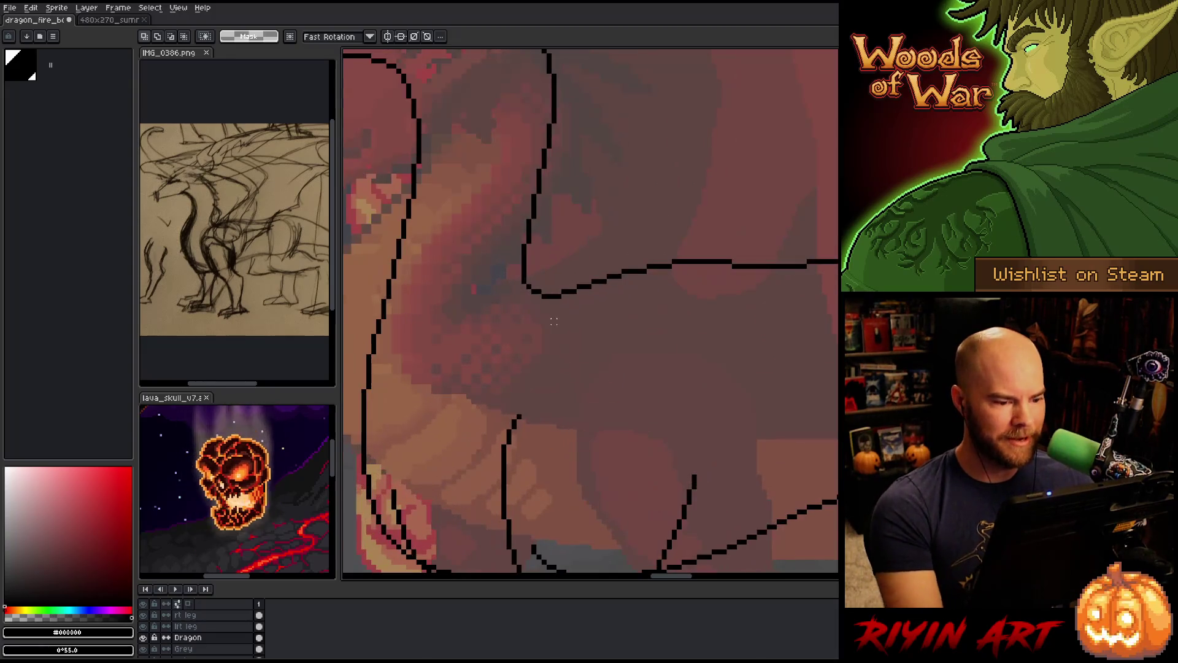
mouse_move(518, 270)
left_mouse_down()
mouse_move(527, 299)
mouse_move(548, 311)
mouse_move(706, 312)
mouse_move(713, 325)
mouse_move(588, 200)
mouse_move(594, 242)
left_mouse_up()
scroll(594, 246, "down", 3)
scroll(605, 304, "up", 1)
scroll(605, 304, "right", 1)
key("ctrl+d")
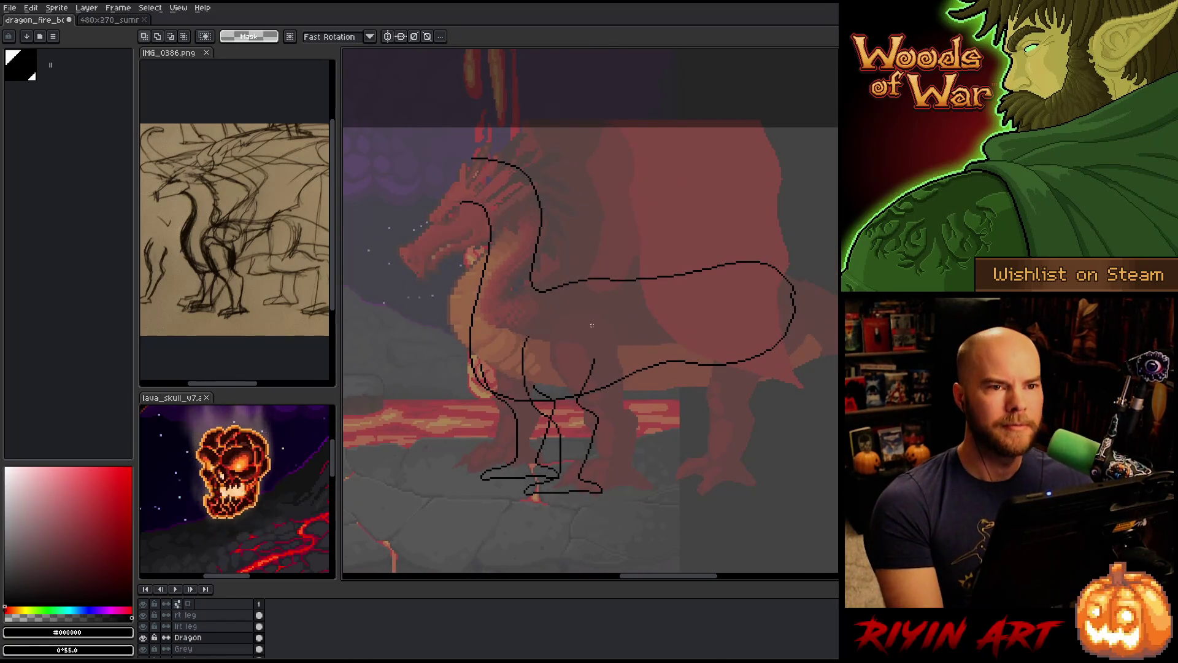
key("space")
left_click_drag(591, 325, 569, 341)
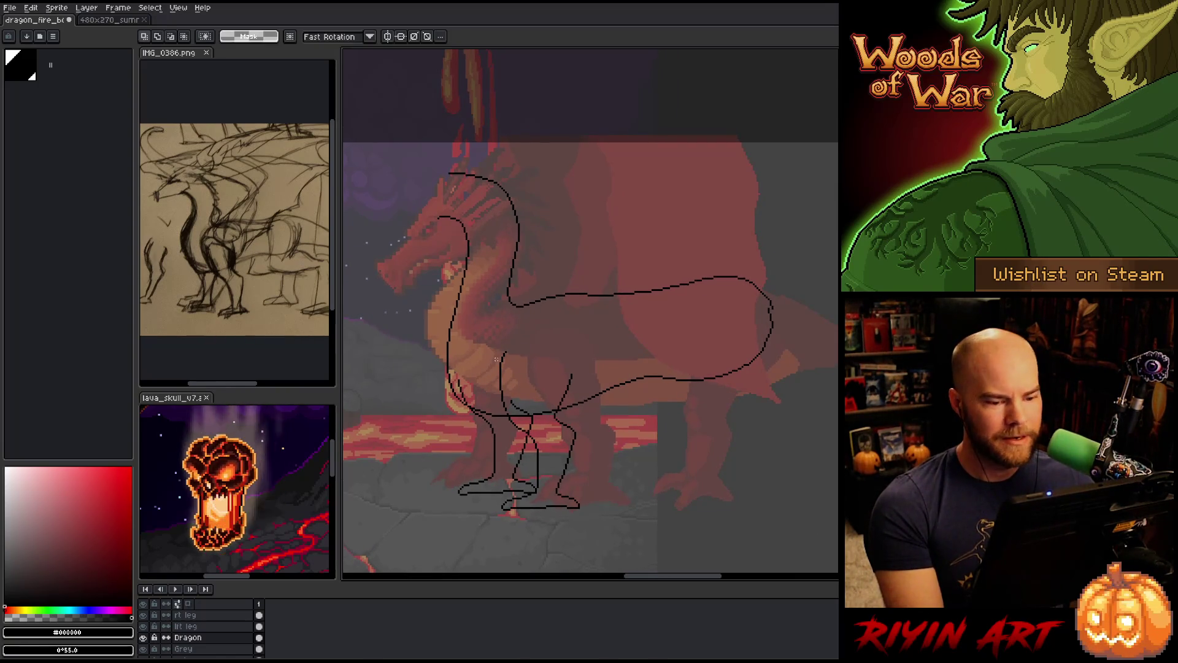
key("space")
left_click_drag(706, 336, 673, 341)
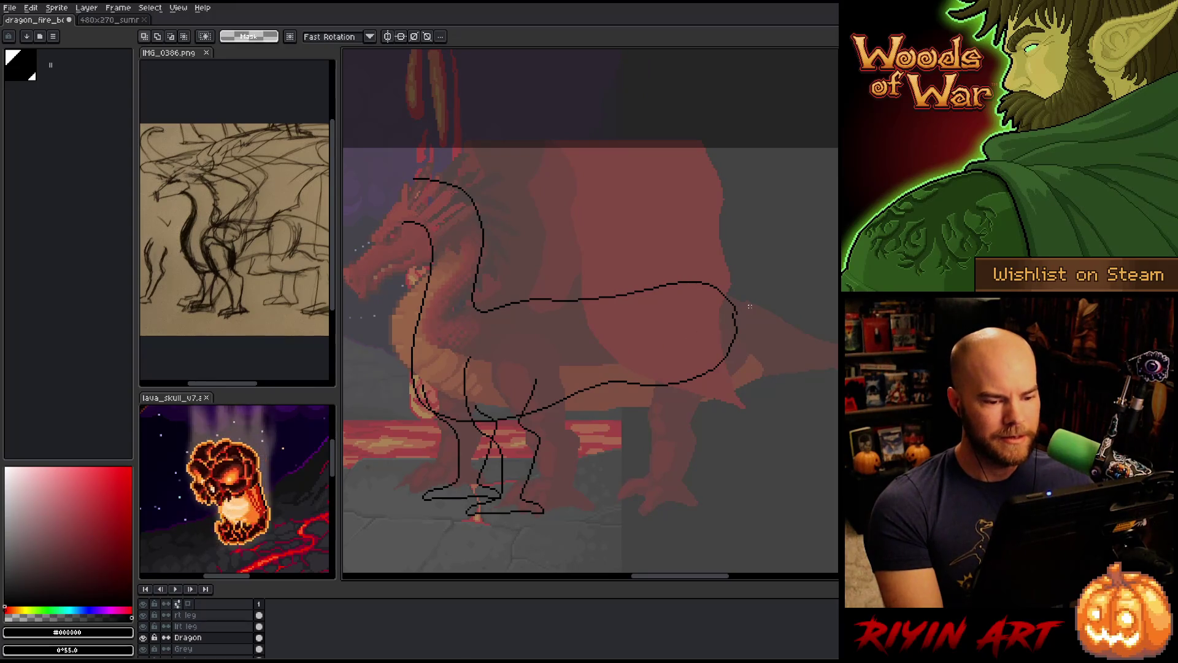
left_click_drag(770, 257, 685, 317)
key("ctrl+d")
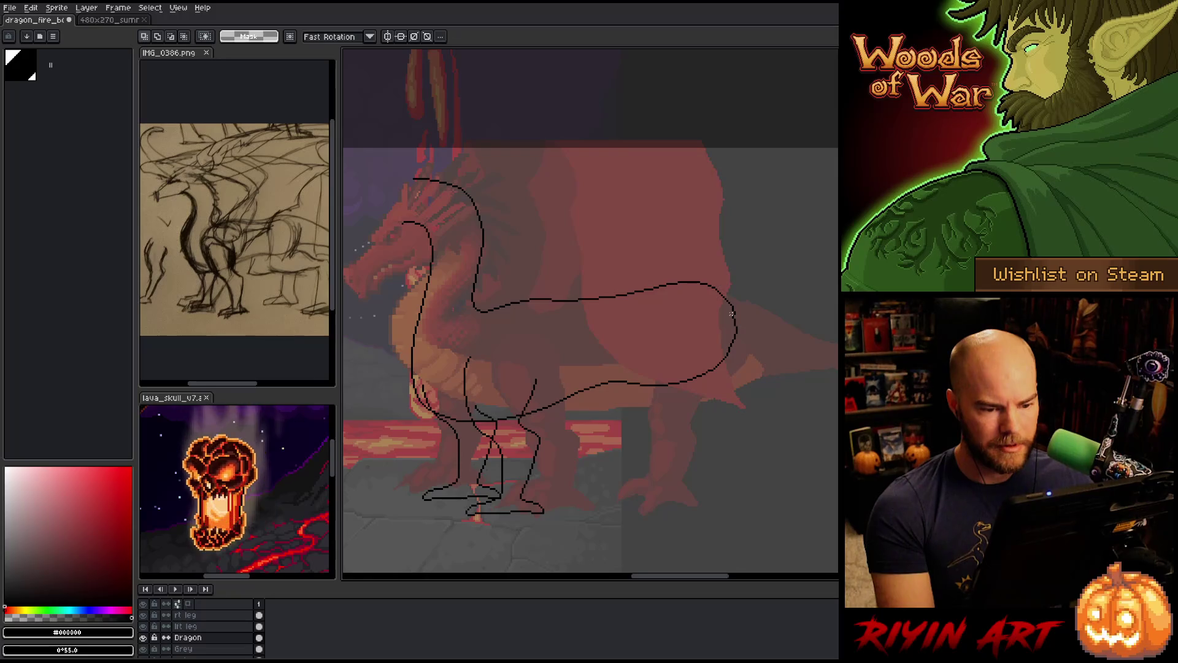
left_click_drag(730, 315, 754, 330)
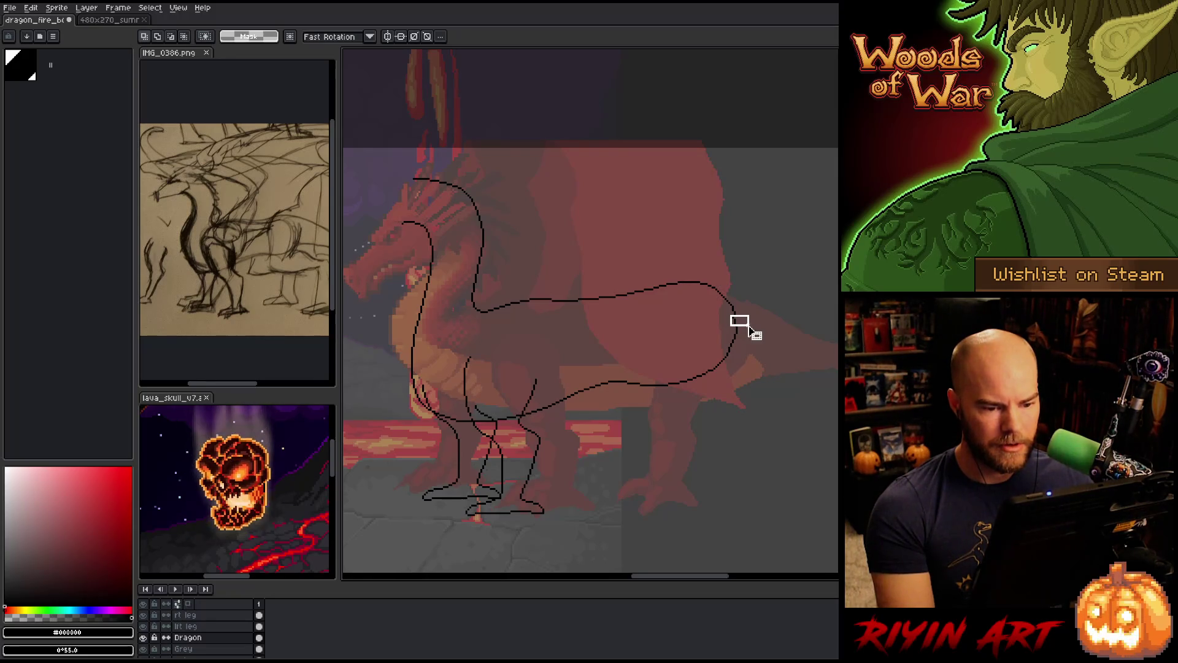
key("ctrl+d")
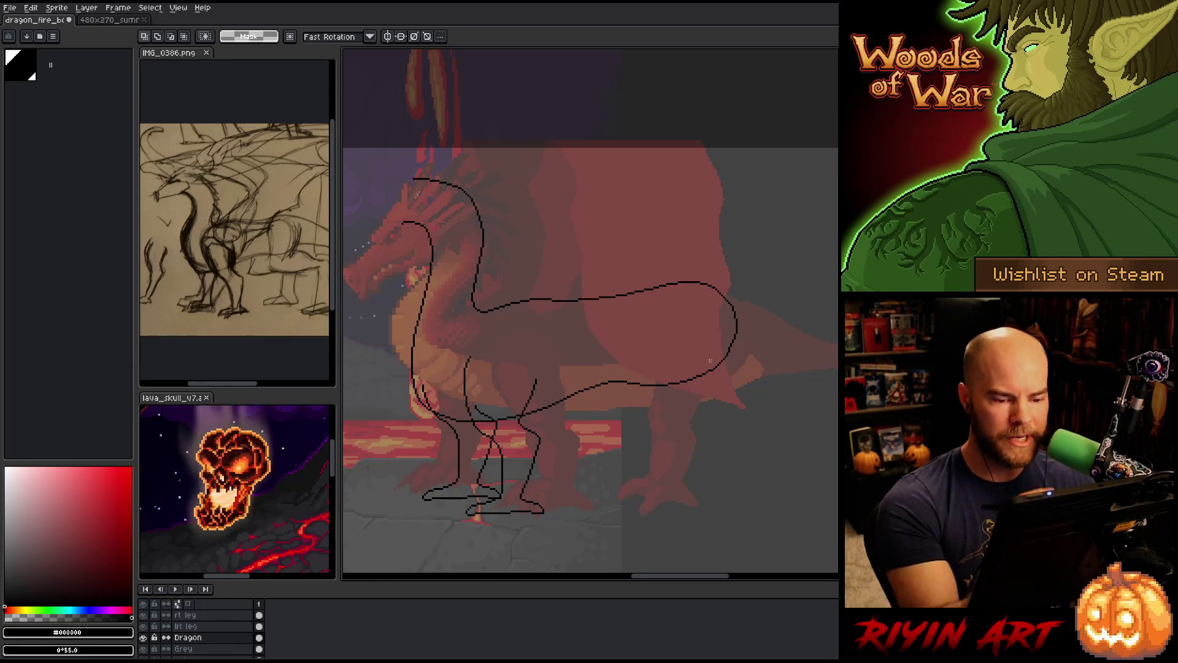
key("b")
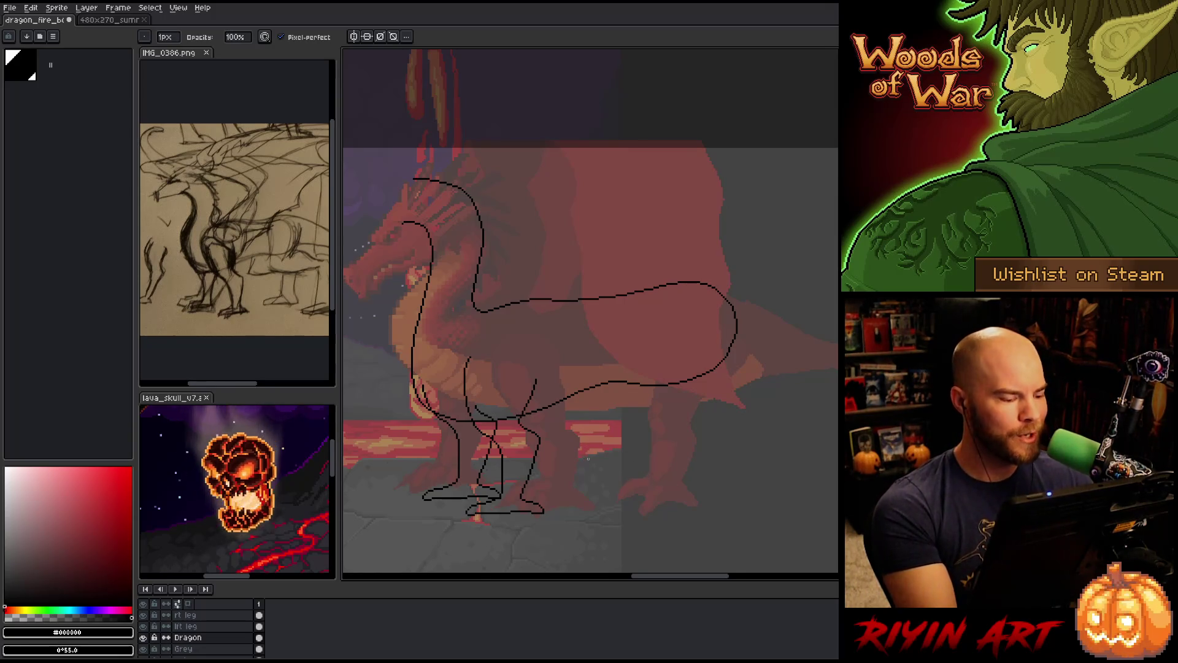
mouse_move(613, 460)
left_mouse_down()
mouse_move(685, 474)
mouse_move(654, 468)
left_mouse_up()
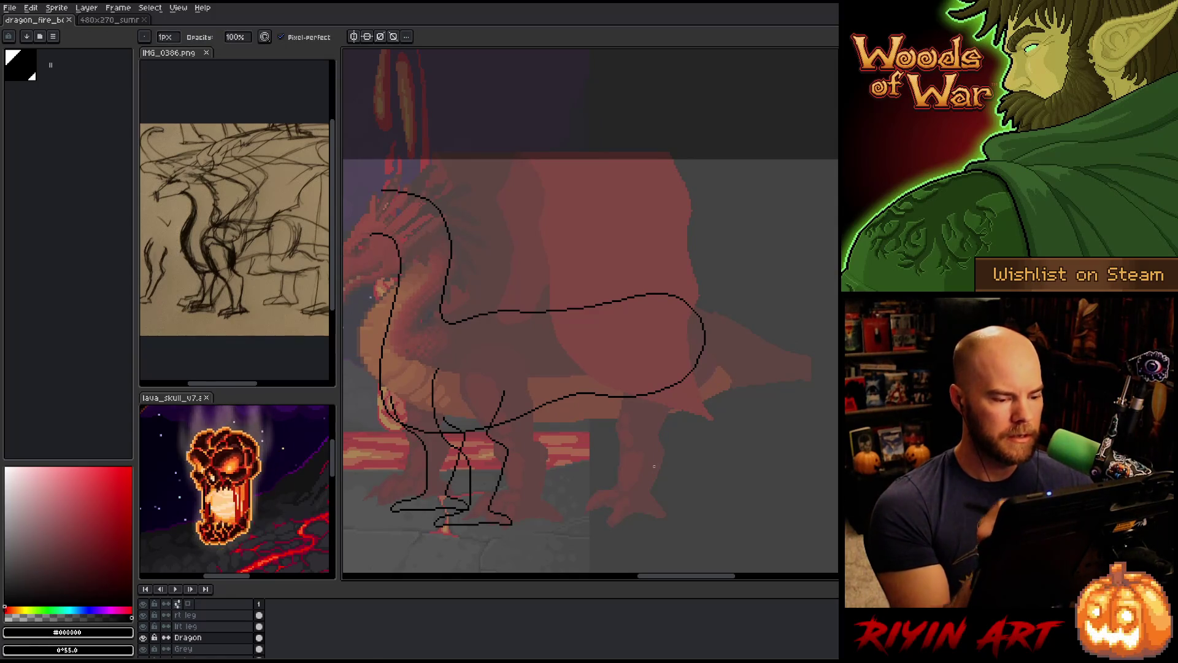
mouse_move(613, 445)
left_mouse_down()
mouse_move(652, 447)
mouse_move(660, 429)
left_mouse_up()
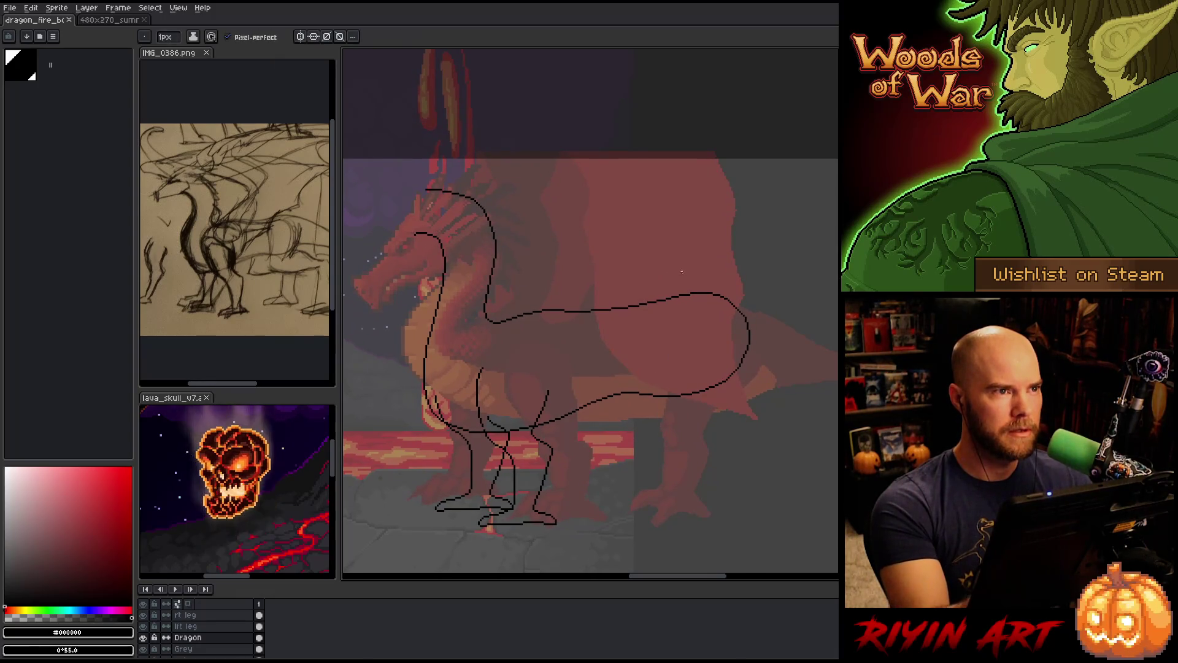
key("m")
mouse_move(765, 359)
left_mouse_down()
mouse_move(753, 337)
mouse_move(665, 349)
mouse_move(646, 377)
mouse_move(647, 447)
left_mouse_up()
left_click(702, 388)
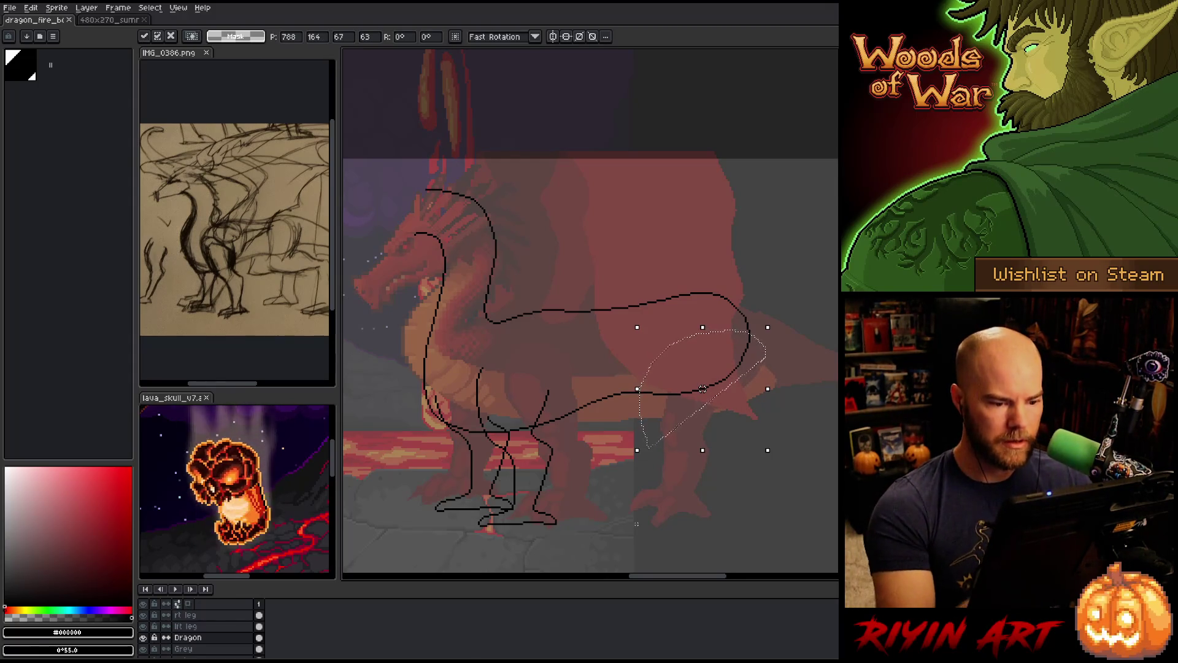
Reselect the tail loop freehand and drop the selections
mouse_move(774, 406)
left_mouse_down()
mouse_move(786, 342)
mouse_move(767, 332)
mouse_move(669, 348)
mouse_move(631, 385)
mouse_move(678, 471)
mouse_move(709, 491)
left_mouse_up()
key("ctrl+d")
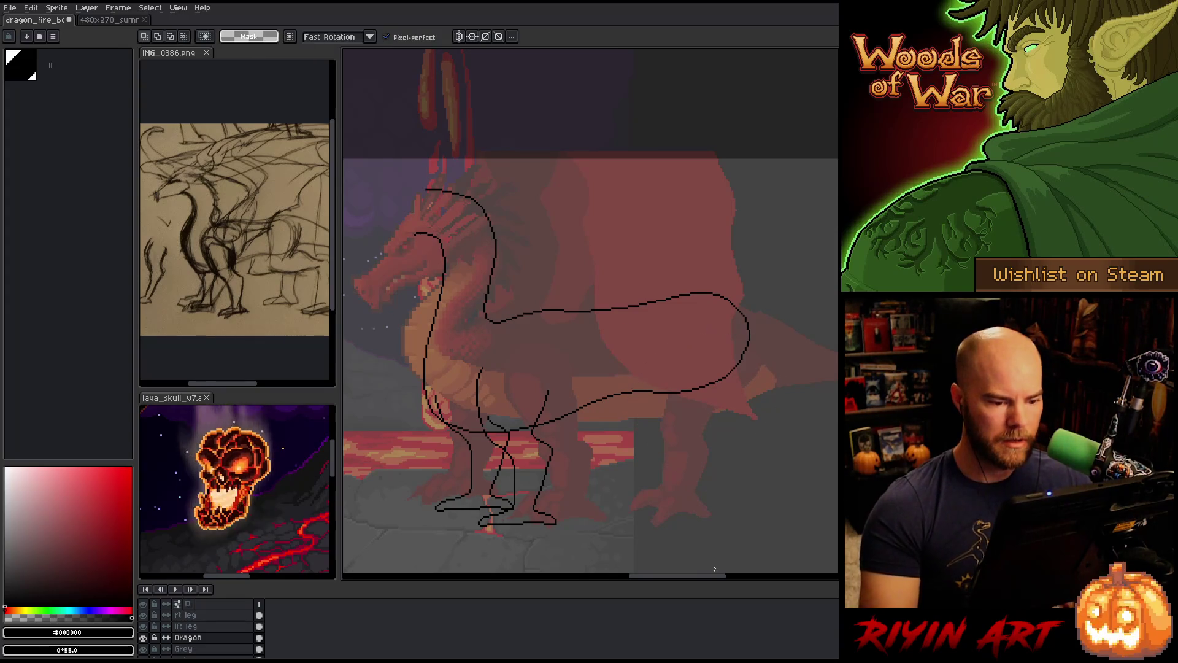
mouse_move(764, 394)
left_mouse_down()
mouse_move(756, 335)
mouse_move(655, 371)
mouse_move(657, 437)
mouse_move(668, 441)
left_mouse_up()
key("ctrl+d")
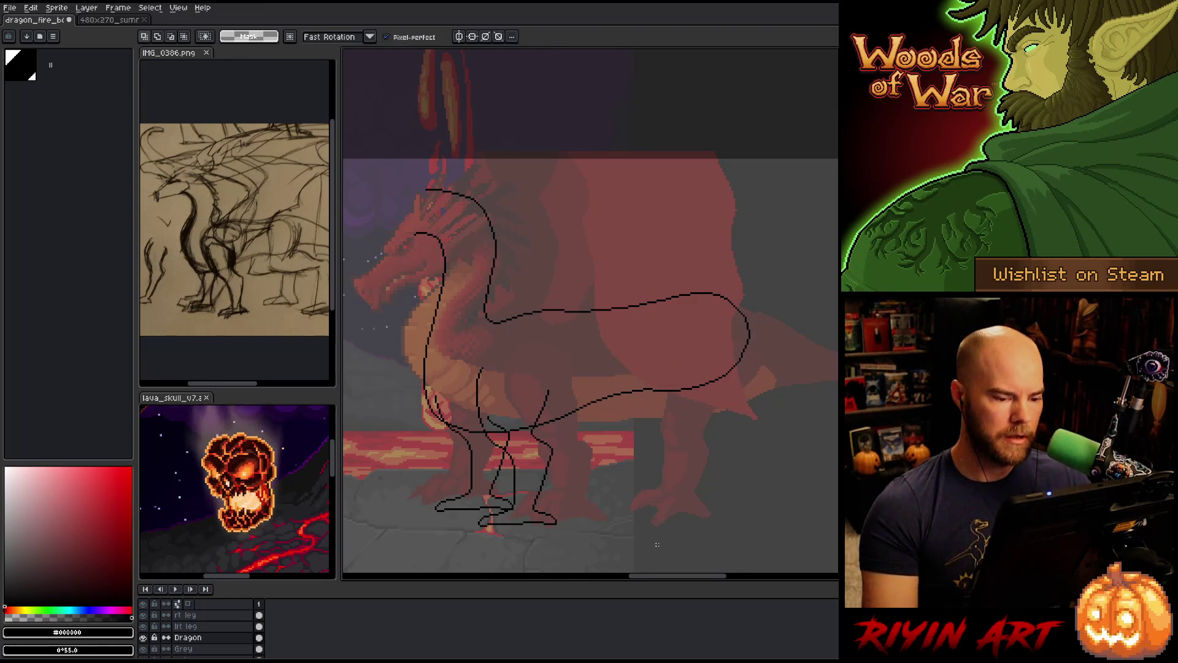
With the Pencil tool active, make 'lft leg' the active layer
key("b")
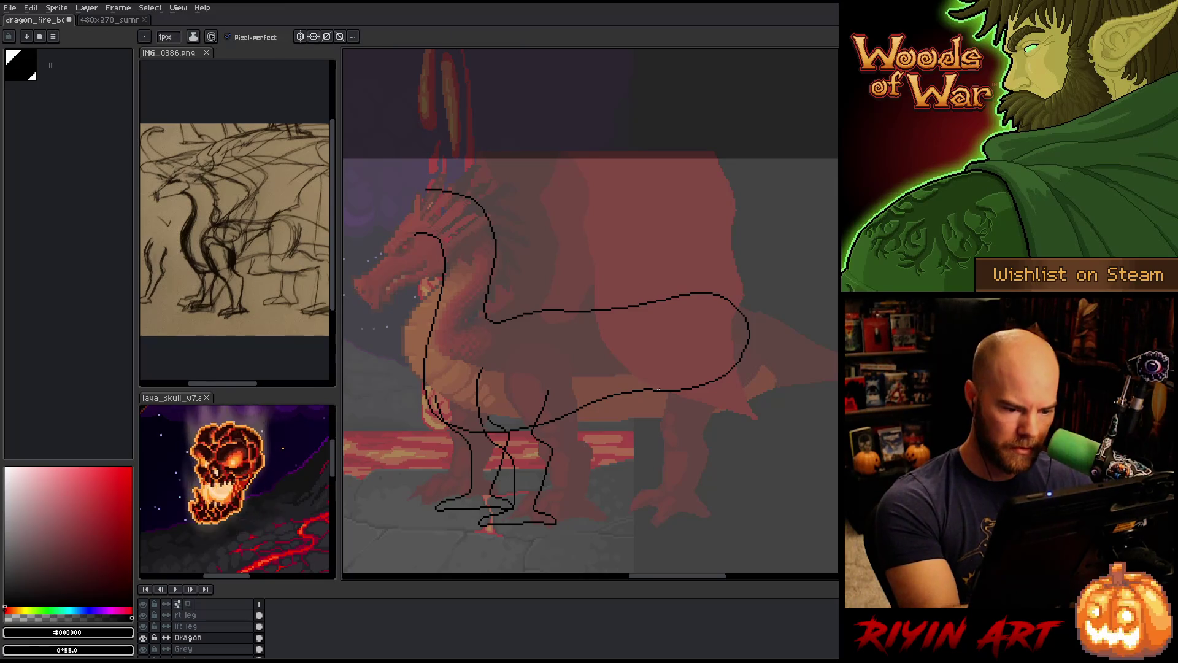
key("e")
key("b")
key("e")
key("b")
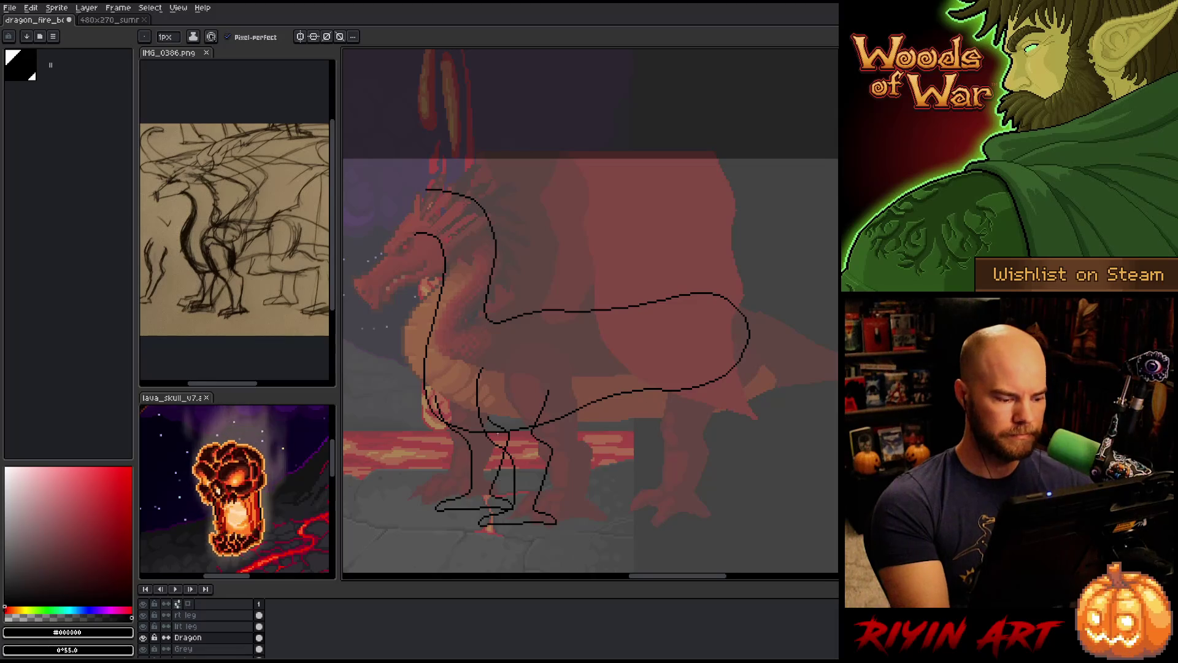
left_click(185, 626)
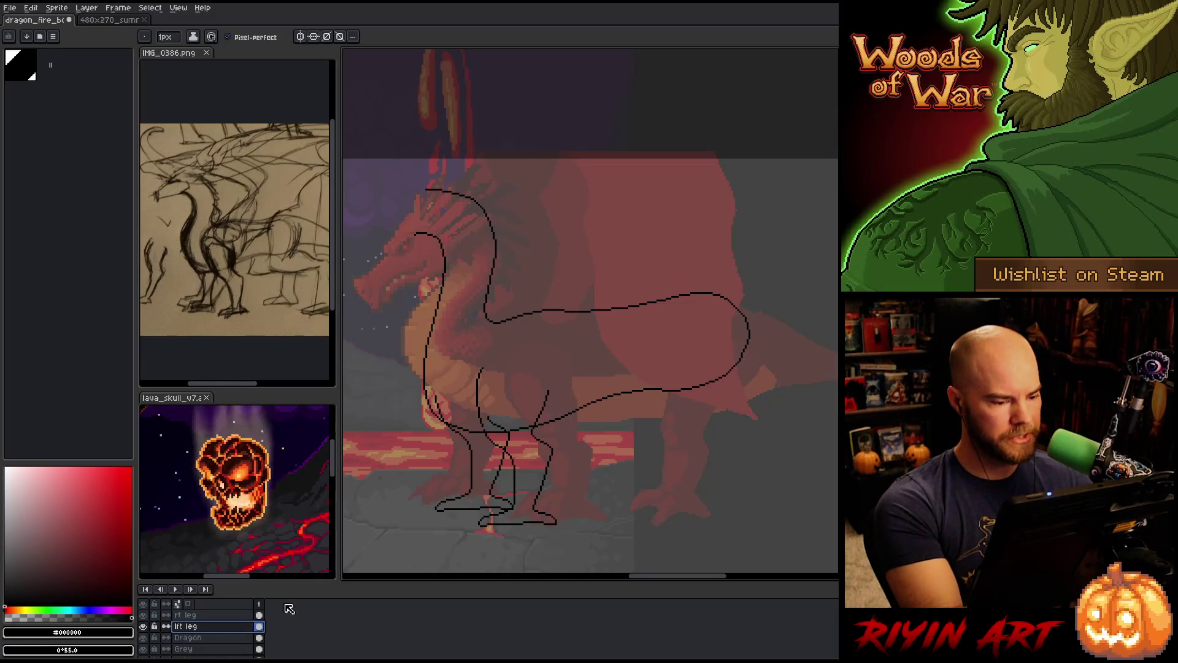
Draw the hind leg line down from the body, retrying the stroke several times
left_click_drag(682, 321, 659, 433)
key("ctrl+z")
left_click_drag(679, 320, 653, 422)
key("ctrl+z")
left_click_drag(680, 320, 652, 418)
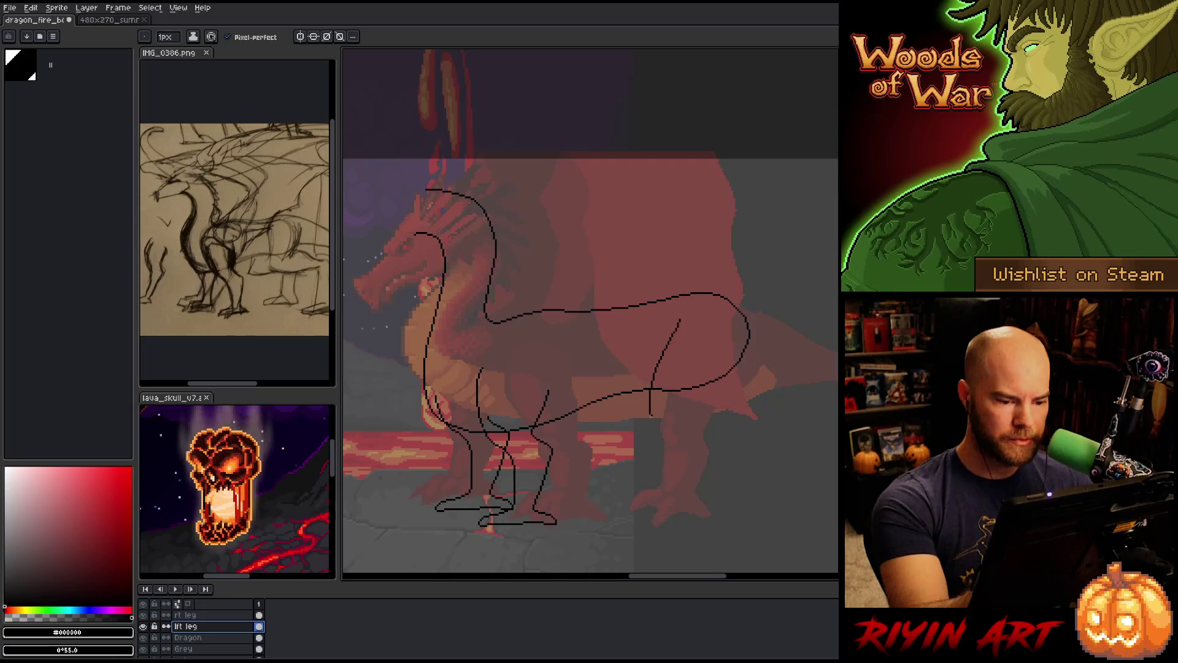
key("ctrl+z")
left_click_drag(678, 325, 653, 425)
key("ctrl+z")
mouse_move(677, 324)
left_mouse_down()
mouse_move(648, 425)
mouse_move(729, 440)
left_mouse_up()
key("ctrl+z")
key("e")
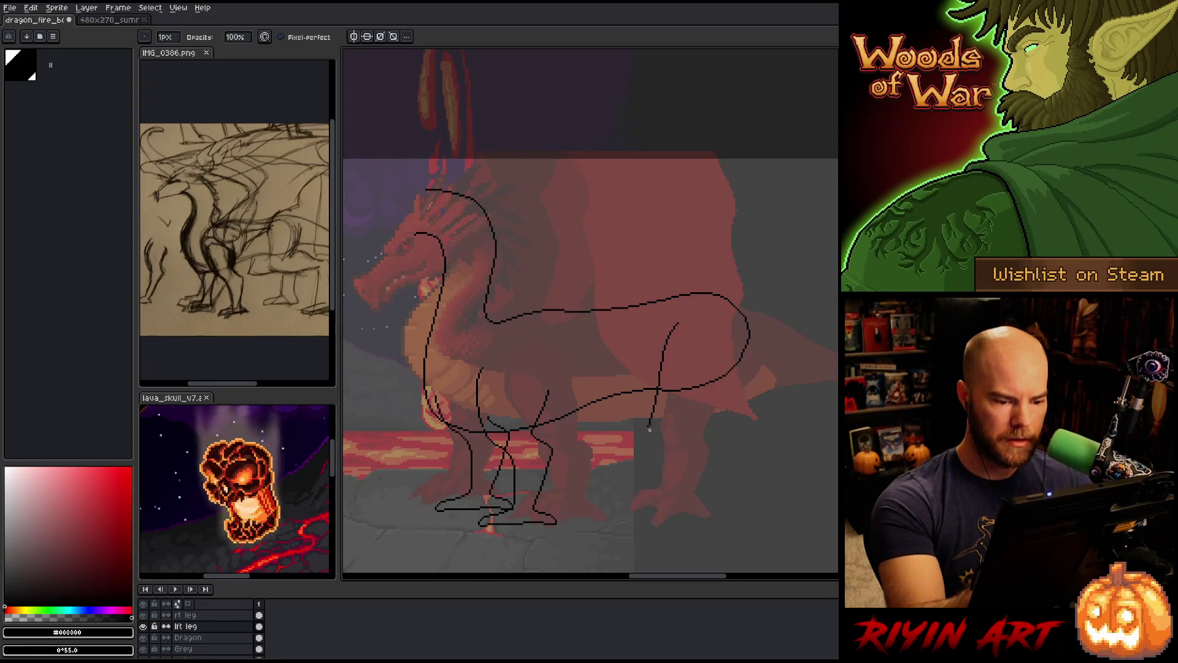
key("b")
Draw the lower hind leg bending down from the knee toward the ground
left_click_drag(651, 428, 756, 417)
key("ctrl+z")
mouse_move(652, 427)
left_mouse_down()
mouse_move(753, 422)
mouse_move(713, 510)
left_mouse_up()
key("ctrl+z")
left_click_drag(752, 424, 726, 521)
key("ctrl+z")
left_click_drag(752, 423, 725, 514)
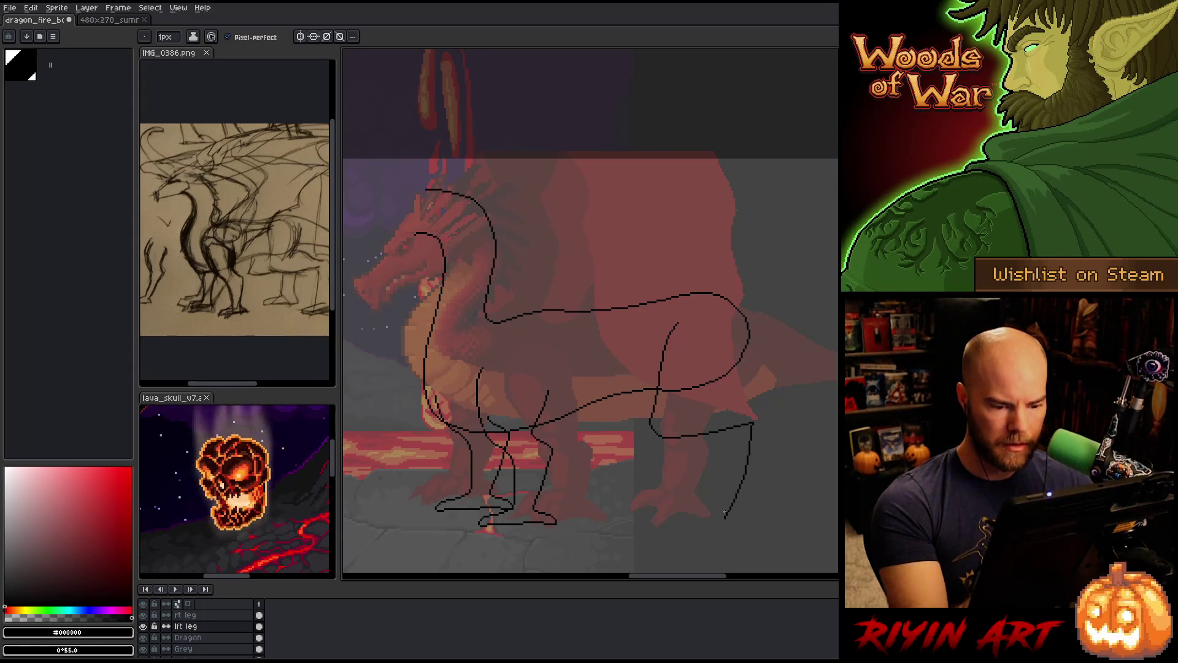
key("ctrl+z")
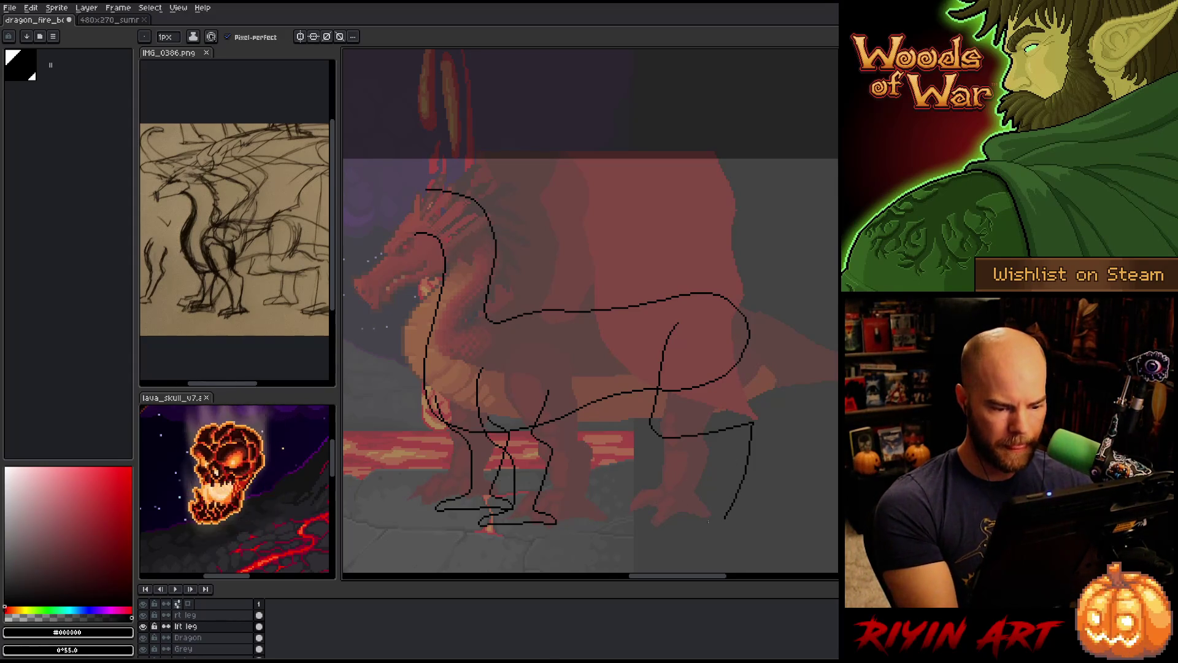
Draw a long flat foot line along the ground with a short toe stroke
left_click_drag(705, 519, 782, 518)
key("ctrl+z")
left_click_drag(697, 520, 791, 518)
left_click_drag(700, 520, 733, 503)
key("e")
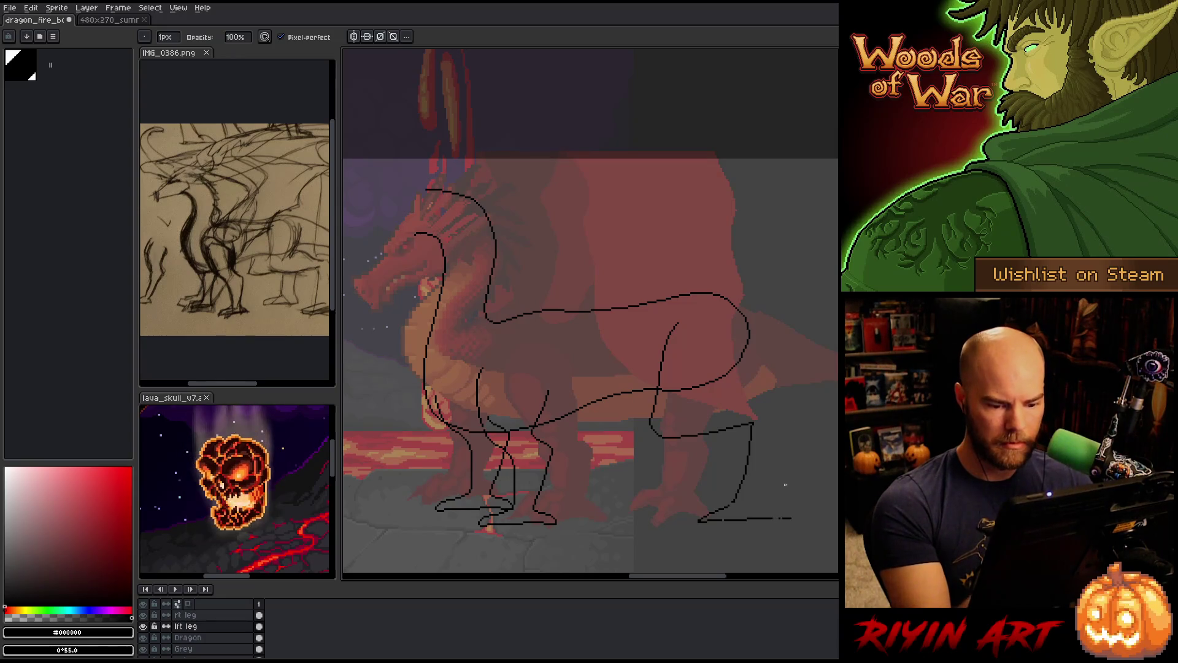
key("e")
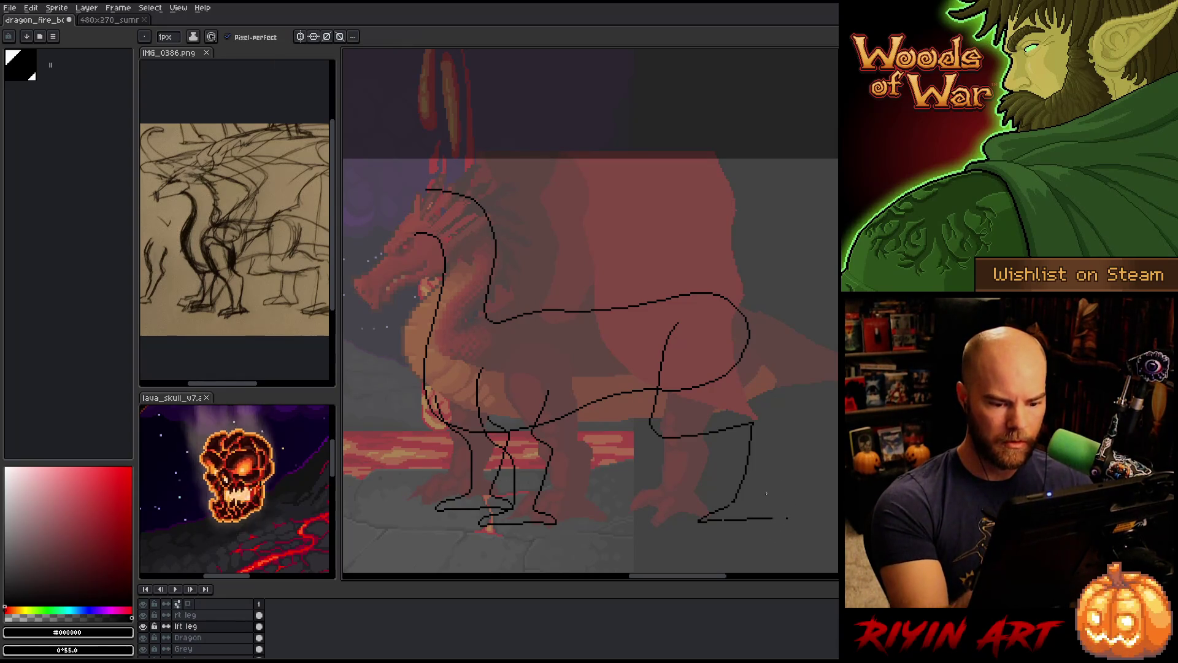
Draw the rear leg's back edge straight down to the foot
left_click_drag(766, 423, 771, 518)
key("ctrl+z")
left_click_drag(770, 403, 772, 510)
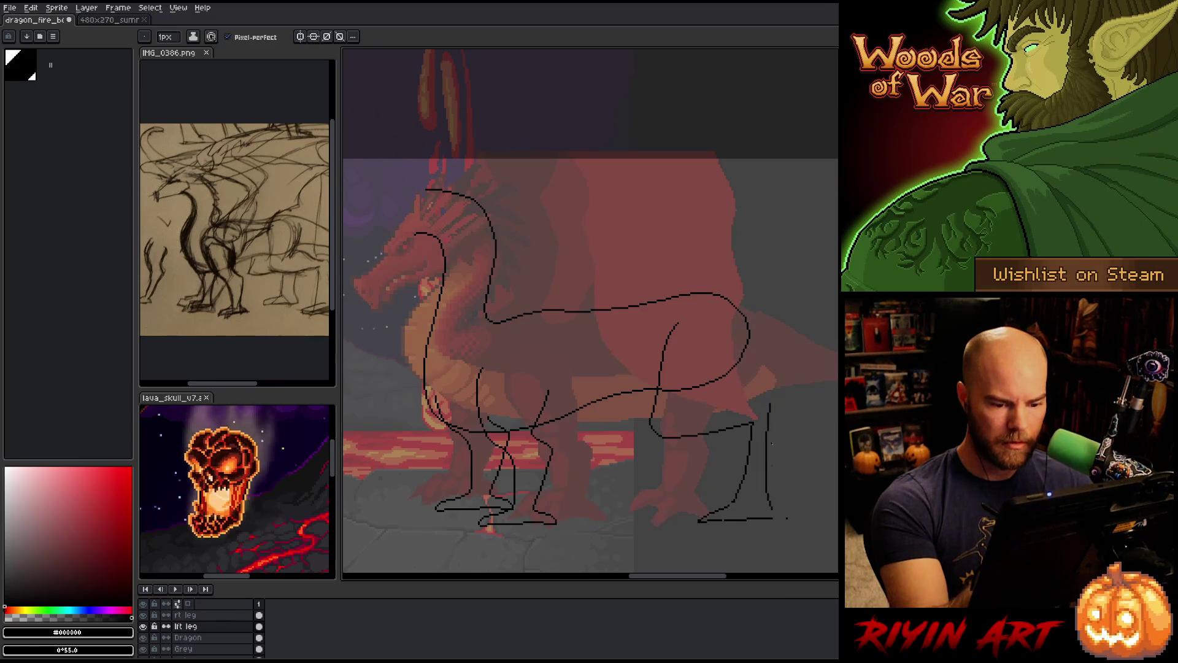
key("ctrl+z")
left_click_drag(770, 420, 770, 519)
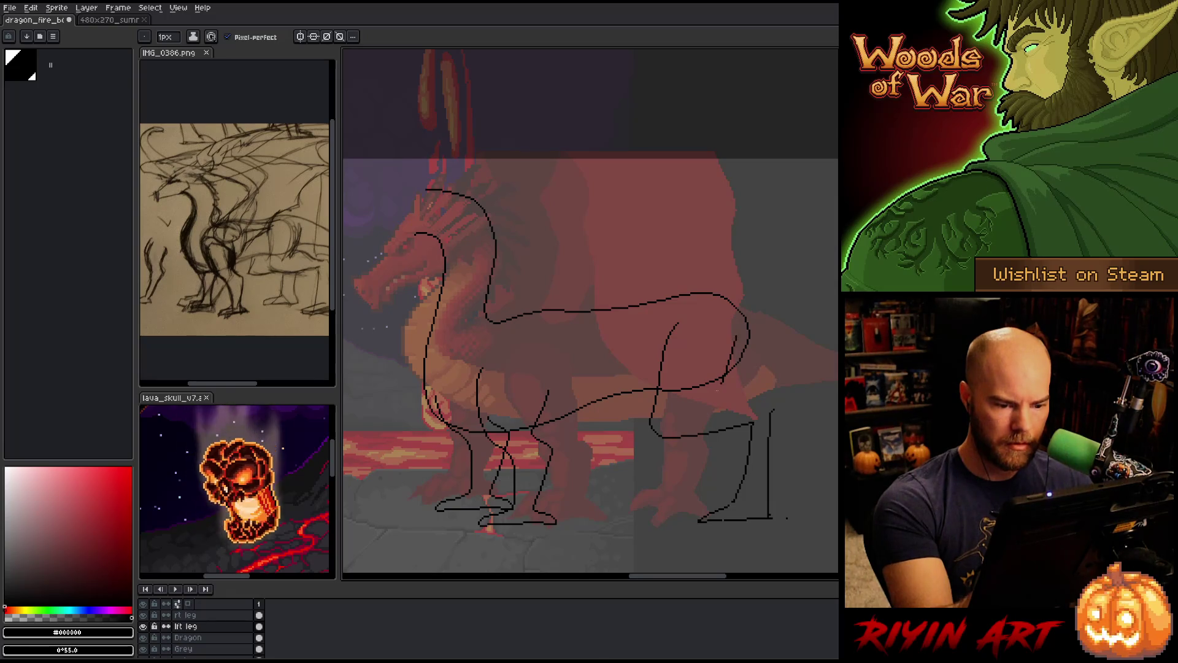
Try several thigh curves for the hind leg, undoing each attempt
left_click_drag(742, 362, 685, 424)
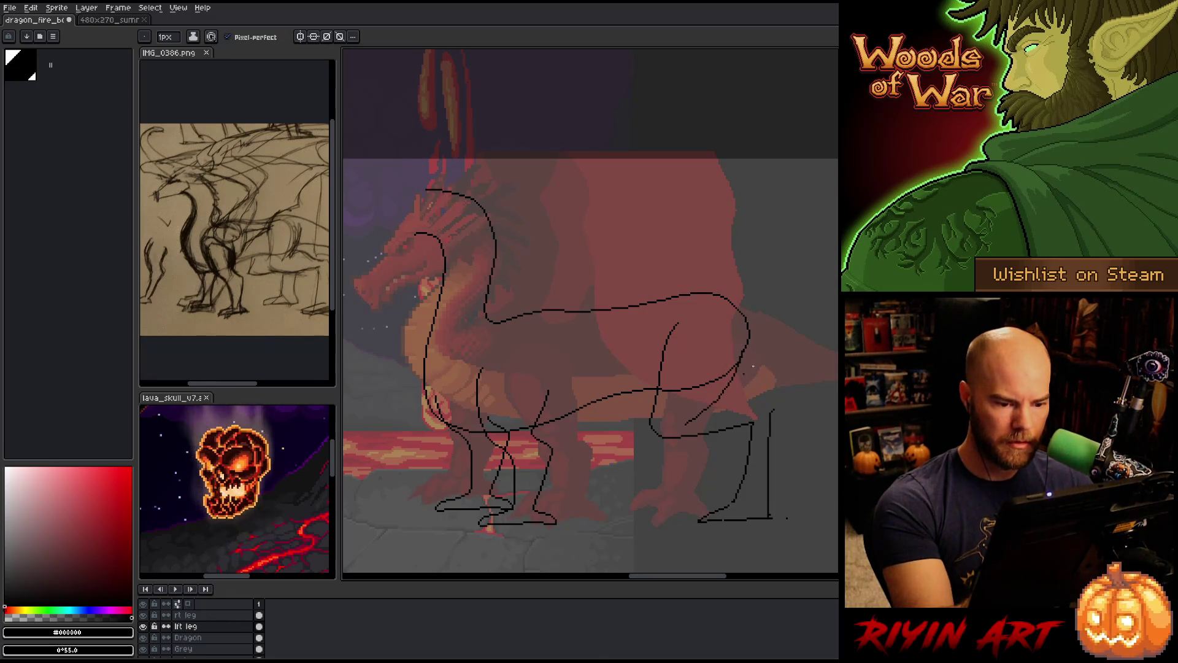
key("ctrl+z")
left_click_drag(746, 348, 687, 421)
key("ctrl+z")
mouse_move(740, 362)
left_mouse_down()
mouse_move(694, 415)
mouse_move(779, 393)
left_mouse_up()
key("ctrl+z")
key("ctrl+z")
left_click_drag(741, 341, 685, 412)
key("ctrl+z")
mouse_move(742, 345)
left_mouse_down()
mouse_move(685, 411)
mouse_move(738, 350)
left_mouse_up()
key("ctrl+z")
key("ctrl+z")
left_click_drag(690, 411, 738, 348)
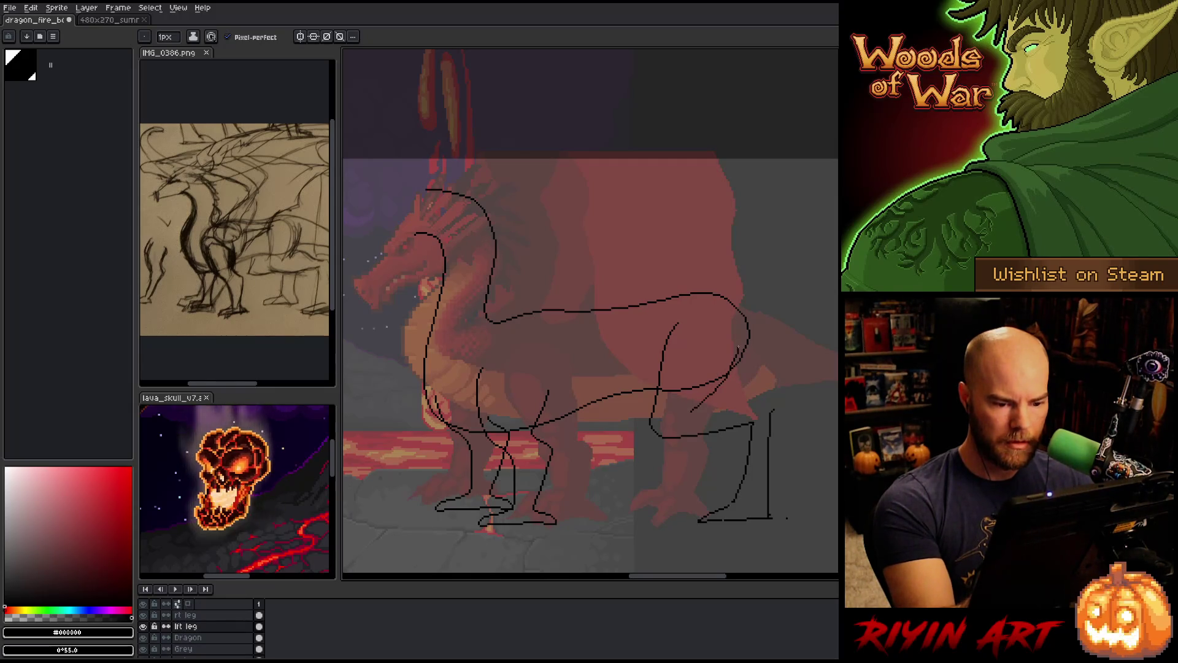
key("ctrl+z")
Retry the thigh curve further left, remove it, and begin lassoing the hip area
scroll(702, 329, "right", 1)
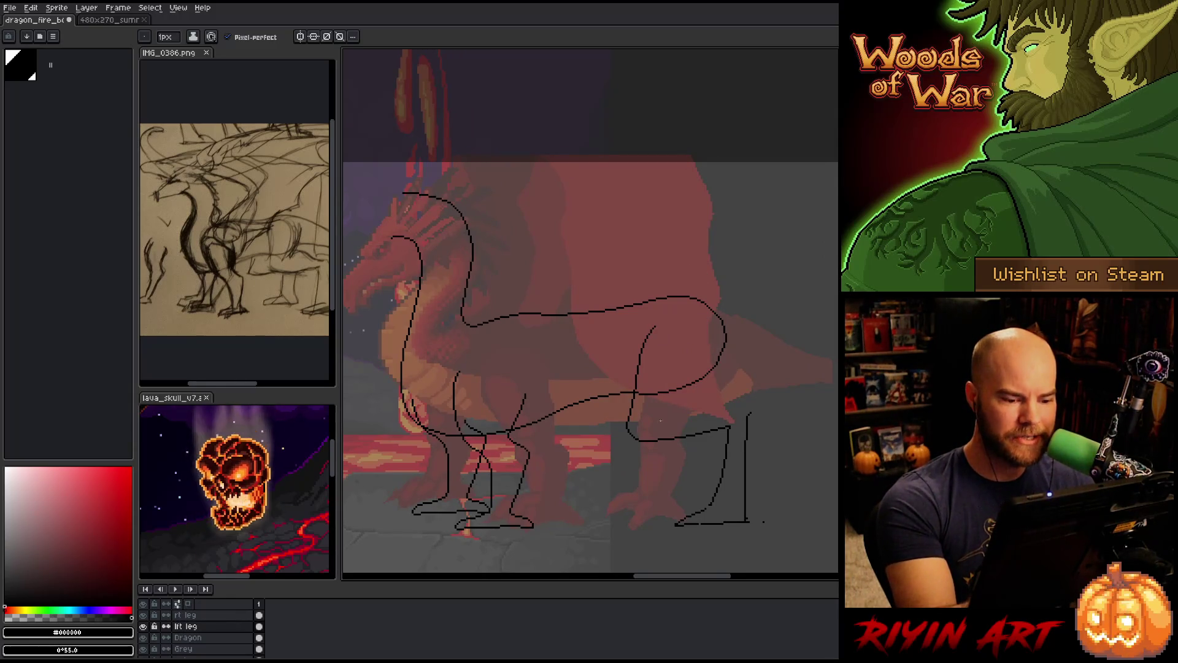
left_click_drag(662, 416, 712, 361)
key("ctrl+z")
left_click_drag(661, 417, 713, 348)
key("ctrl+z")
left_click_drag(660, 417, 716, 346)
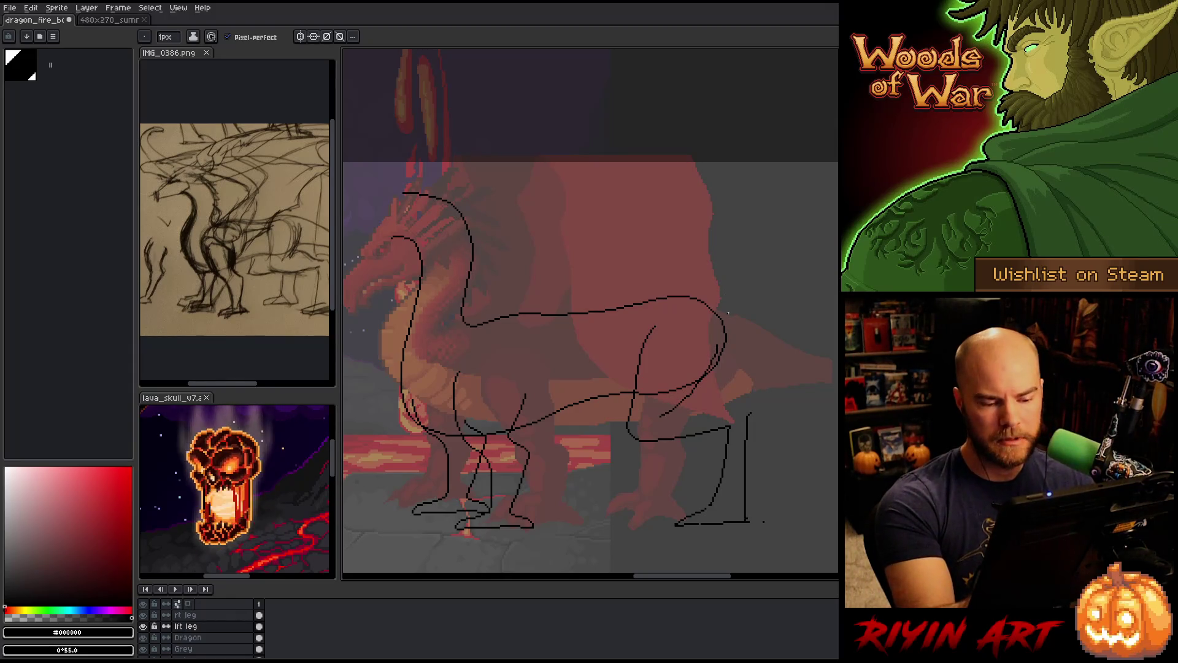
key("ctrl+z")
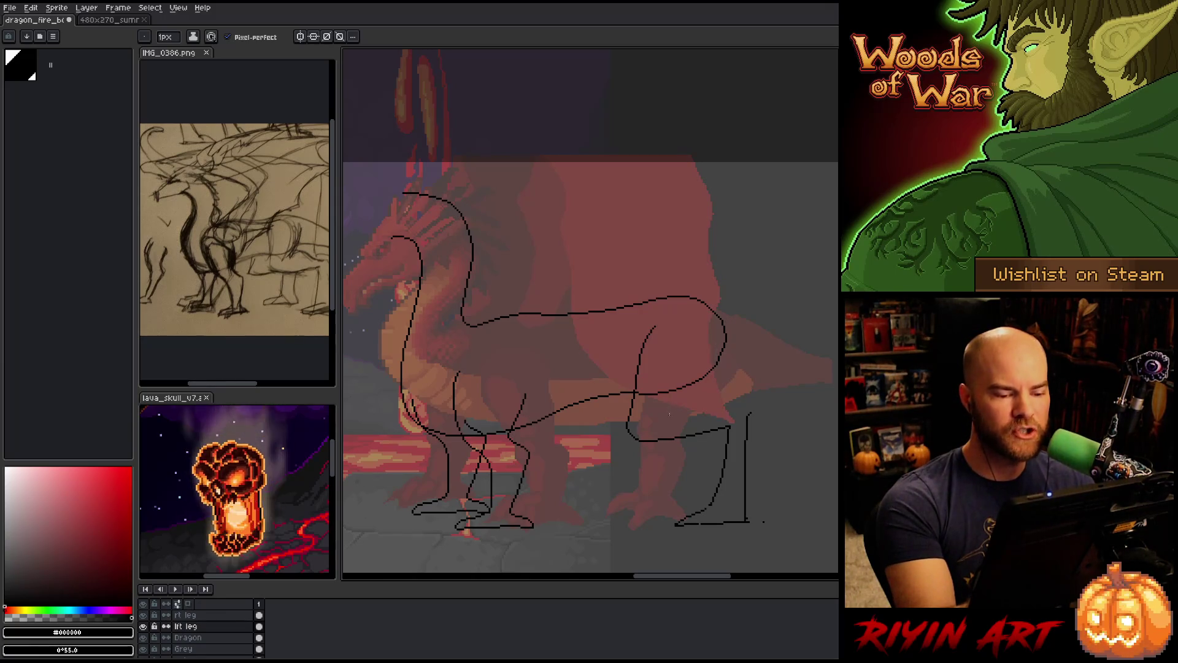
key("q")
mouse_move(647, 316)
left_mouse_down()
mouse_move(680, 315)
mouse_move(637, 471)
mouse_move(620, 376)
mouse_move(645, 328)
left_mouse_up()
Close the hip-area lasso and commit the moved leg lines
left_click(647, 393)
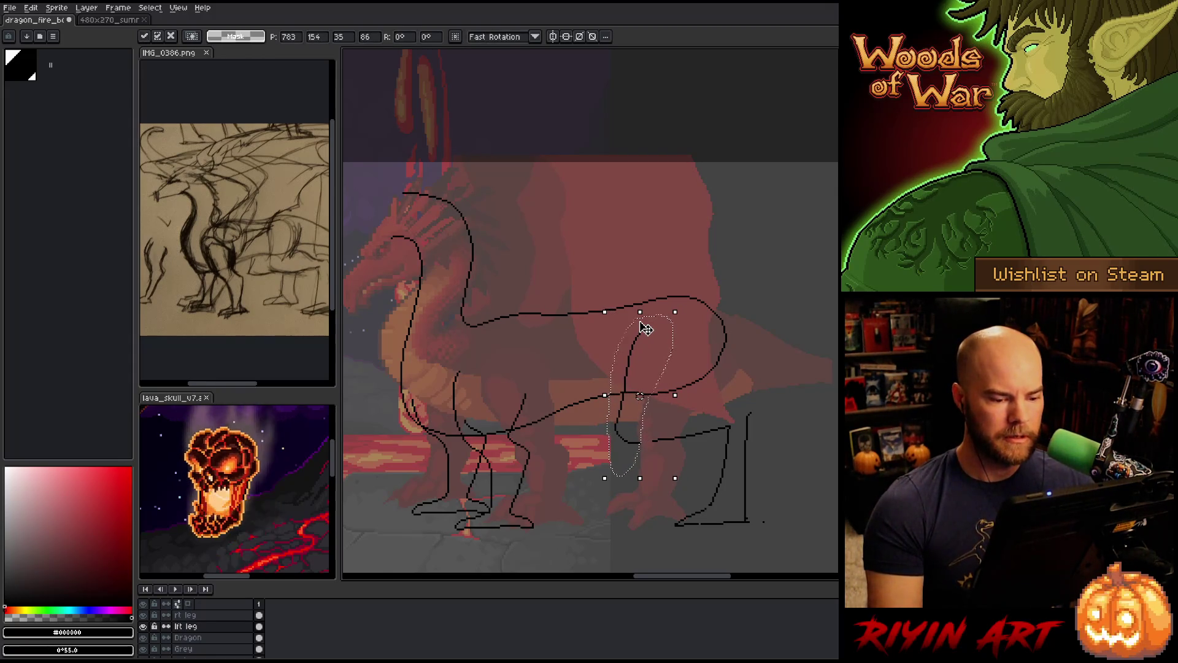
key("Return")
key("b")
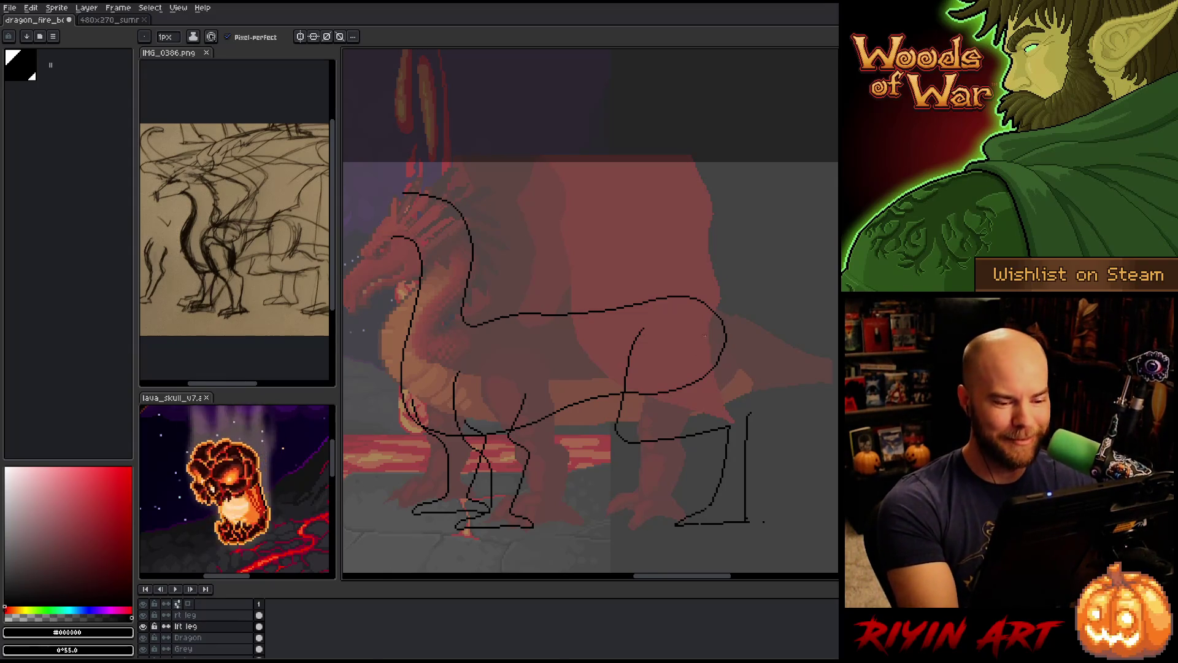
Attempt a curved stroke down the hind leg at the haunch, undoing each try
left_click_drag(714, 346, 651, 412)
key("ctrl+z")
mouse_move(714, 346)
left_mouse_down()
mouse_move(691, 393)
mouse_move(650, 412)
mouse_move(684, 398)
mouse_move(721, 344)
mouse_move(660, 420)
left_mouse_up()
key("ctrl+z")
key("ctrl+z")
key("ctrl+z")
key("ctrl+z")
key("ctrl+z")
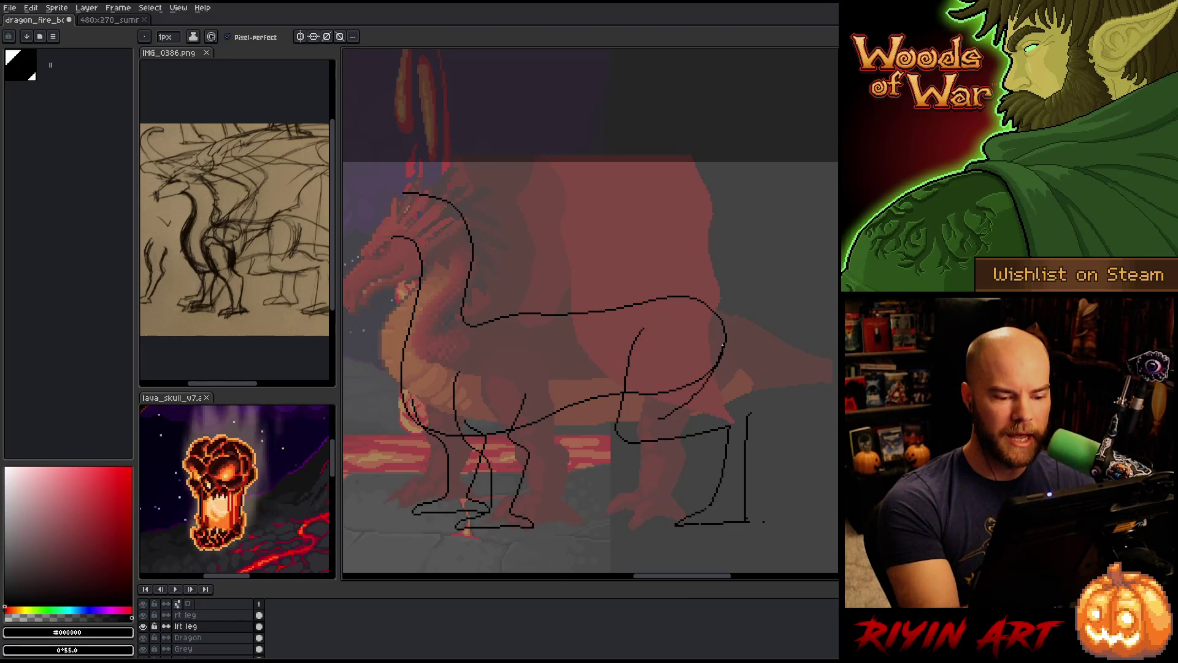
key("ctrl+z")
left_click_drag(722, 346, 659, 420)
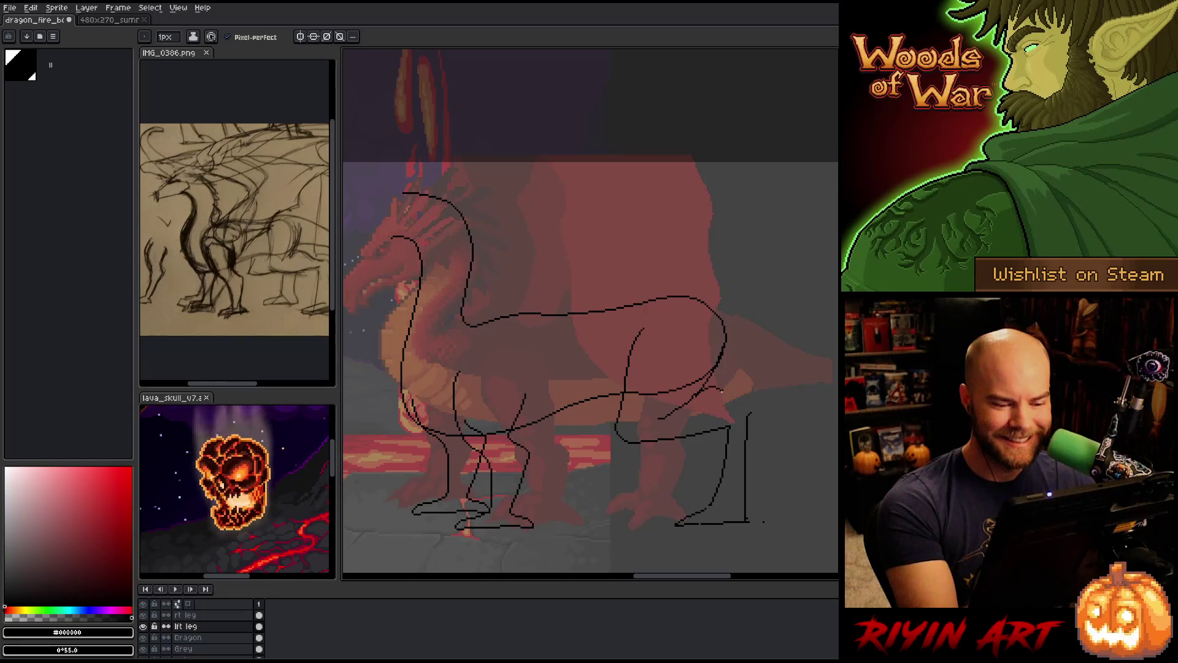
key("ctrl+z")
left_click_drag(722, 346, 660, 420)
key("ctrl+z")
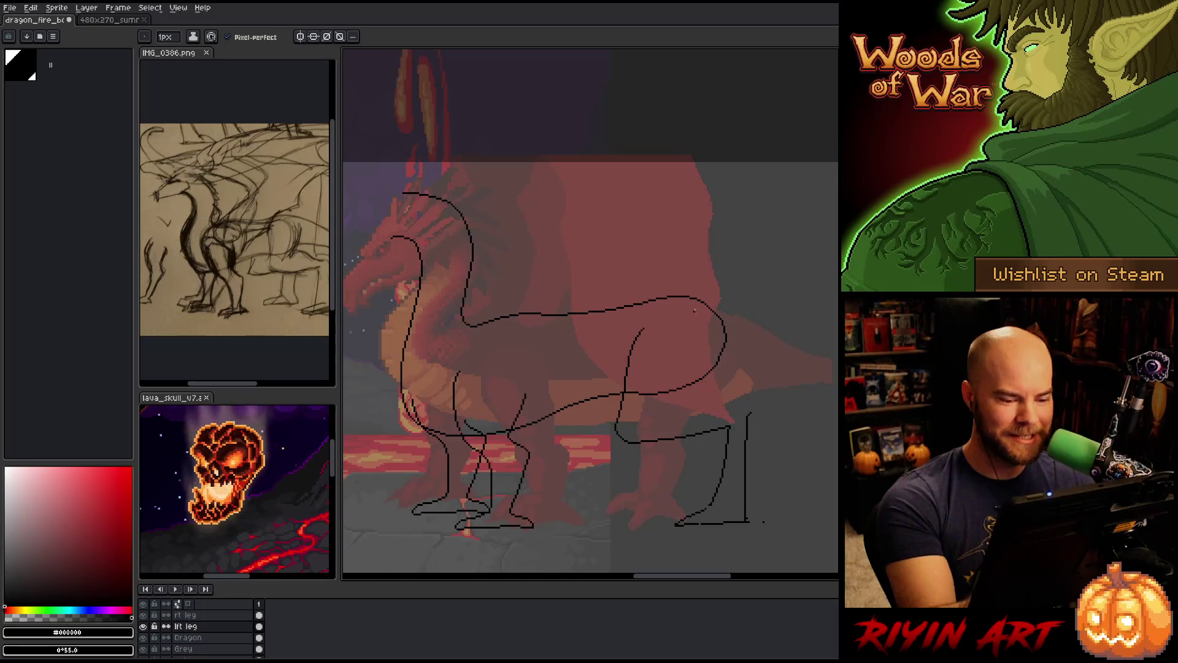
Lasso and delete the old front leg stroke, then try a new leg line from the belly
key("q")
mouse_move(652, 316)
left_mouse_down()
mouse_move(616, 381)
mouse_move(682, 412)
left_mouse_up()
key("Delete")
key("b")
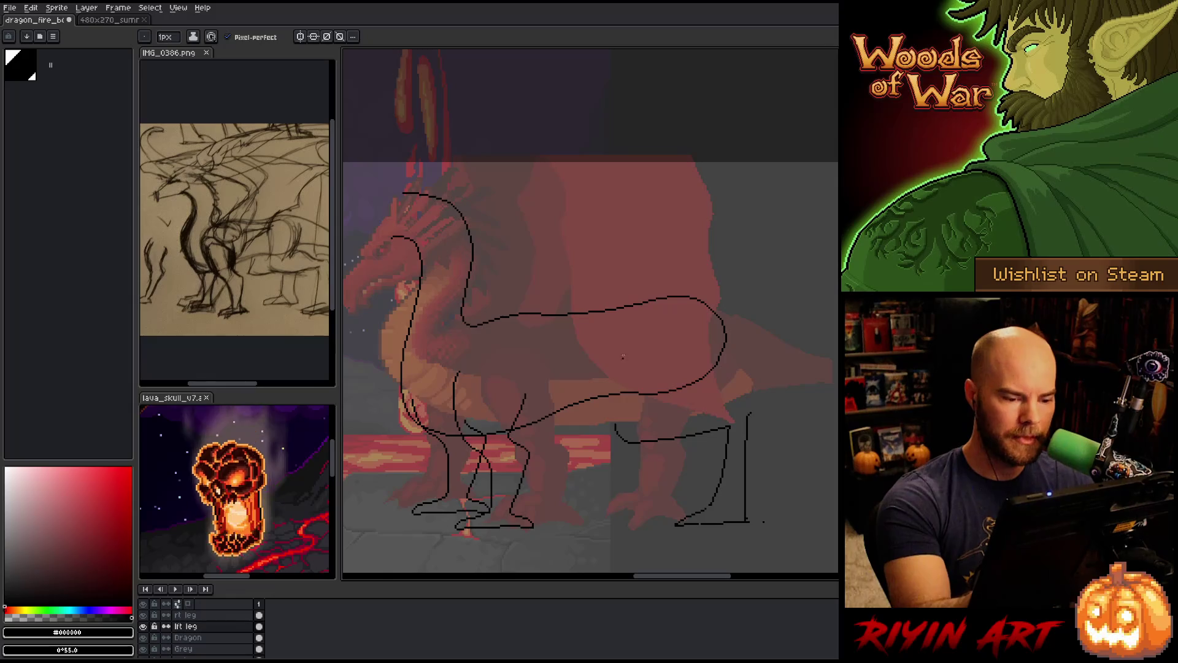
mouse_move(627, 335)
left_mouse_down()
mouse_move(606, 410)
mouse_move(616, 430)
left_mouse_up()
key("ctrl+z")
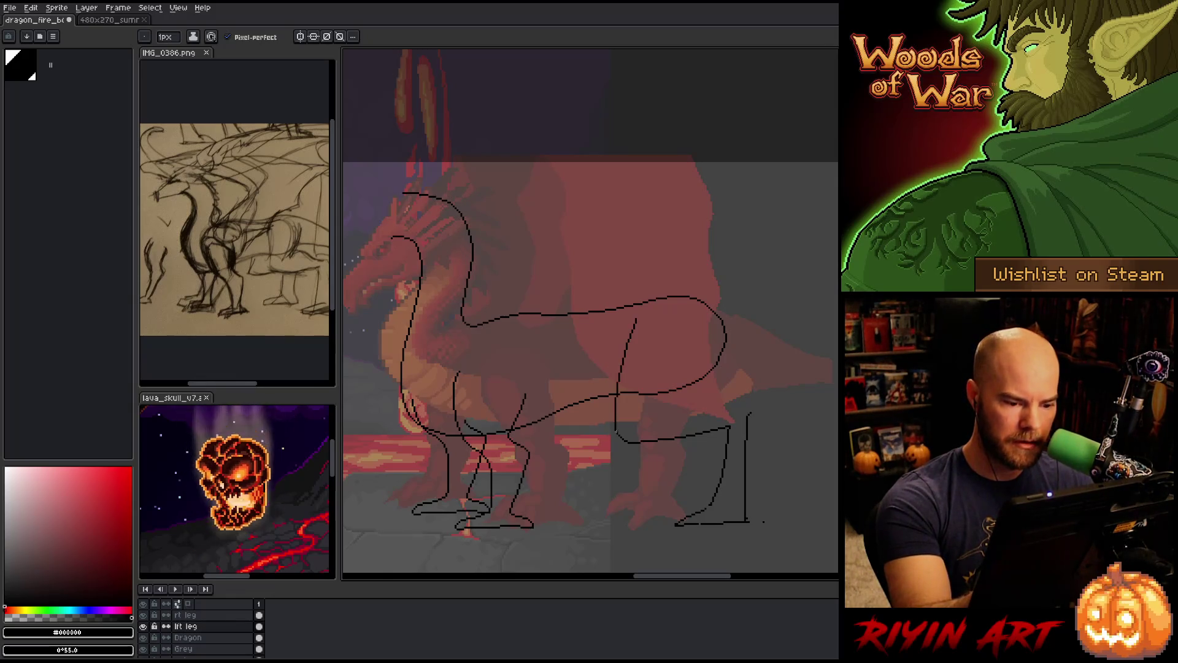
Try a curved back-to-haunch stroke and a small haunch arch, undoing both
mouse_move(703, 334)
left_mouse_down()
mouse_move(649, 420)
mouse_move(743, 397)
left_mouse_up()
key("ctrl+z")
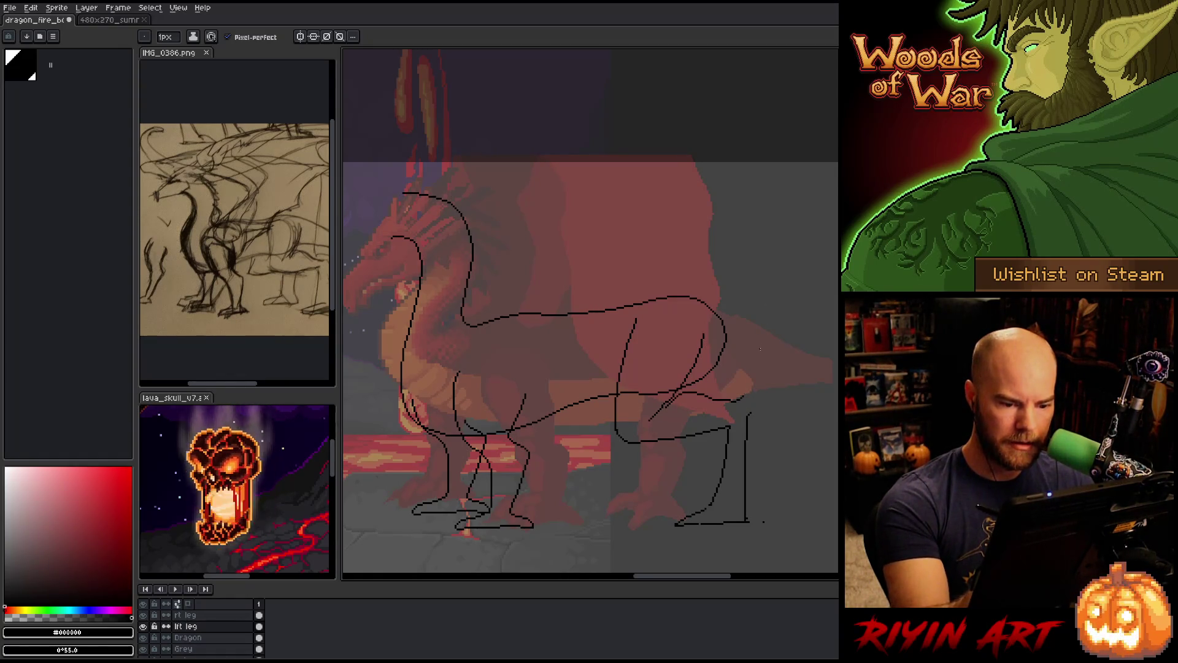
key("ctrl+z")
left_click_drag(671, 400, 754, 403)
key("ctrl+z")
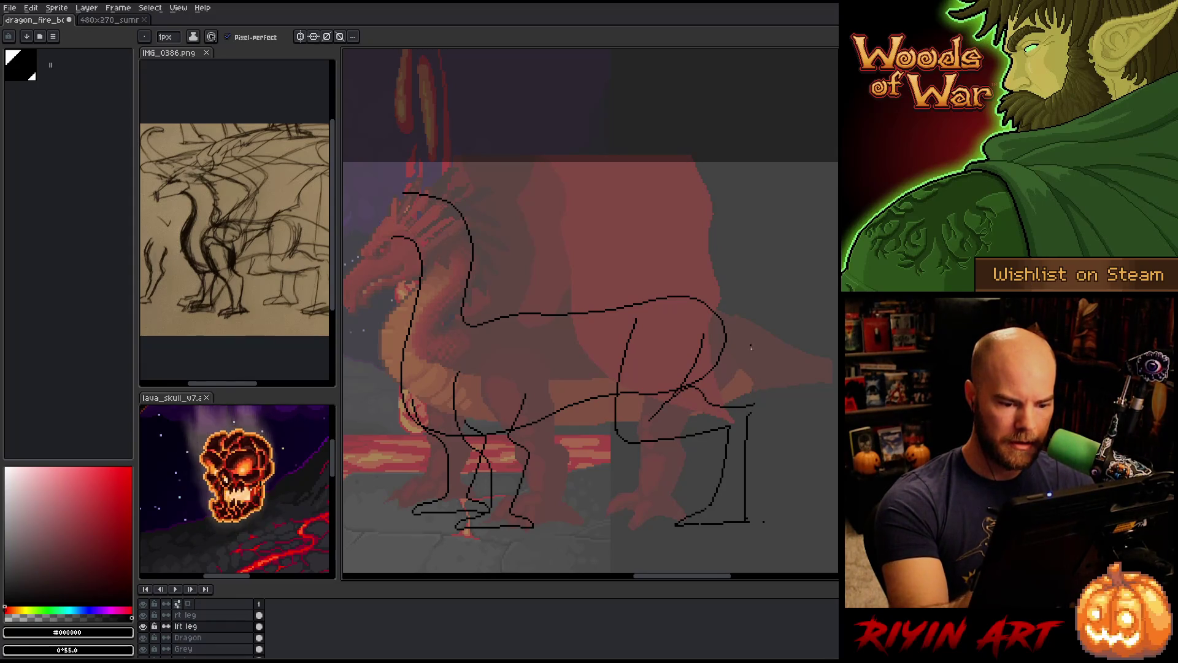
left_click_drag(758, 487, 762, 491)
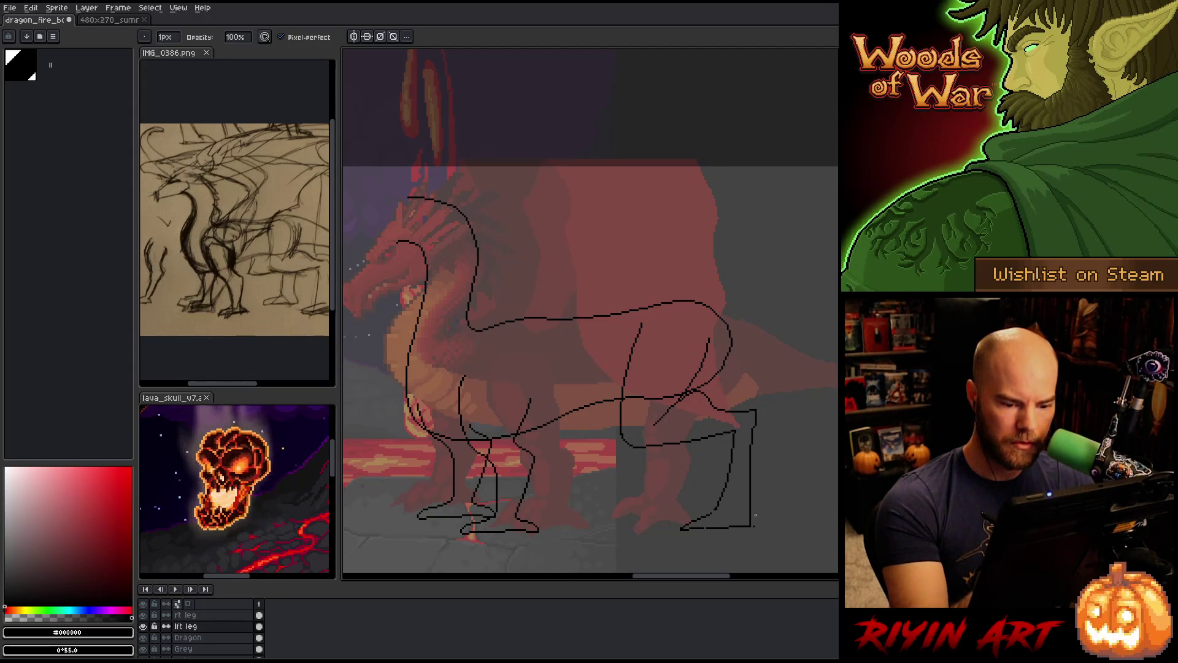
Erase the short diagonal stroke at the rear haunch
left_click_drag(757, 513, 775, 491)
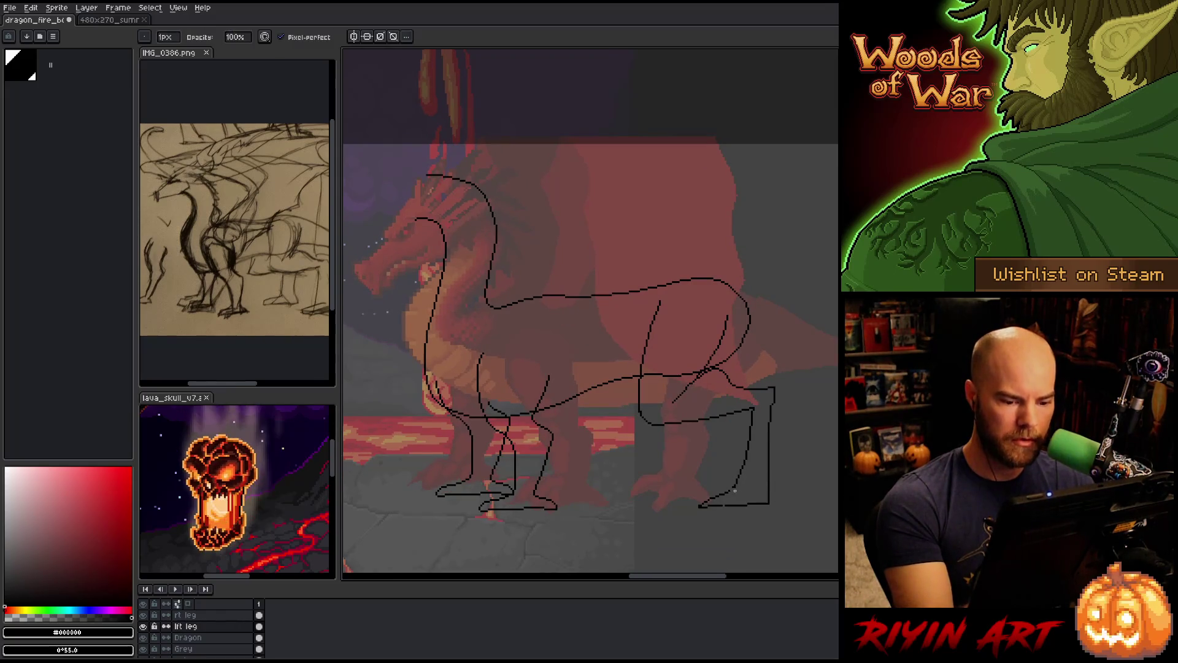
key("e")
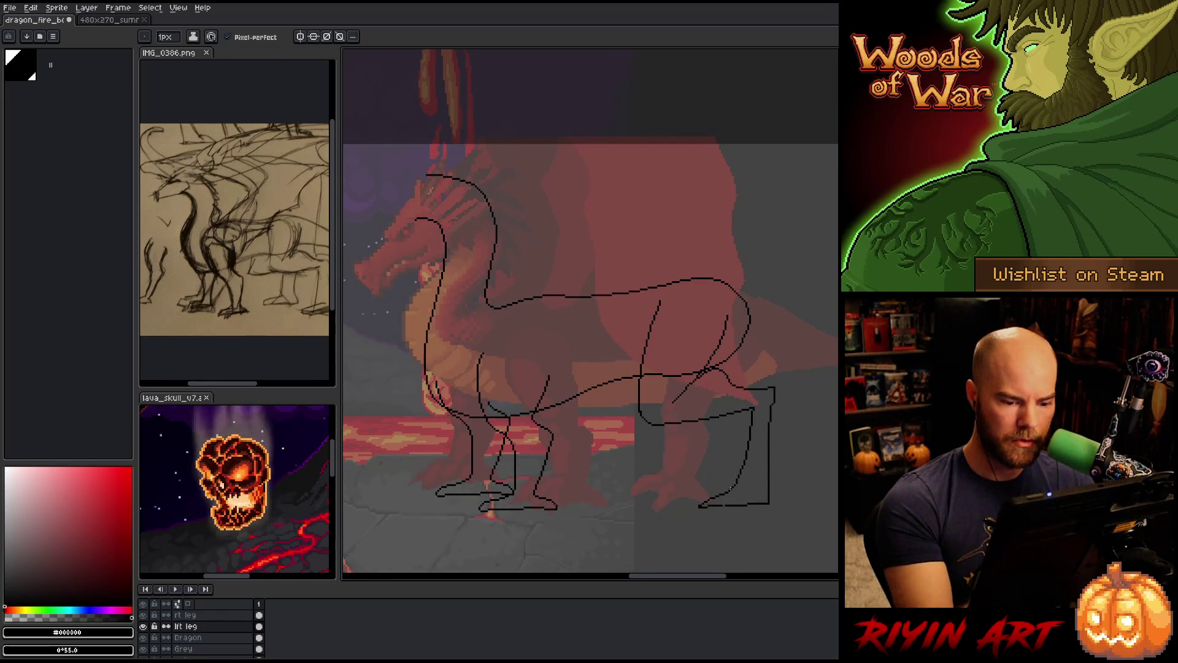
key("b")
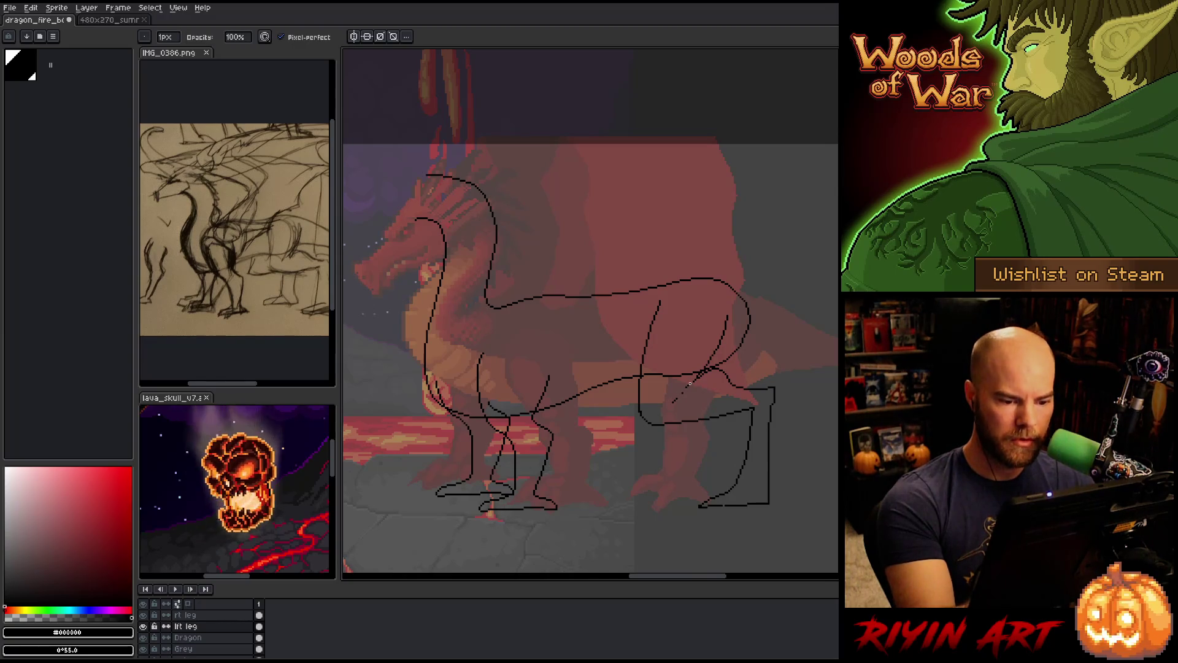
key("e")
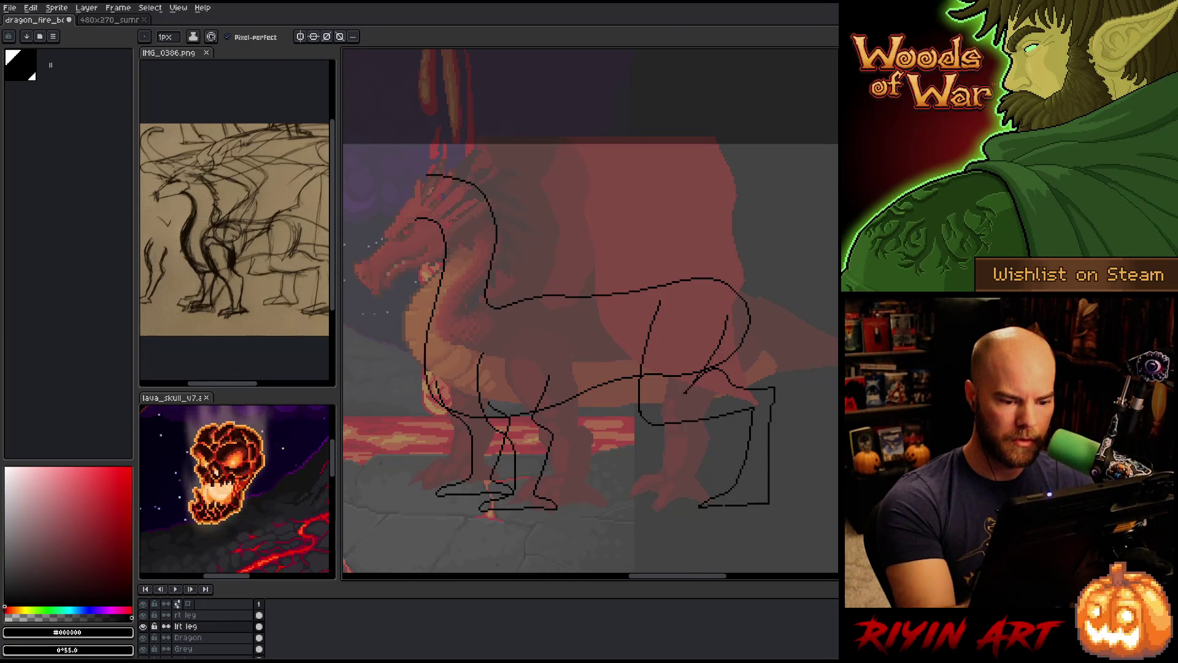
left_click_drag(693, 380, 670, 397)
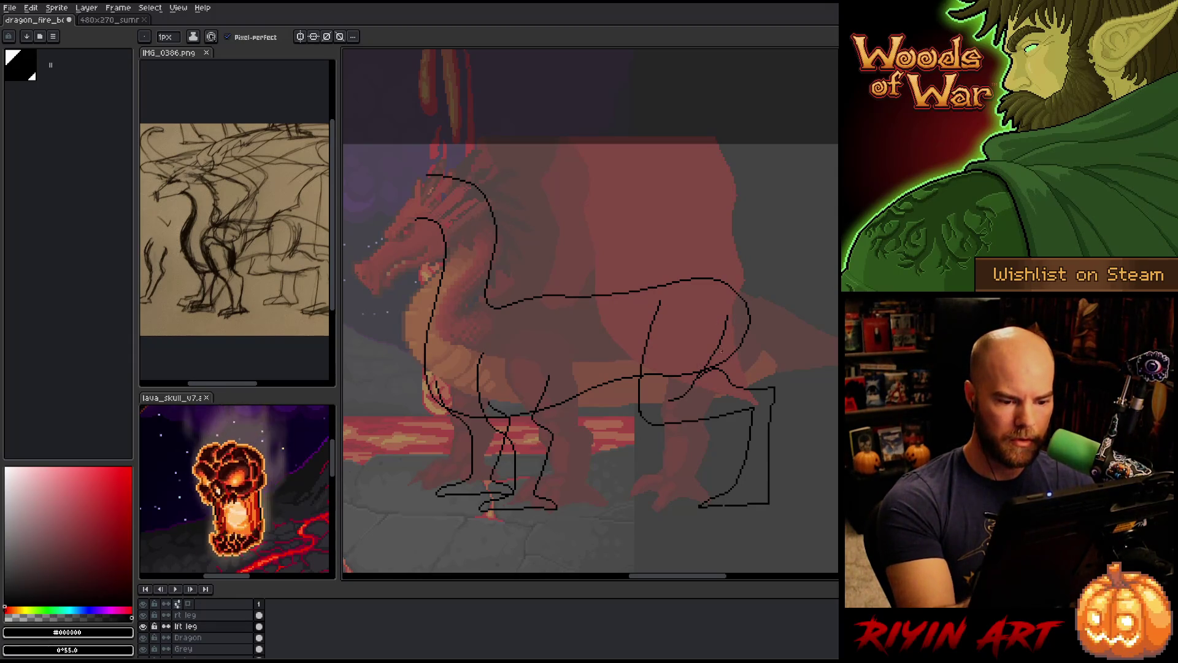
Draw a small curved thigh line over the haunch marking the hip joint
key("b")
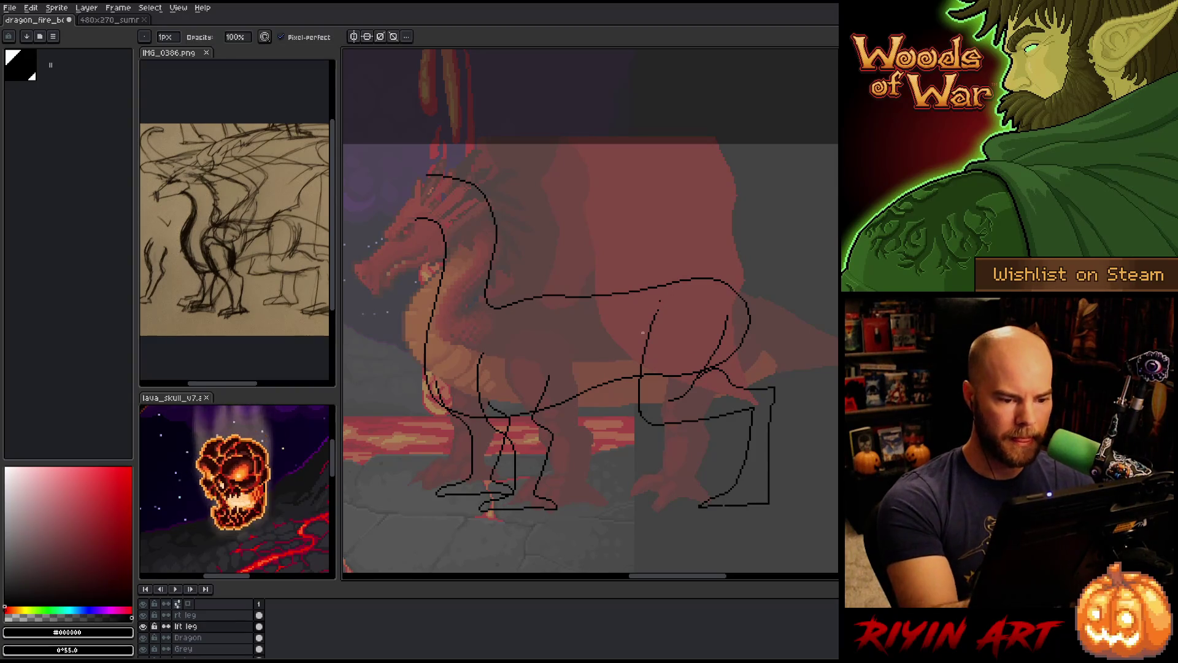
key("e")
left_click_drag(654, 316, 683, 302)
key("b")
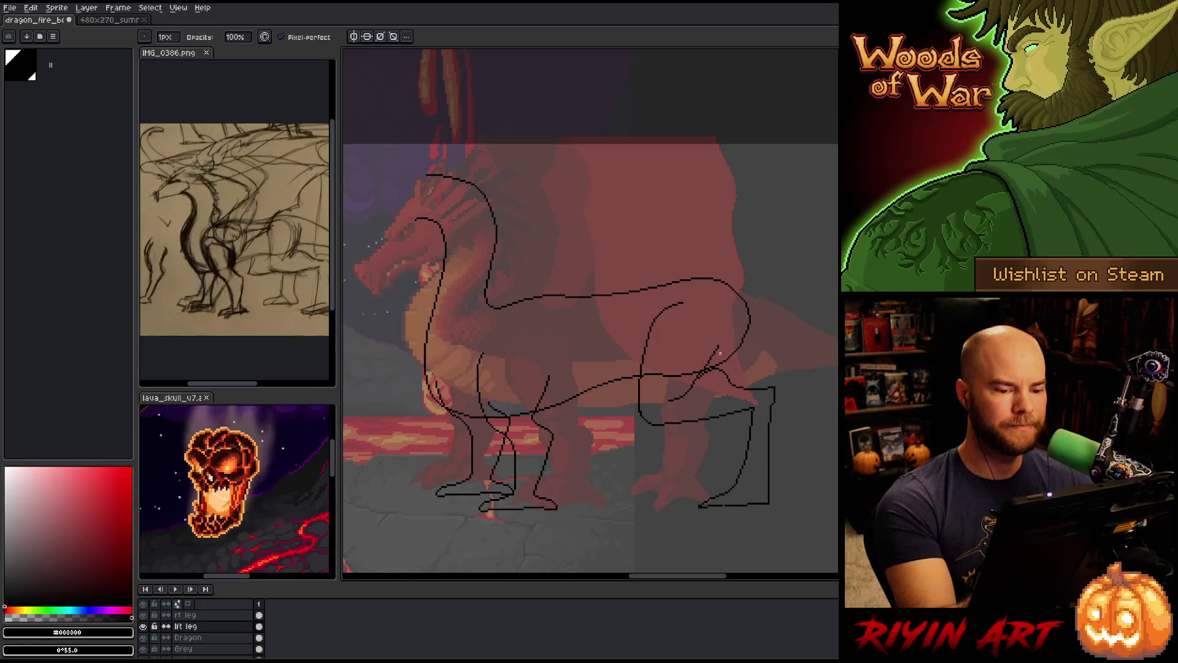
left_click_drag(647, 382, 652, 384)
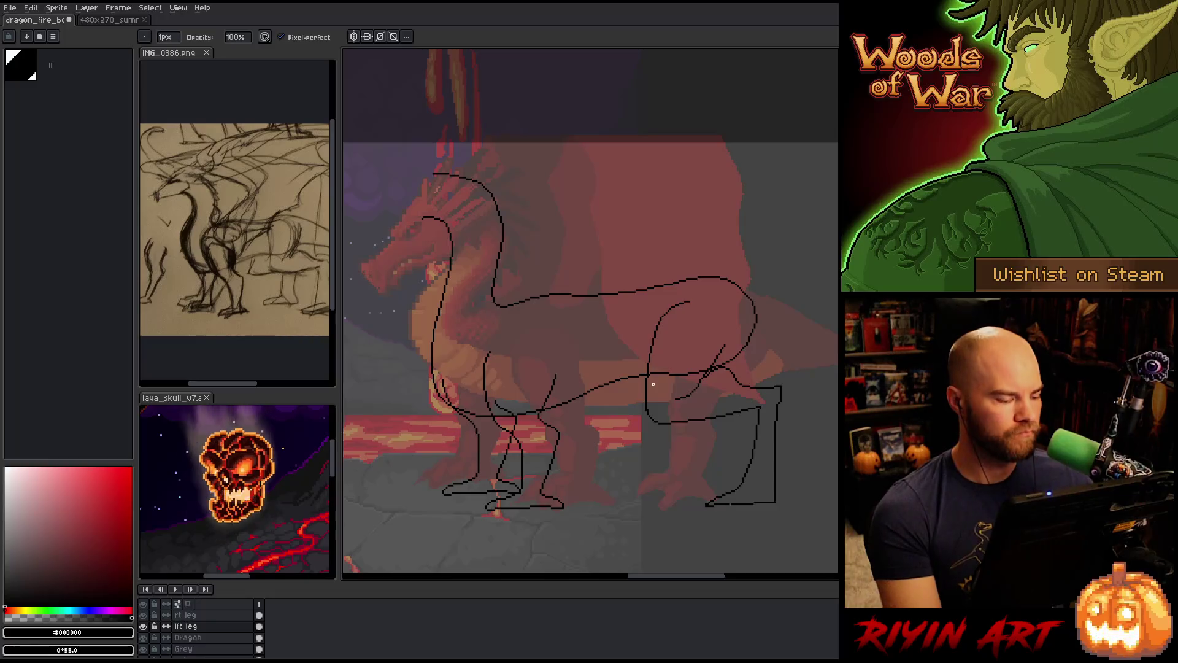
key("Down")
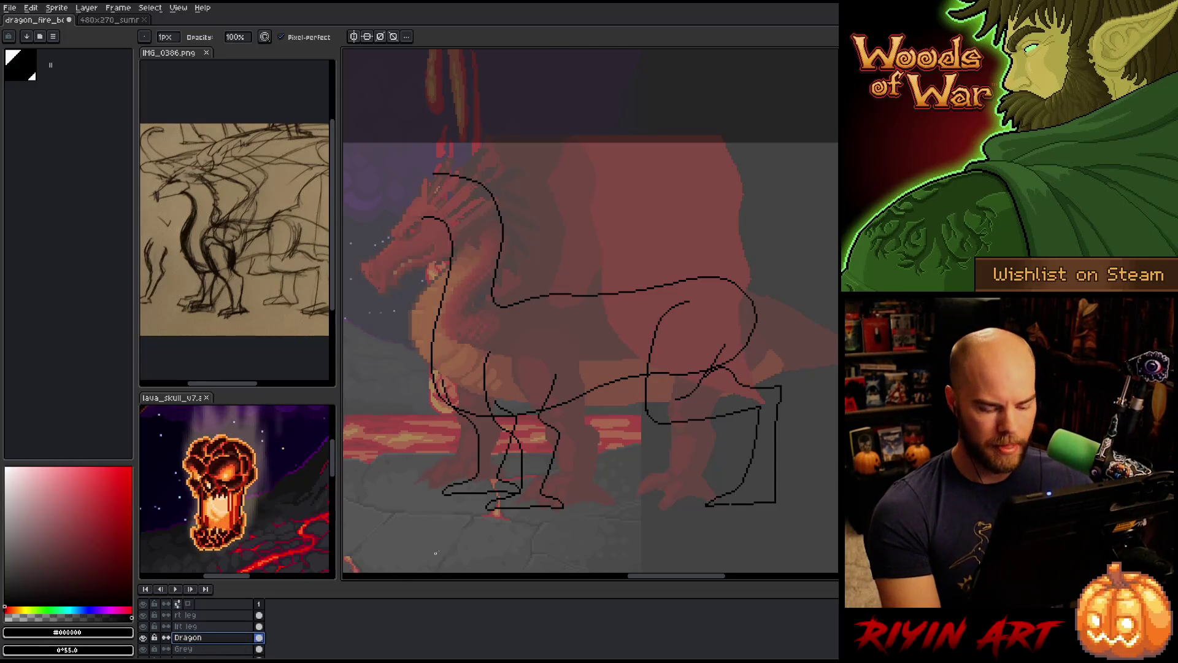
Marquee-select the rear half of the Dragon layer sketch, nudge it with arrow keys, and commit
key("m")
mouse_move(794, 227)
left_mouse_down()
mouse_move(643, 458)
mouse_move(620, 471)
left_mouse_up()
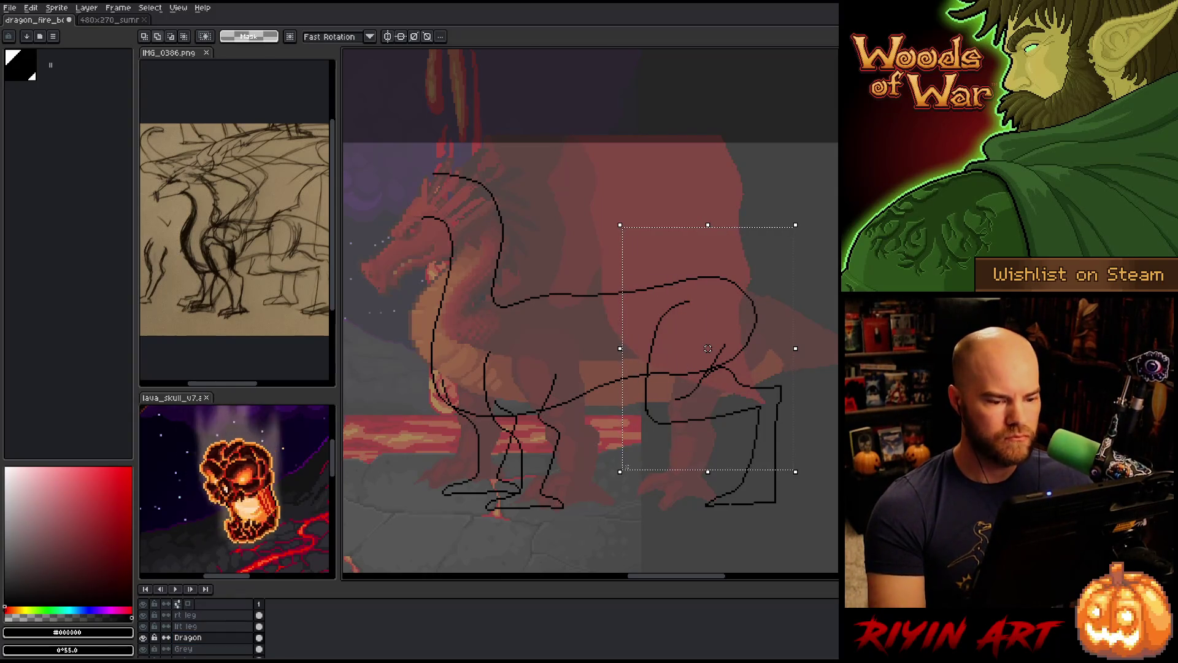
key("Left")
key("Left")
key("Left")
key("Left")
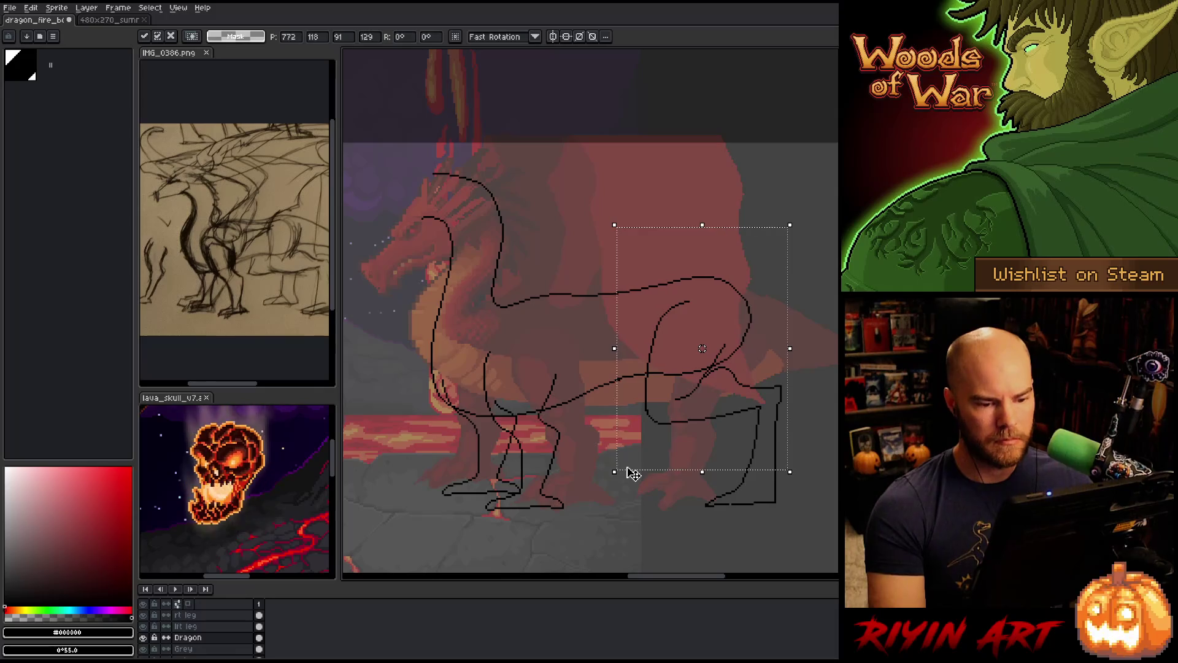
key("Right")
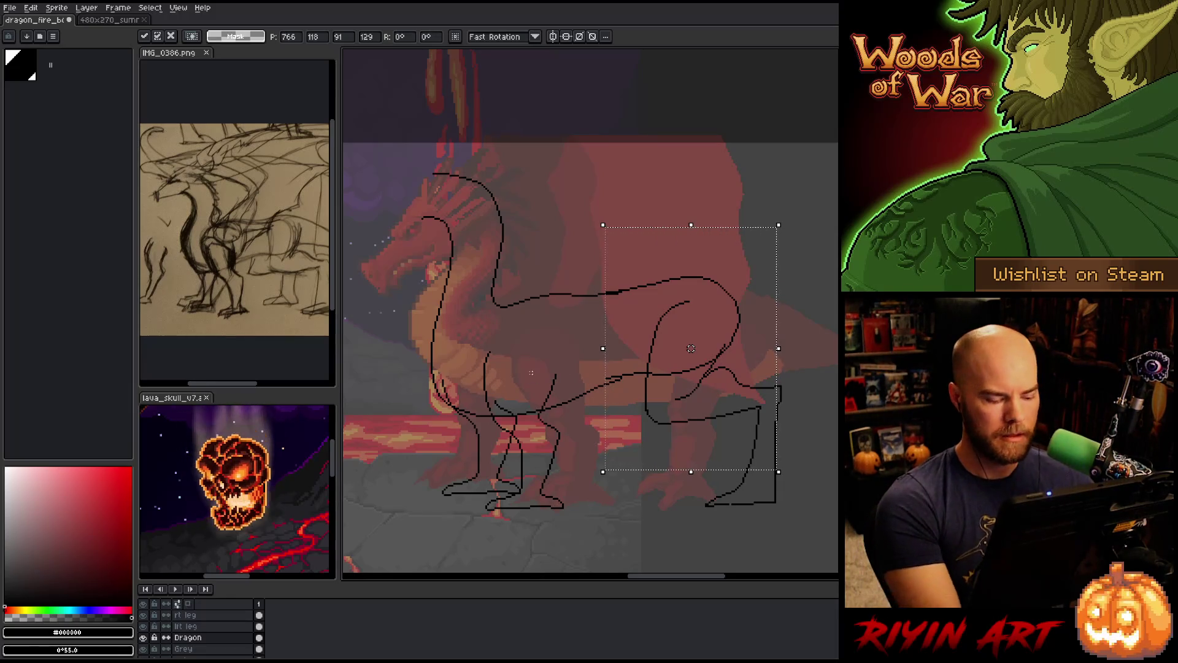
key("Return")
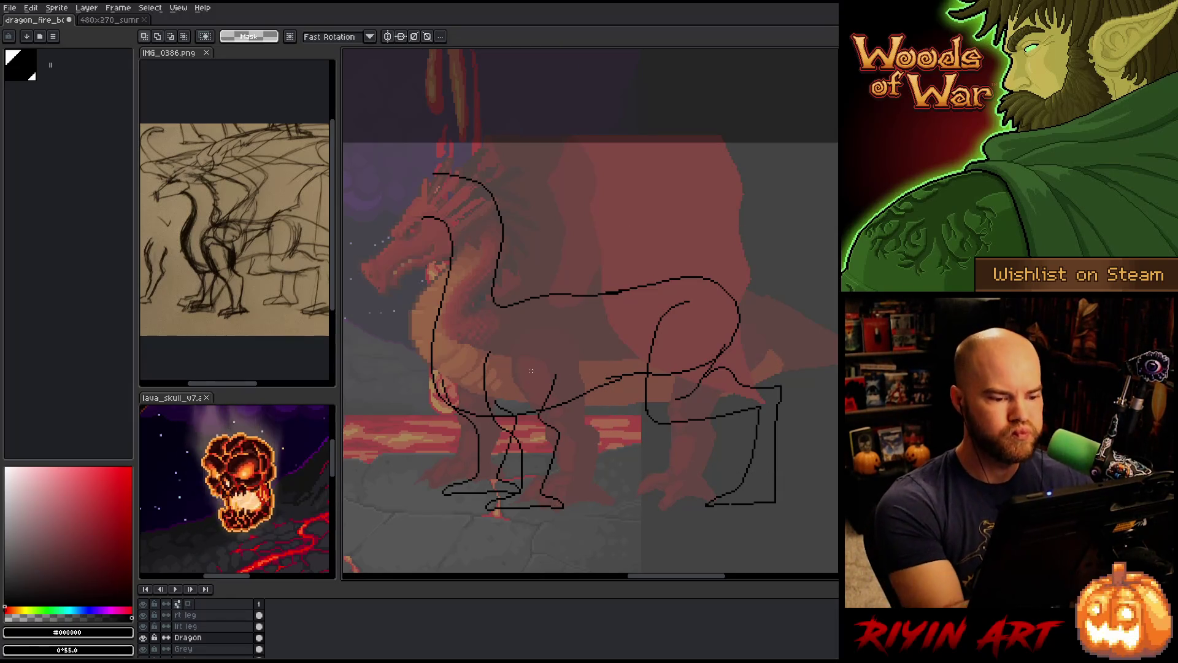
key("b")
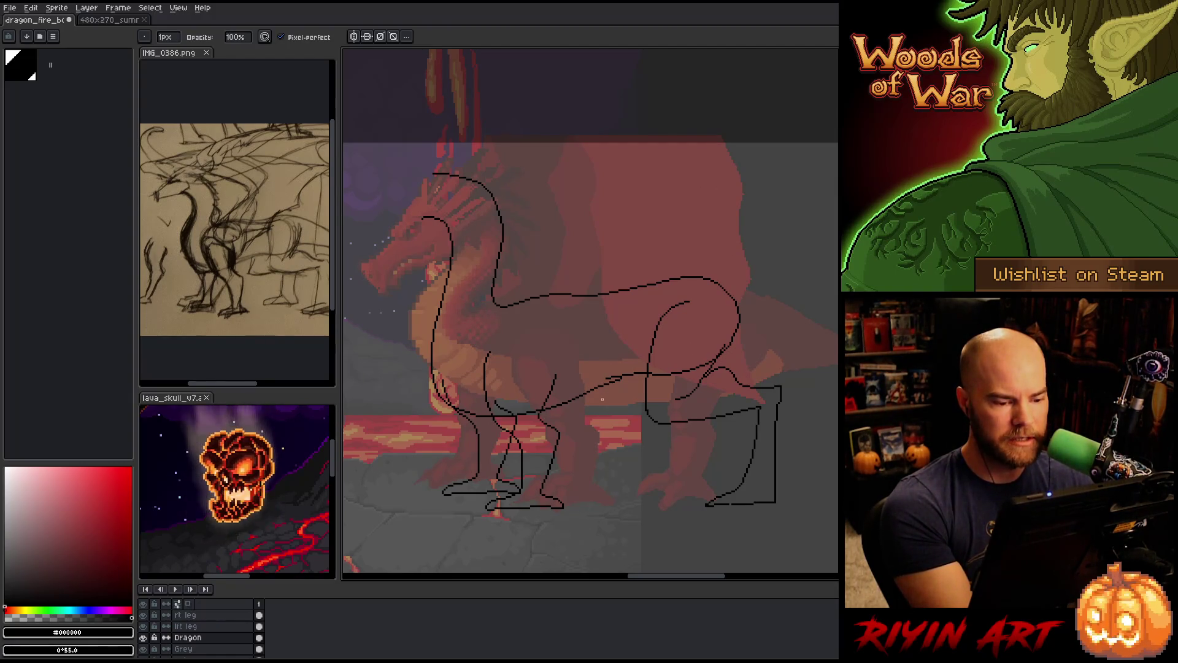
Delete a short stroke segment near the dragon's belly
key("m")
left_click_drag(586, 394, 628, 375)
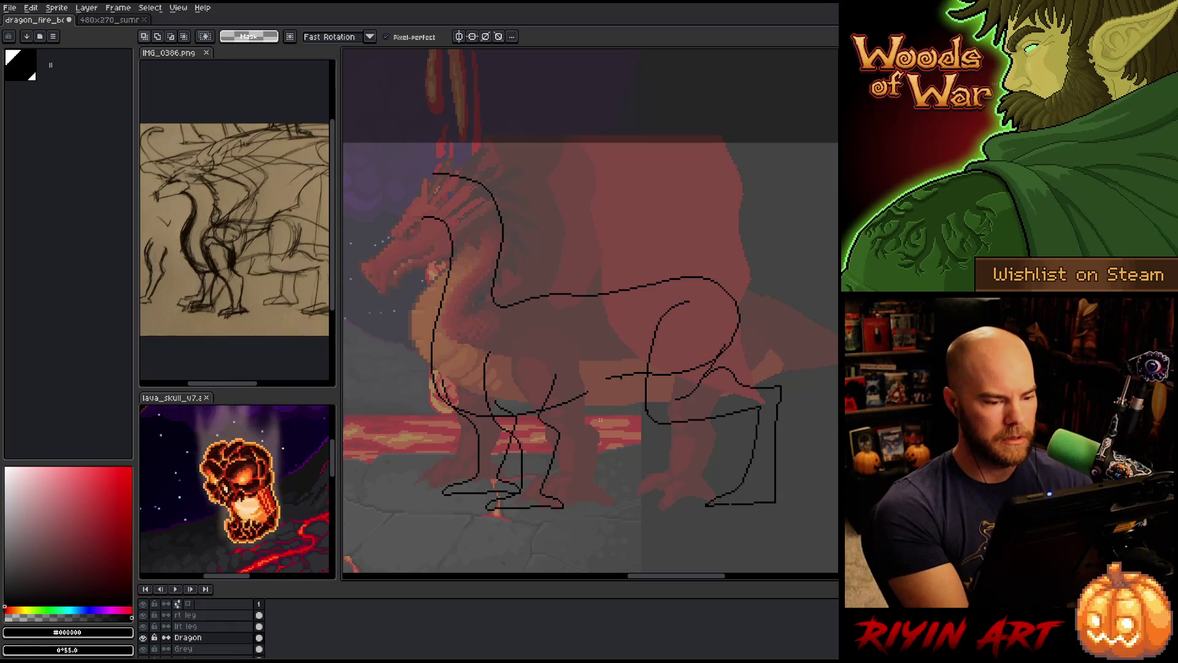
key("Delete")
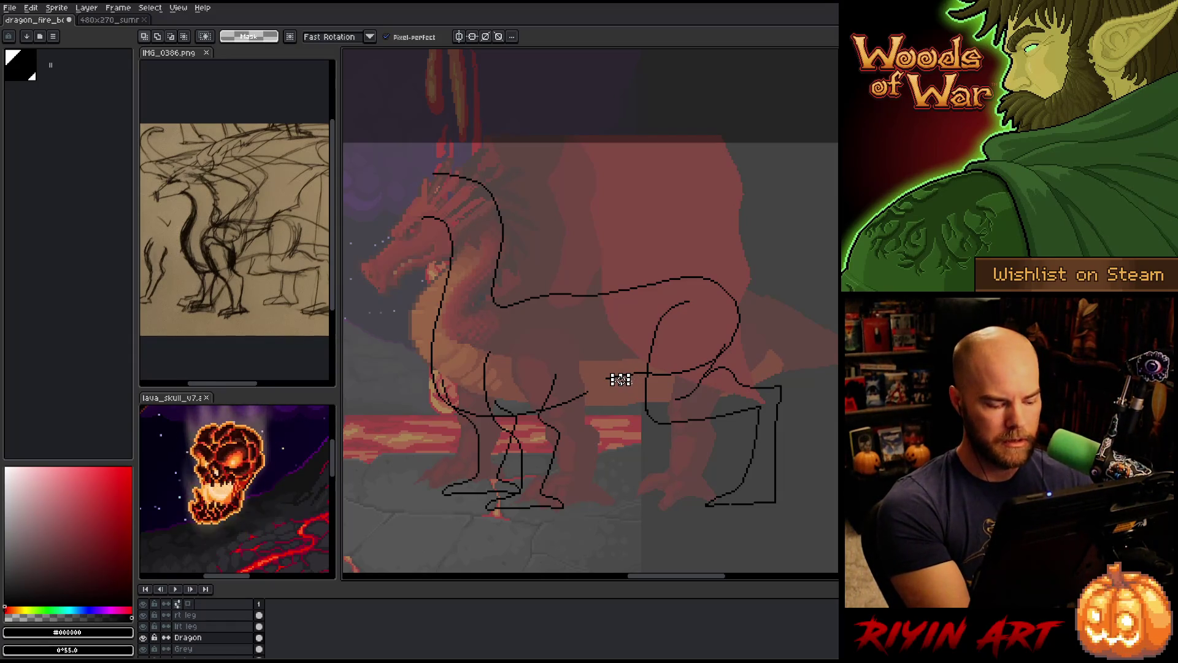
key("b")
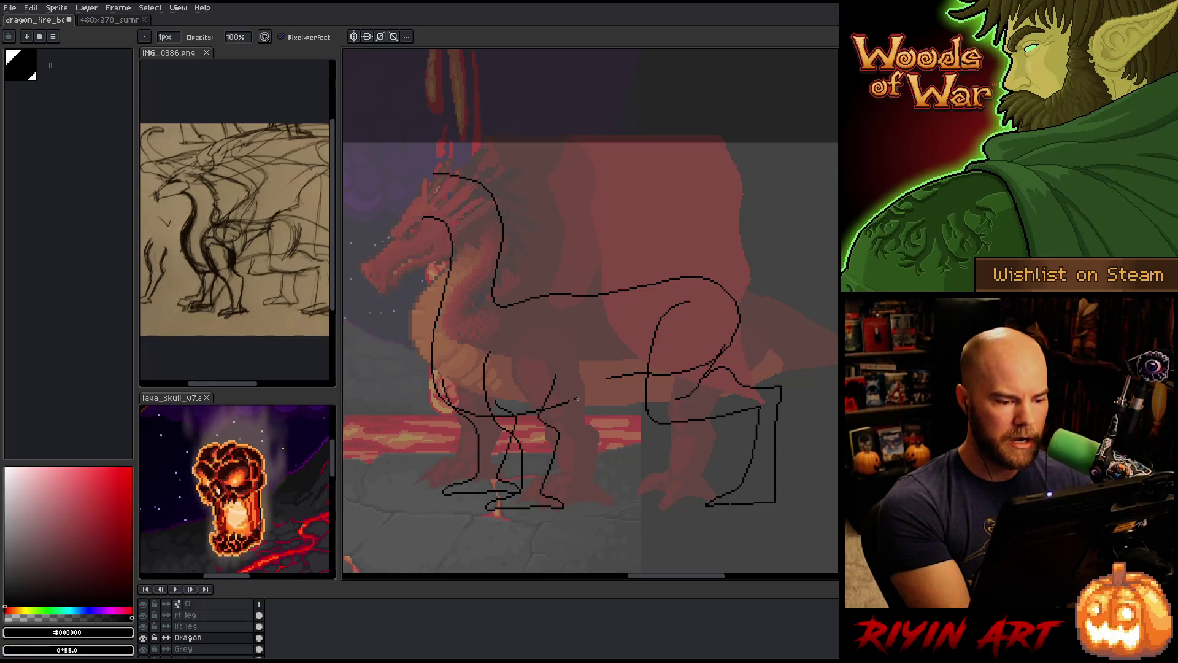
Extend the sketch line from the front legs up toward the belly
key("e")
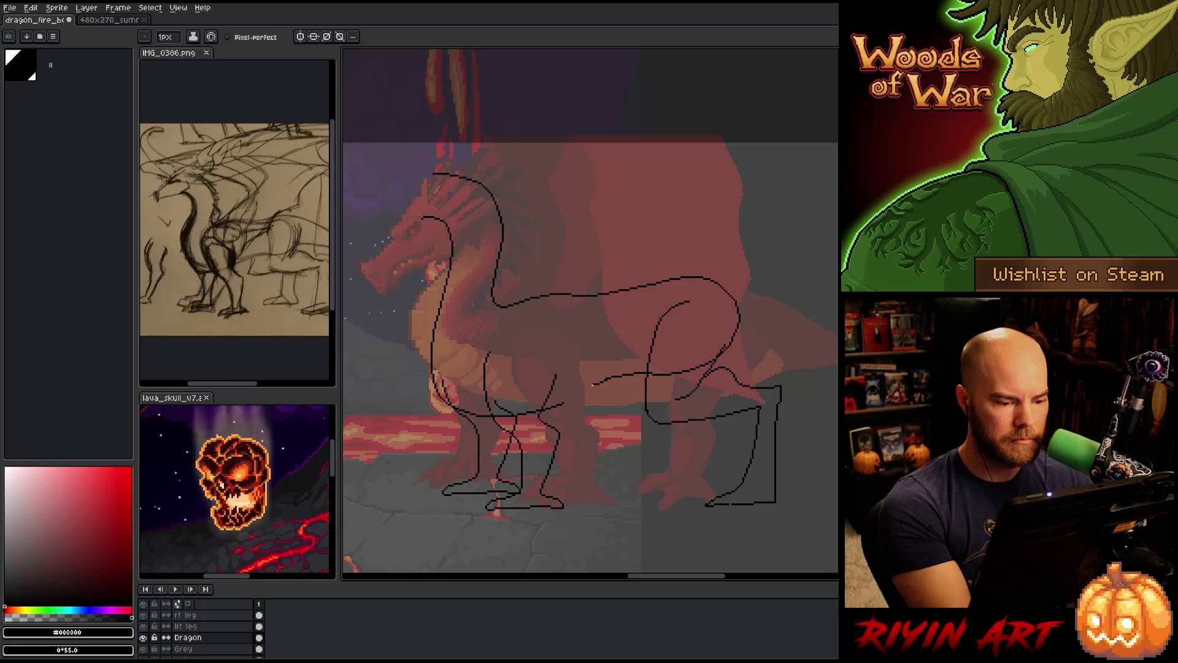
key("b")
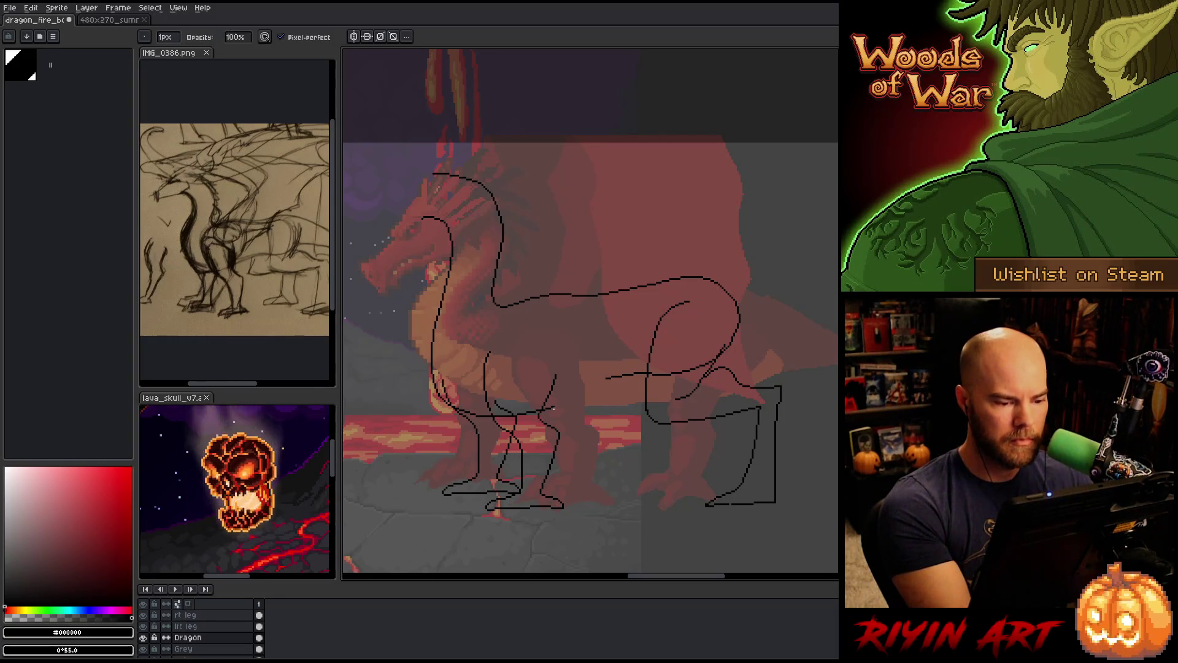
key("e")
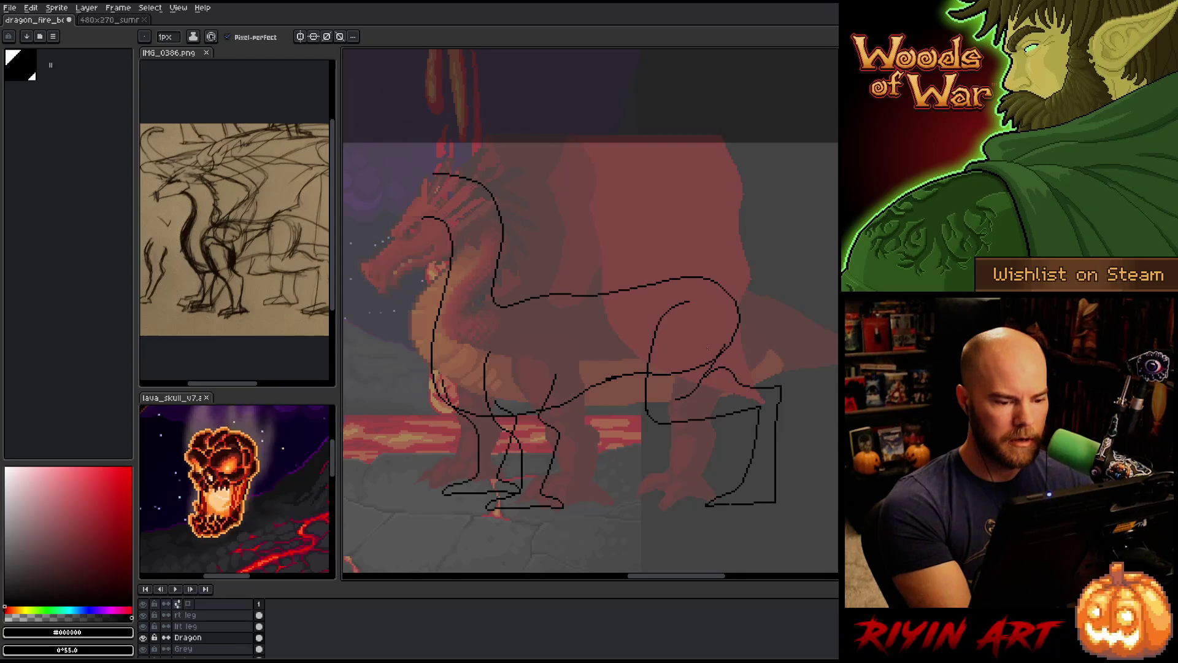
left_click_drag(552, 407, 594, 388)
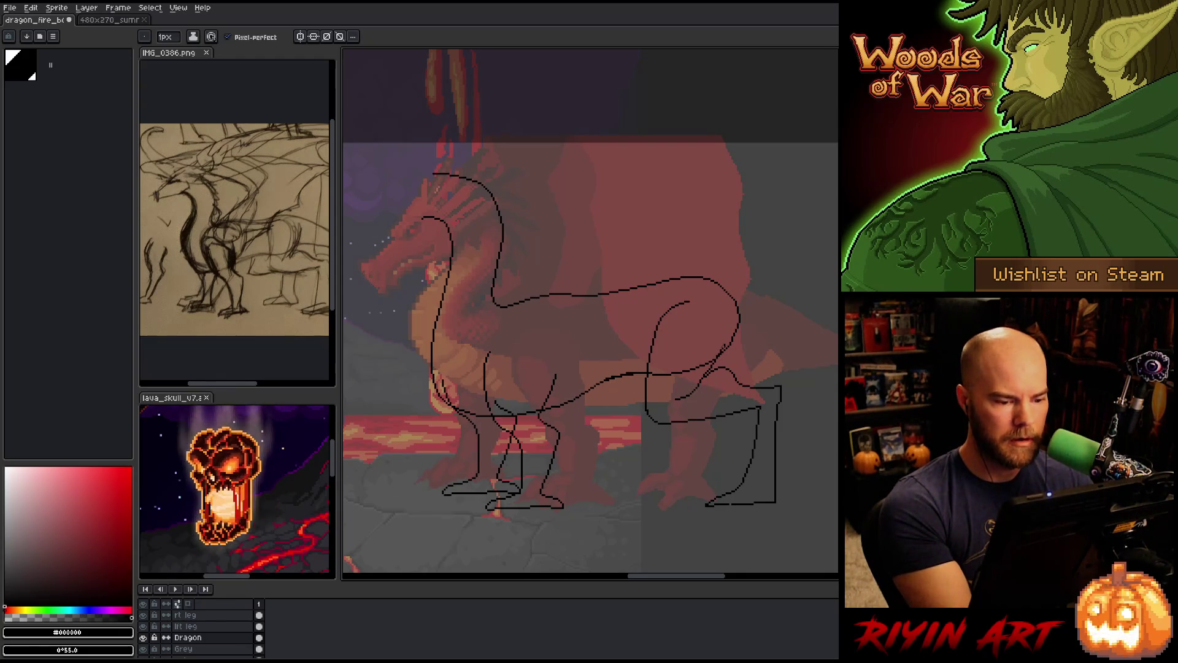
key("b")
key("e")
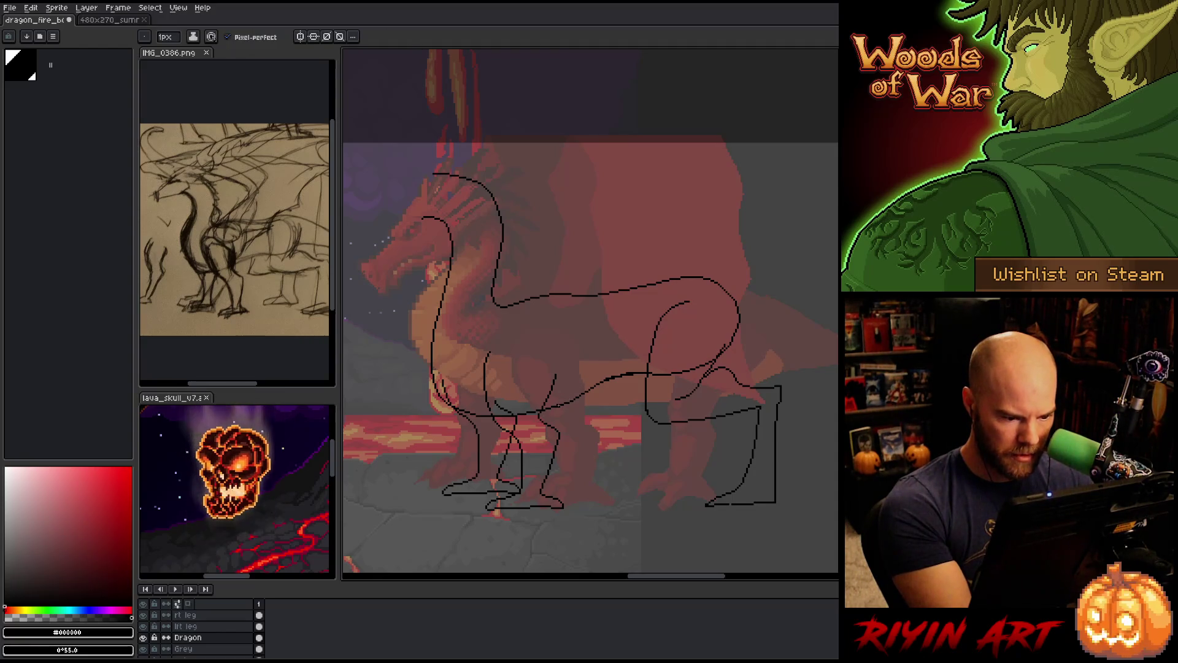
key("b")
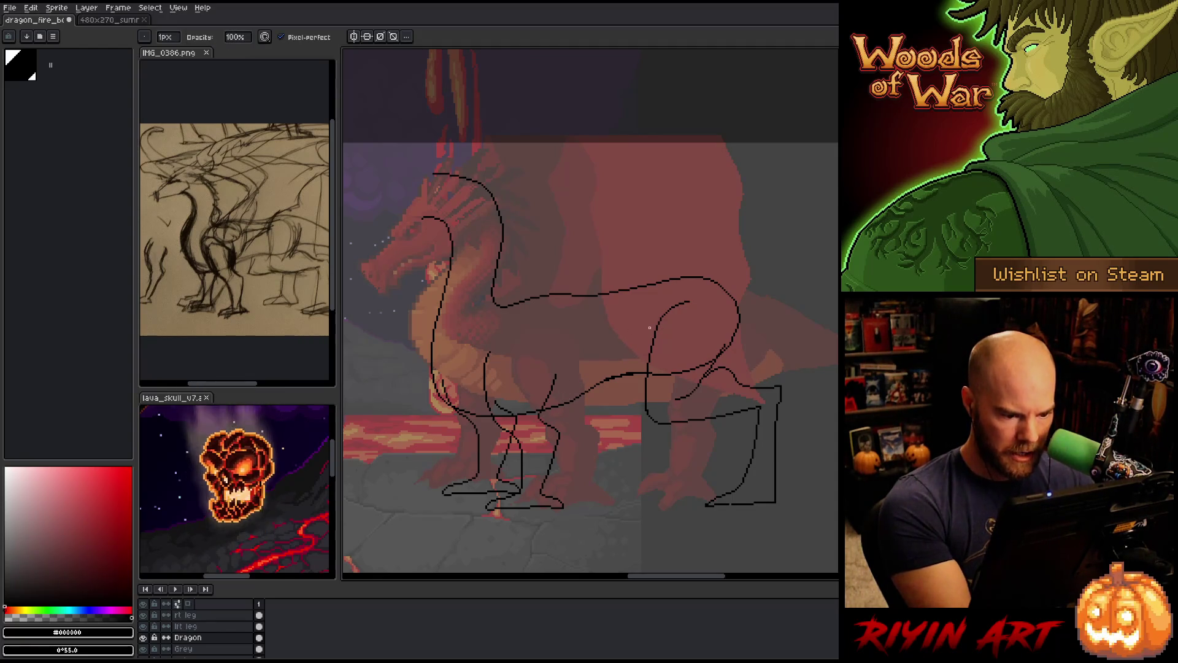
key("e")
key("b")
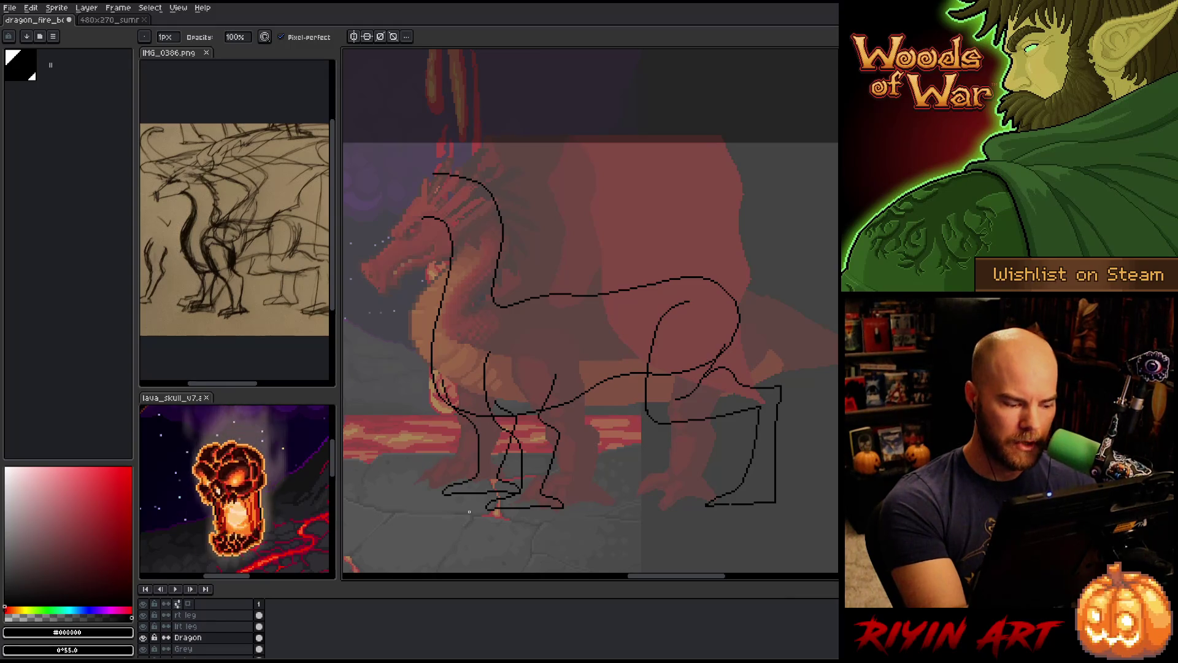
On the Dragon layer, sketch a thigh loop for the far hind leg, retrying the curve
left_click(185, 626)
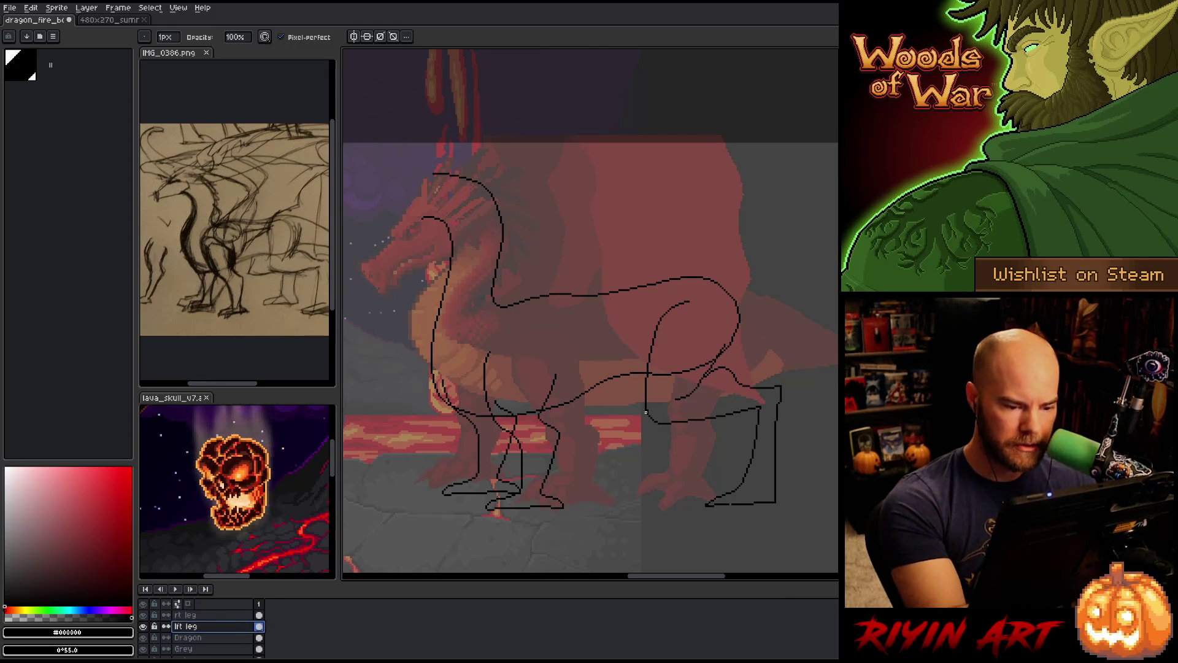
left_click(187, 637)
key("space")
left_click_drag(610, 481, 610, 452)
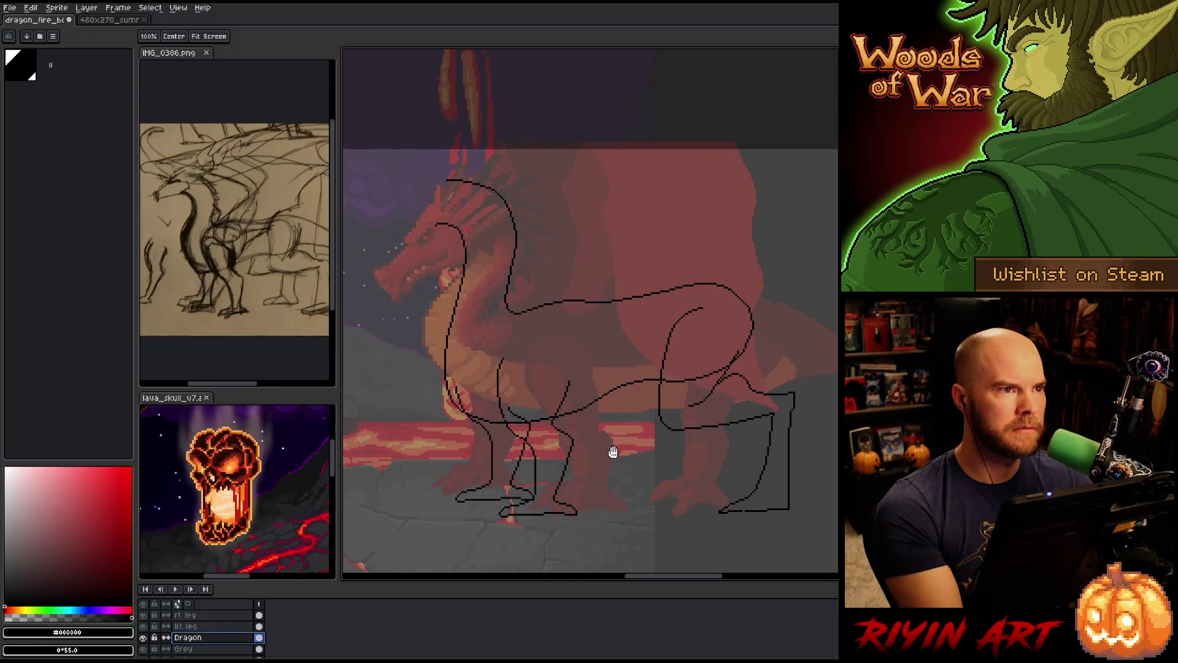
key("e")
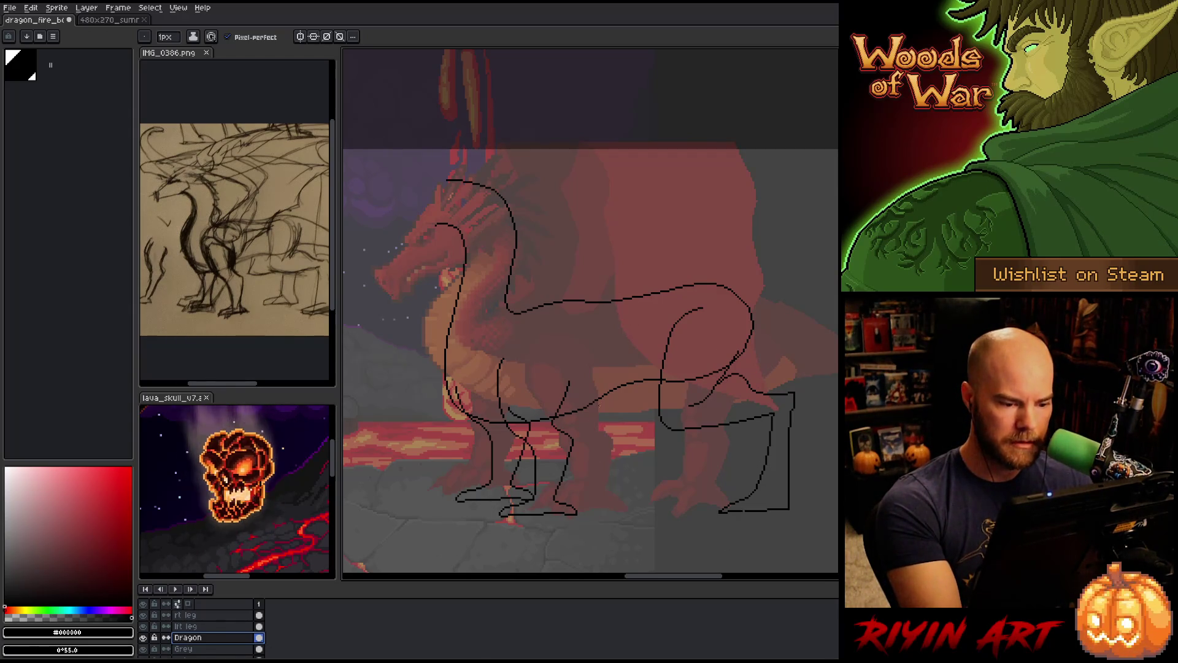
left_click_drag(598, 405, 599, 429)
key("ctrl+z")
left_click_drag(623, 385, 614, 427)
key("ctrl+z")
left_click_drag(621, 387, 638, 428)
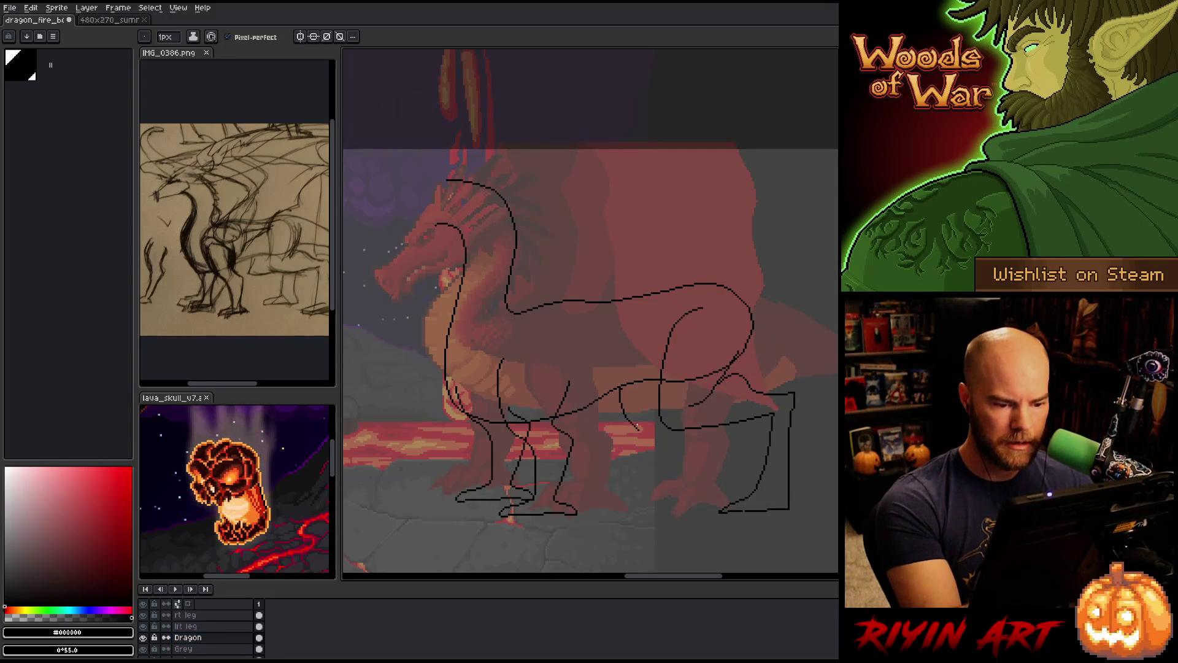
key("ctrl+z")
mouse_move(621, 388)
left_mouse_down()
mouse_move(619, 424)
mouse_move(654, 421)
left_mouse_up()
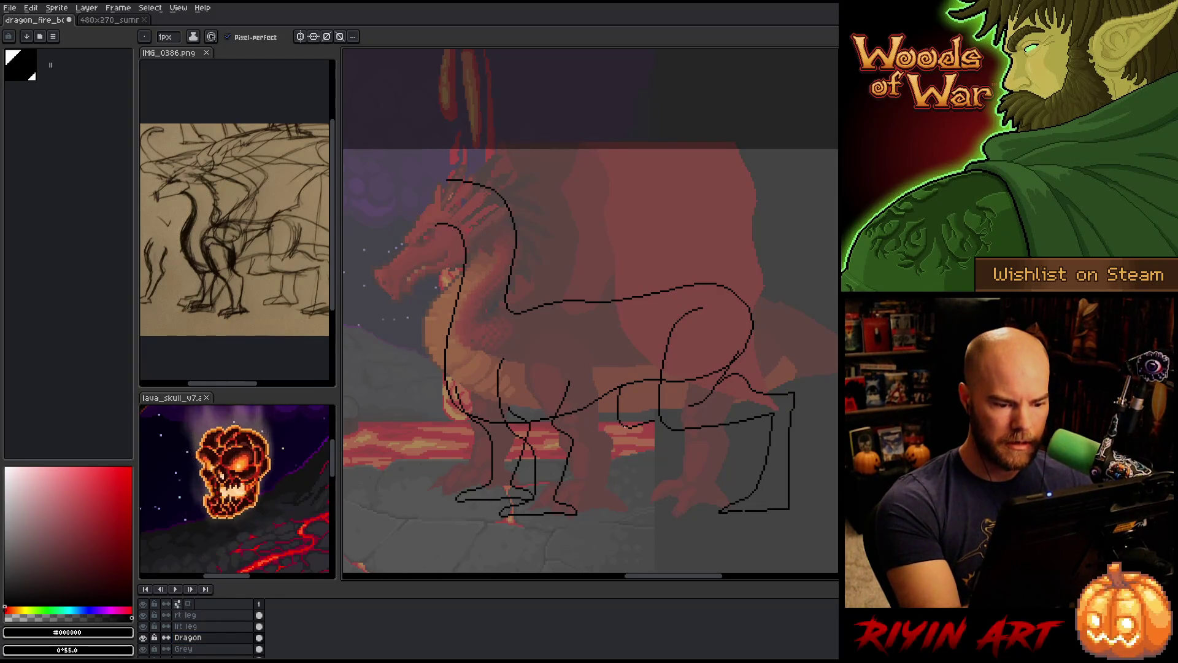
Lasso the new thigh loop, cut it from the Dragon layer, and activate the rt leg layer
key("e")
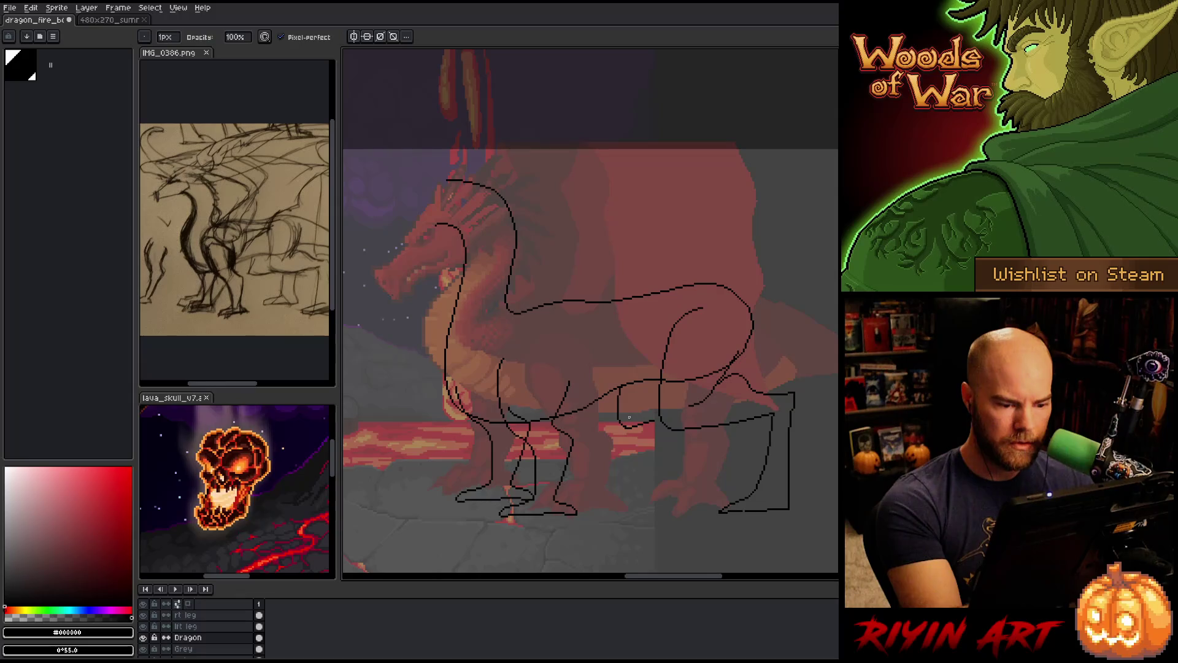
key("b")
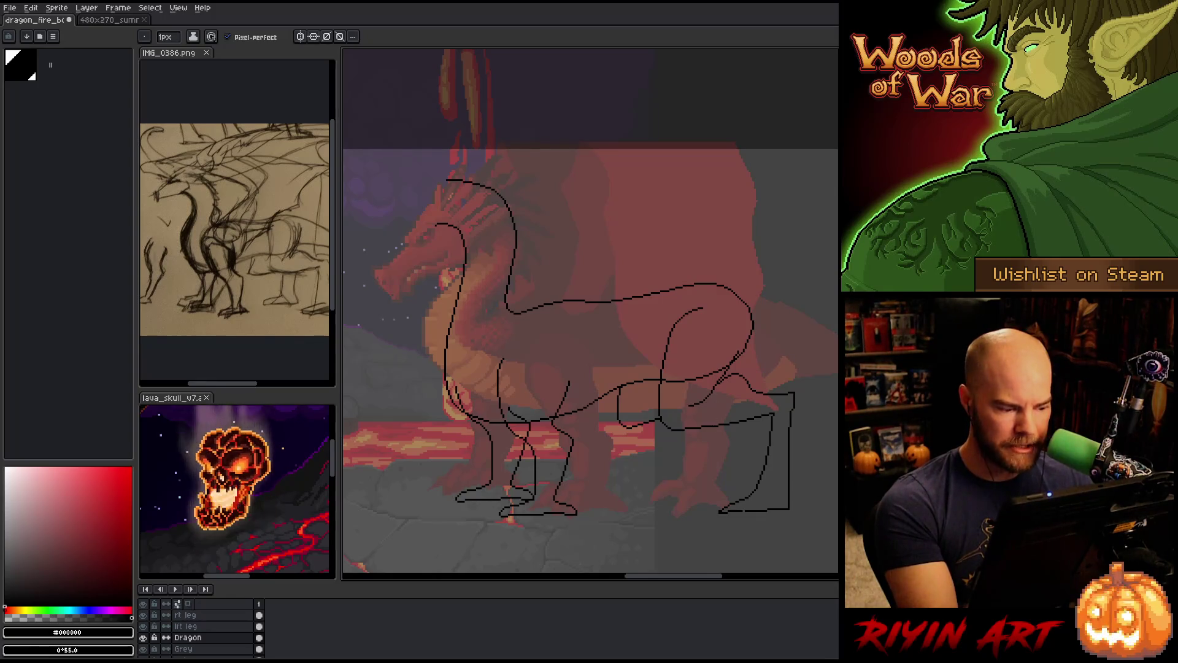
key("q")
mouse_move(658, 434)
left_mouse_down()
mouse_move(667, 410)
mouse_move(645, 387)
mouse_move(624, 389)
mouse_move(616, 423)
left_mouse_up()
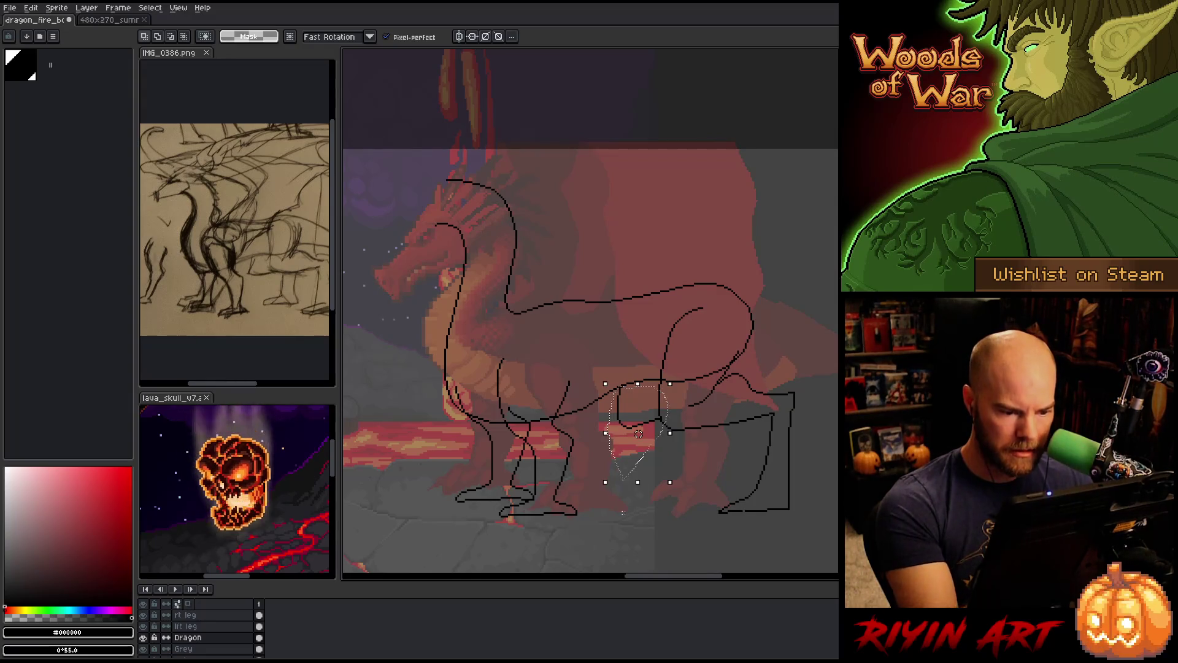
key("Delete")
left_click(230, 615)
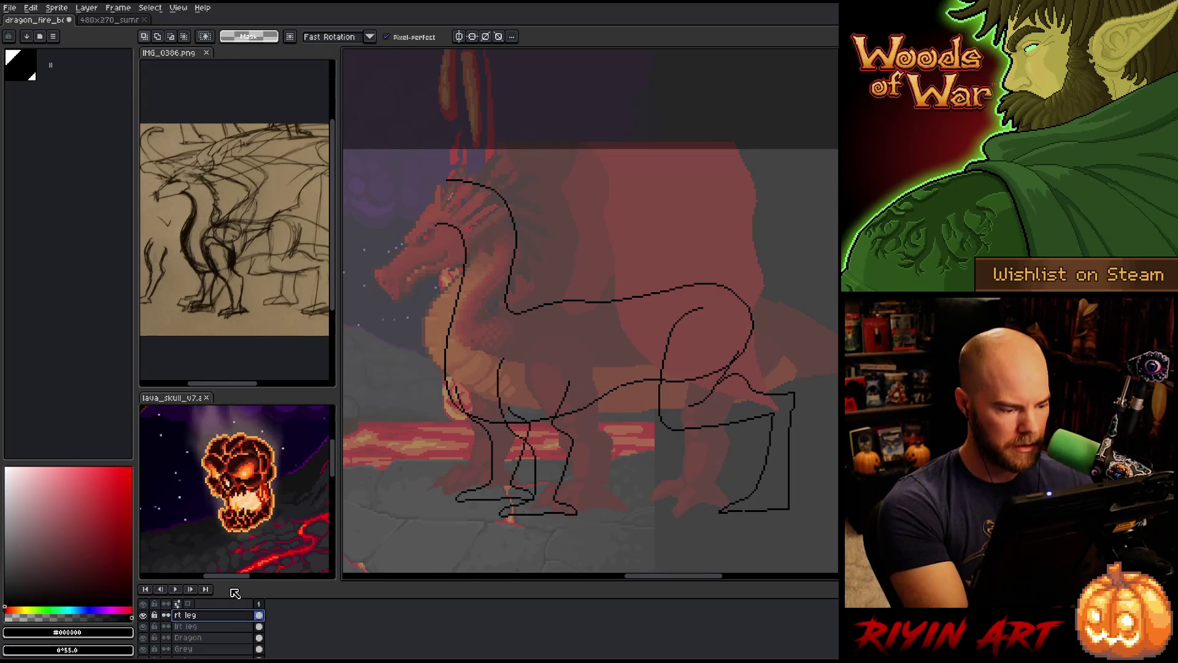
Paste the thigh loop onto the rt leg layer and draw the hind leg down to its foot
key("ctrl+v")
key("b")
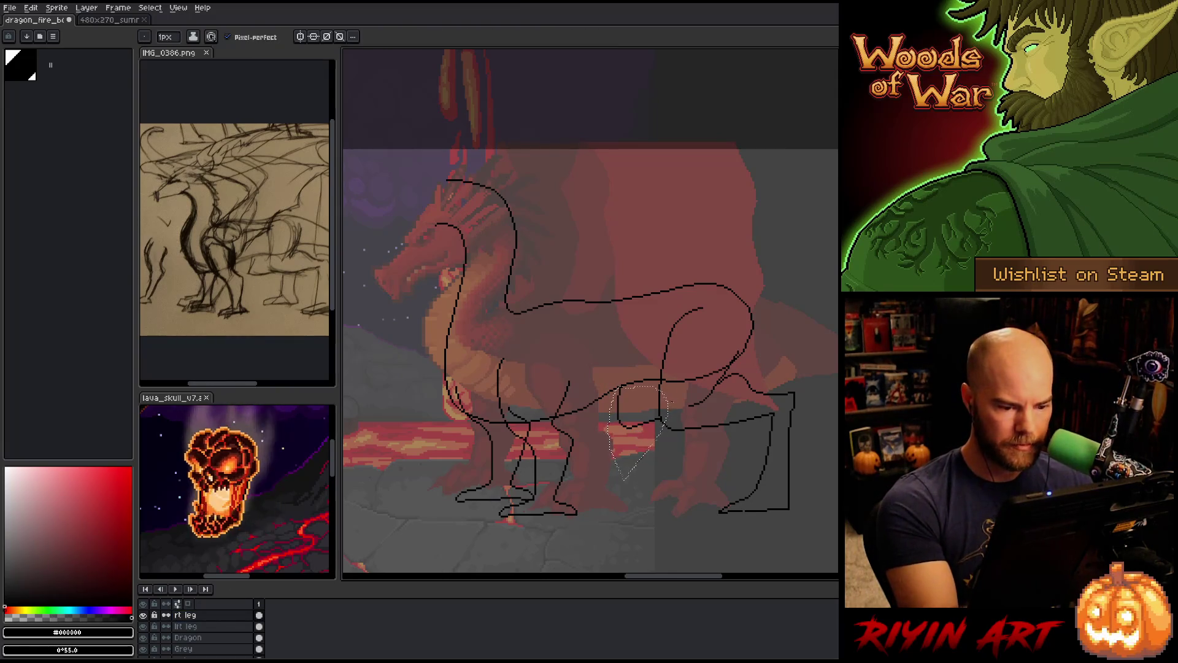
left_click_drag(660, 419, 725, 405)
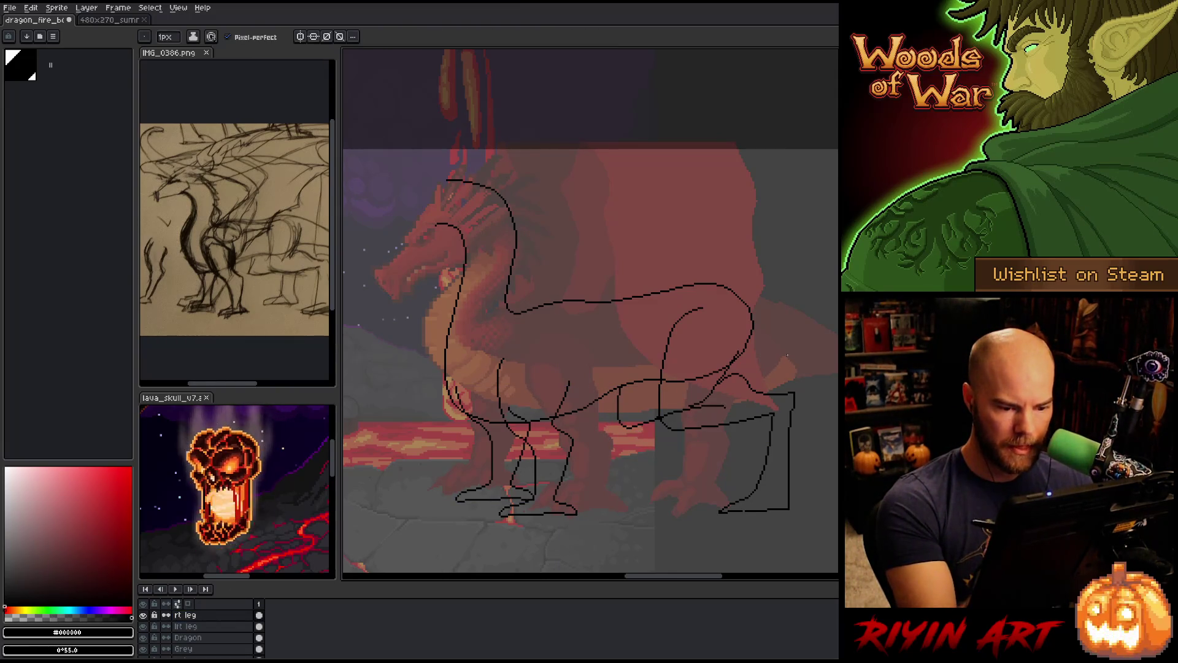
key("ctrl+z")
left_click_drag(714, 406, 673, 506)
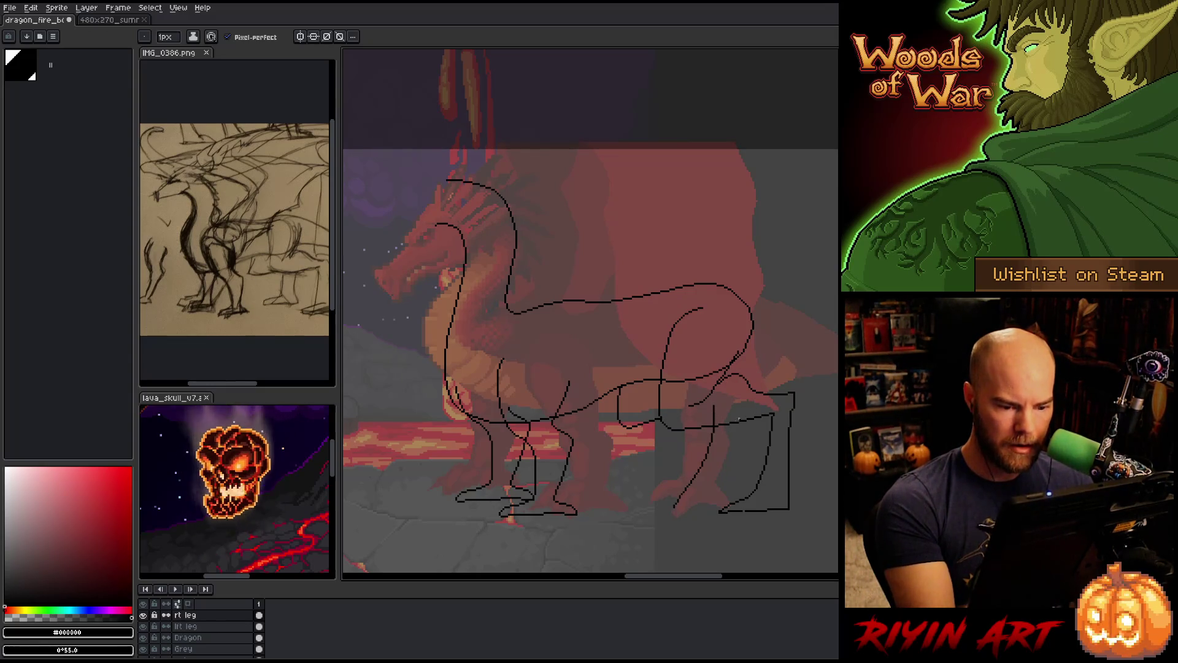
key("e")
key("b")
mouse_move(680, 496)
left_mouse_down()
mouse_move(660, 504)
mouse_move(715, 502)
left_mouse_up()
left_click_drag(733, 422, 716, 486)
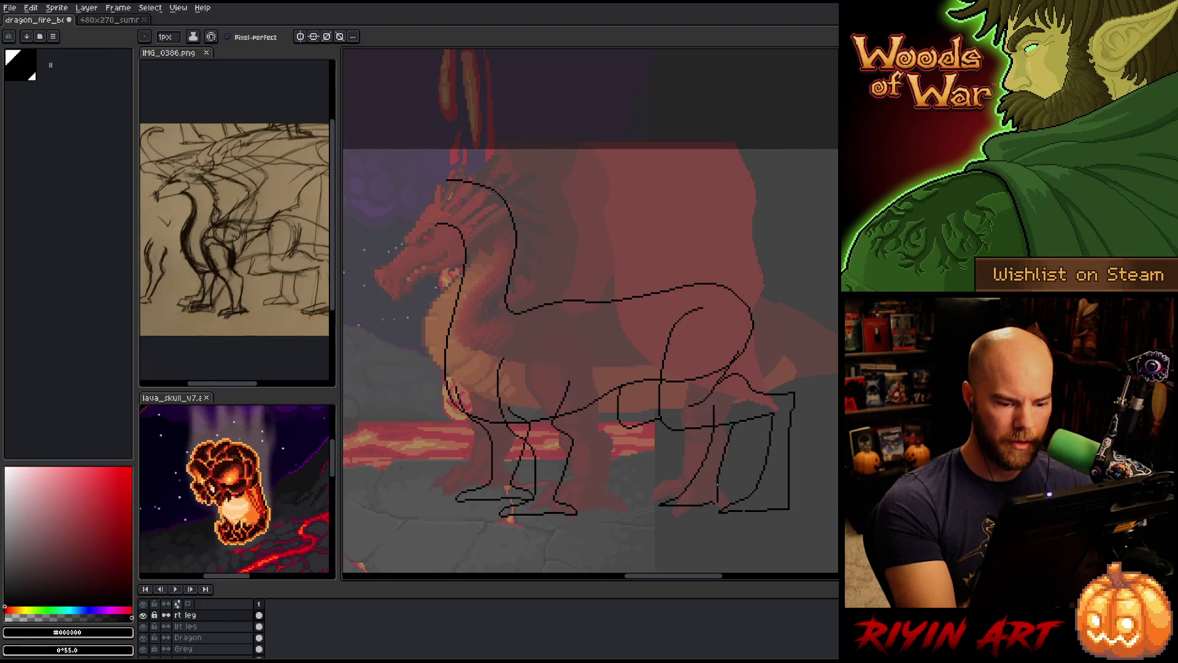
Clean up the stray lines above the hind leg and undo the last belly stroke
key("e")
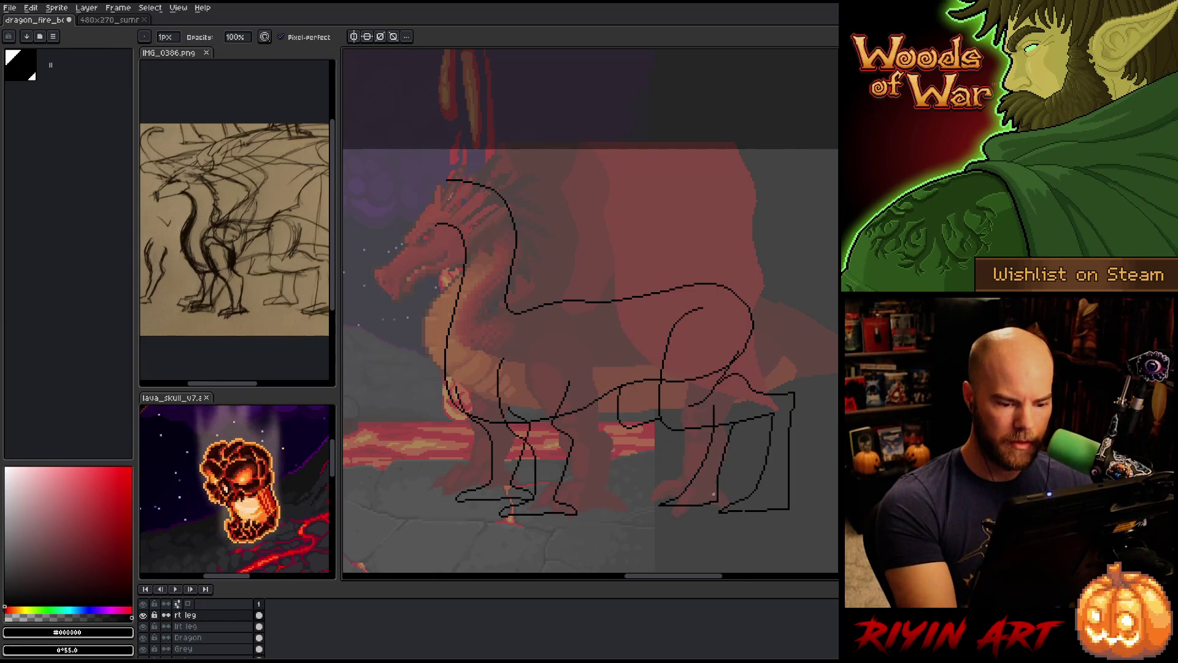
key("b")
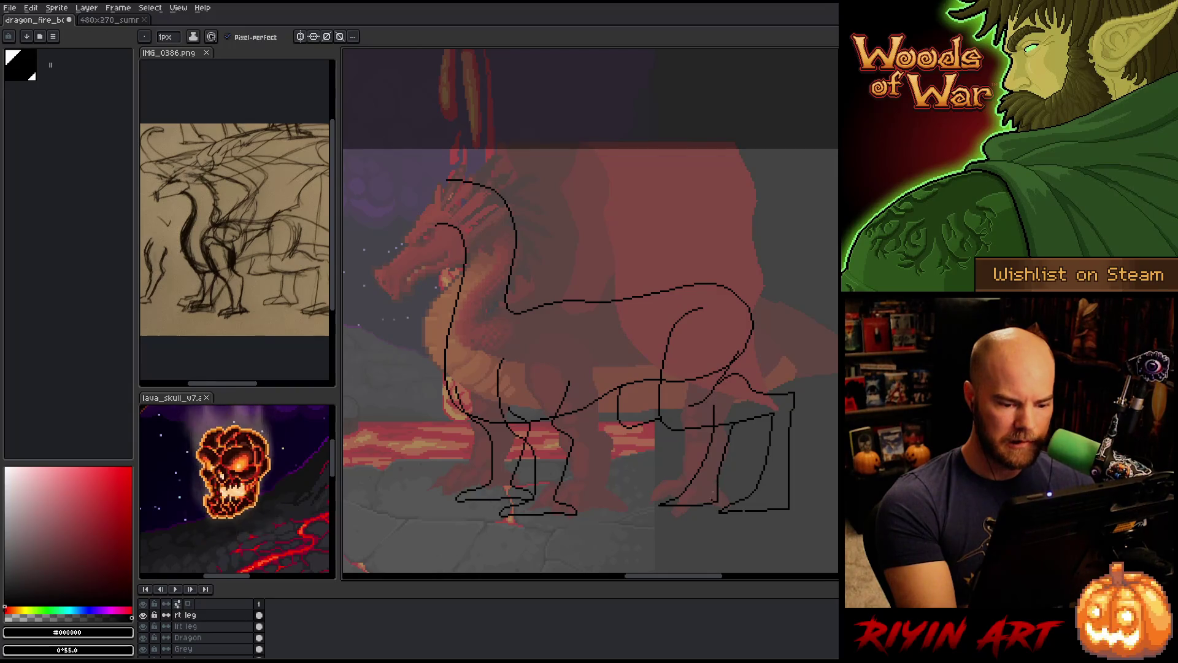
key("e")
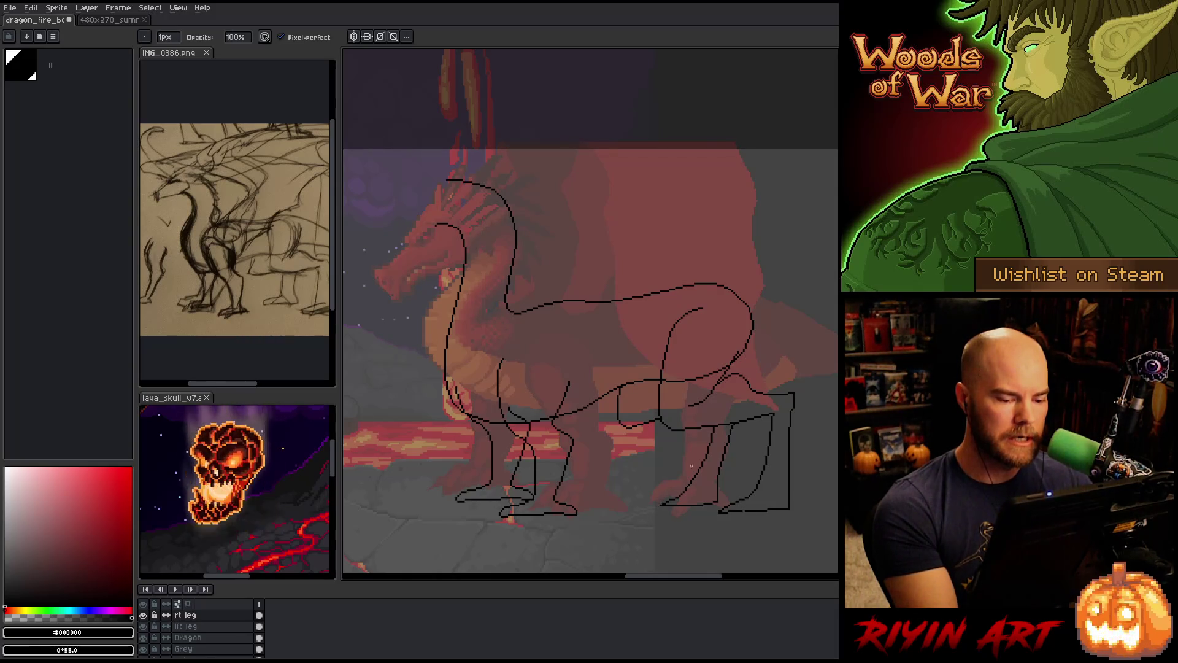
key("e")
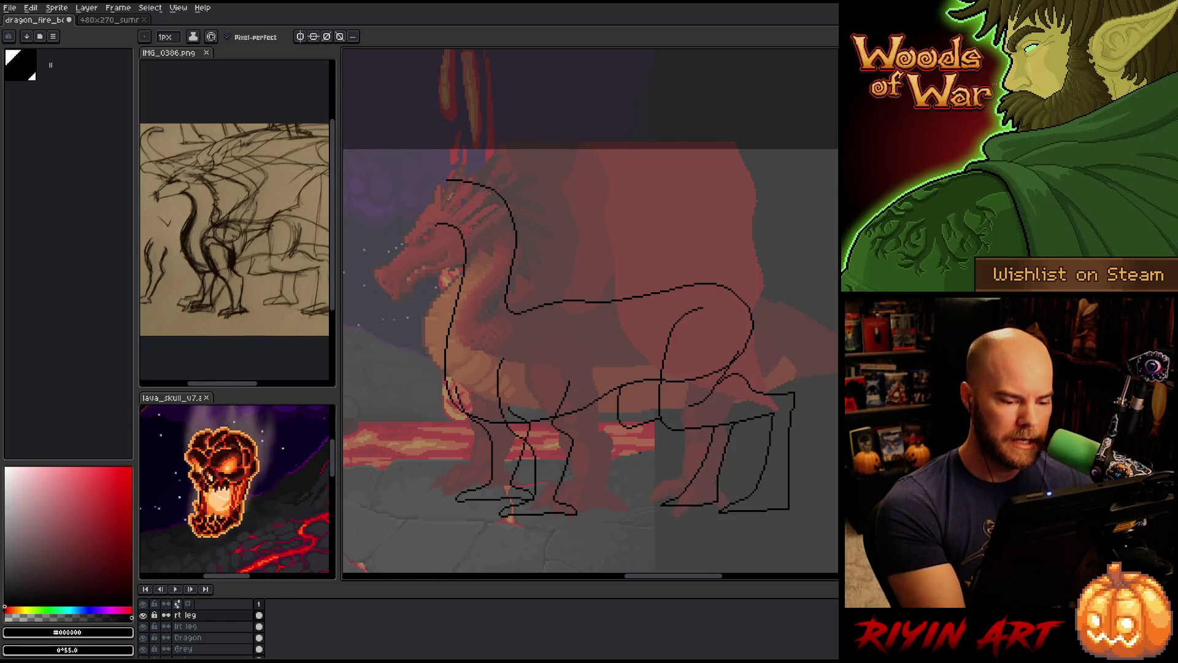
key("m")
mouse_move(659, 447)
left_mouse_down()
mouse_move(644, 406)
mouse_move(632, 424)
mouse_move(641, 451)
left_mouse_up()
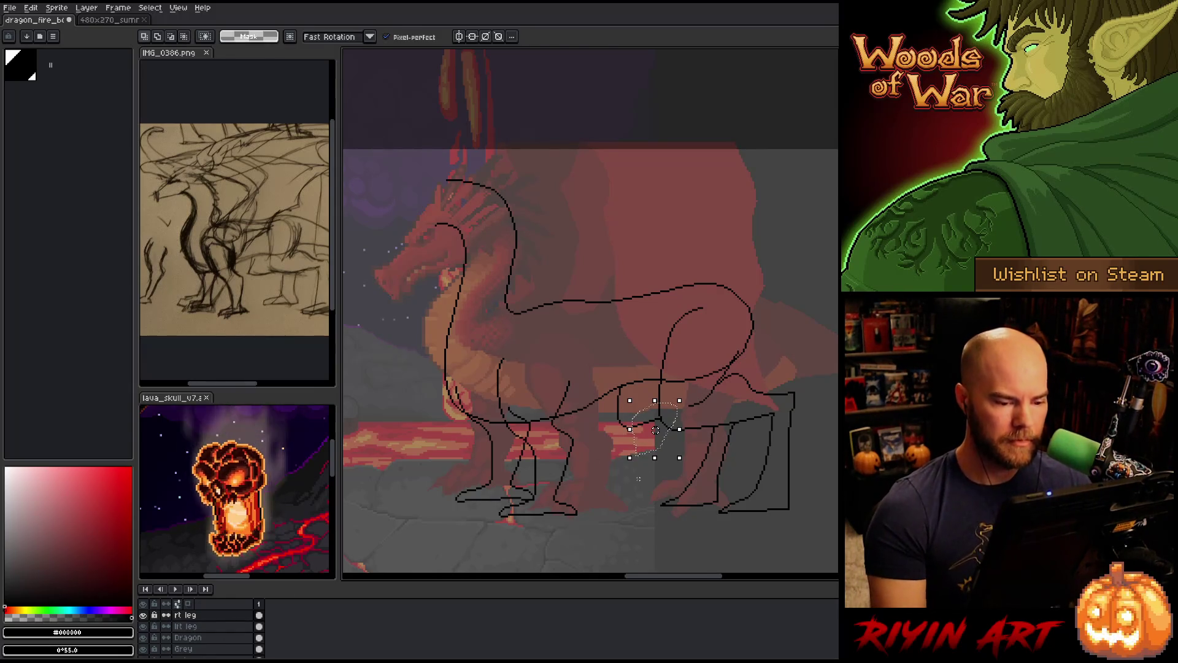
key("ctrl+d")
key("b")
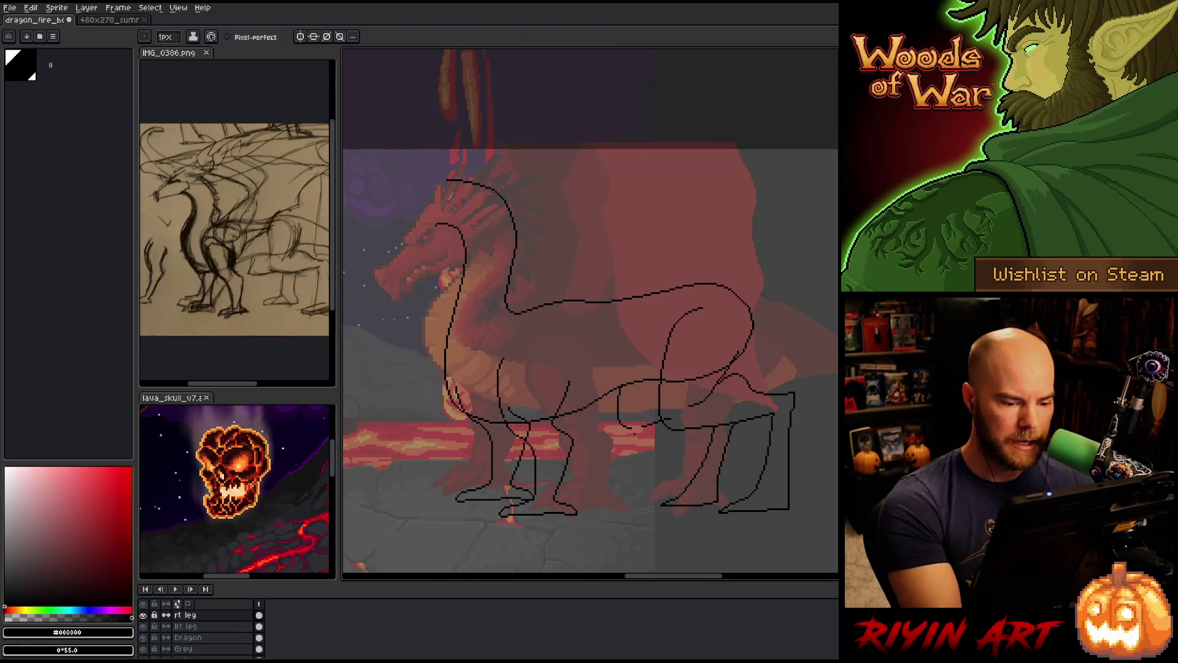
key("e")
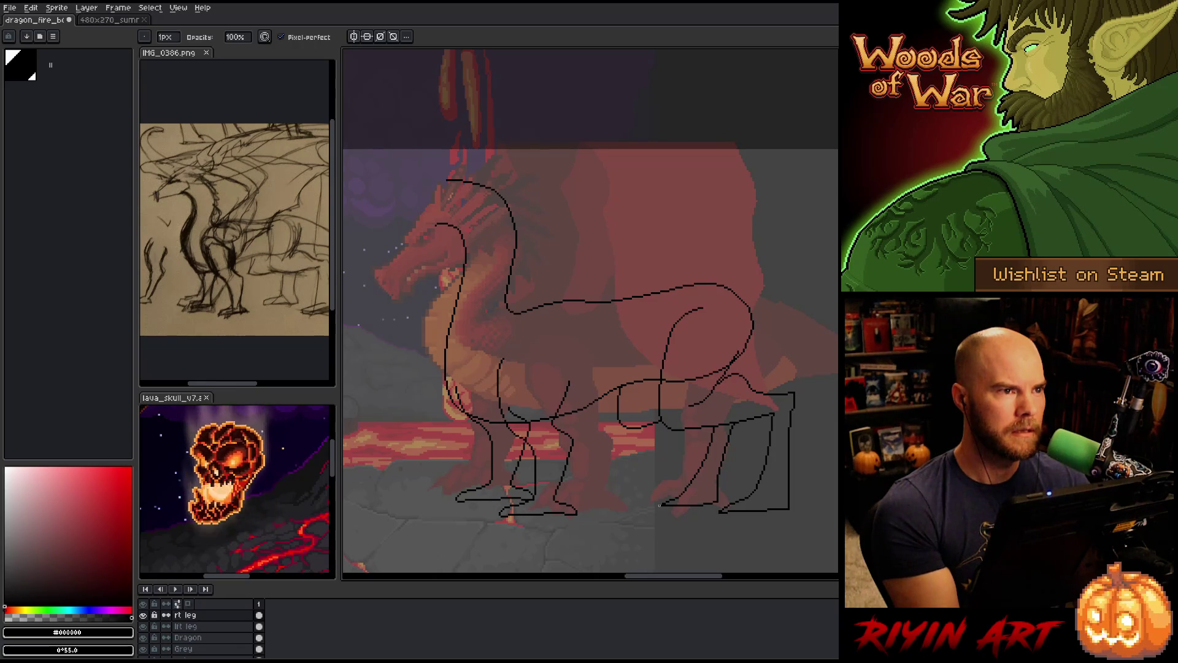
mouse_move(567, 471)
left_mouse_down()
mouse_move(641, 495)
mouse_move(624, 489)
mouse_move(650, 460)
mouse_move(477, 428)
mouse_move(530, 441)
left_mouse_up()
key("ctrl+z")
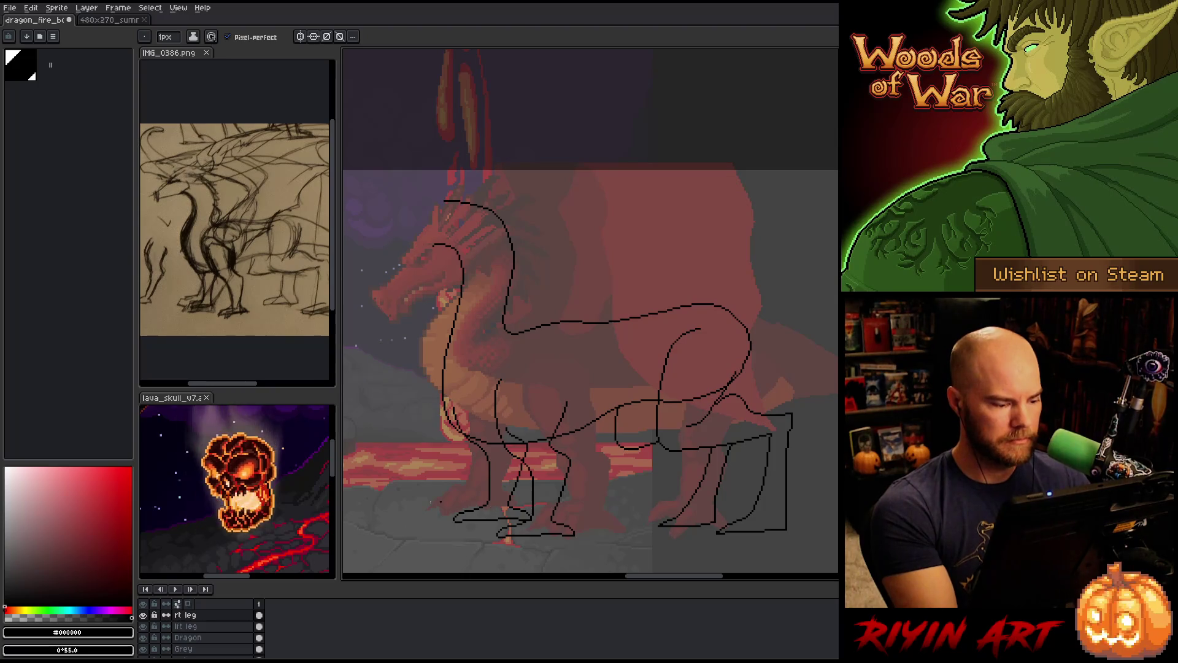
Toggle the lft leg layer's visibility to compare it against the sketch
left_click(184, 626)
left_click(143, 614)
left_click(143, 630)
left_click(143, 631)
left_click(143, 630)
left_click(143, 631)
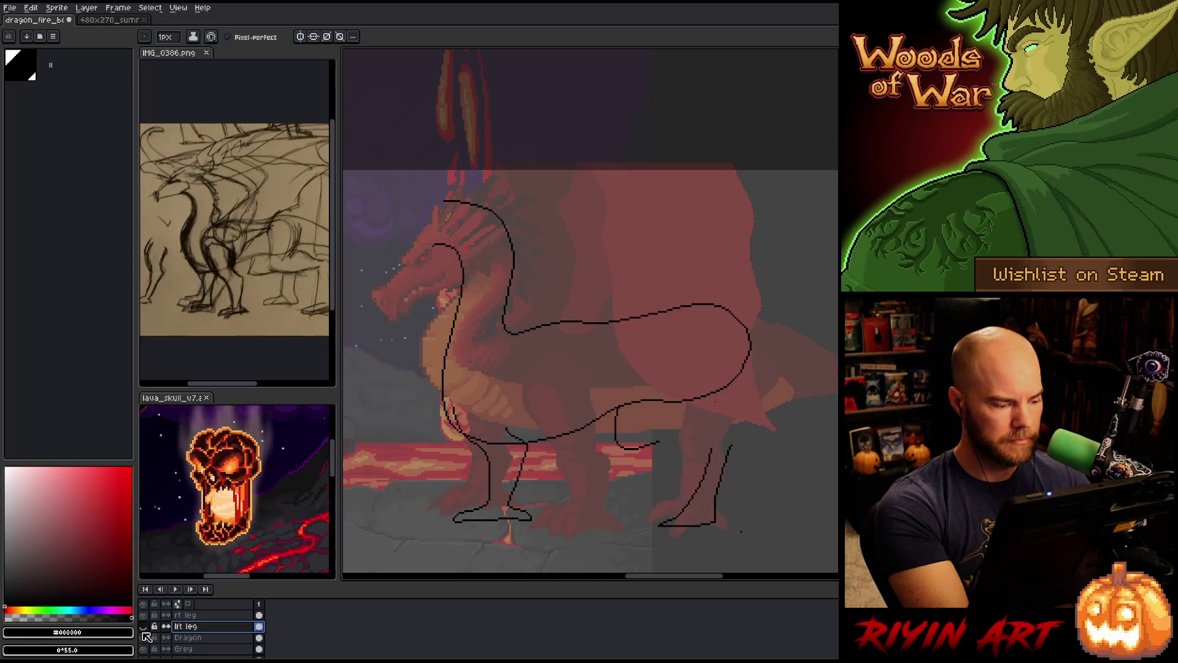
left_click(143, 626)
left_click(143, 626)
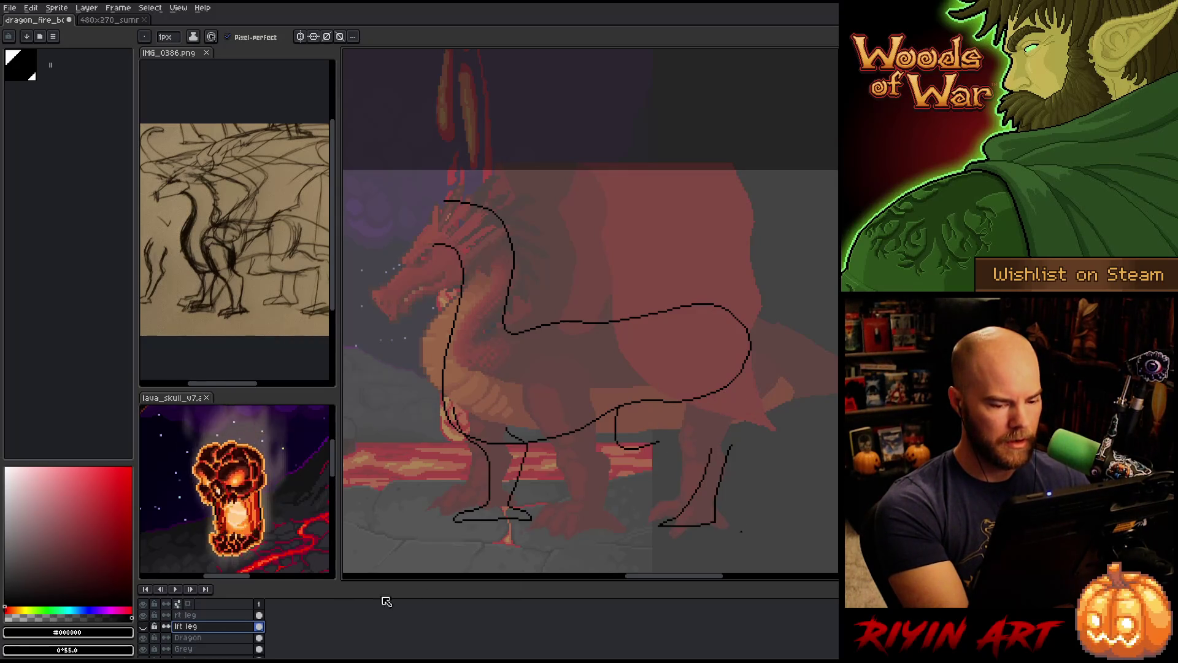
With the lft leg layer active, draw a short curve where the neck meets the body
key("b")
left_click(225, 616)
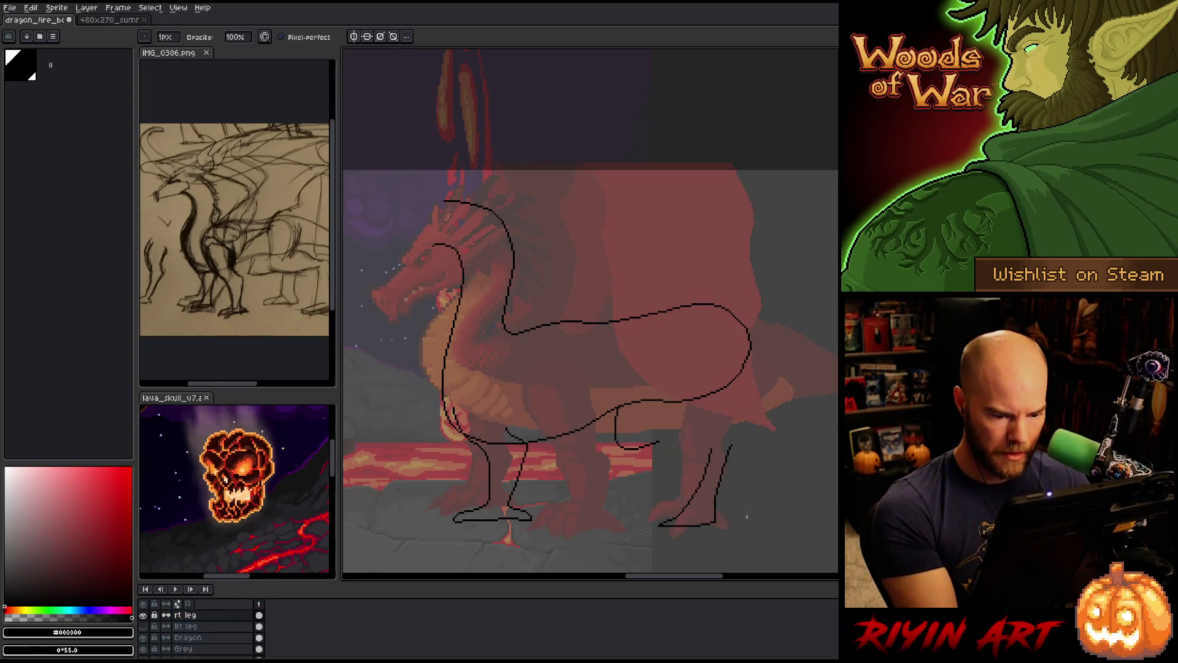
left_click(143, 626)
left_click(186, 626)
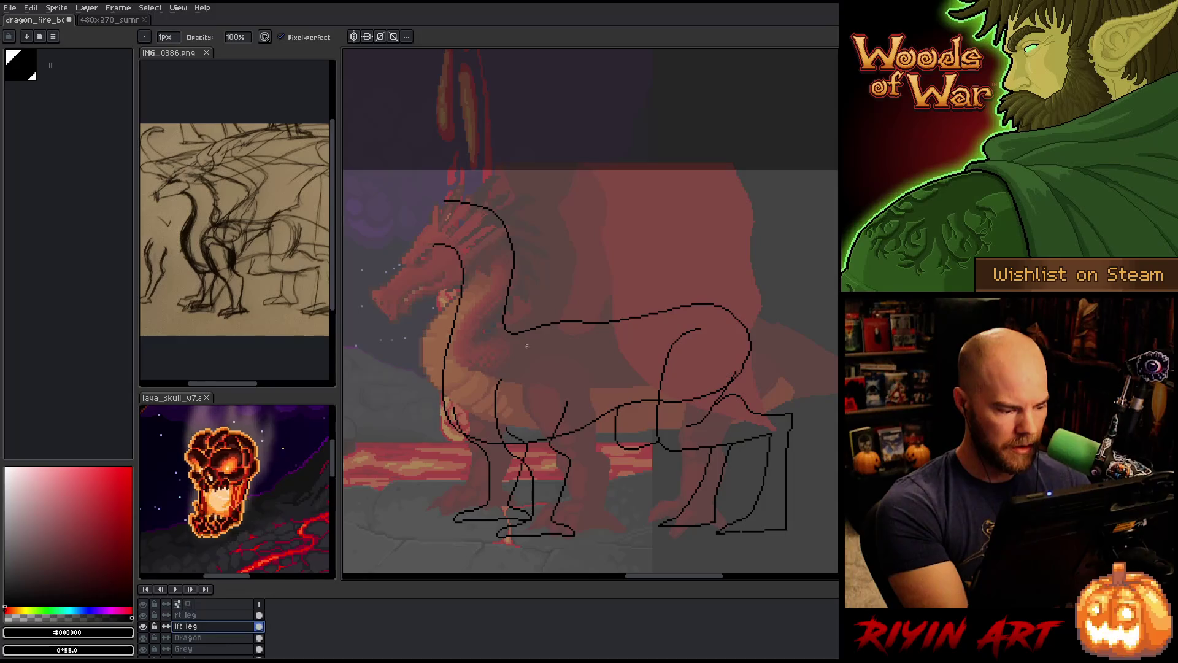
key("e")
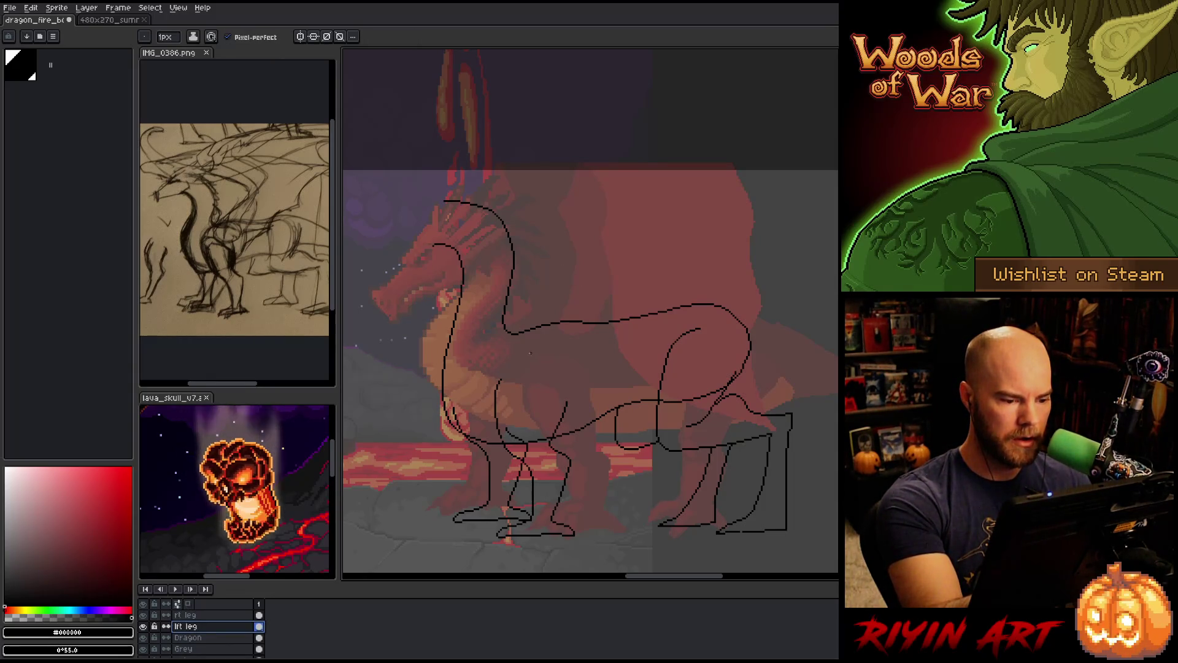
mouse_move(528, 353)
left_mouse_down()
mouse_move(570, 368)
mouse_move(556, 356)
left_mouse_up()
key("ctrl+z")
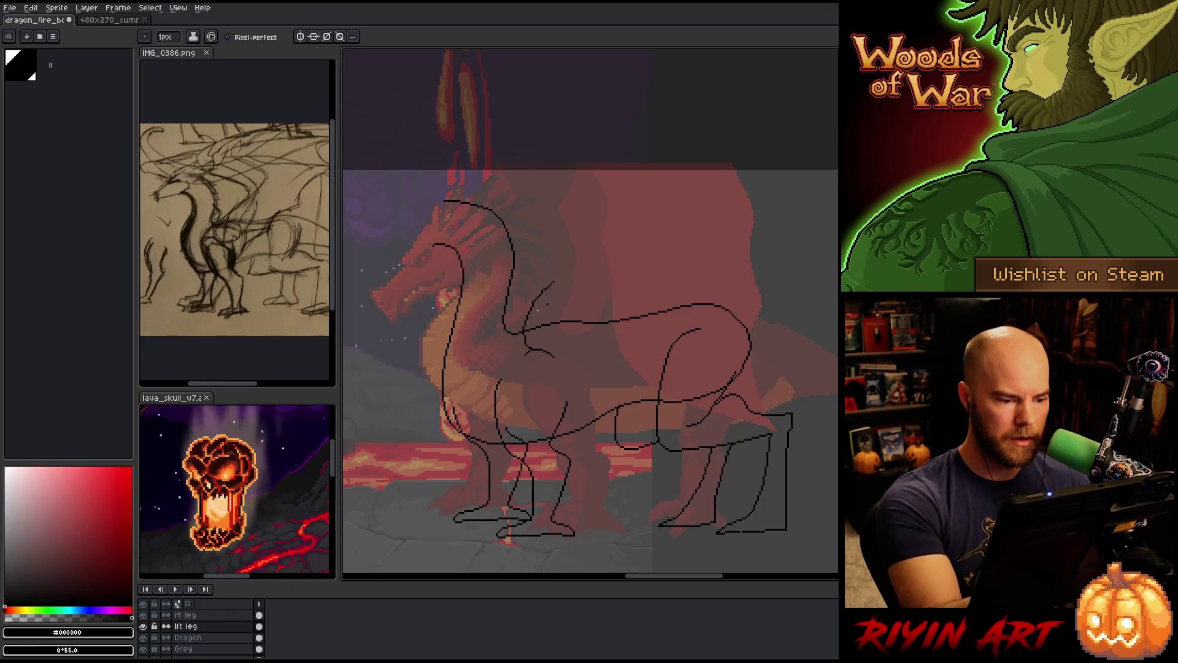
Draw the wing's leading edge from the dragon's back to above the head, redrawing until it fits
left_click_drag(521, 333, 574, 228)
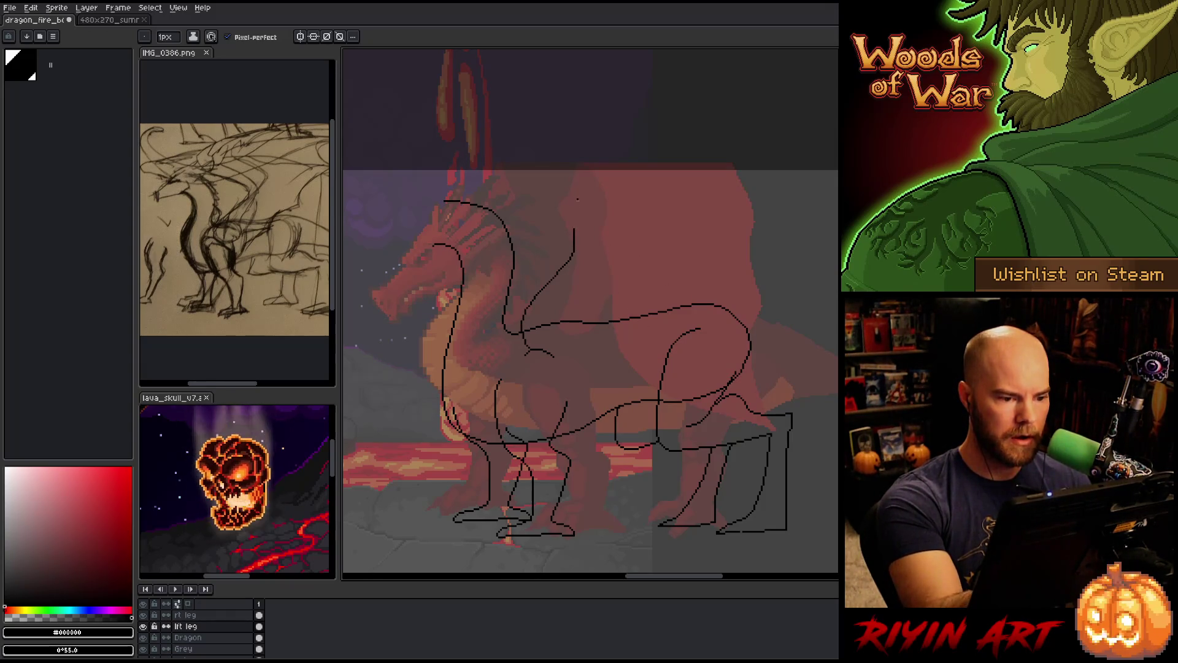
key("ctrl+z")
mouse_move(526, 349)
left_mouse_down()
mouse_move(525, 328)
mouse_move(569, 245)
mouse_move(556, 209)
mouse_move(508, 177)
left_mouse_up()
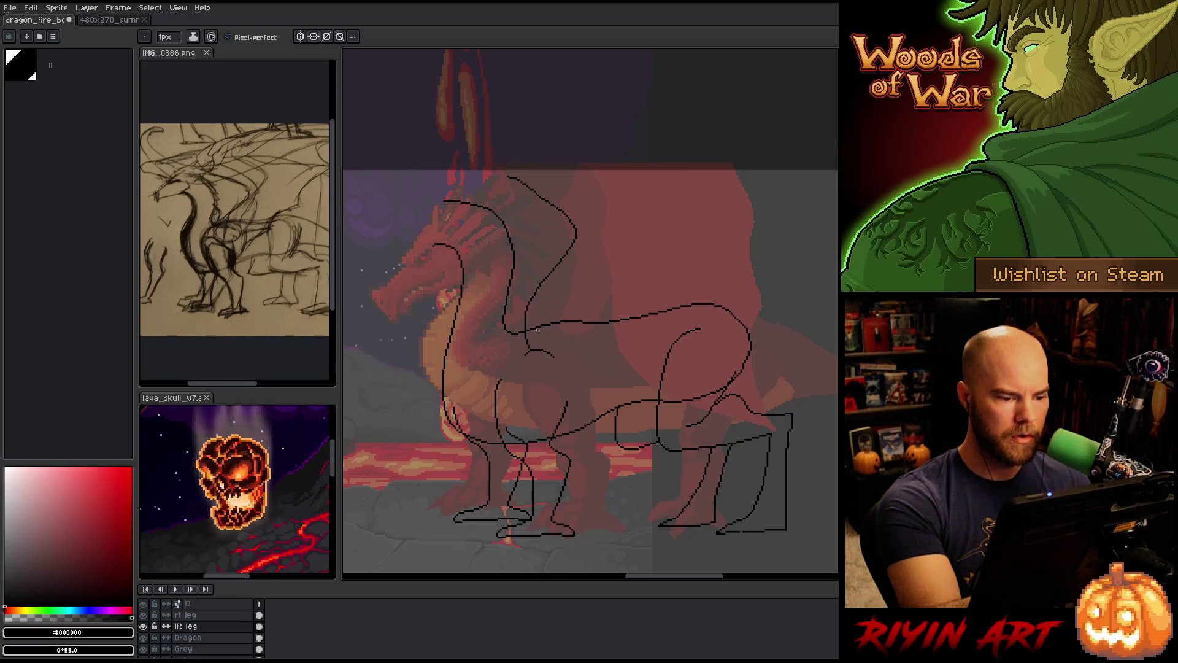
key("ctrl+z")
mouse_move(525, 332)
left_mouse_down()
mouse_move(583, 231)
mouse_move(502, 157)
left_mouse_up()
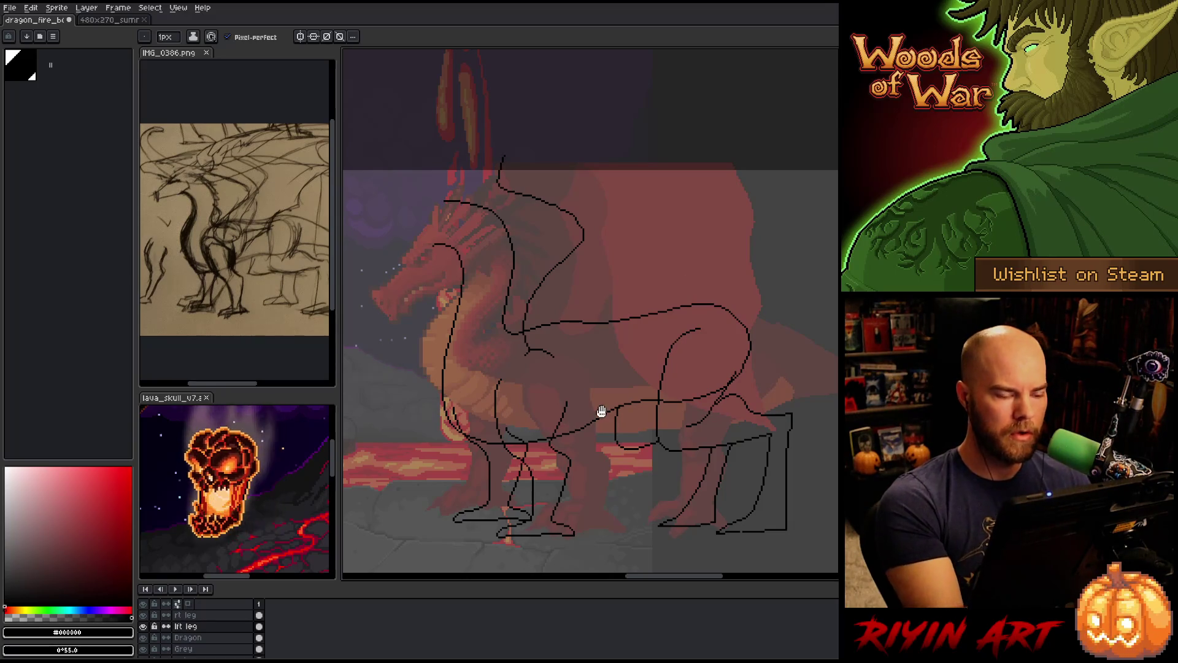
left_click_drag(600, 413, 662, 460)
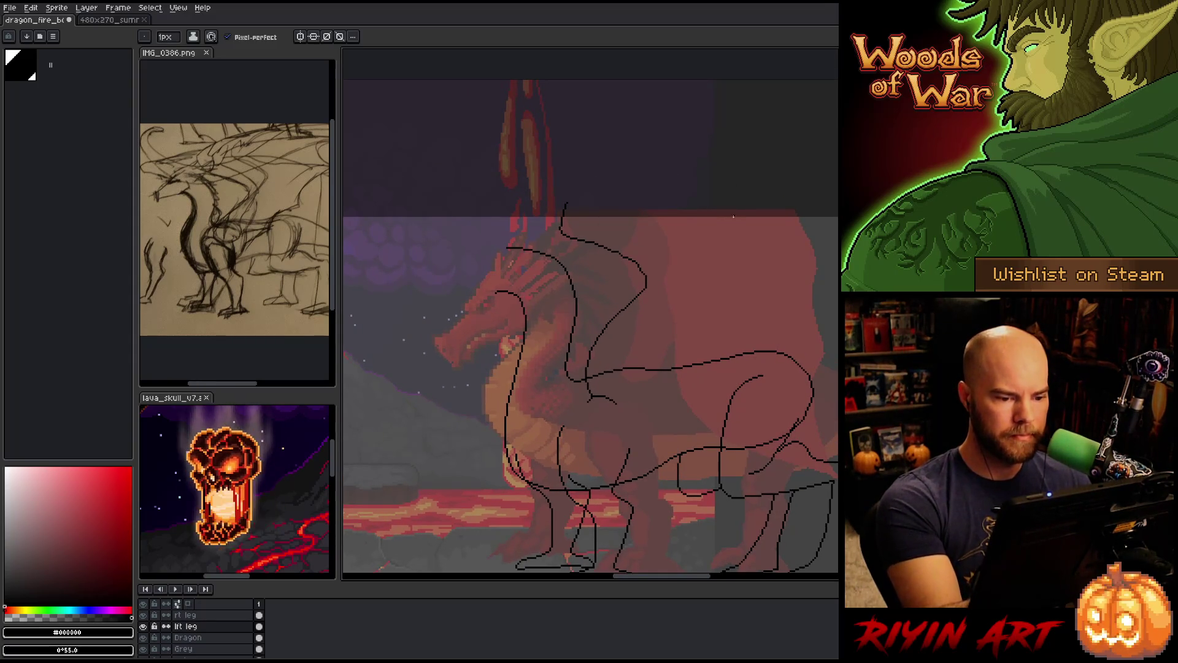
Redraw the wing arm stroke rising above the head and extend it down to the right
key("ctrl+z")
mouse_move(589, 393)
left_mouse_down()
mouse_move(605, 324)
mouse_move(646, 282)
mouse_move(563, 239)
mouse_move(587, 203)
left_mouse_up()
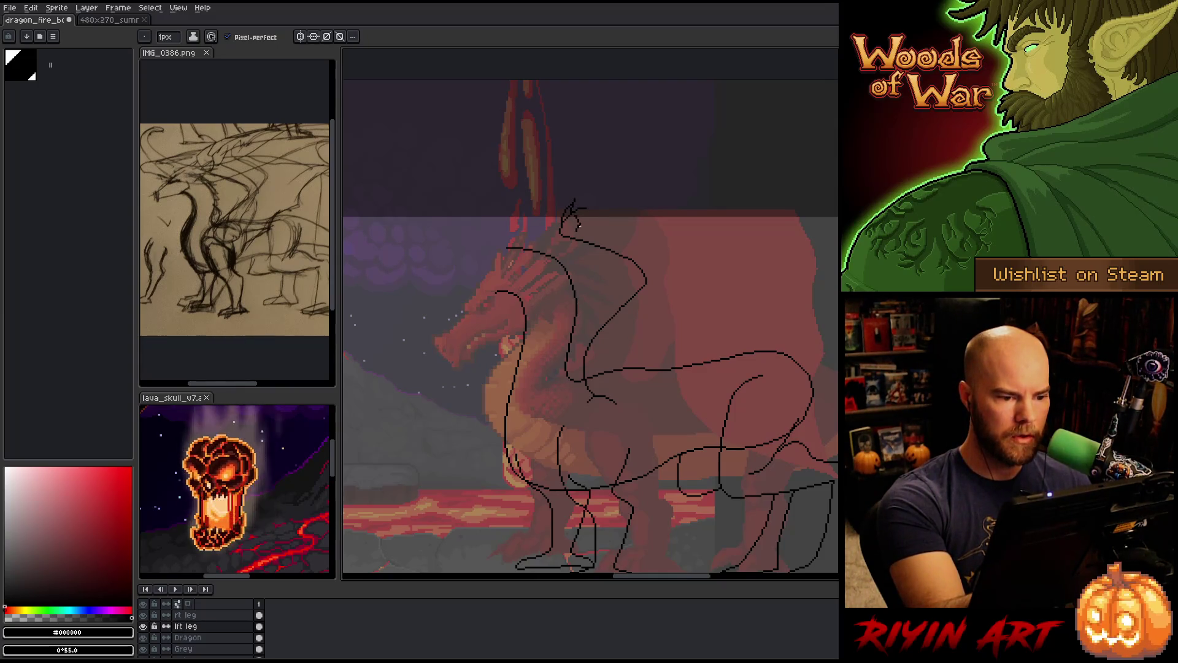
key("ctrl+z")
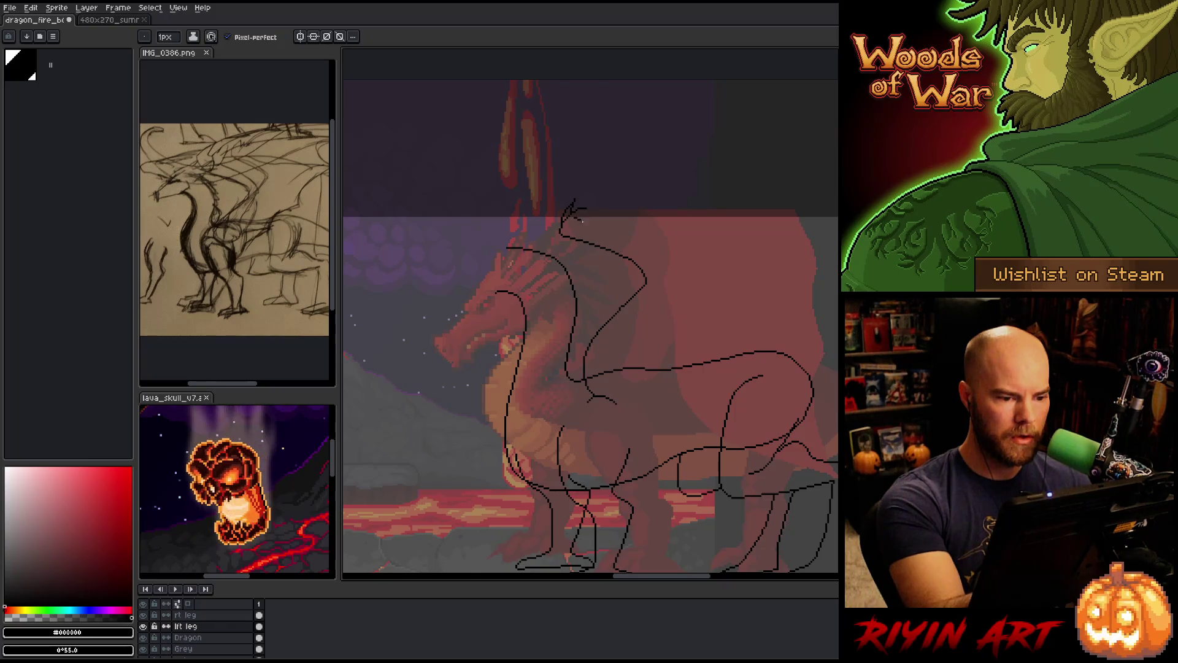
key("ctrl+z")
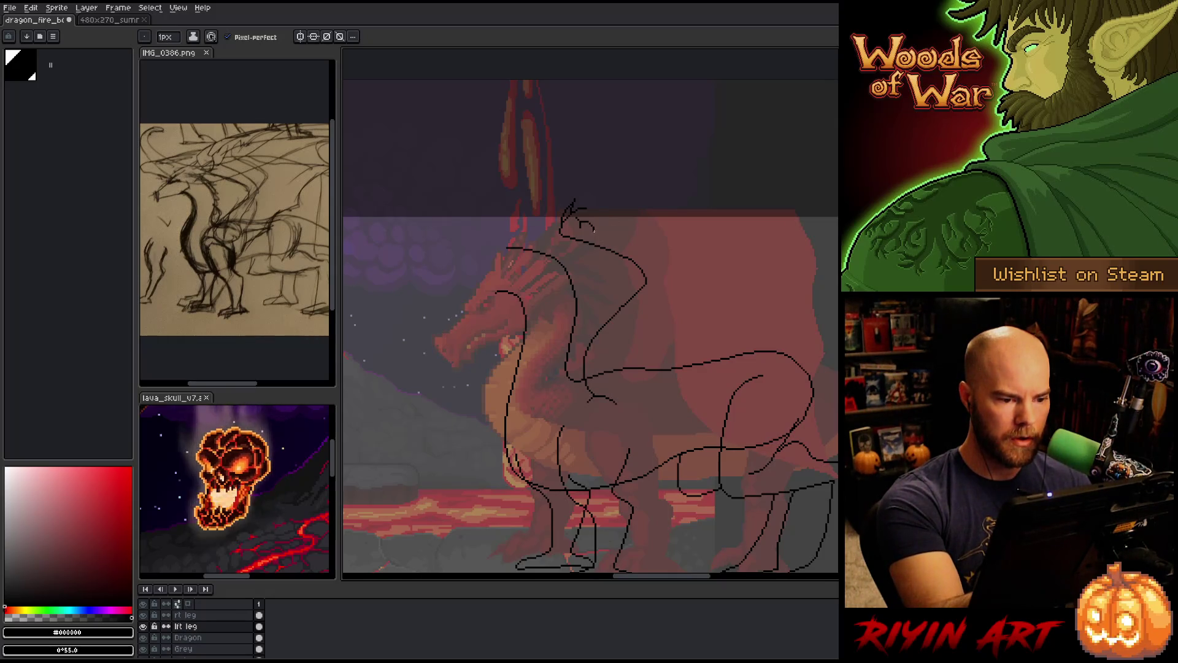
left_click_drag(612, 234, 667, 280)
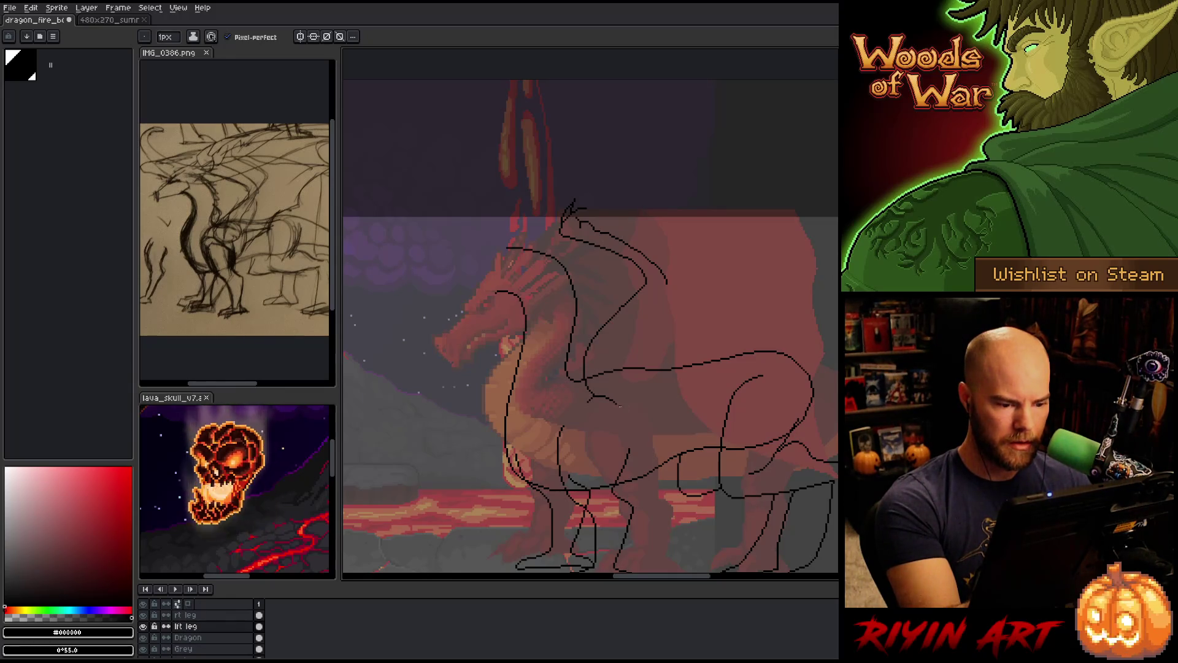
Add the wing arm's back edge as a second line rising up to the joint
left_click_drag(625, 409, 622, 353)
key("ctrl+z")
left_click_drag(624, 408, 612, 336)
key("ctrl+z")
mouse_move(627, 407)
left_mouse_down()
mouse_move(621, 346)
mouse_move(661, 290)
left_mouse_up()
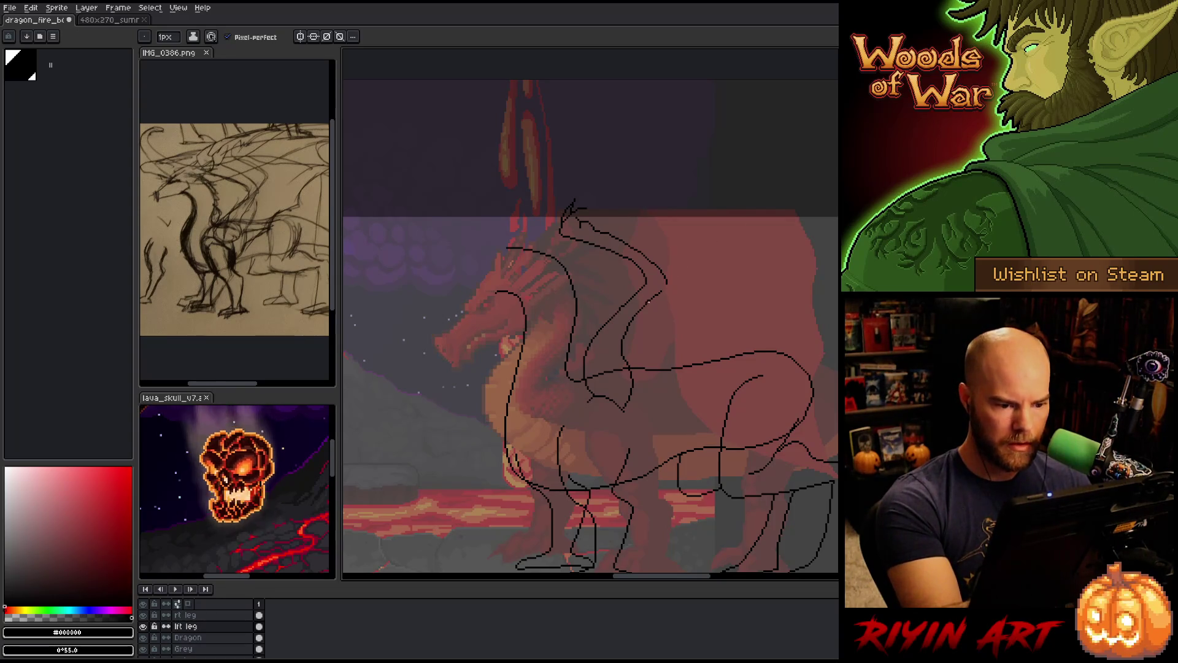
left_click_drag(661, 290, 669, 282)
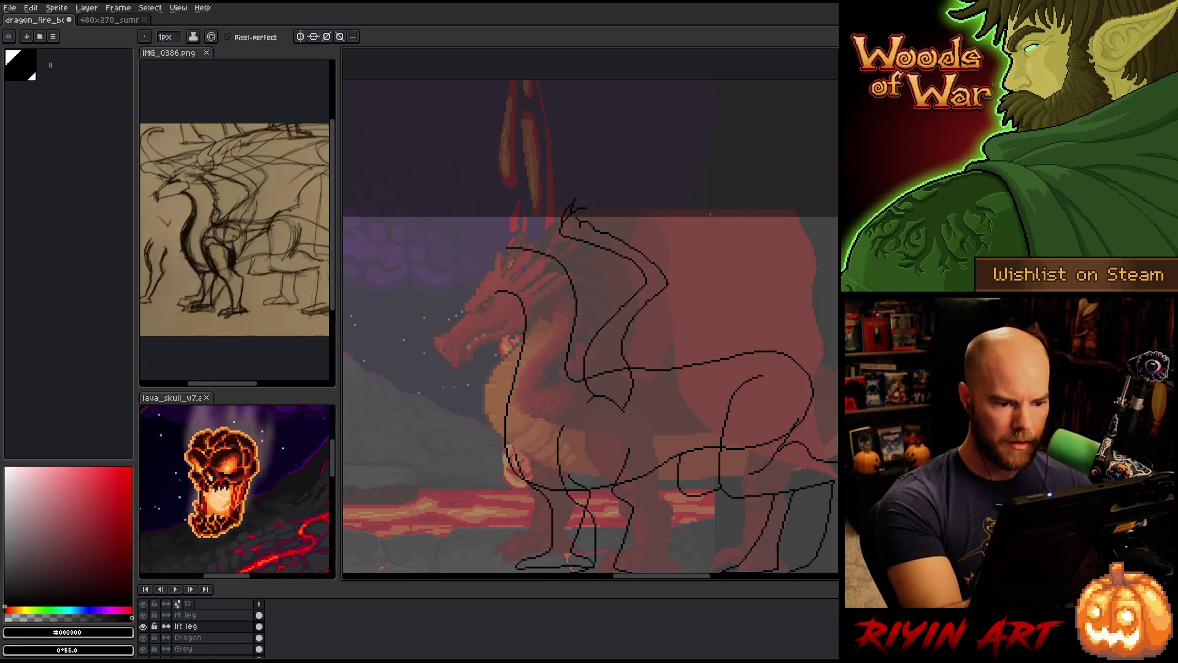
Erase stray pixels and draw the wing's top edge arcing right from the head
key("e")
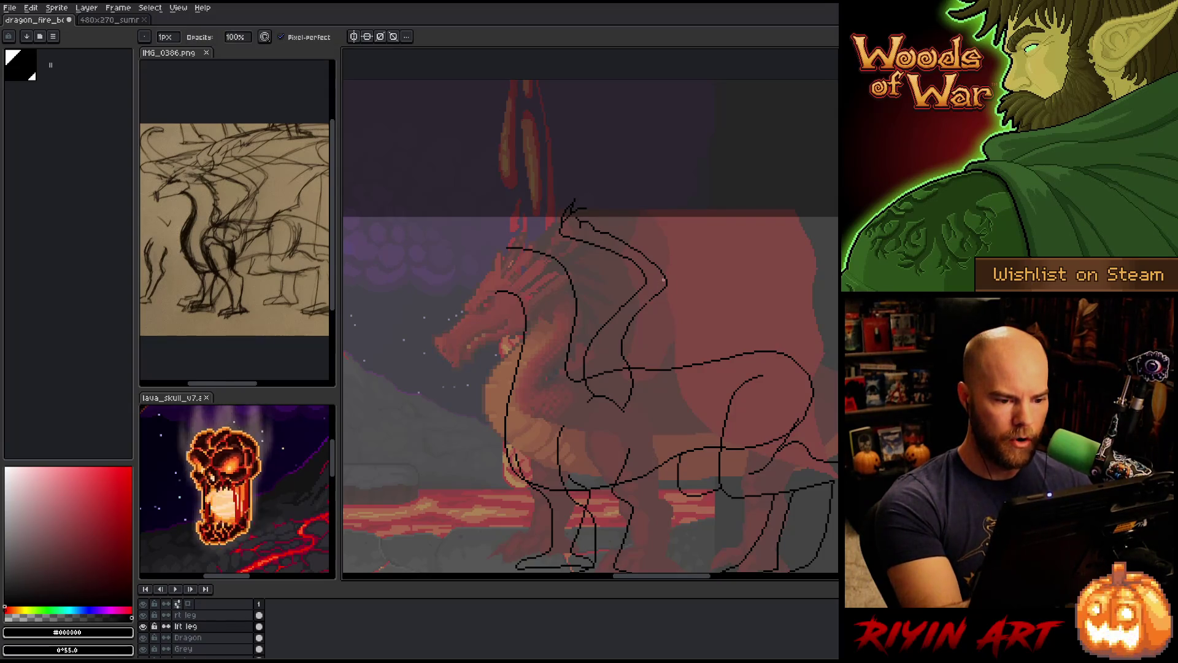
key("b")
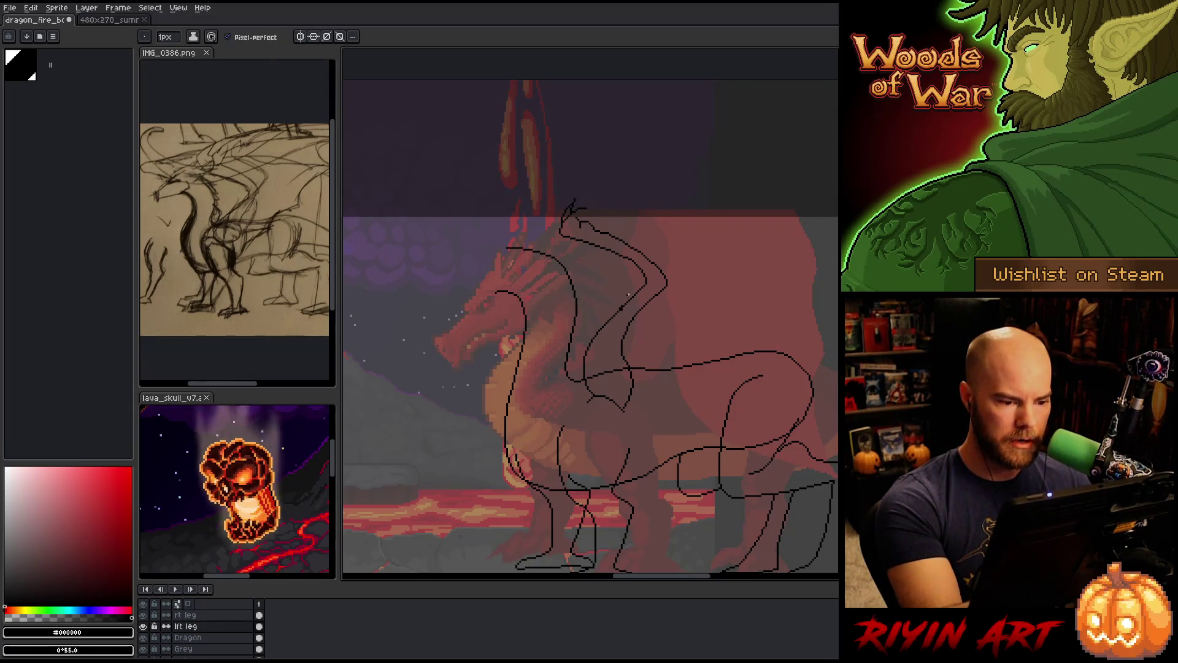
key("e")
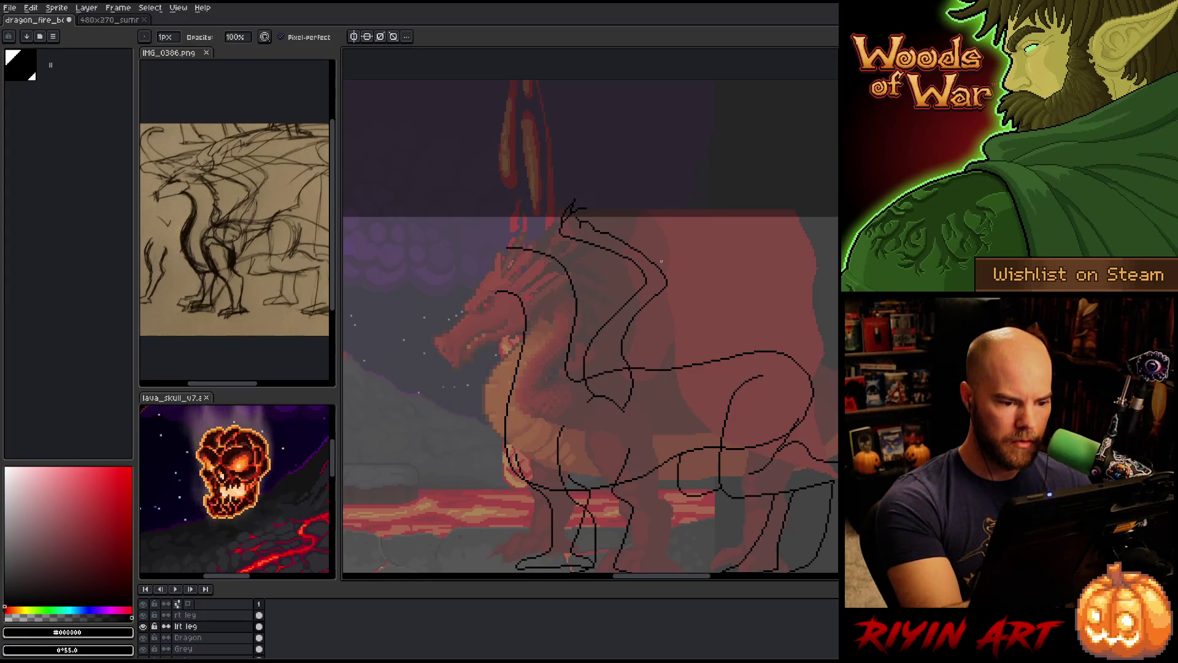
mouse_move(657, 324)
left_mouse_down()
mouse_move(626, 376)
mouse_move(600, 357)
left_mouse_up()
key("space")
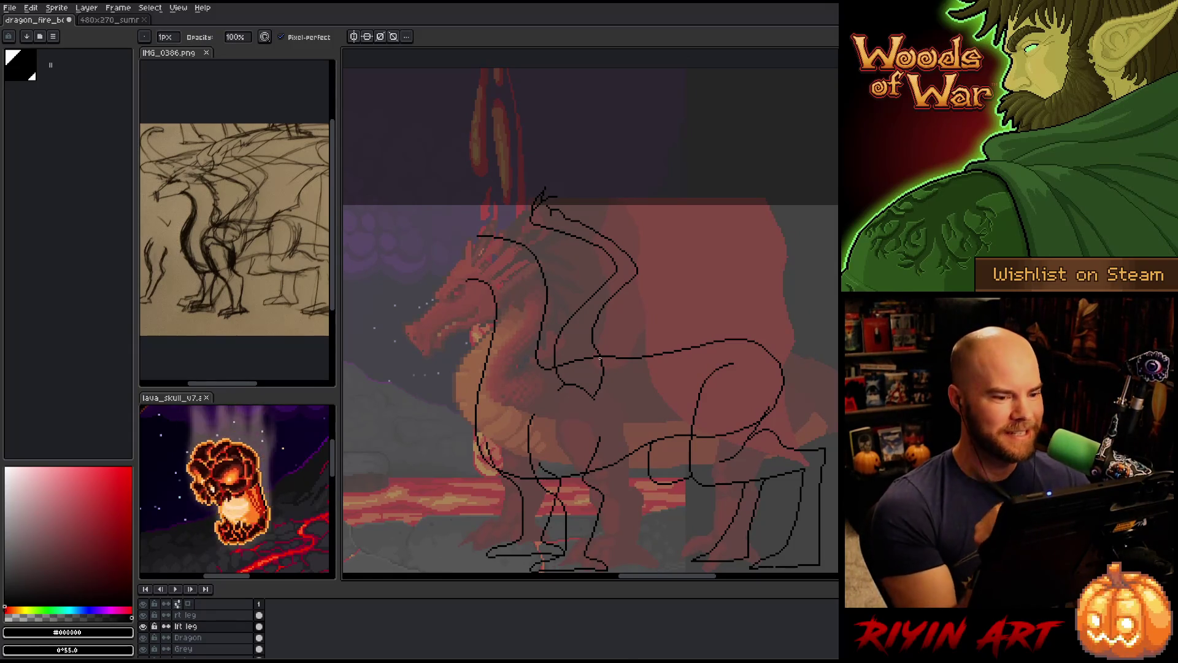
left_click_drag(599, 356, 567, 368)
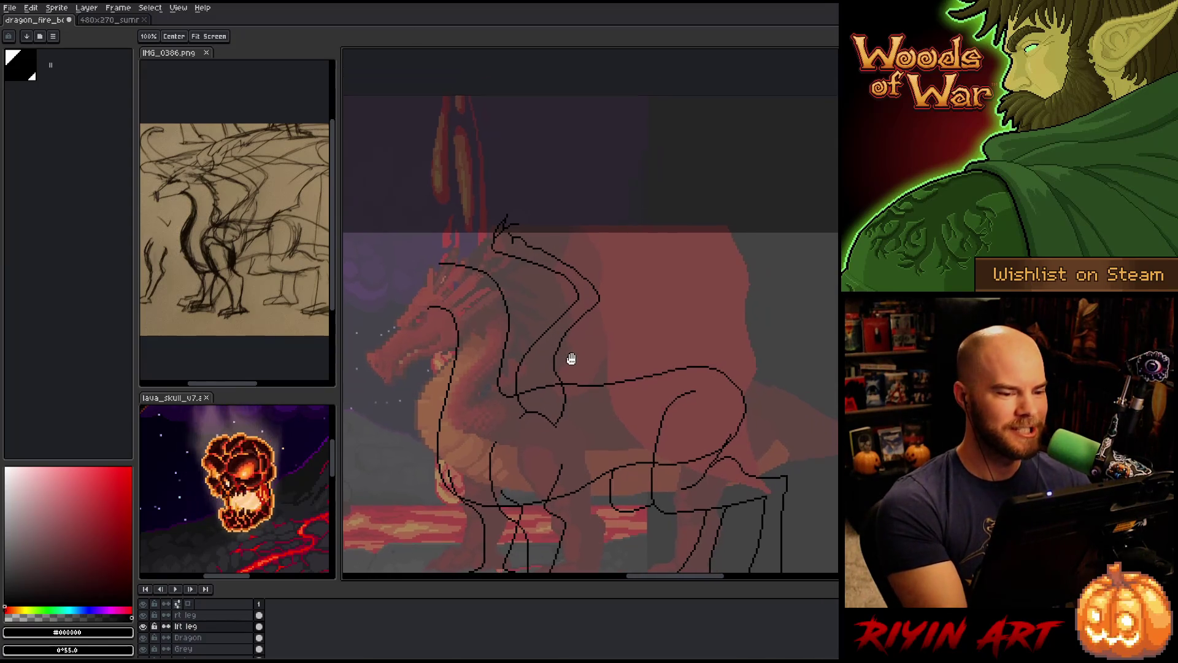
key("e")
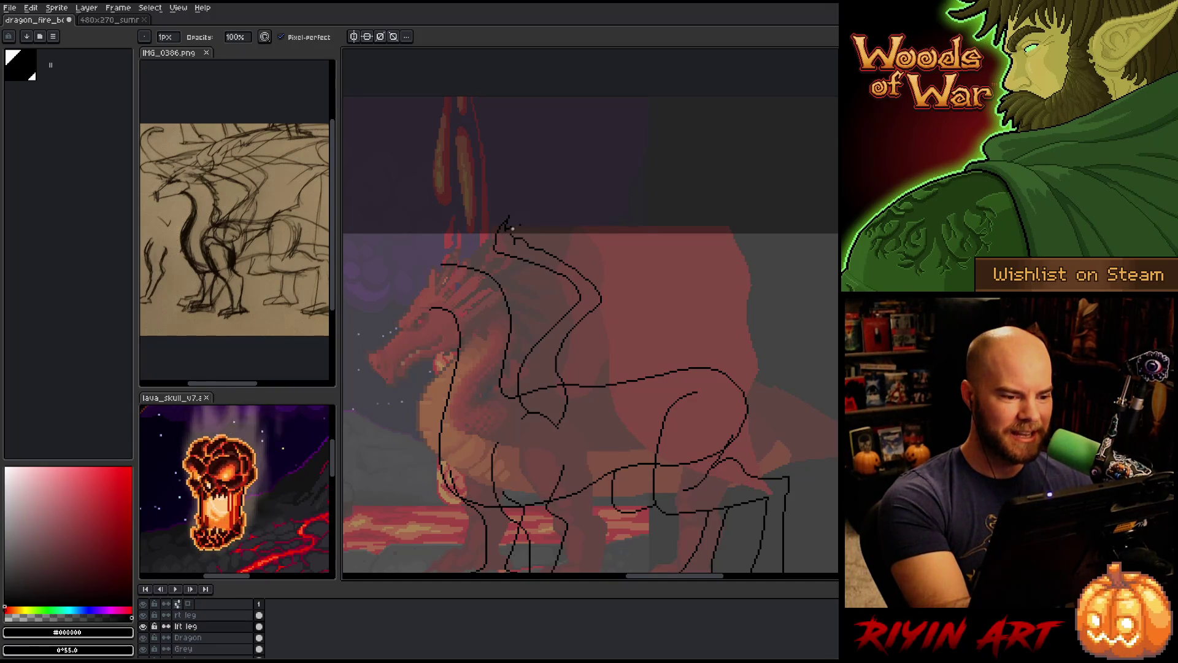
key("b")
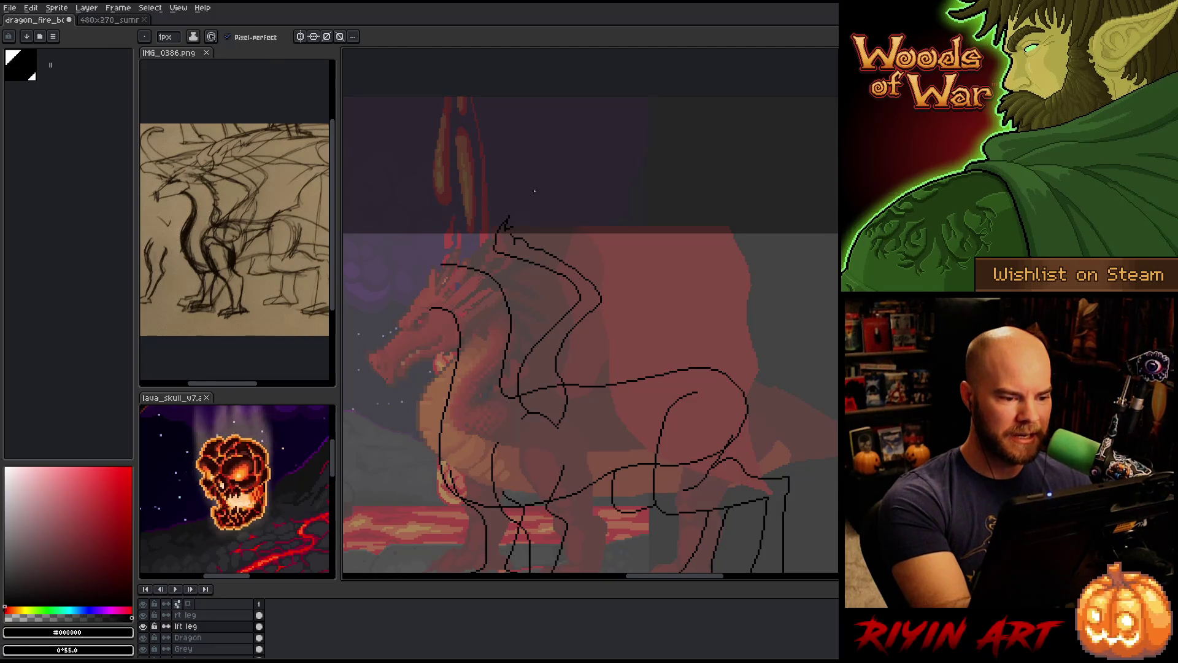
mouse_move(514, 226)
left_mouse_down()
mouse_move(570, 205)
mouse_move(761, 196)
left_mouse_up()
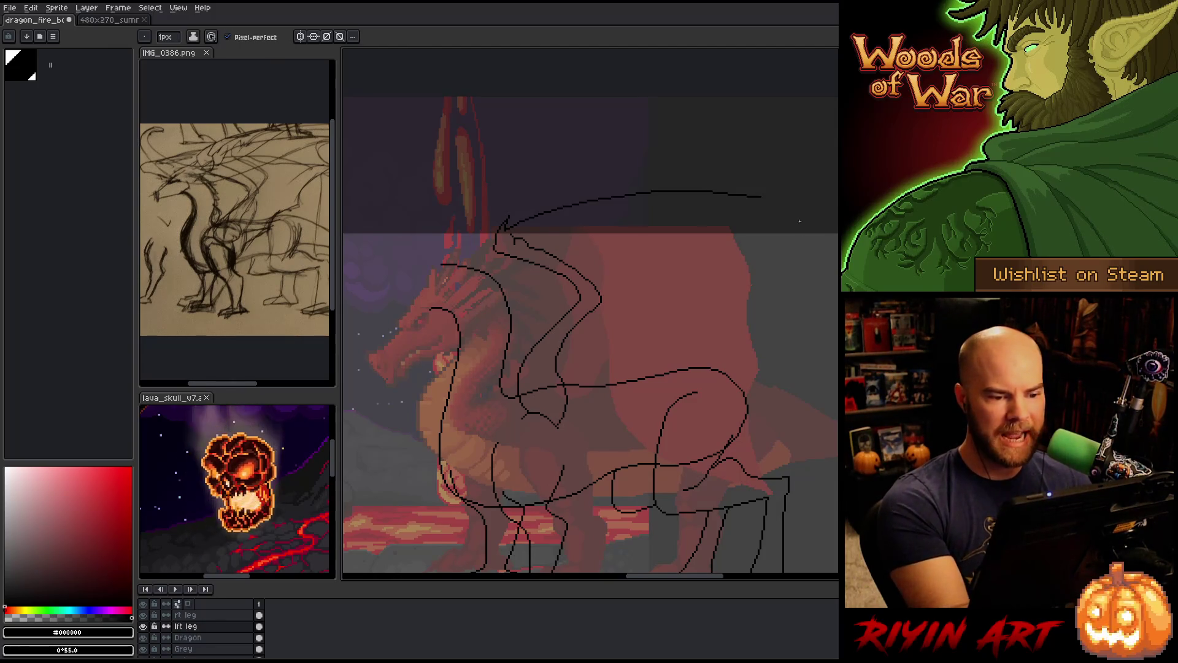
Extend the top wing arc rightward so its end curves downward
scroll(709, 356, "down", 2)
scroll(710, 355, "right", 3)
left_click_drag(697, 164, 784, 196)
key("ctrl+z")
left_click_drag(698, 162, 799, 203)
key("ctrl+z")
left_click_drag(700, 163, 818, 206)
key("ctrl+z")
key("ctrl+z")
left_click_drag(698, 162, 818, 217)
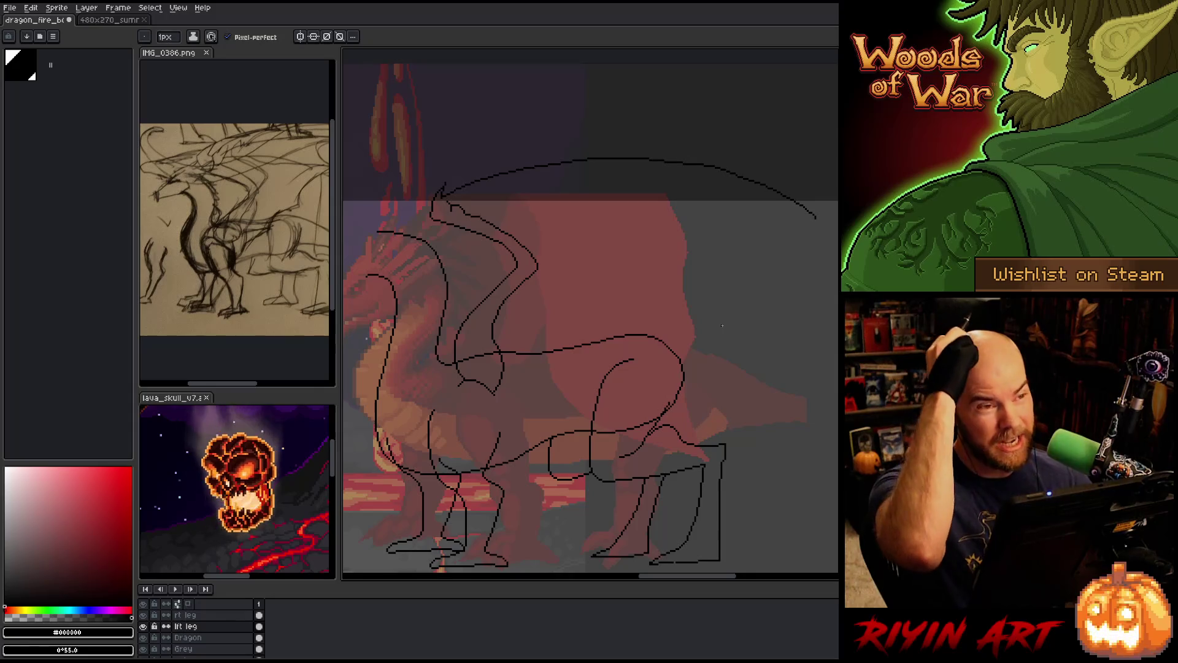
scroll(693, 313, "down", 1)
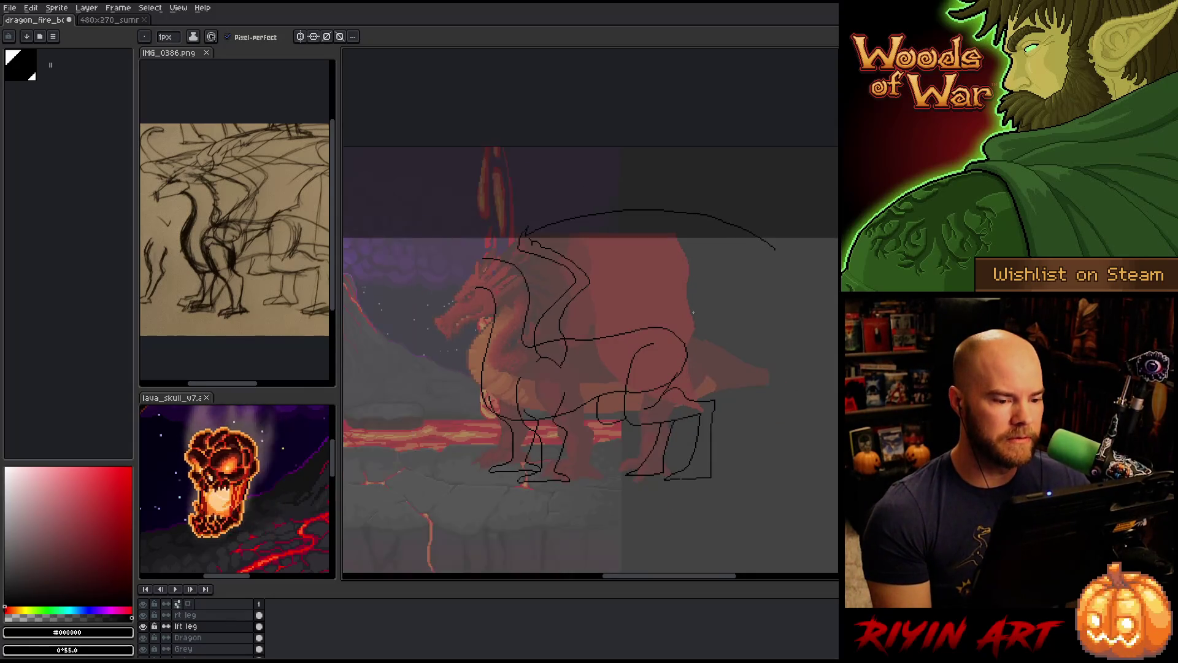
scroll(587, 255, "up", 1)
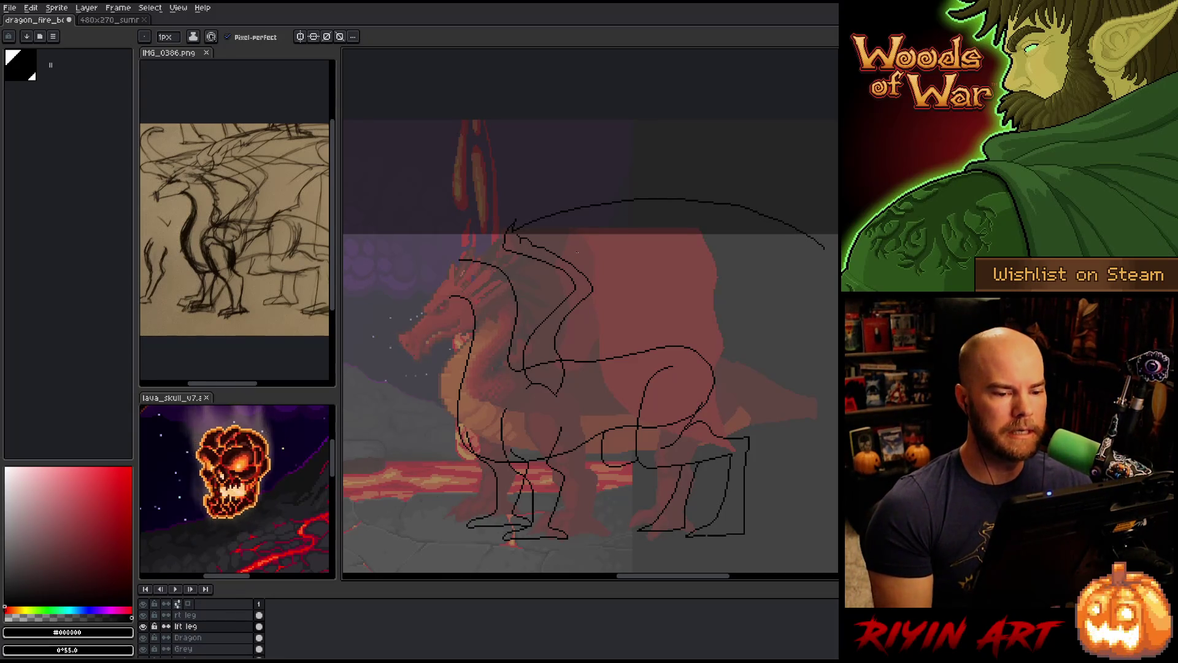
left_click_drag(633, 328, 568, 343)
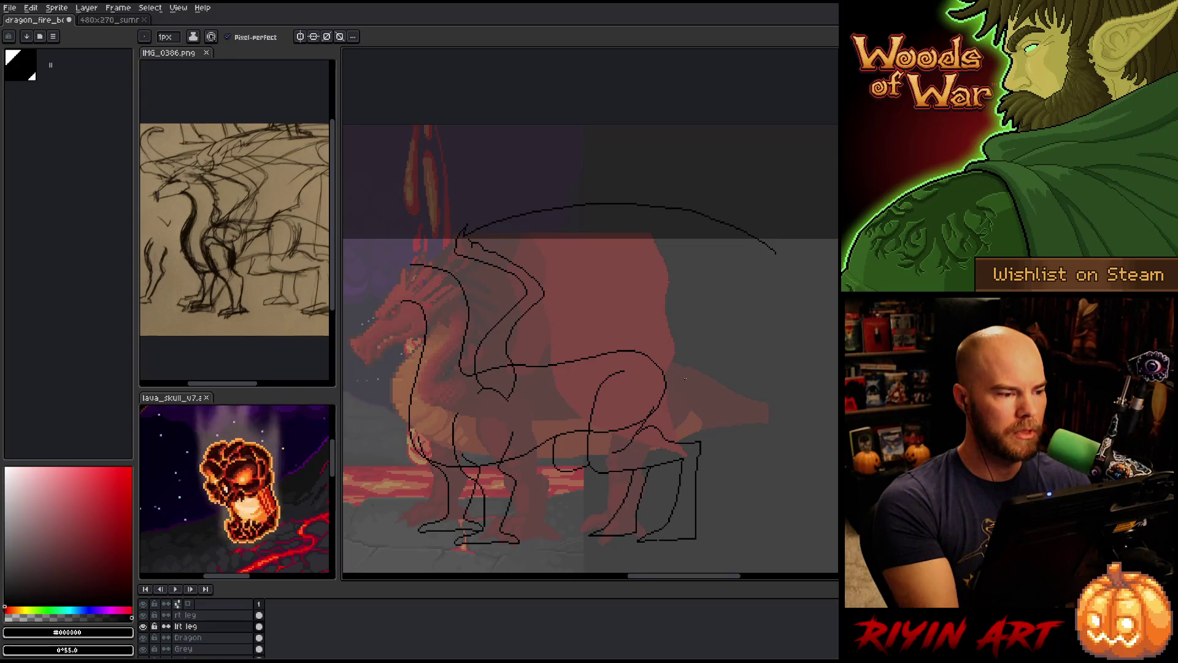
Redraw the long top wing arc from the head up to the top right
key("ctrl+z")
key("ctrl+z")
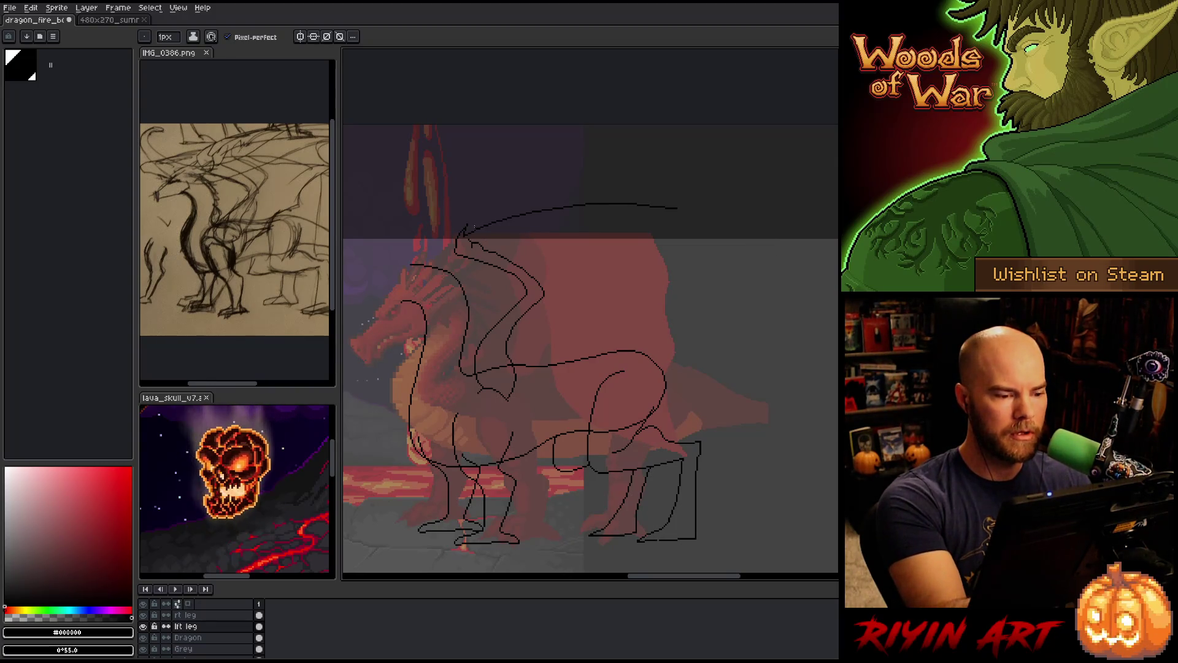
mouse_move(465, 232)
left_mouse_down()
mouse_move(703, 156)
mouse_move(782, 171)
left_mouse_up()
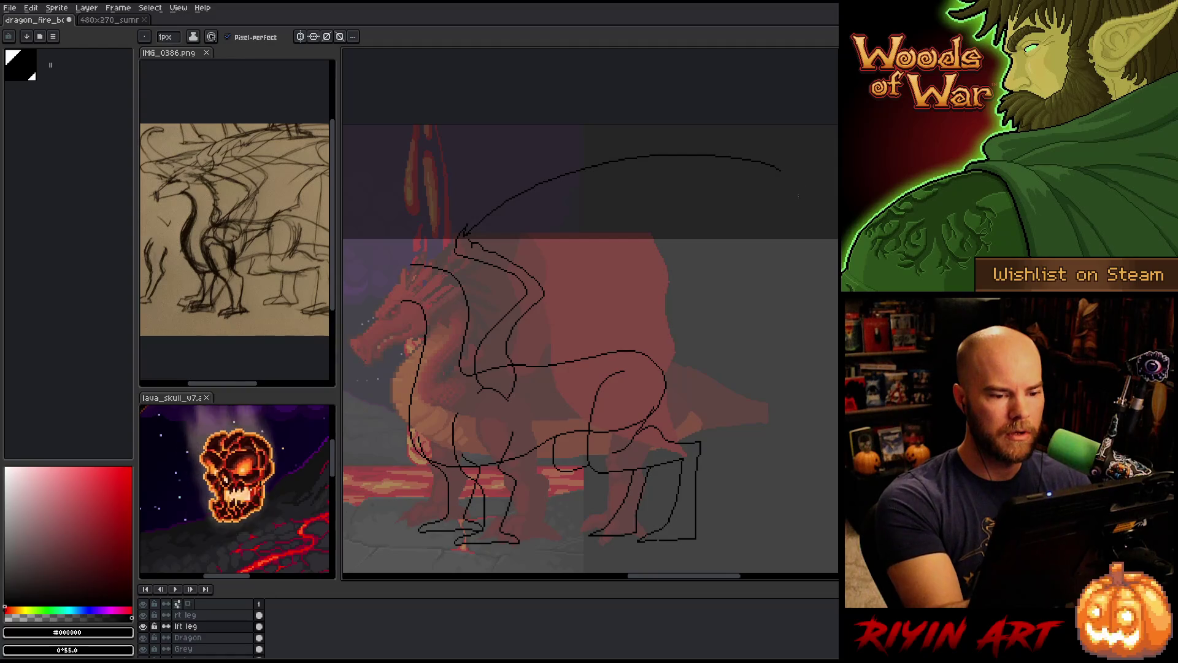
key("b")
key("e")
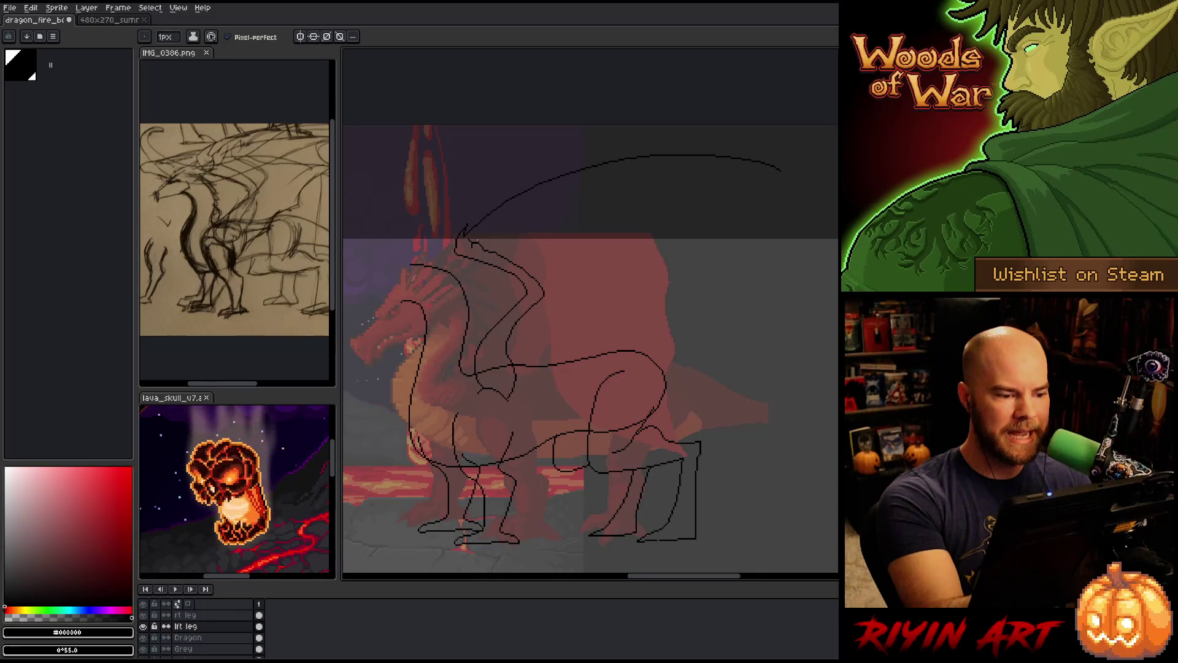
key("ctrl+z")
left_click_drag(471, 238, 756, 153)
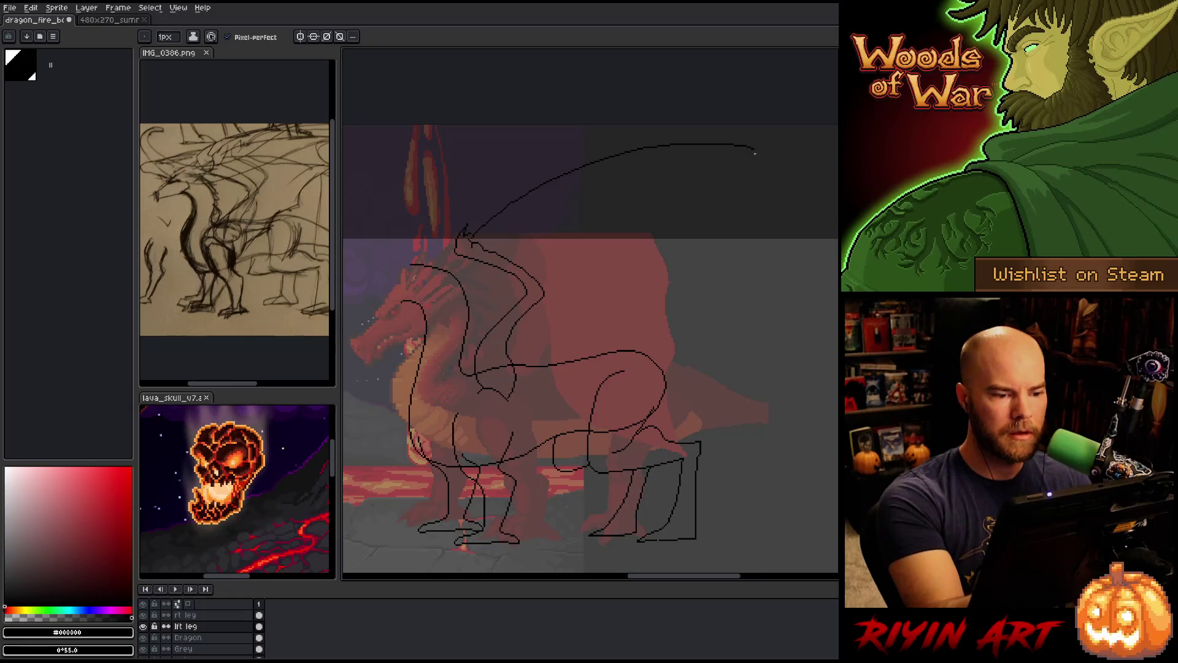
Add a lower wing arc, a wing finger arc and the tip edge curving downward
left_click_drag(466, 233, 817, 258)
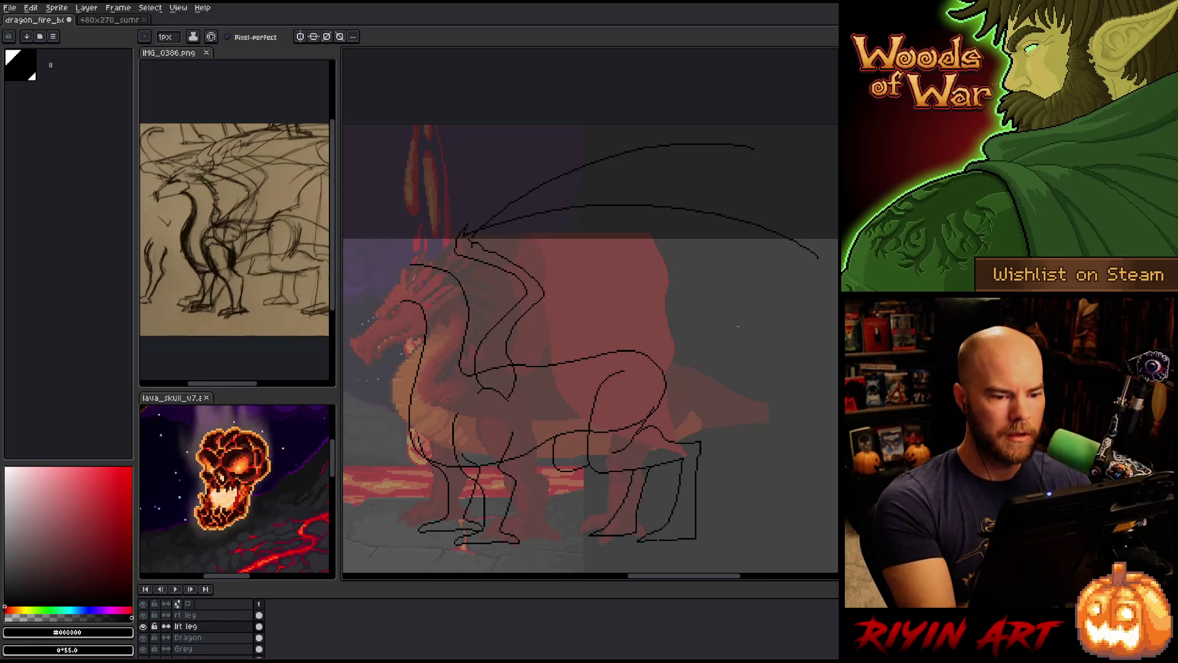
left_click_drag(485, 239, 741, 318)
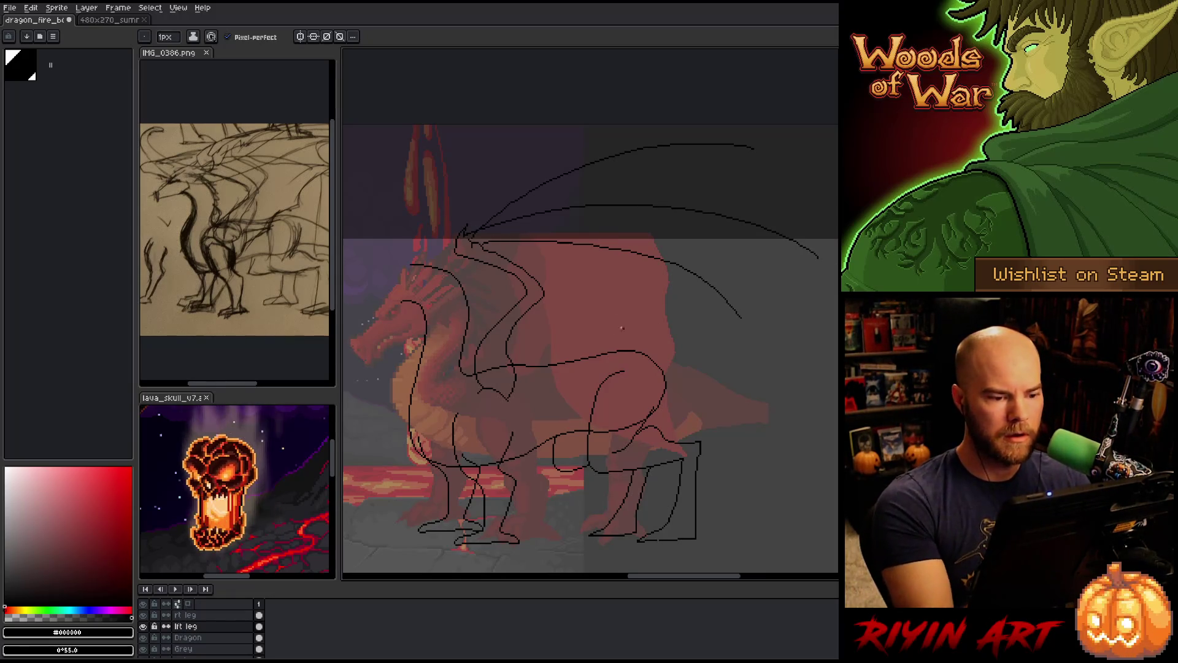
key("ctrl+z")
left_click_drag(485, 244, 747, 281)
key("ctrl+z")
left_click_drag(482, 243, 773, 303)
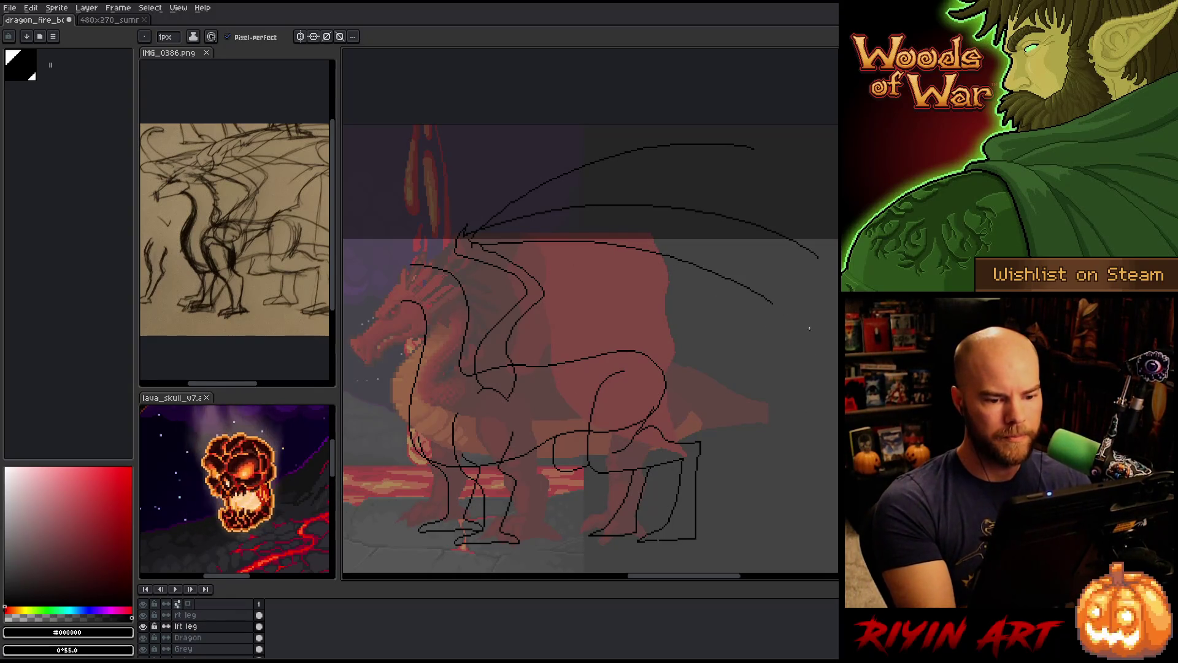
mouse_move(757, 151)
left_mouse_down()
mouse_move(800, 224)
mouse_move(830, 242)
left_mouse_up()
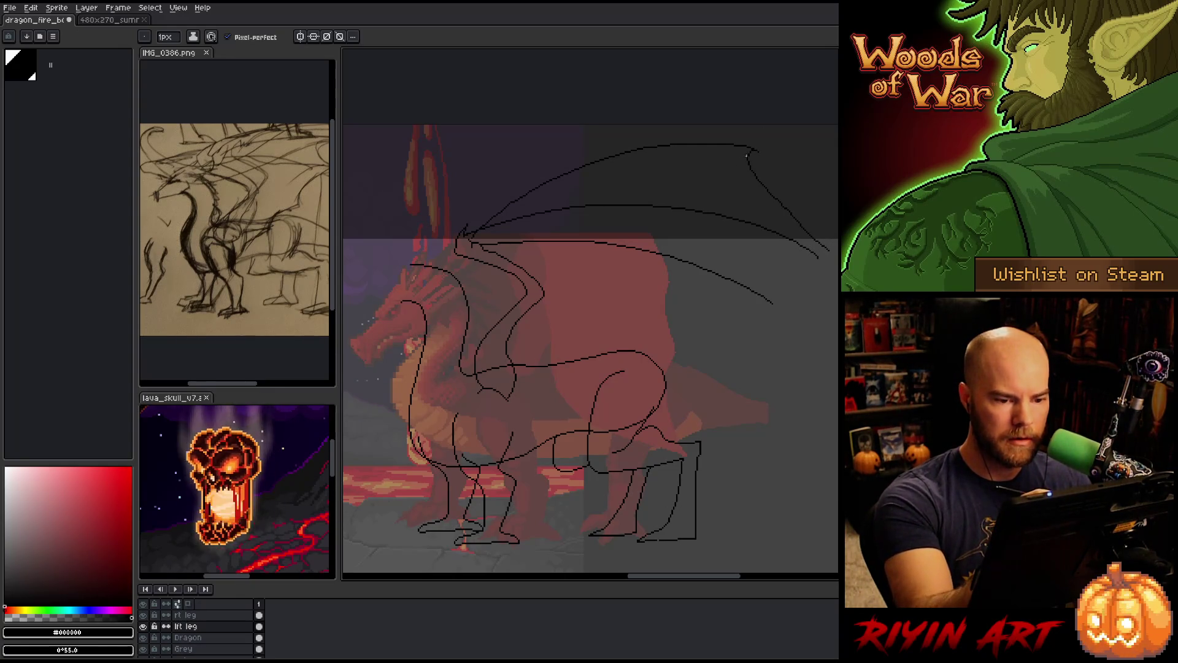
mouse_move(741, 221)
left_mouse_down()
mouse_move(772, 301)
mouse_move(641, 316)
mouse_move(643, 335)
mouse_move(606, 354)
mouse_move(600, 382)
left_mouse_up()
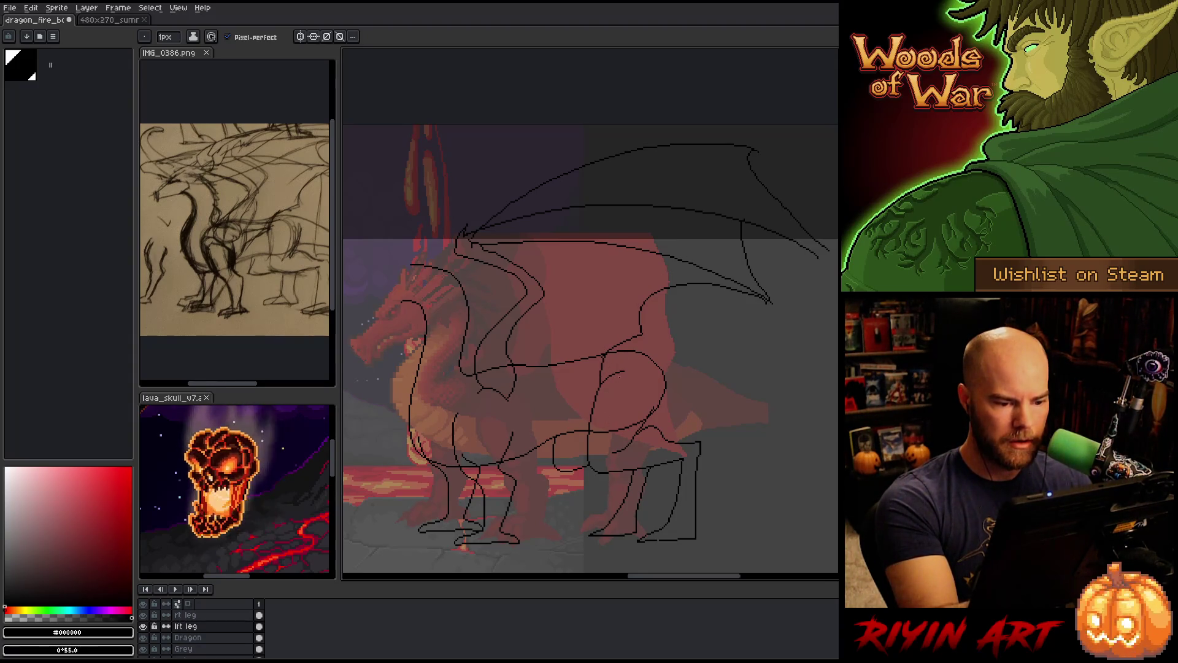
Draw a line across the dragon's torso up toward the wing, retrying its length and angle
left_click_drag(508, 398, 584, 413)
key("ctrl+z")
left_click_drag(510, 397, 593, 398)
key("ctrl+z")
left_click_drag(509, 398, 602, 387)
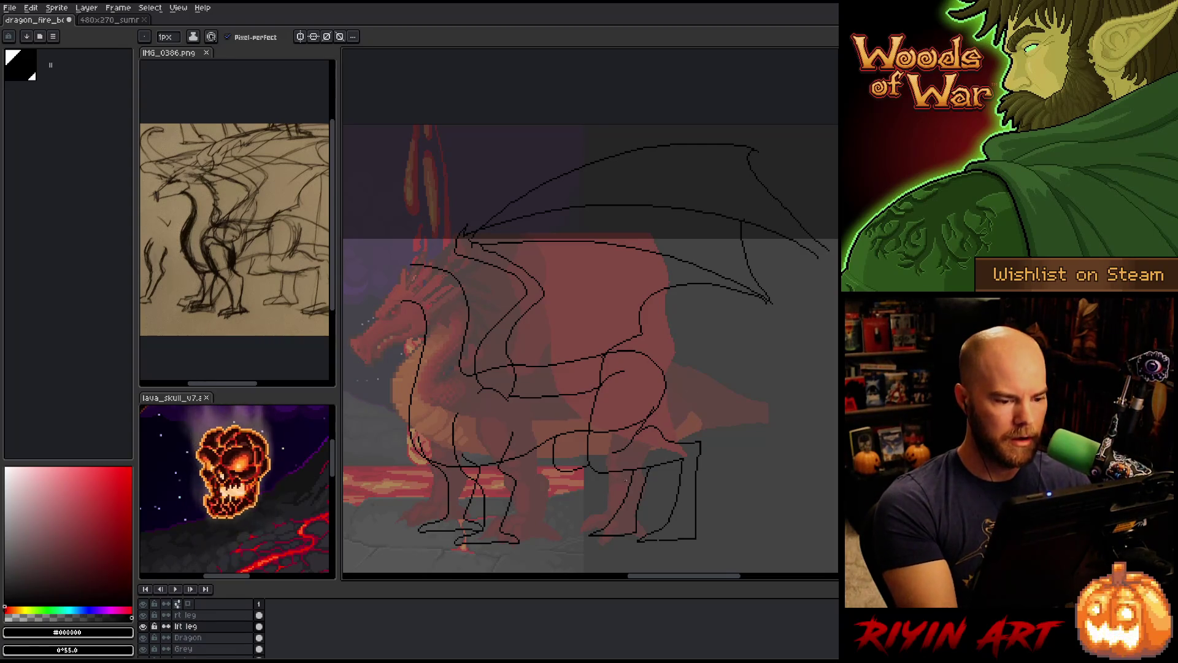
key("ctrl+z")
left_click_drag(510, 400, 624, 371)
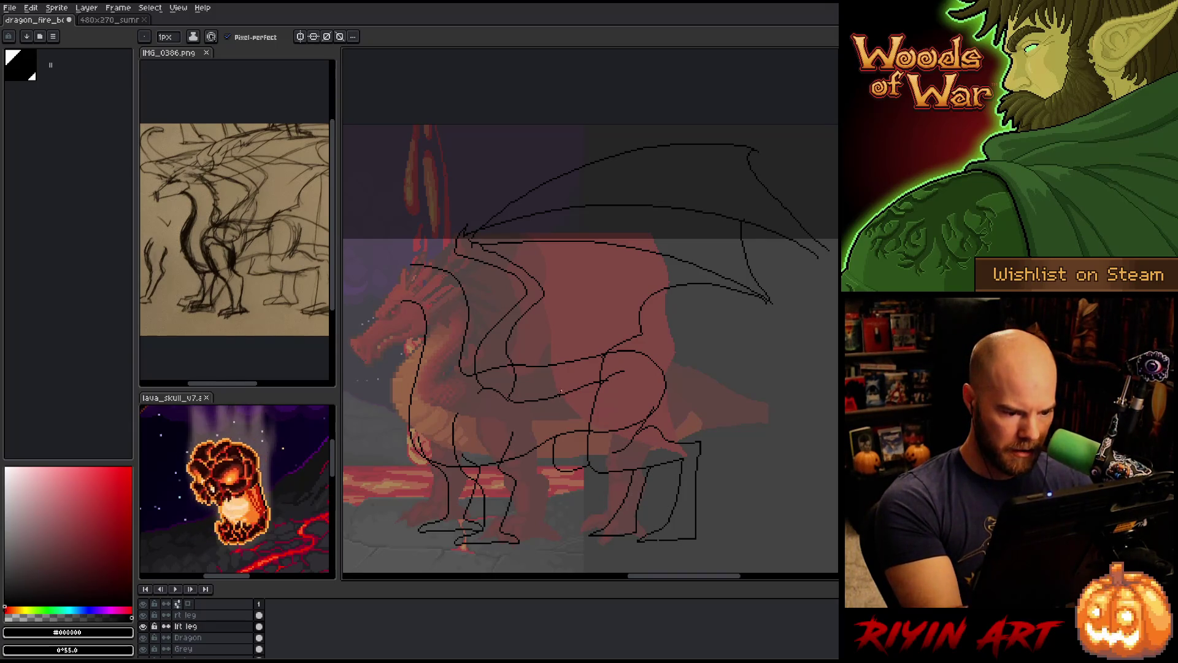
key("e")
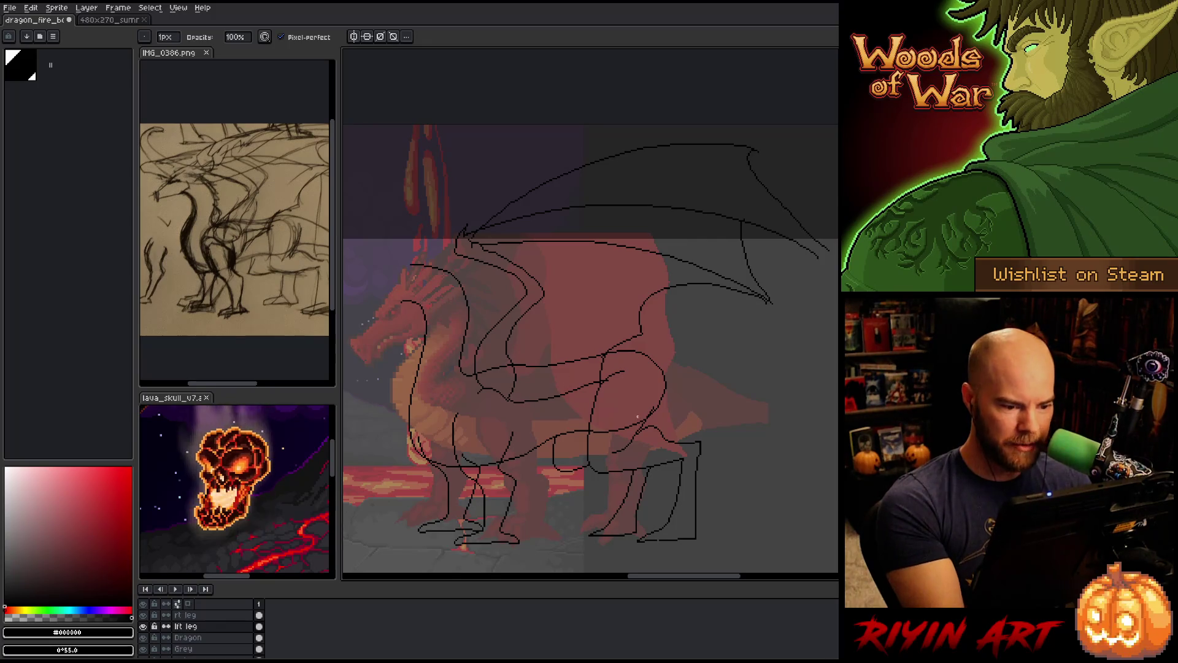
key("b")
key("e")
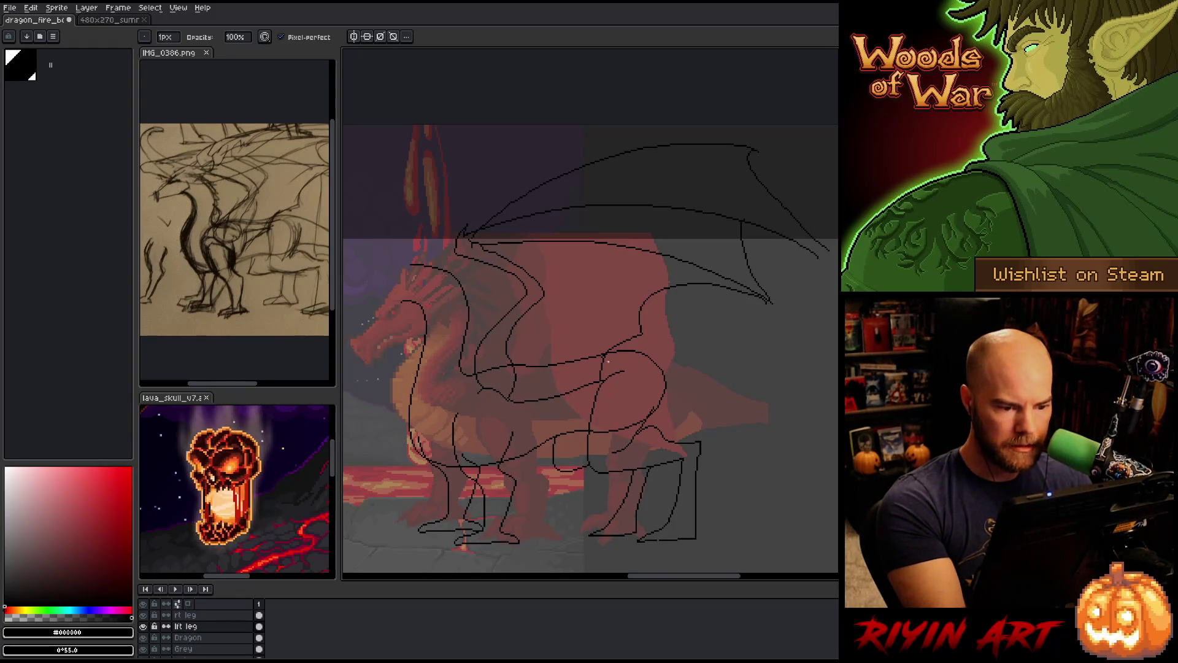
mouse_move(589, 440)
left_mouse_down()
mouse_move(620, 436)
mouse_move(512, 453)
left_mouse_up()
Reshape the wing's top tip into a curved, hooked point
left_click_drag(736, 263, 777, 274)
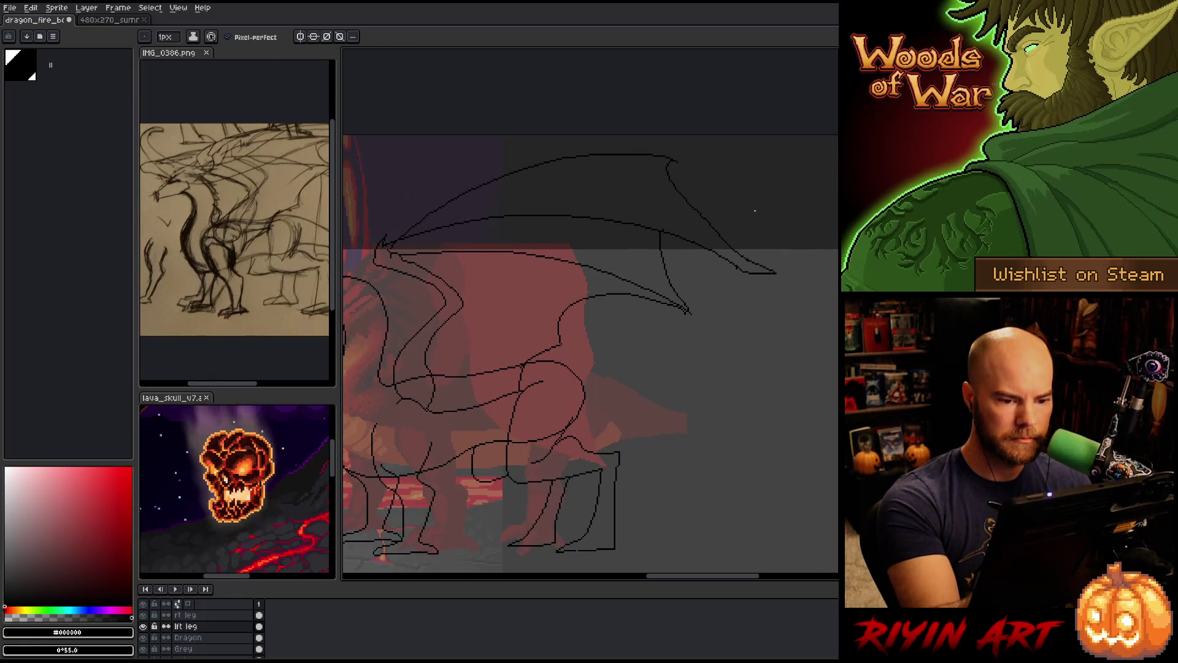
left_click_drag(671, 160, 695, 170)
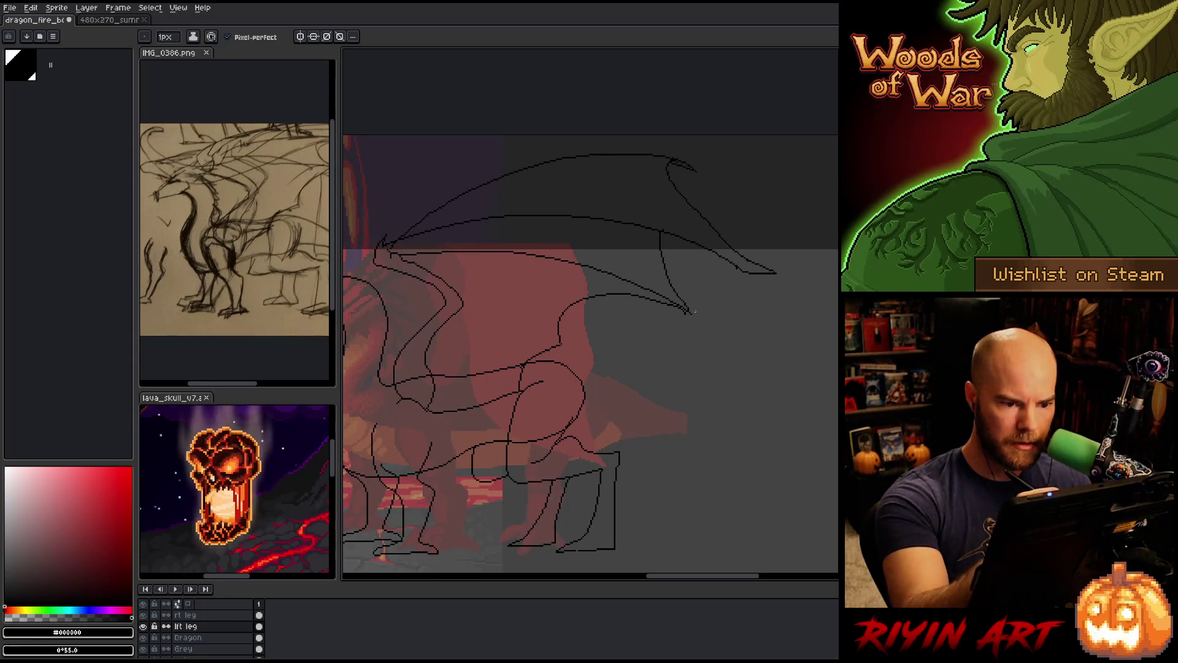
key("ctrl+z")
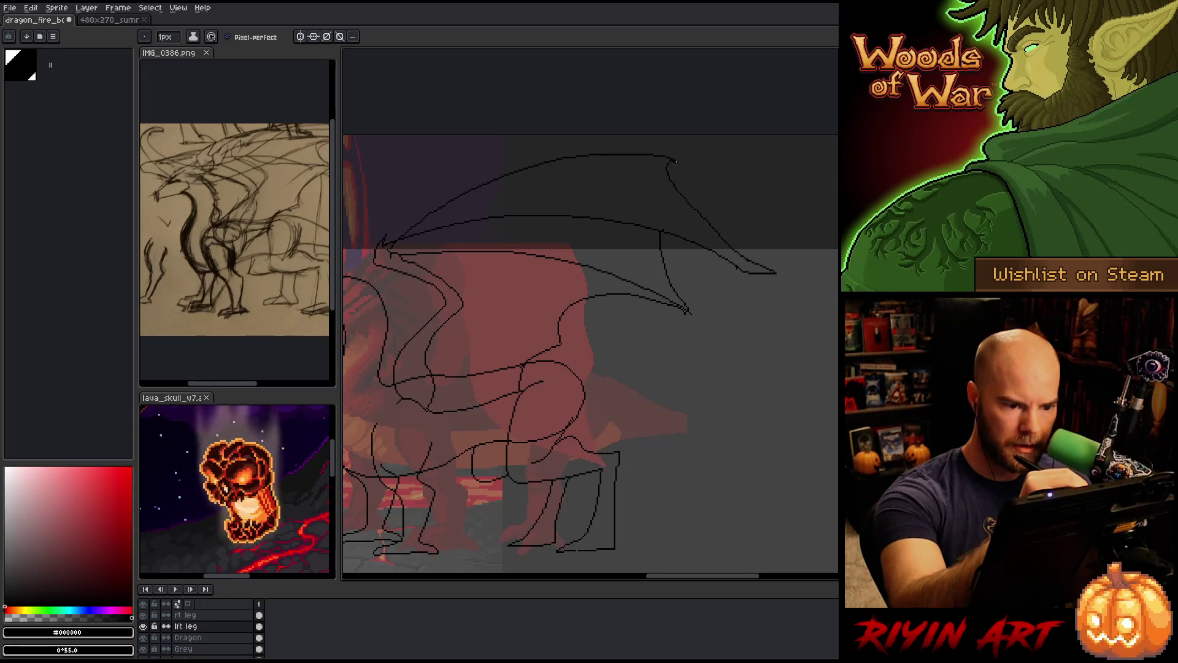
left_click_drag(667, 164, 686, 172)
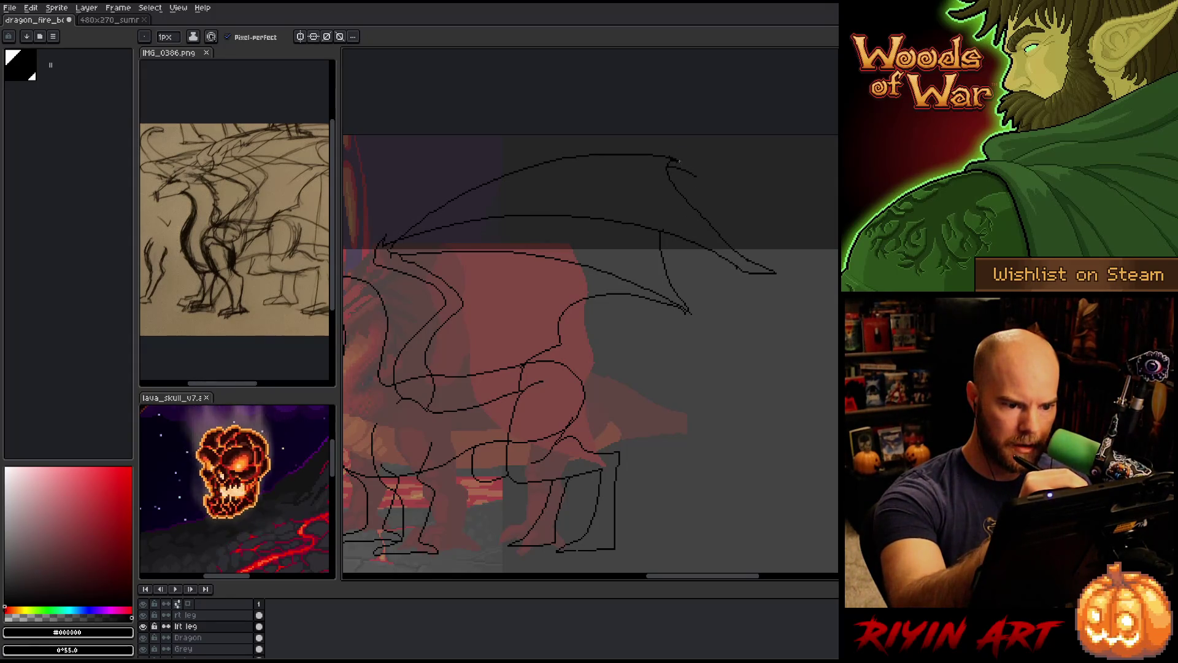
left_click_drag(672, 161, 700, 180)
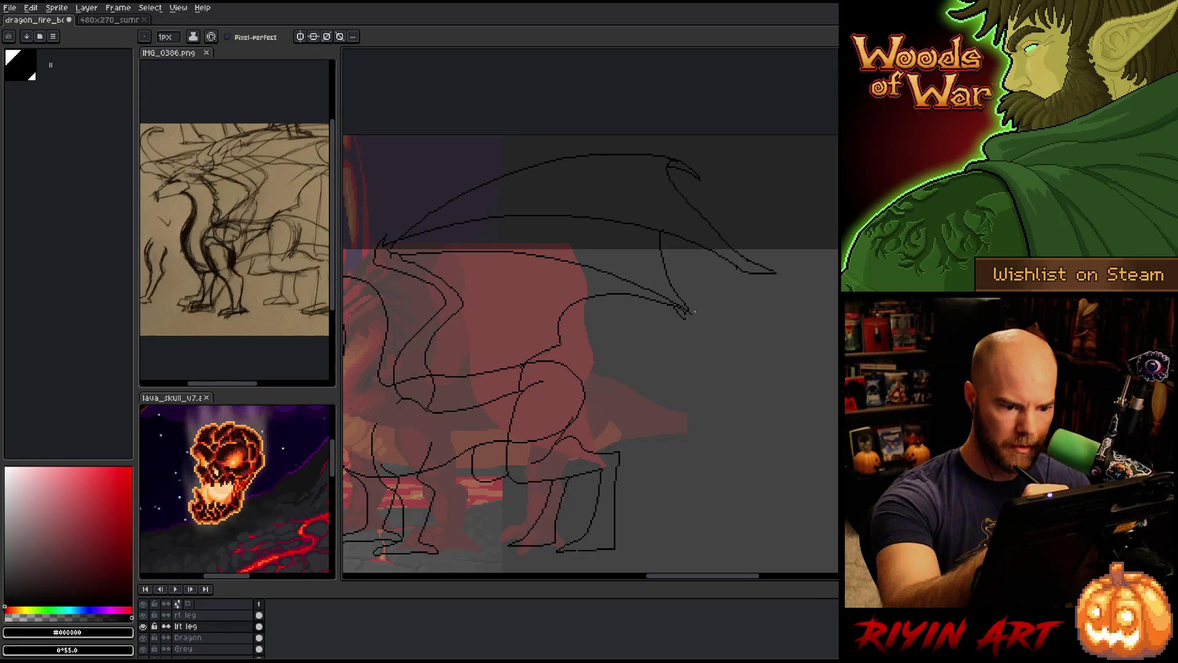
Trim the excess end of the lower wing-tip line with a marquee selection and Delete
mouse_move(679, 297)
left_mouse_down()
mouse_move(715, 330)
mouse_move(707, 342)
left_mouse_up()
key("ctrl+z")
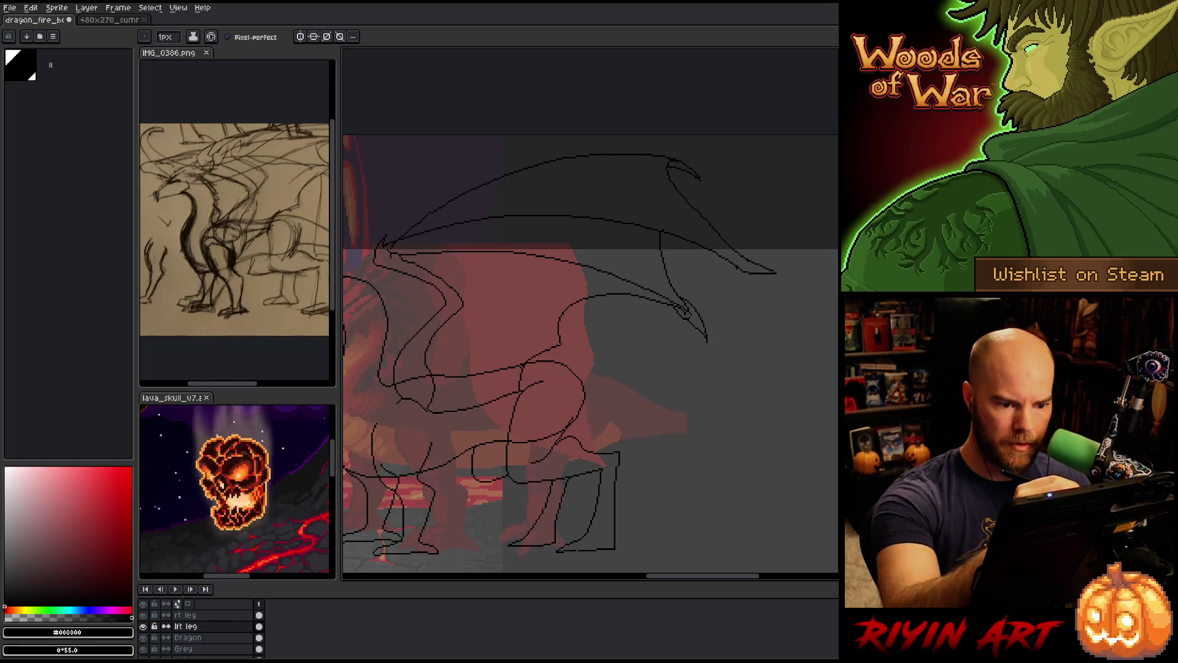
key("m")
mouse_move(779, 289)
left_mouse_down()
mouse_move(733, 276)
mouse_move(776, 319)
left_mouse_up()
key("Delete")
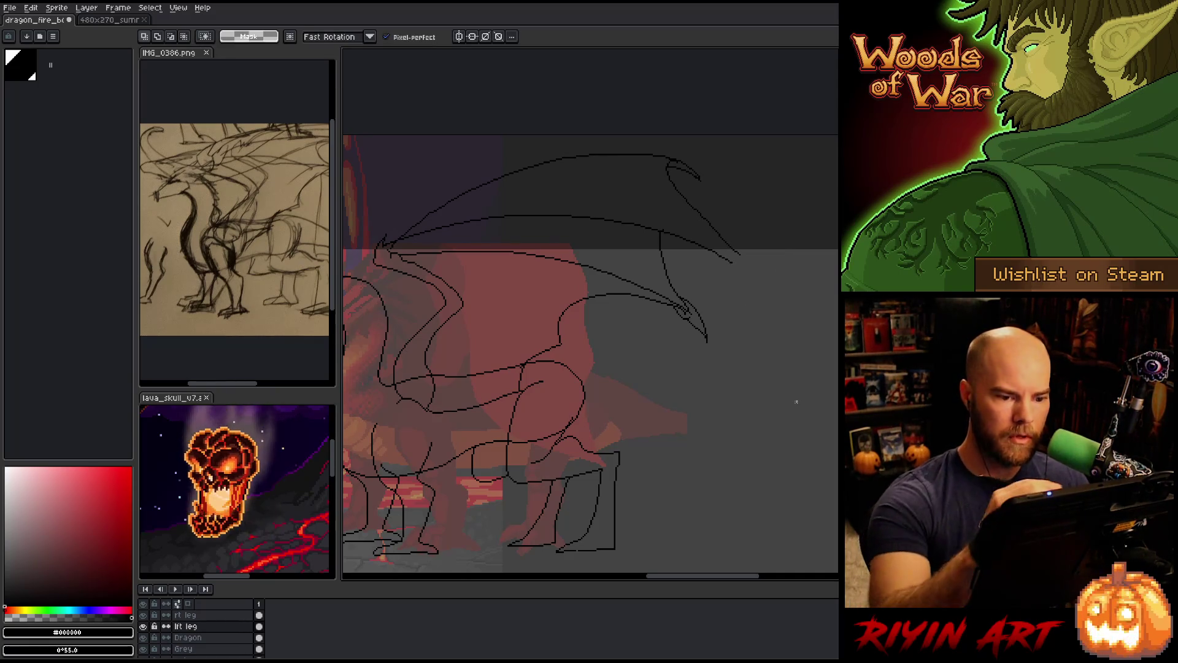
key("b")
mouse_move(736, 259)
left_mouse_down()
mouse_move(759, 265)
mouse_move(767, 292)
mouse_move(754, 262)
mouse_move(782, 284)
left_mouse_up()
key("ctrl+z")
key("ctrl+z")
key("ctrl+z")
key("ctrl+z")
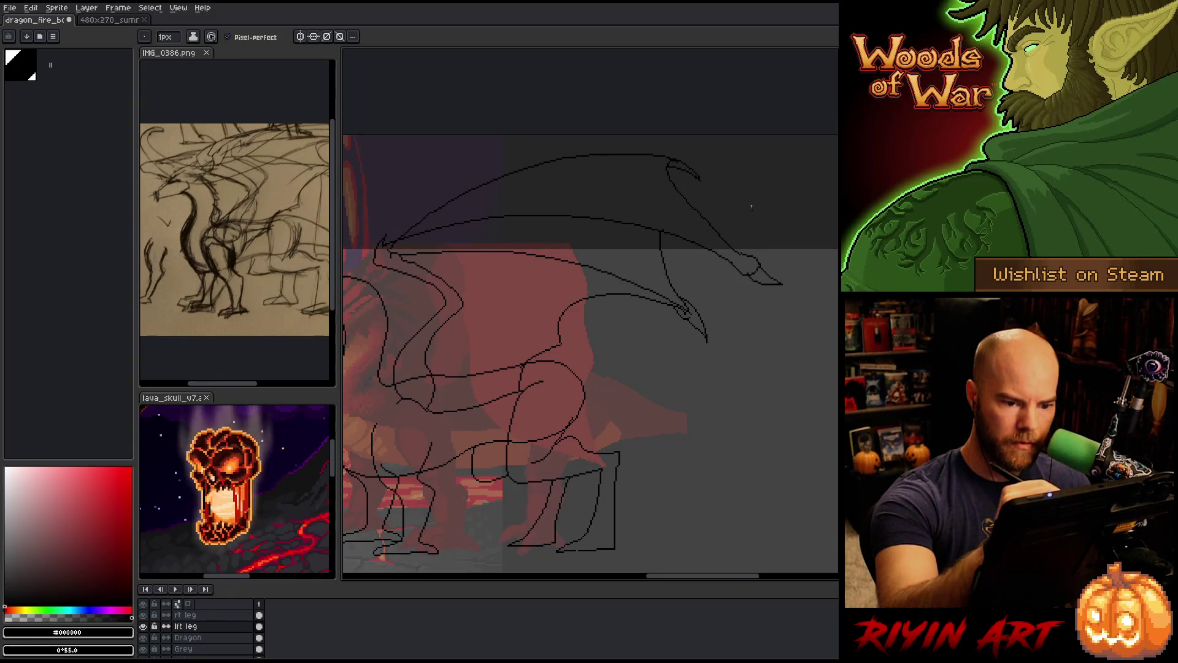
left_click_drag(682, 309, 770, 309)
key("e")
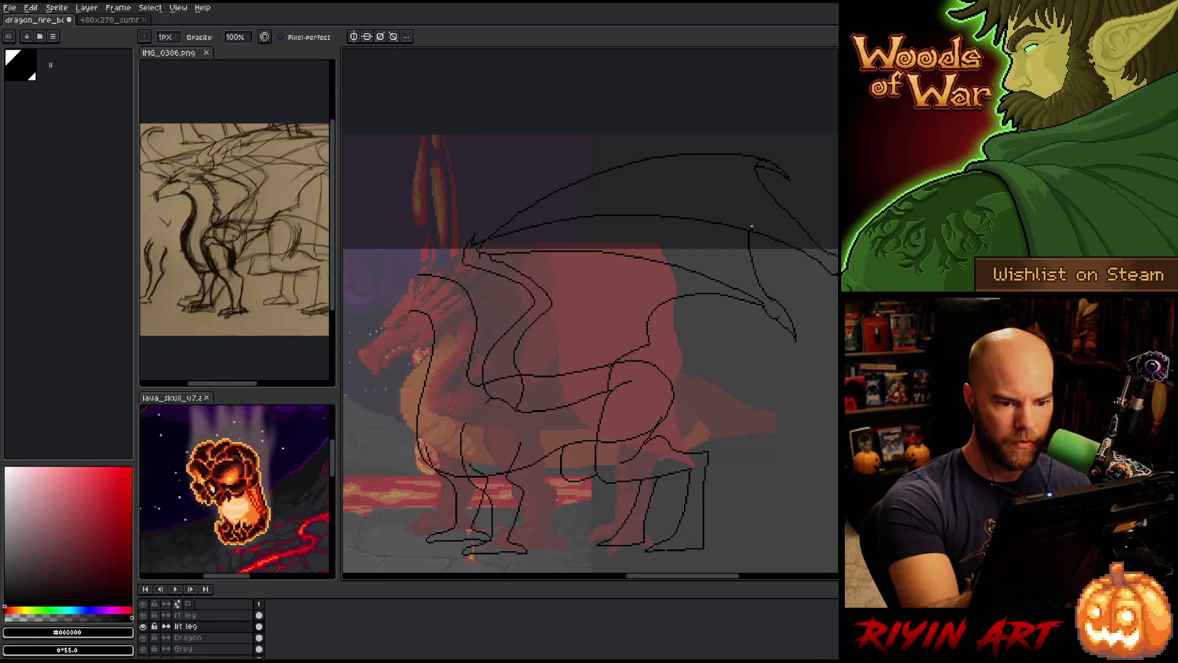
Save the sprite and drag the panel splitter left to widen the drawing area
left_click_drag(724, 359, 710, 400)
mouse_move(708, 464)
left_mouse_down()
mouse_move(757, 452)
mouse_move(738, 400)
mouse_move(678, 389)
mouse_move(631, 400)
left_mouse_up()
key("ctrl+s")
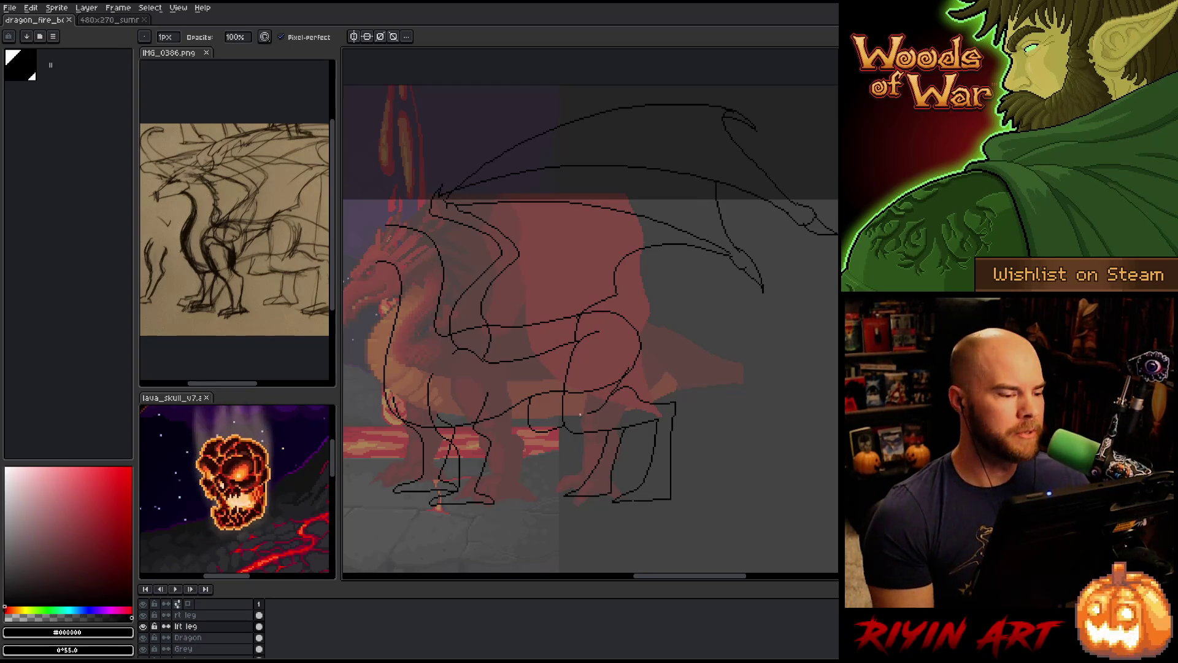
left_click_drag(337, 343, 313, 341)
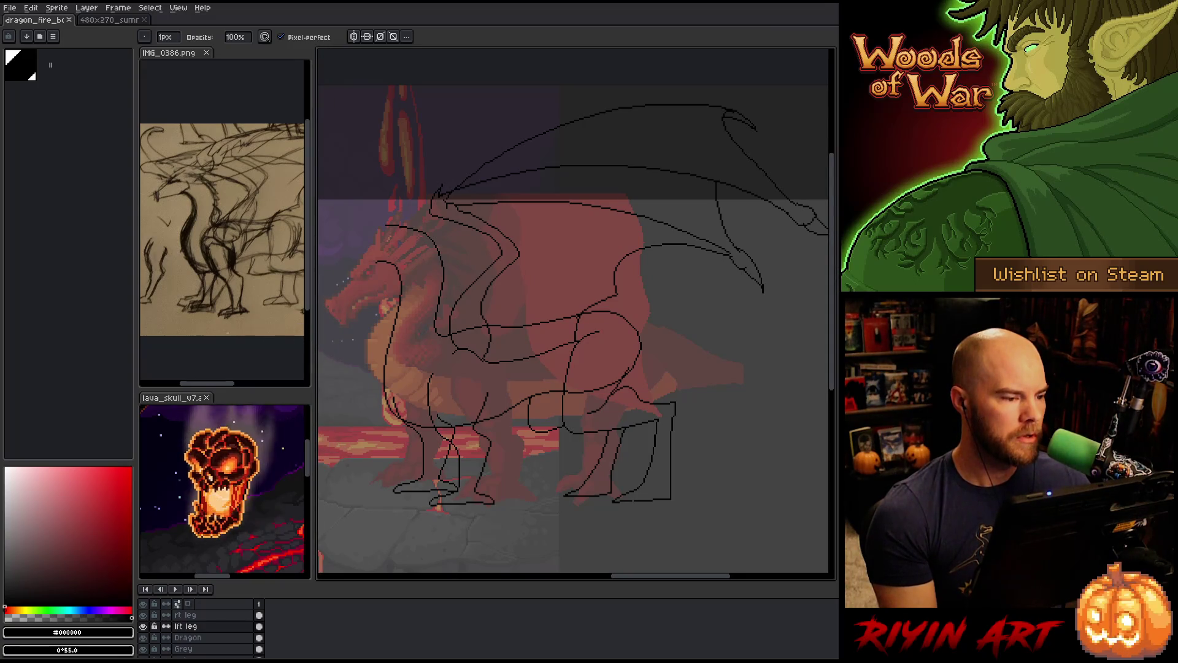
left_click_drag(209, 387, 212, 387)
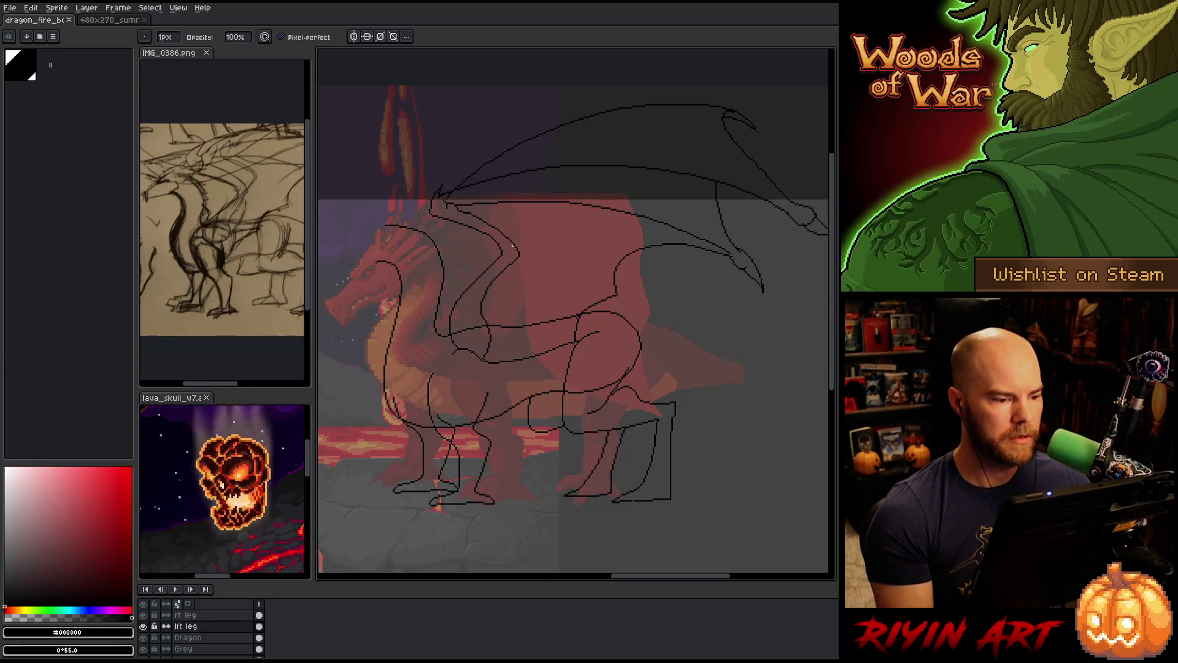
left_click_drag(513, 245, 518, 268)
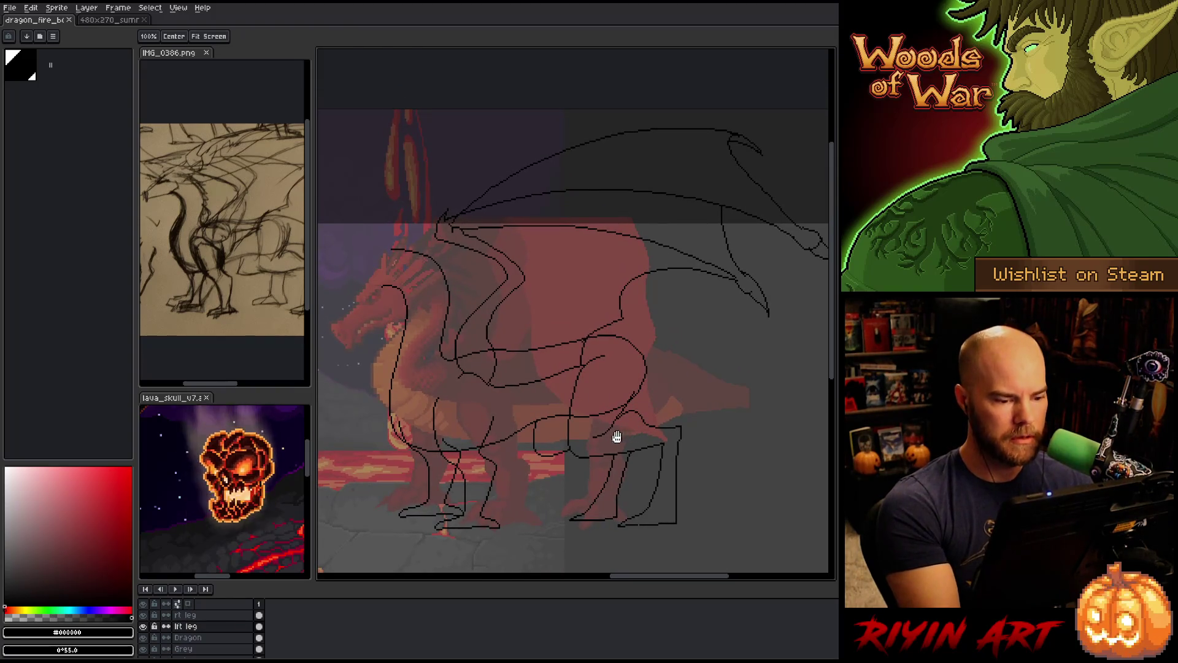
Refine the hooked, pointed wing tips along the lower right edge, alternating Pencil and Eraser
key("b")
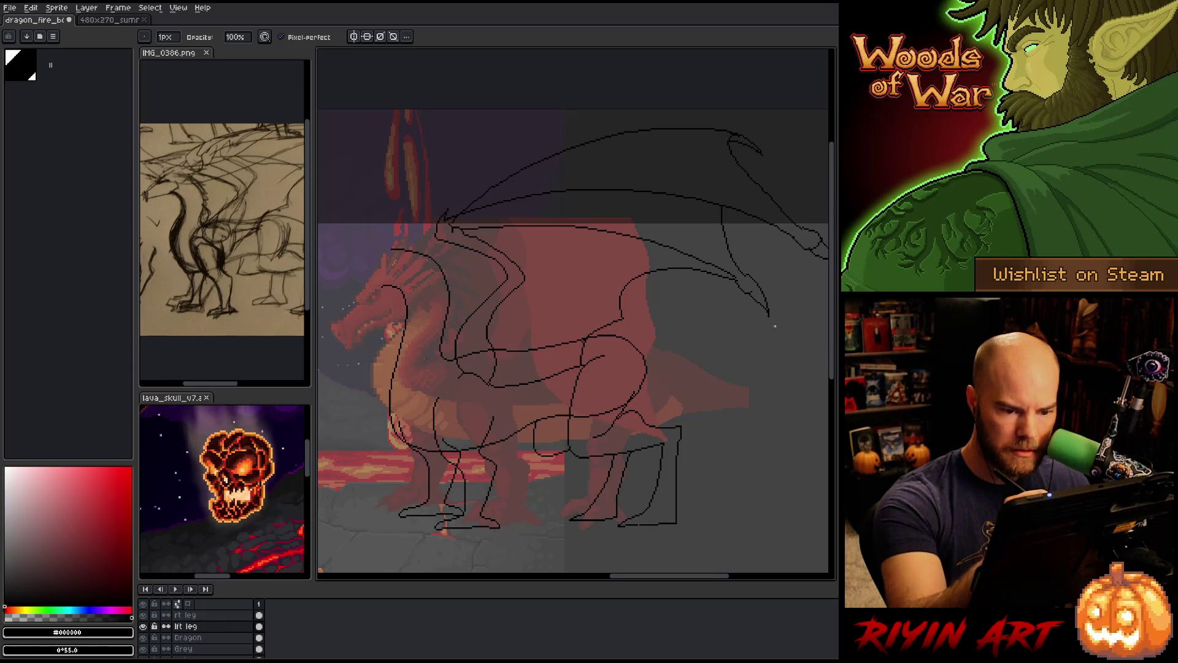
key("b")
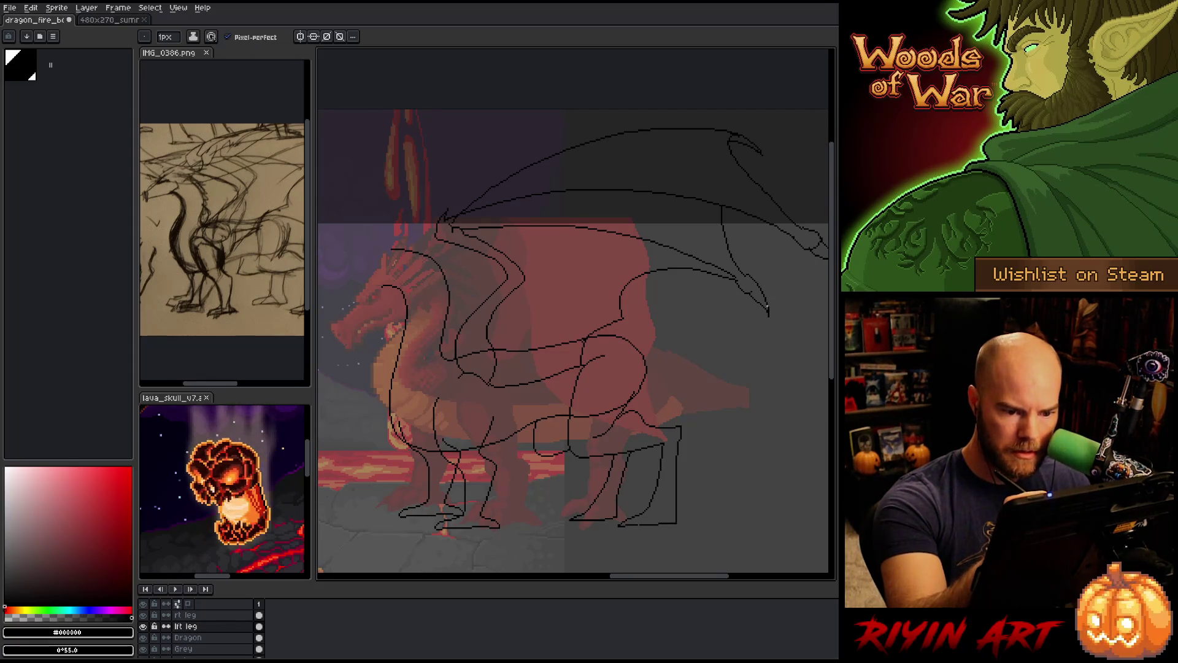
key("e")
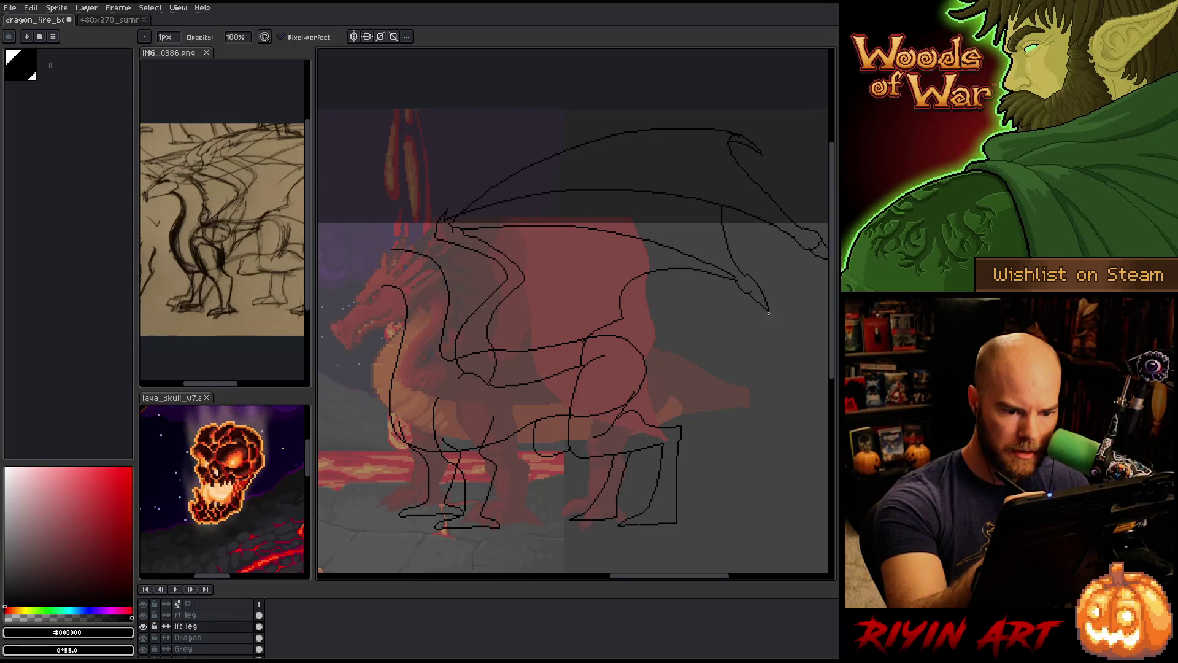
key("b")
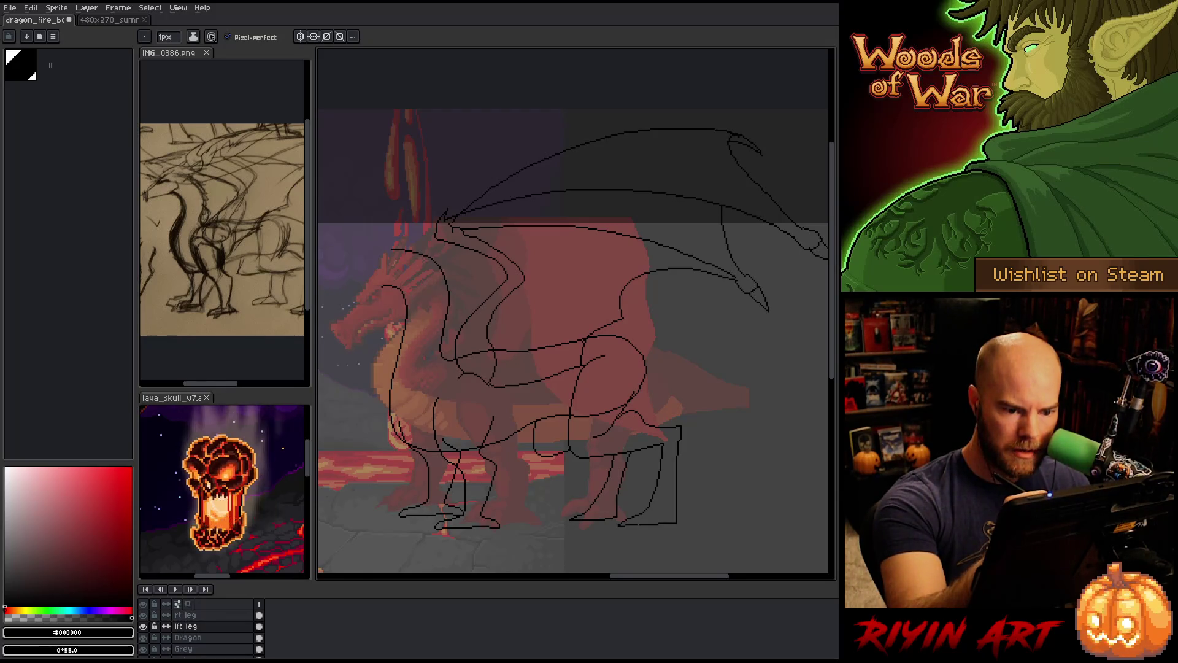
key("e")
key("b")
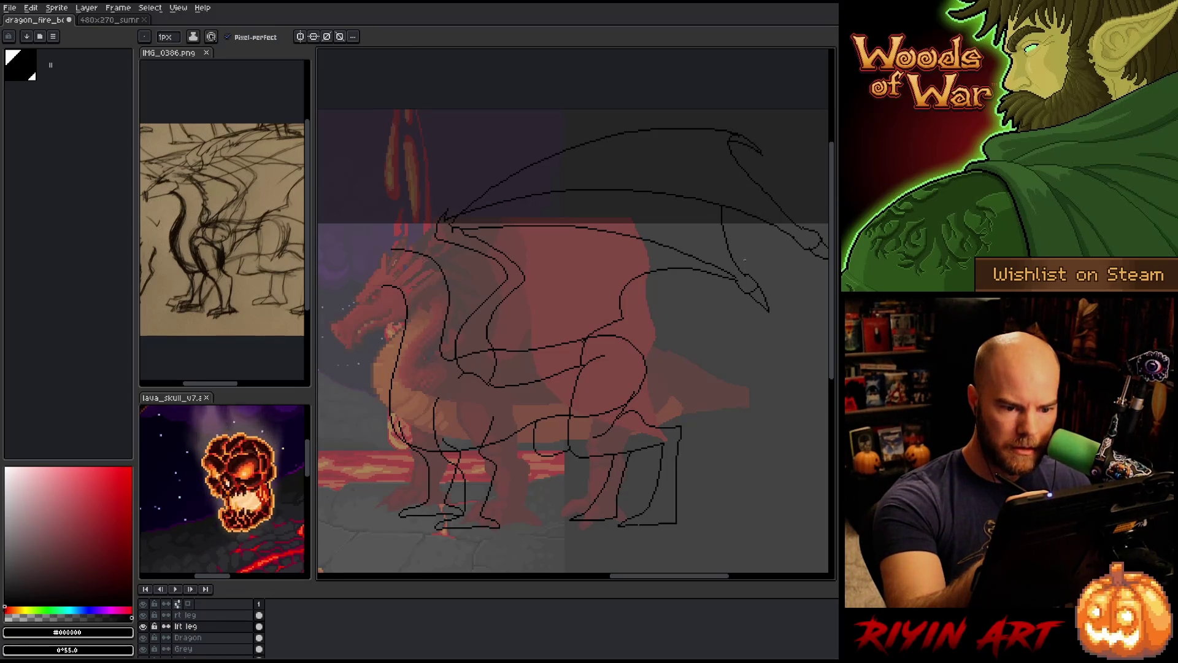
key("e")
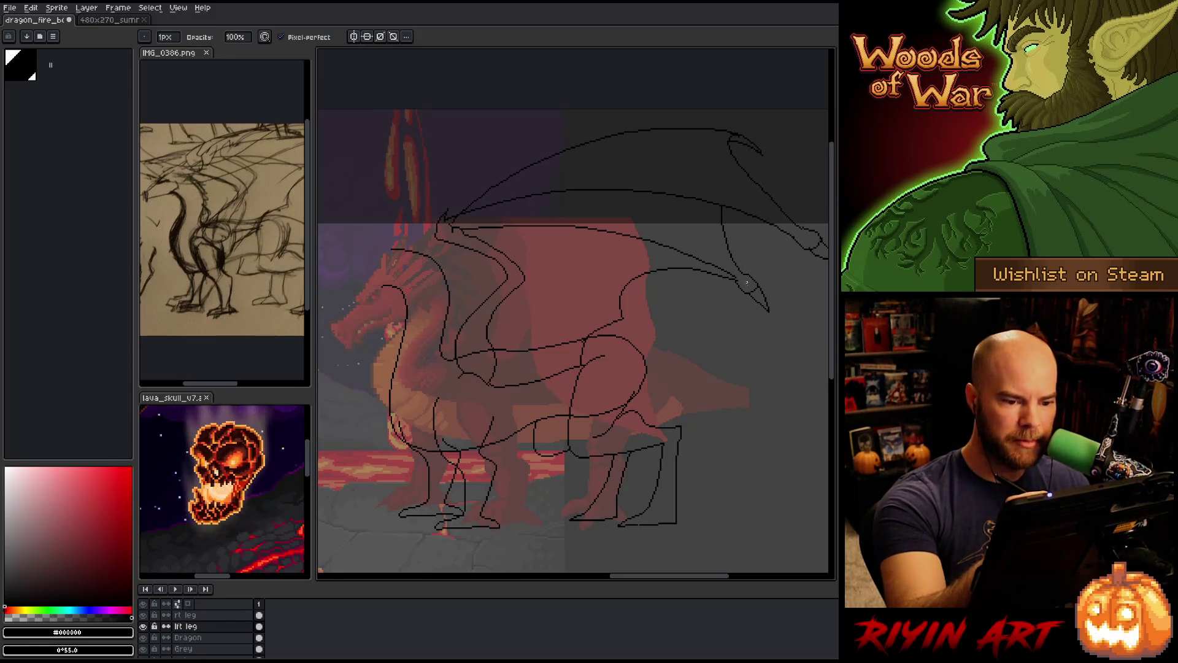
key("h")
mouse_move(737, 403)
left_mouse_down()
mouse_move(649, 429)
mouse_move(689, 439)
mouse_move(649, 408)
left_mouse_up()
key("e")
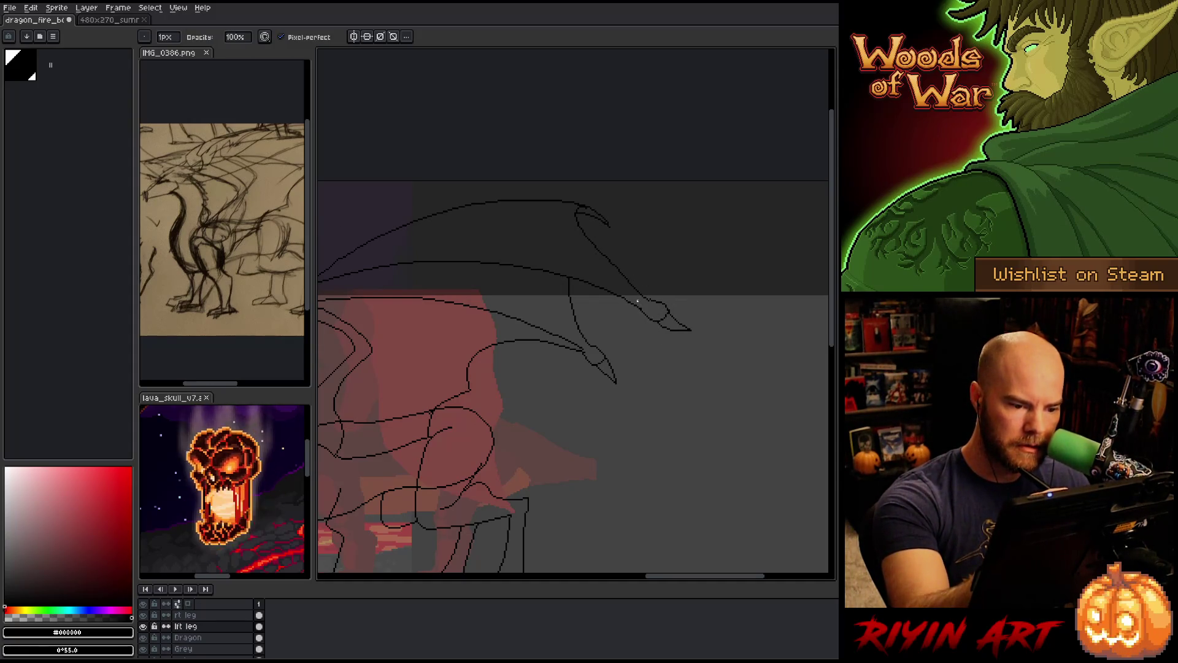
Add a small hooked claw at the raised wing's peak where the top edge meets the arm
key("e")
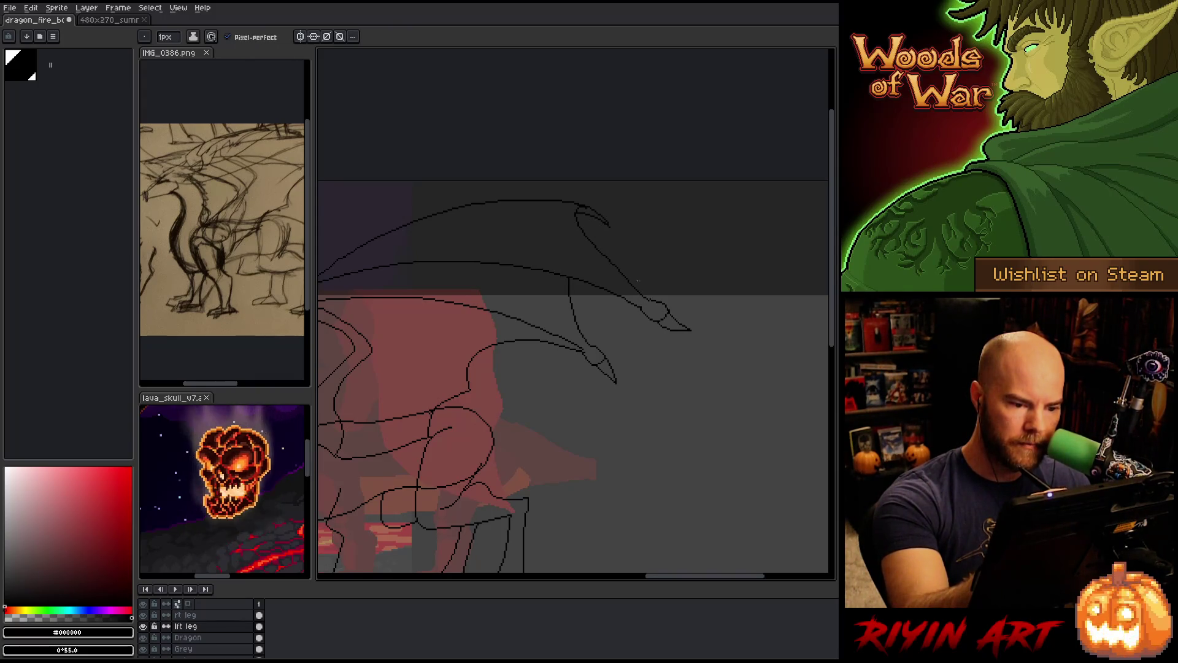
key("b")
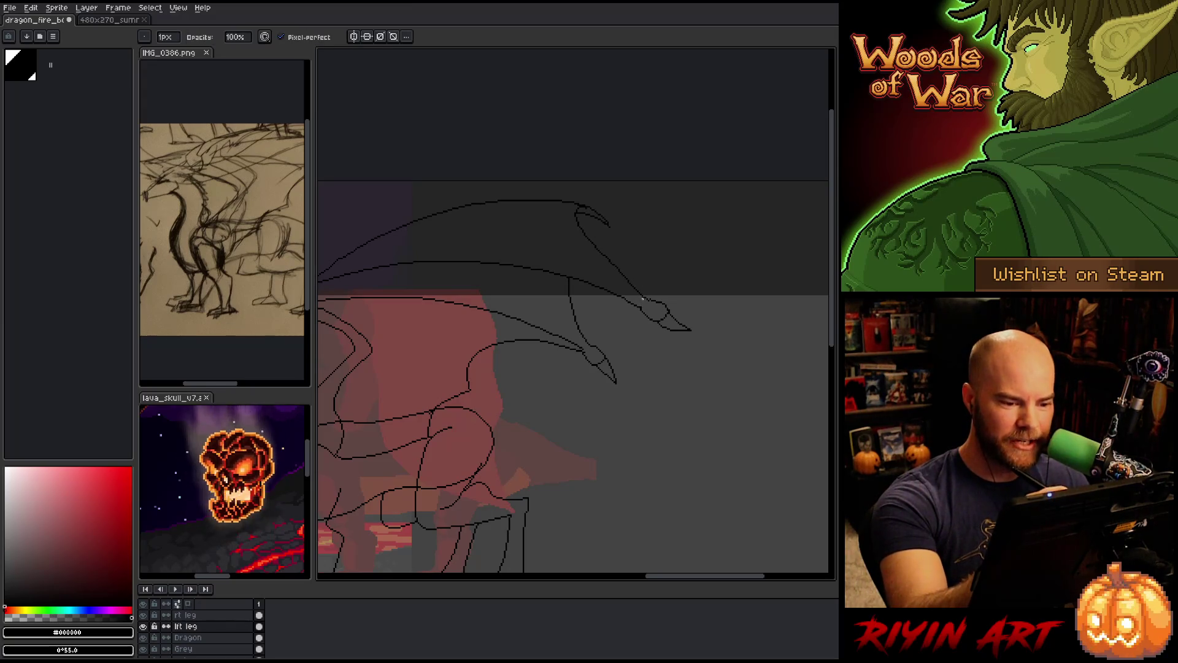
key("e")
key("b")
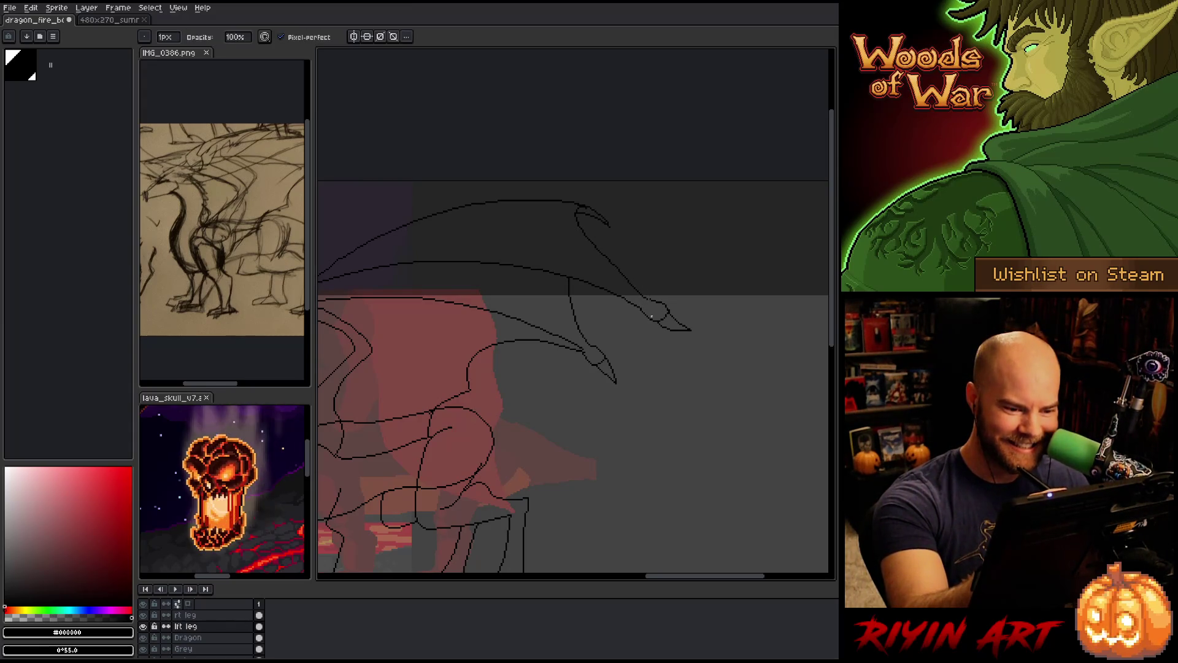
key("e")
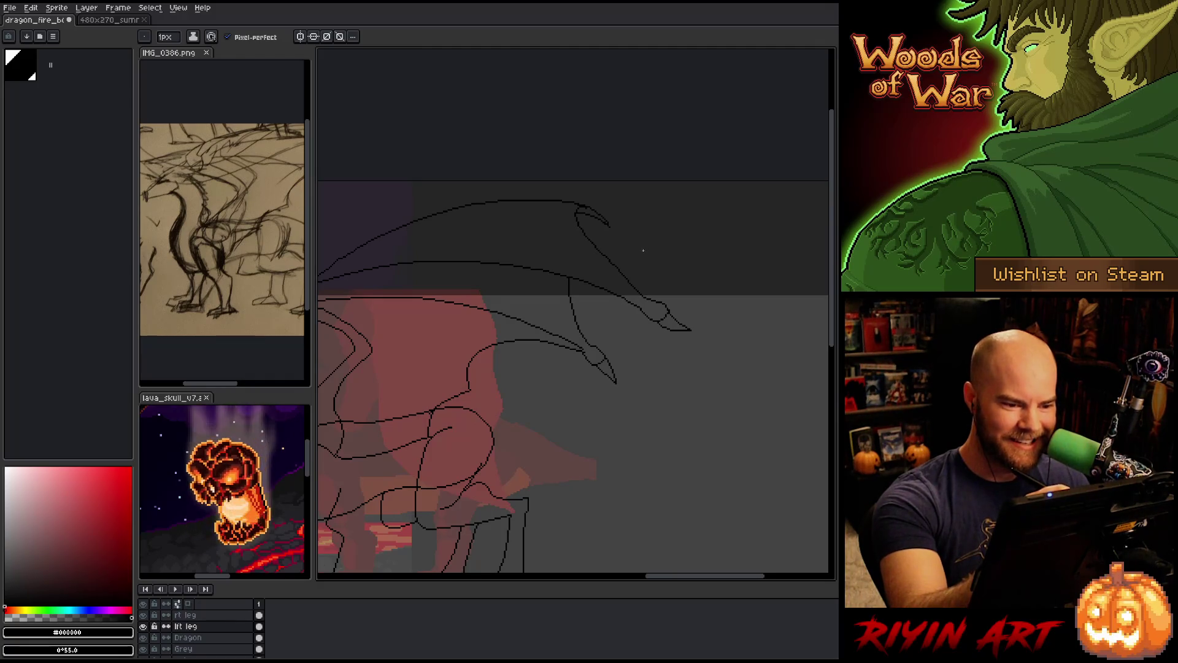
key("b")
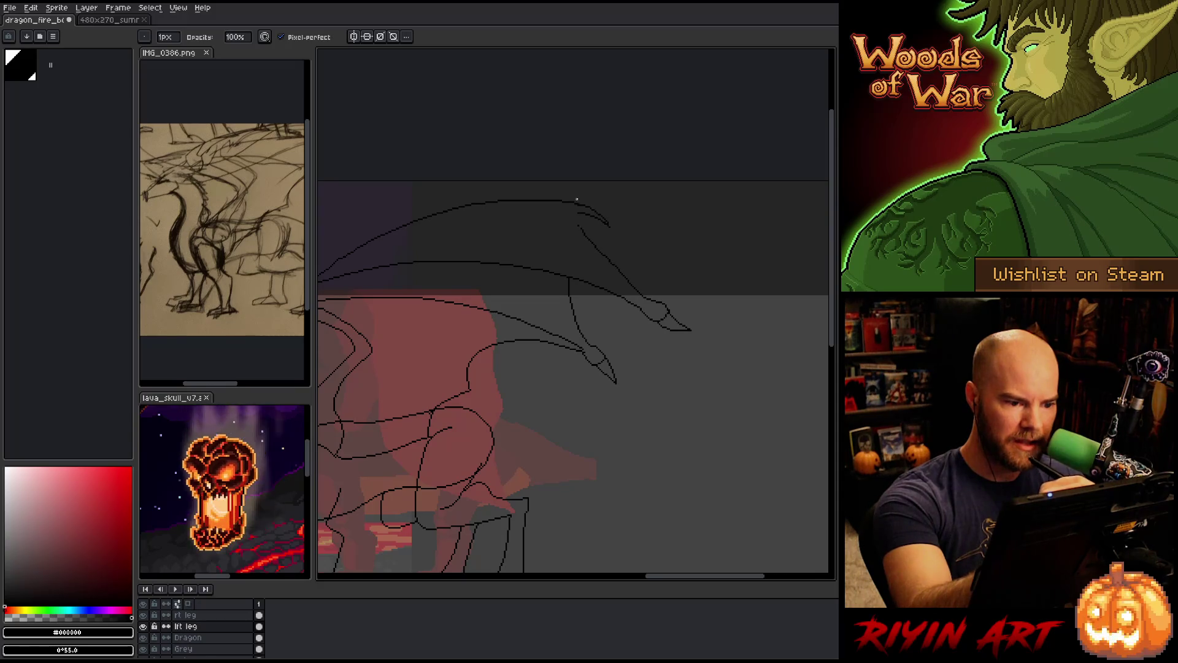
key("e")
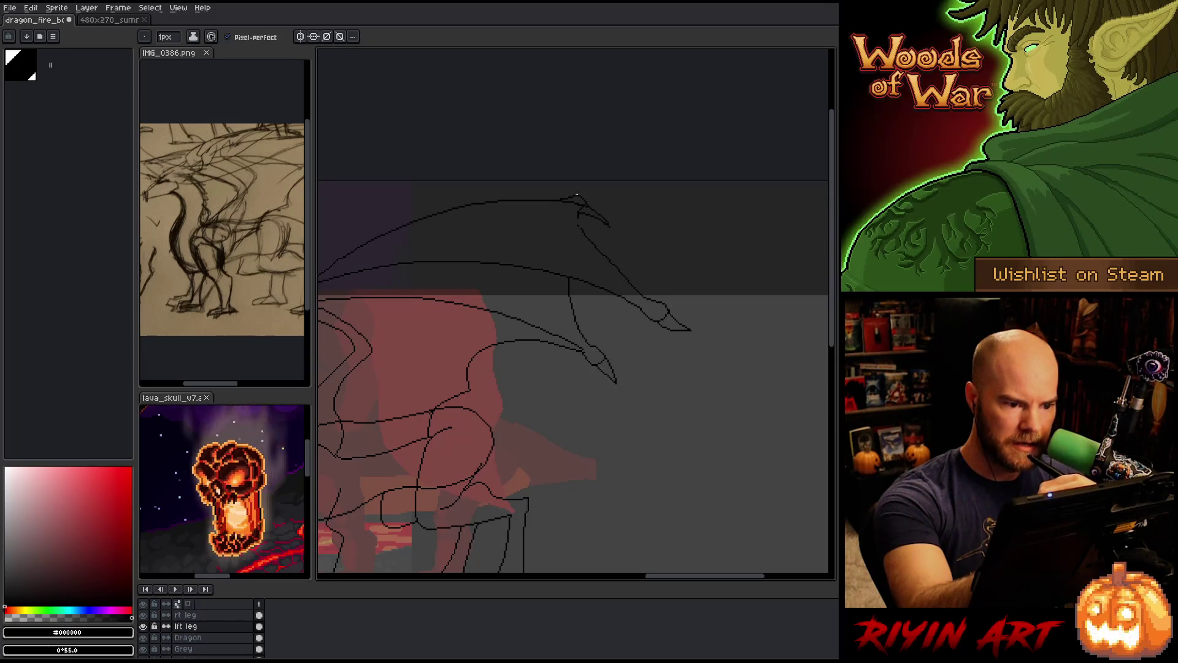
key("e")
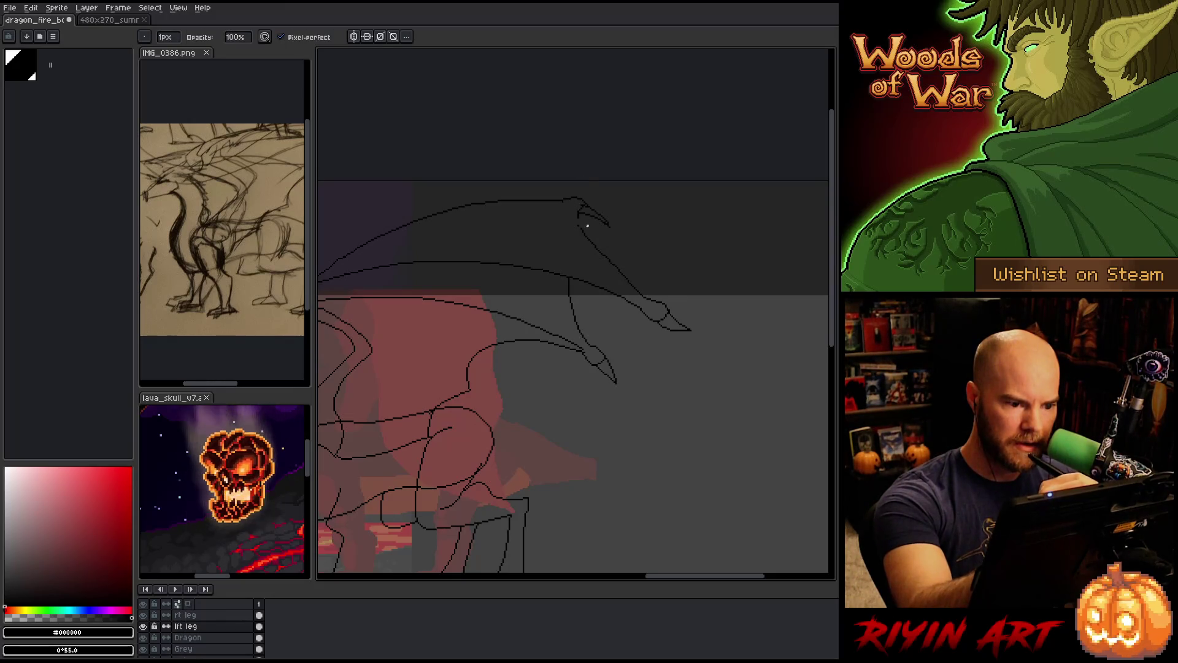
key("b")
left_click_drag(572, 211, 581, 225)
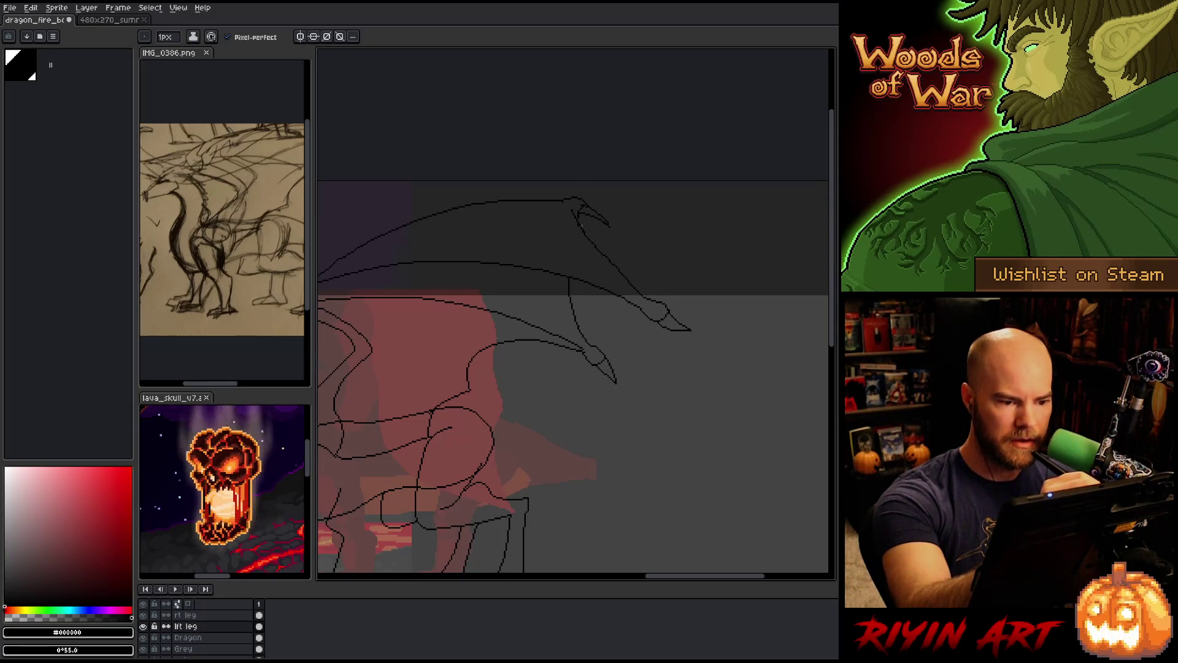
Touch up the stroke at the upper wing tip of the dragon sketch
key("e")
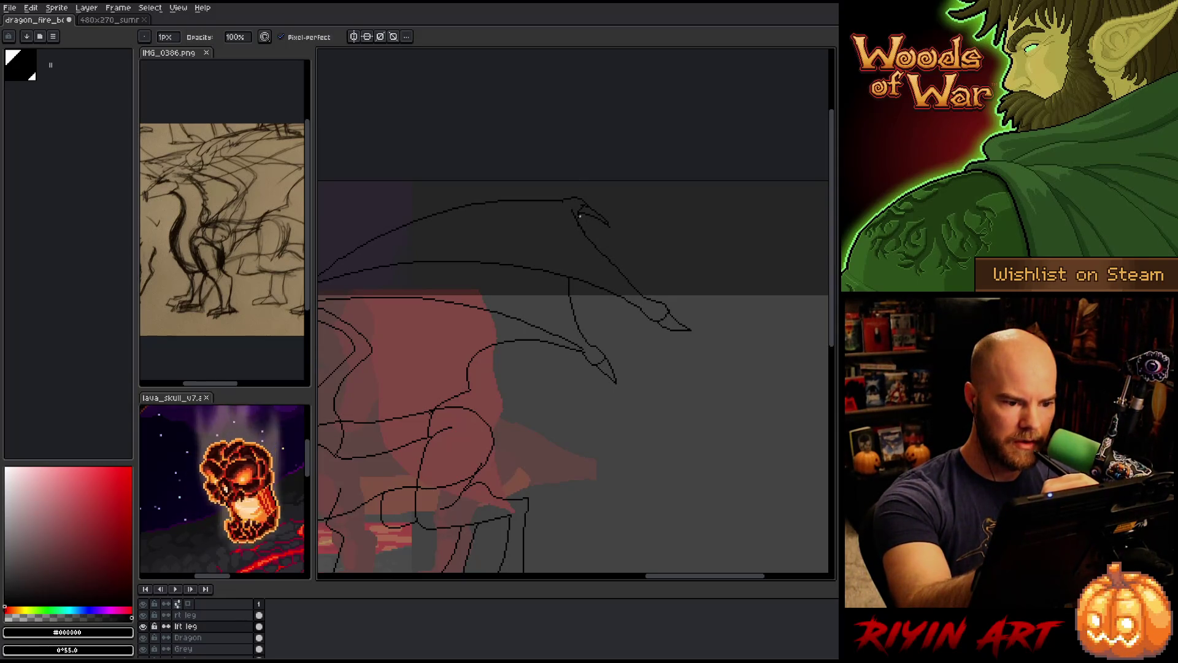
key("h")
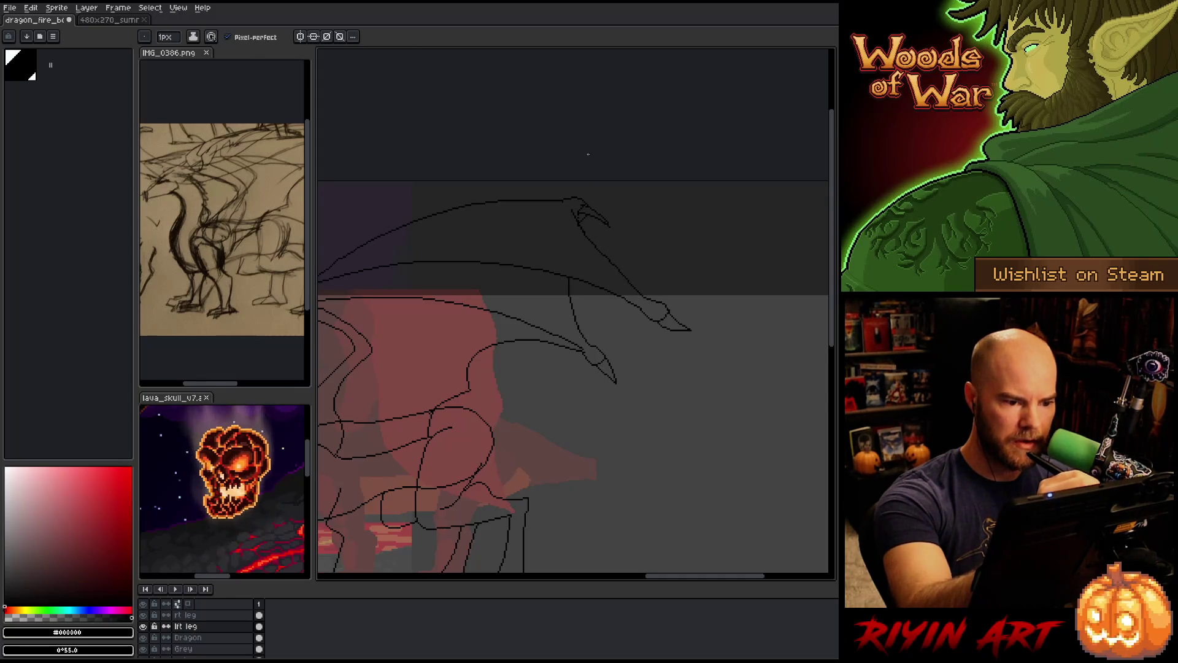
left_click_drag(616, 352, 714, 344)
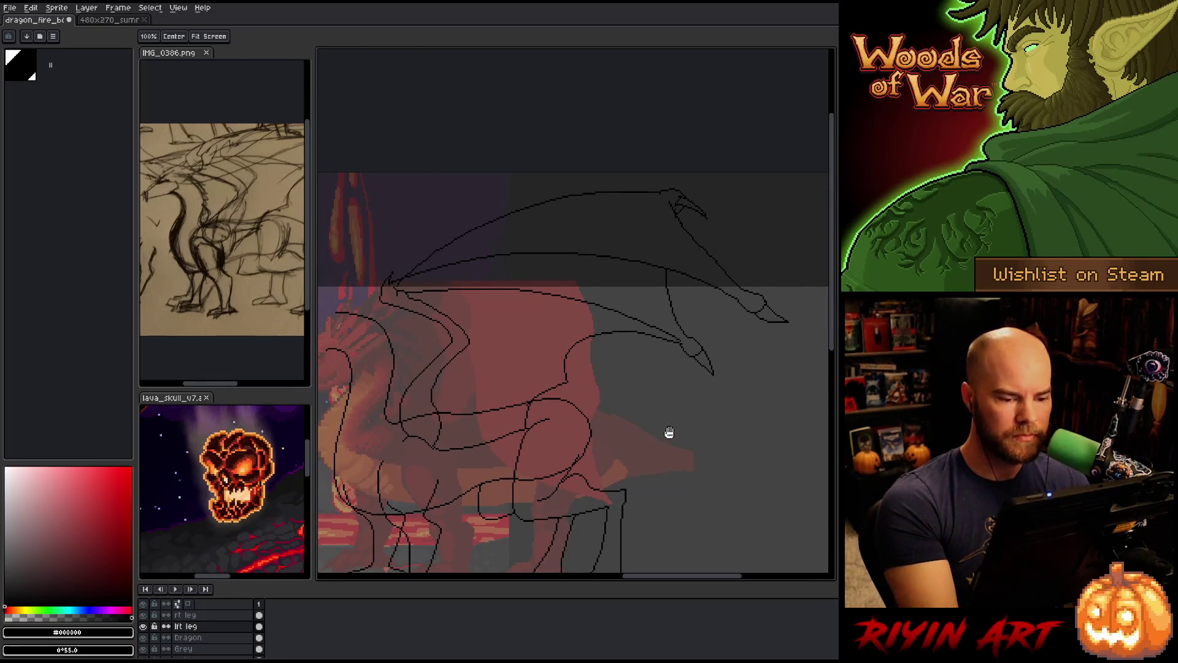
key("b")
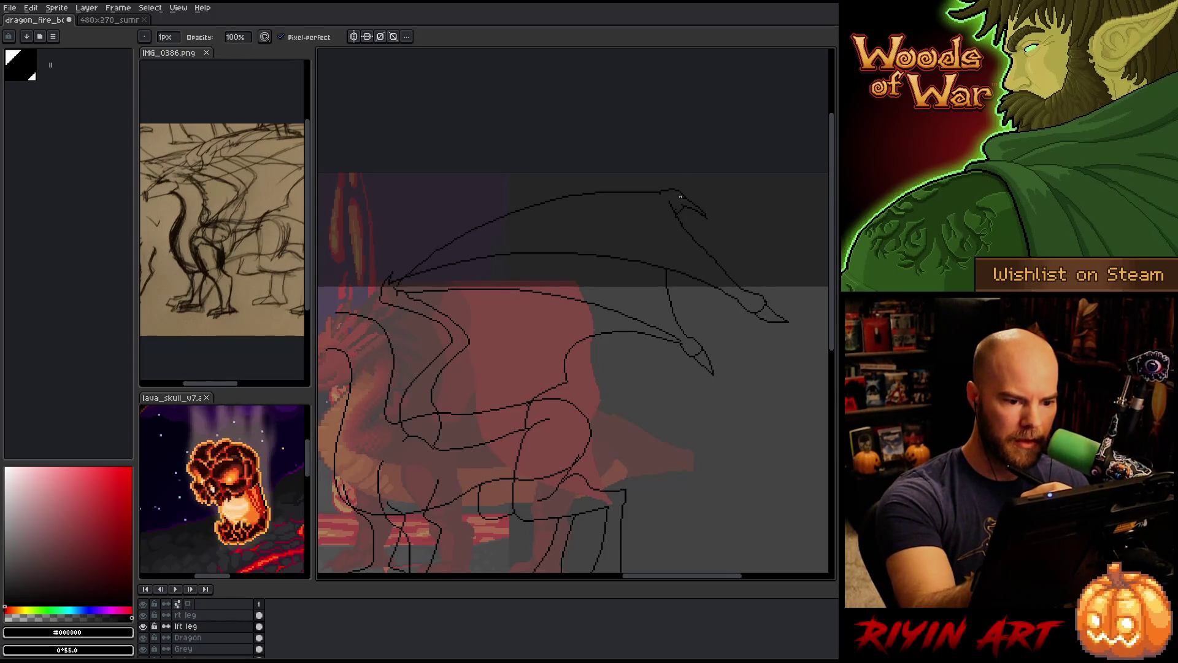
key("e")
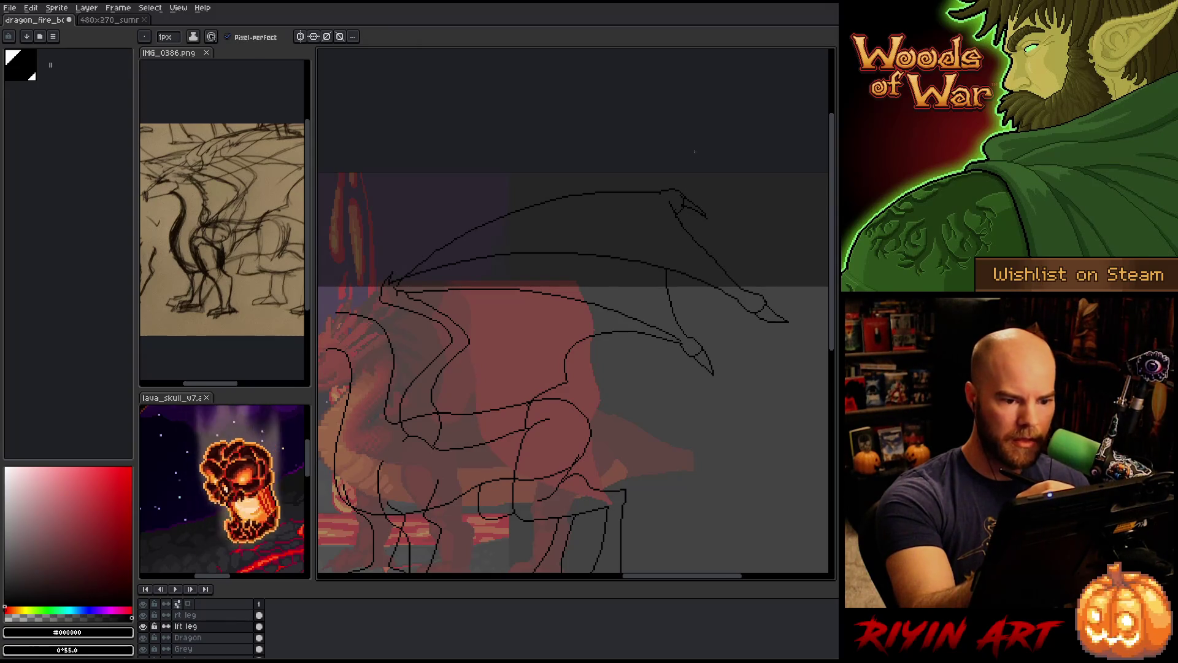
key("b")
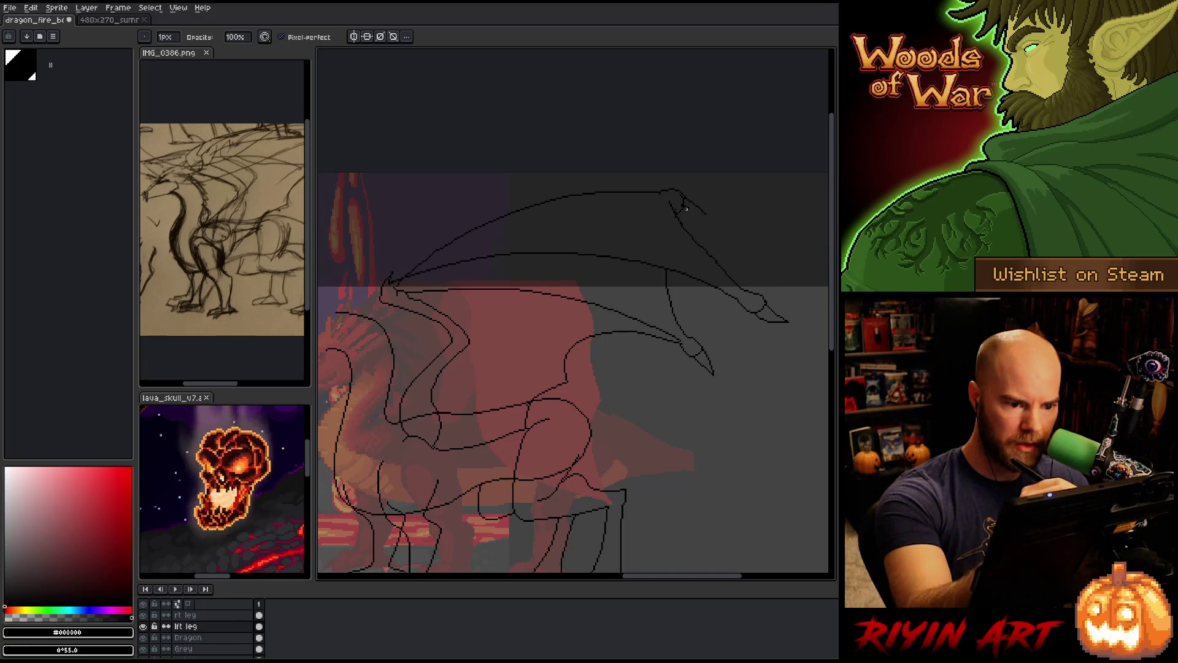
key("e")
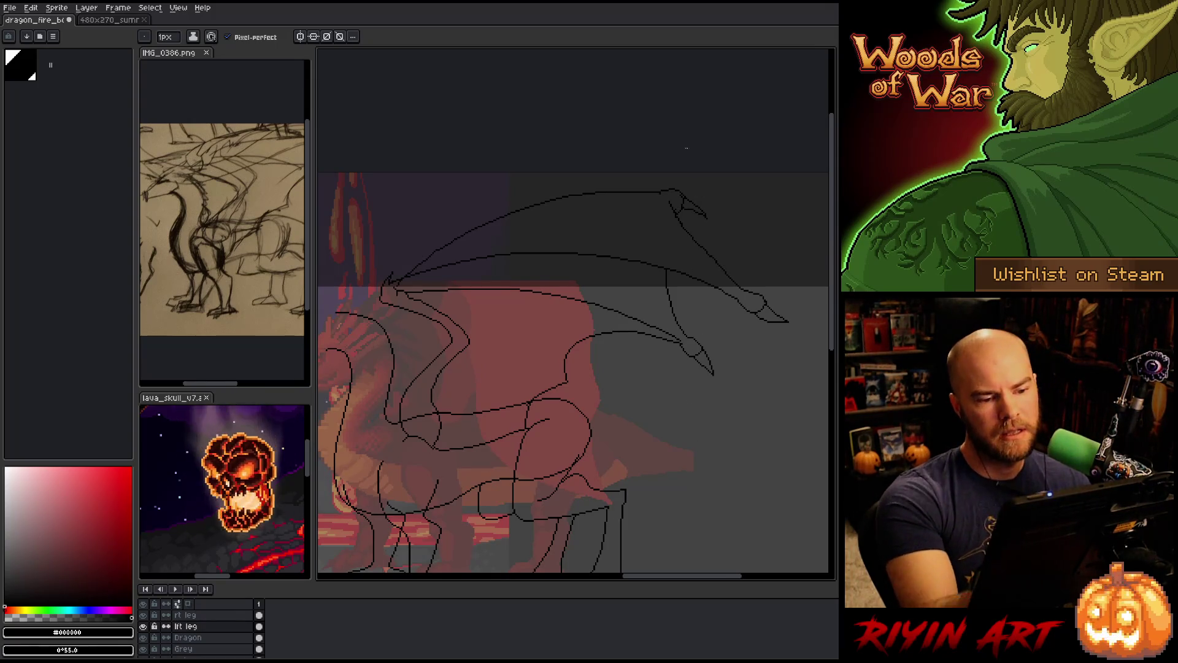
left_click_drag(682, 207, 705, 215)
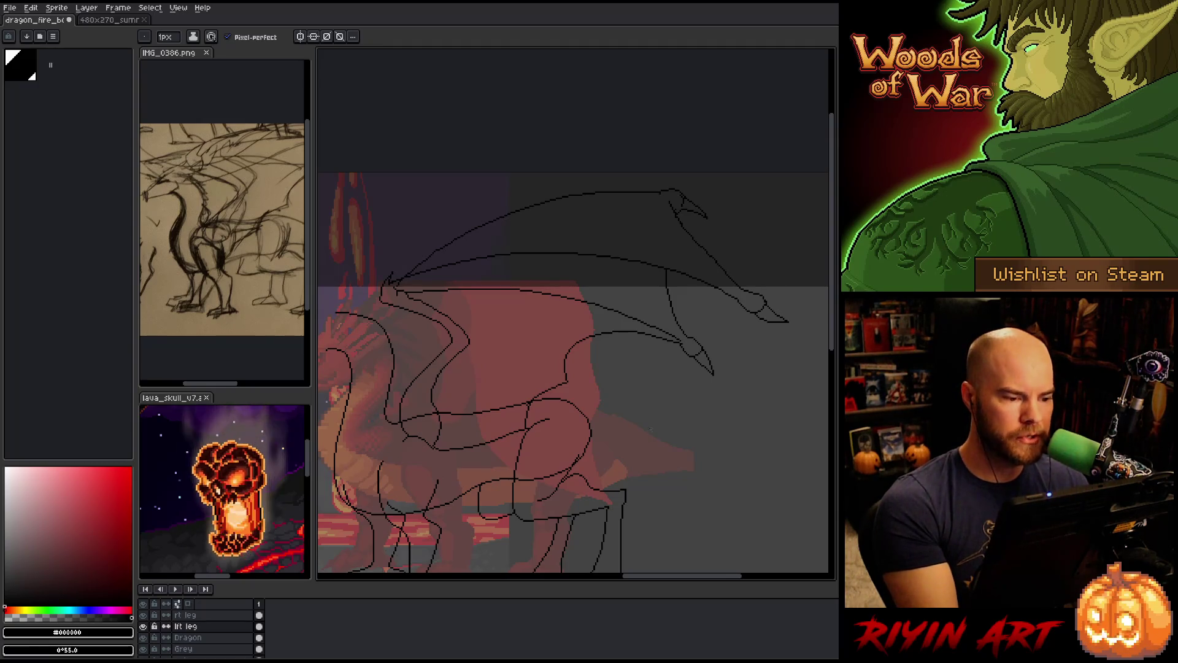
left_click_drag(692, 426, 685, 438)
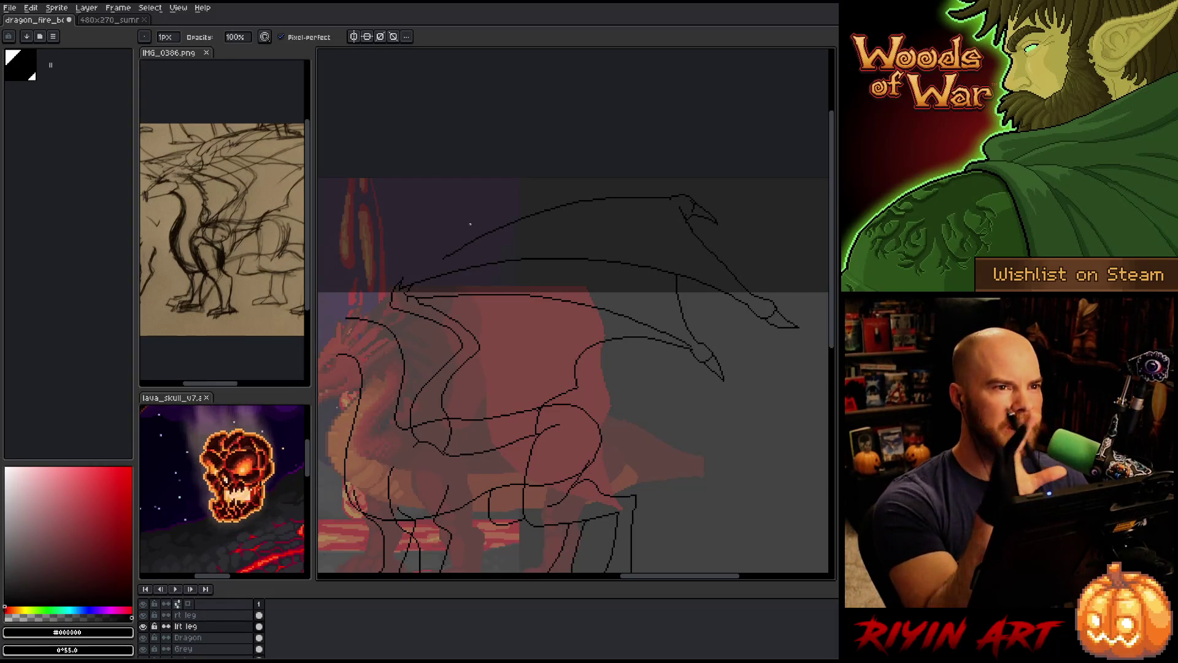
Draw the line joining the wing base to the wing, retrying it once
key("e")
left_click_drag(405, 285, 462, 244)
key("ctrl+z")
left_click_drag(399, 287, 443, 260)
key("ctrl+z")
key("ctrl+z")
key("ctrl+z")
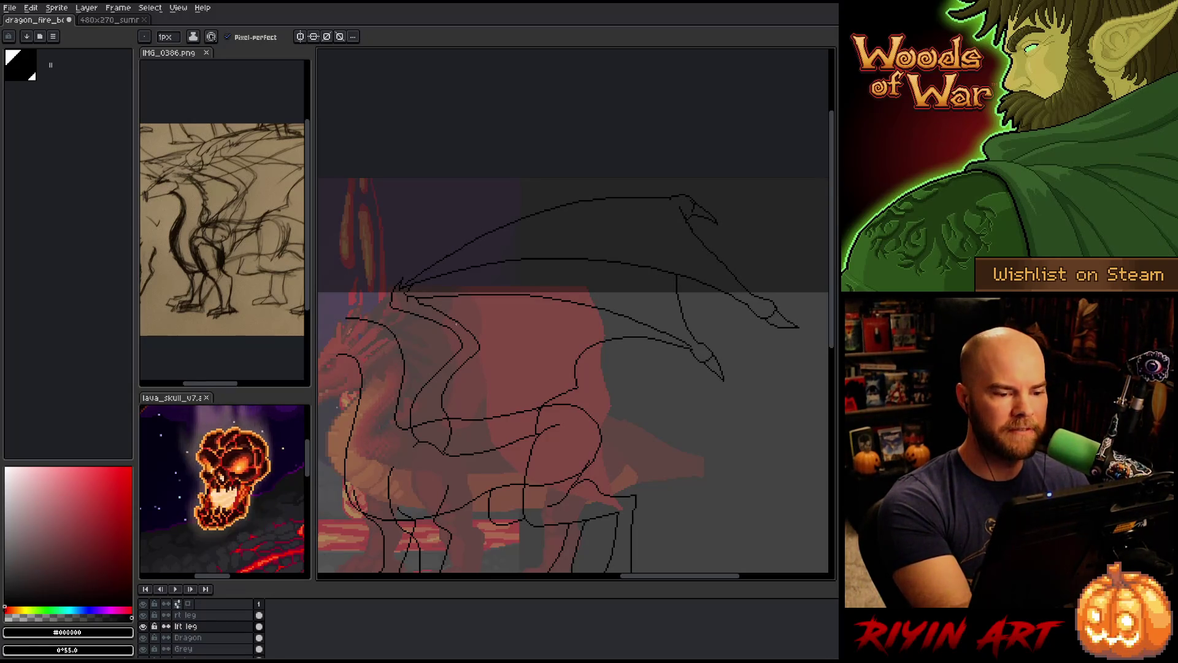
key("e")
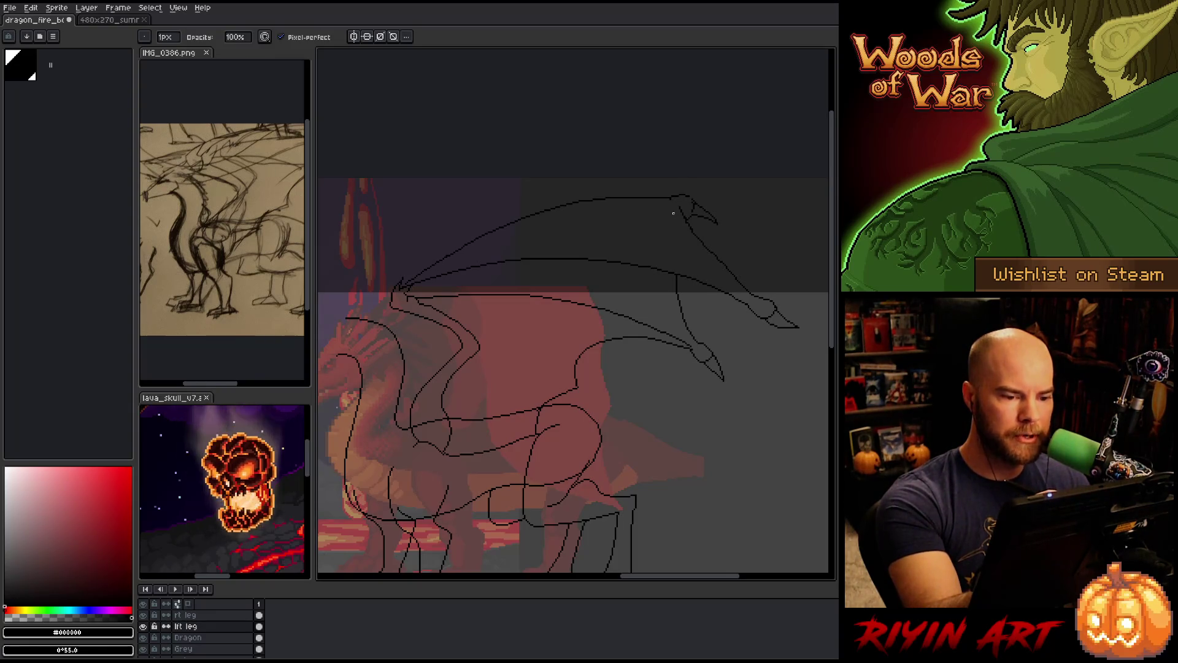
key("b")
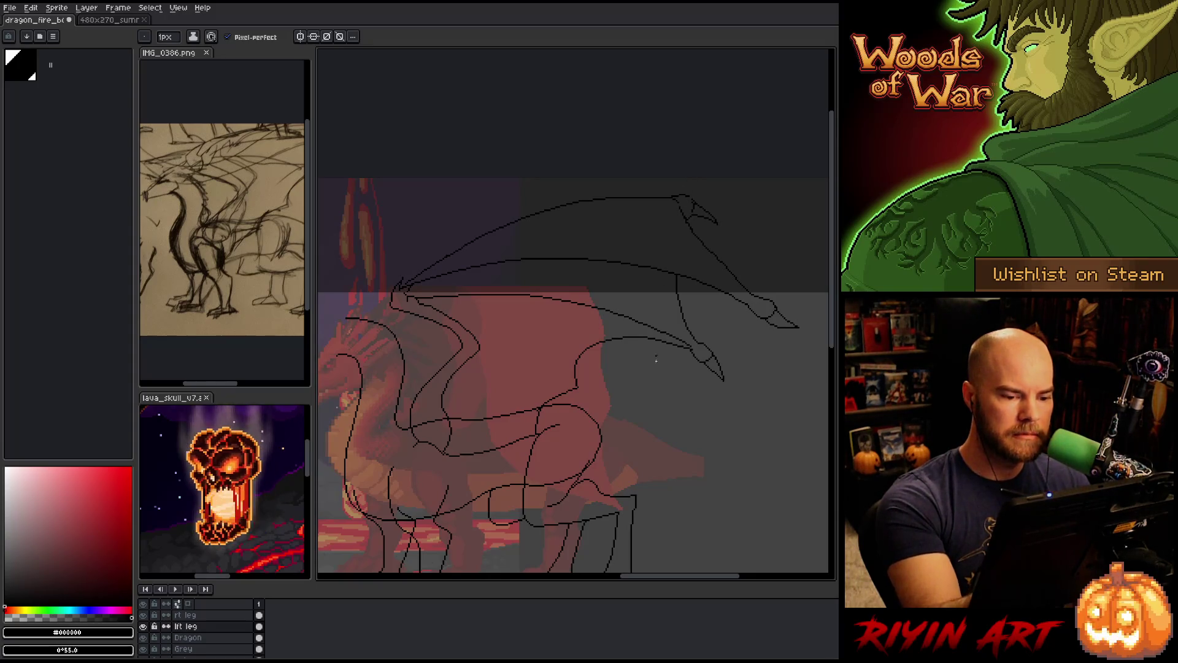
key("e")
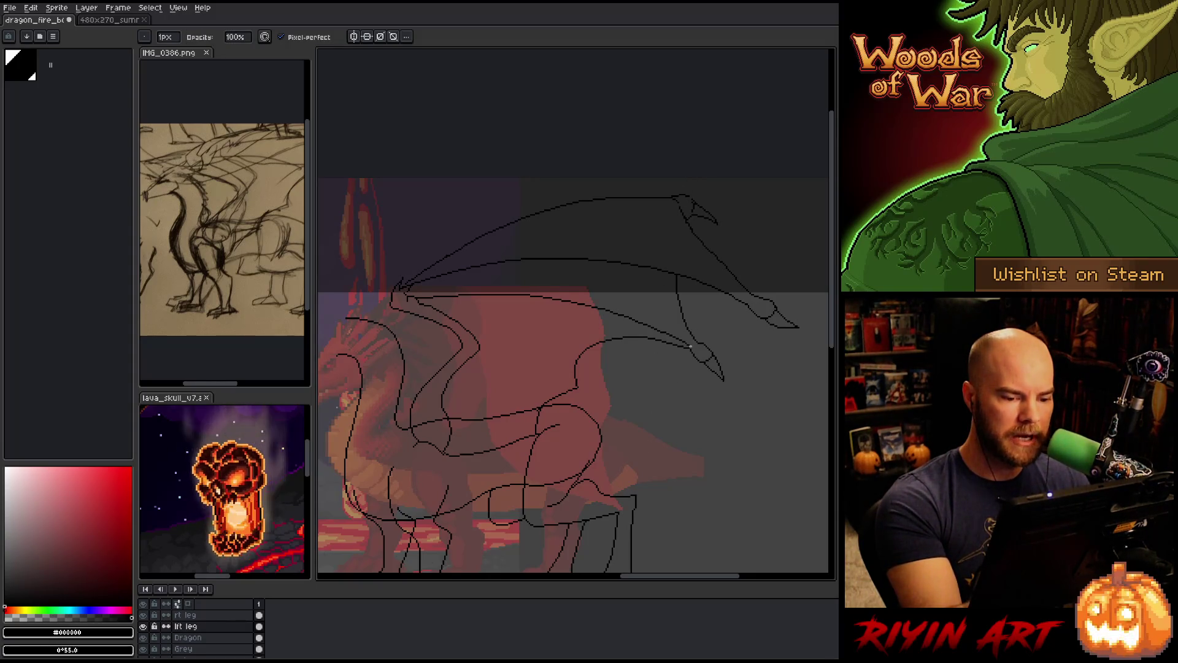
left_click_drag(603, 406, 624, 394)
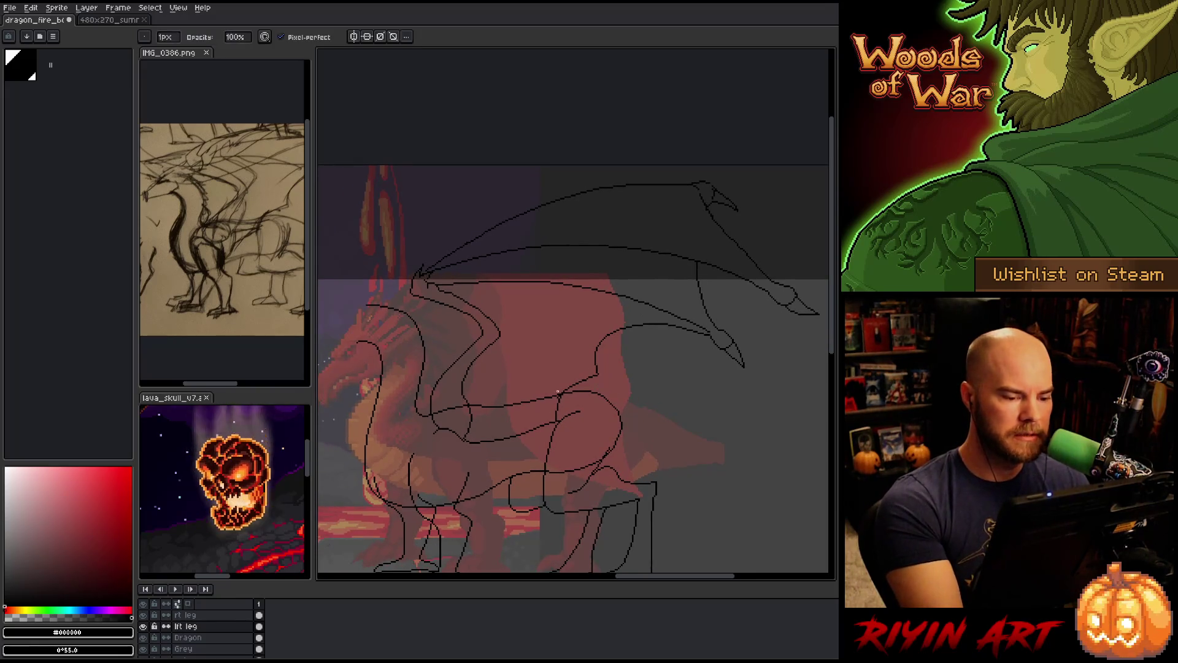
mouse_move(526, 492)
left_mouse_down()
mouse_move(553, 457)
mouse_move(524, 460)
mouse_move(525, 430)
left_mouse_up()
key("b")
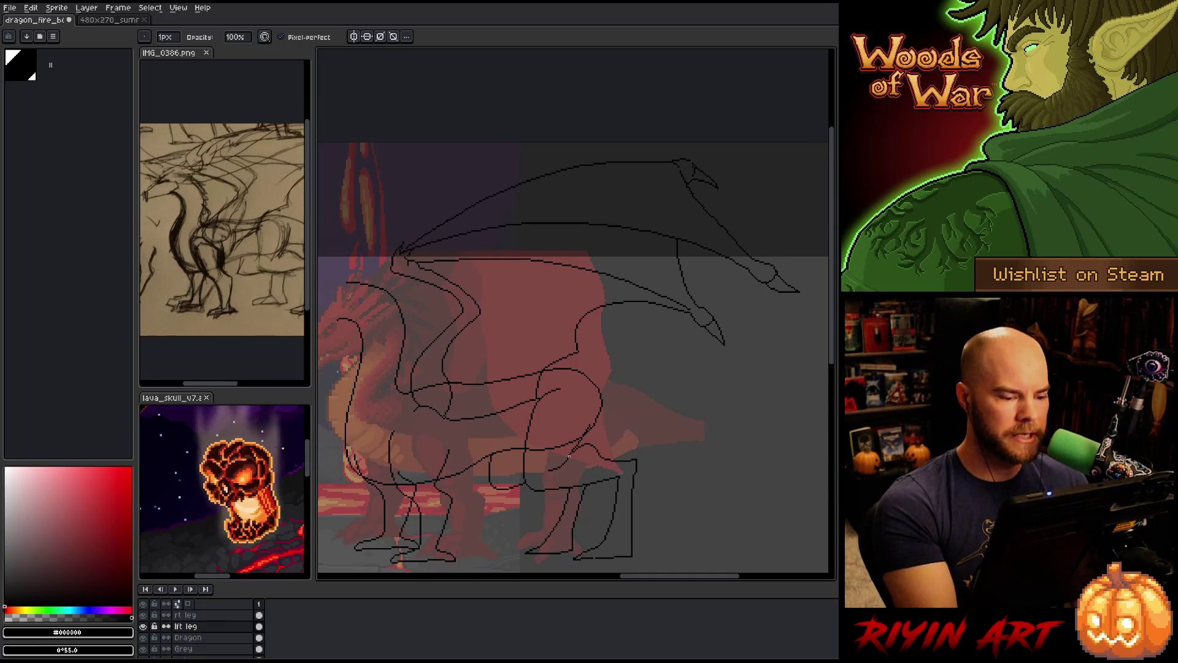
left_click_drag(581, 472, 594, 469)
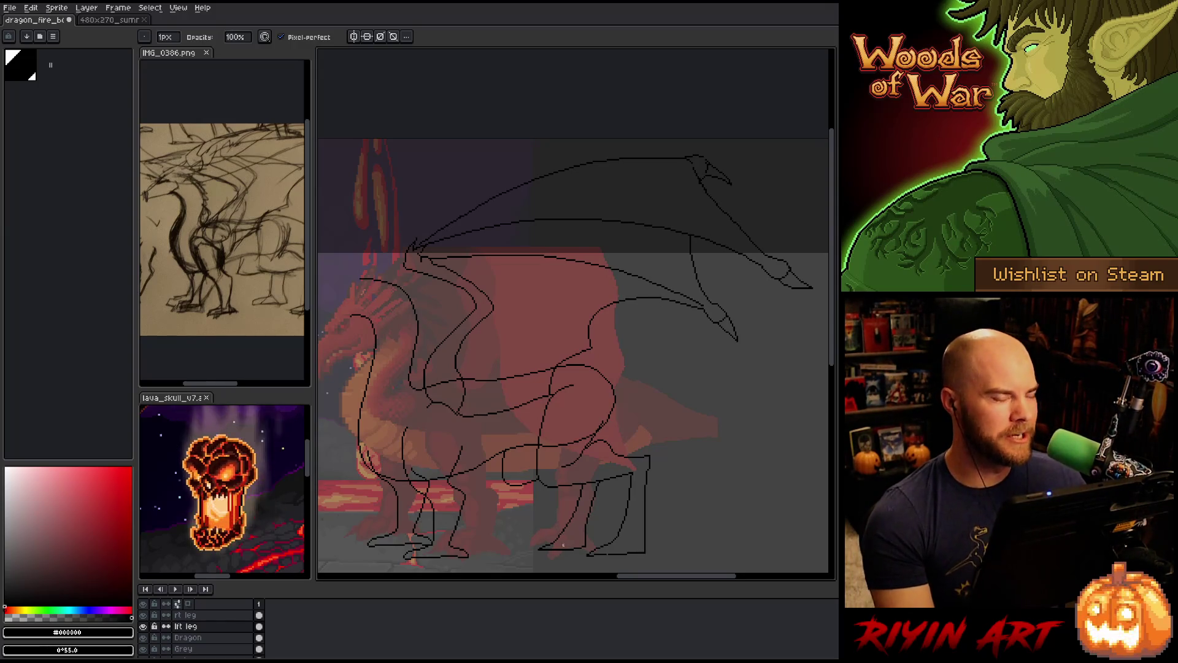
scroll(455, 457, "down", 1)
left_click_drag(454, 443, 516, 460)
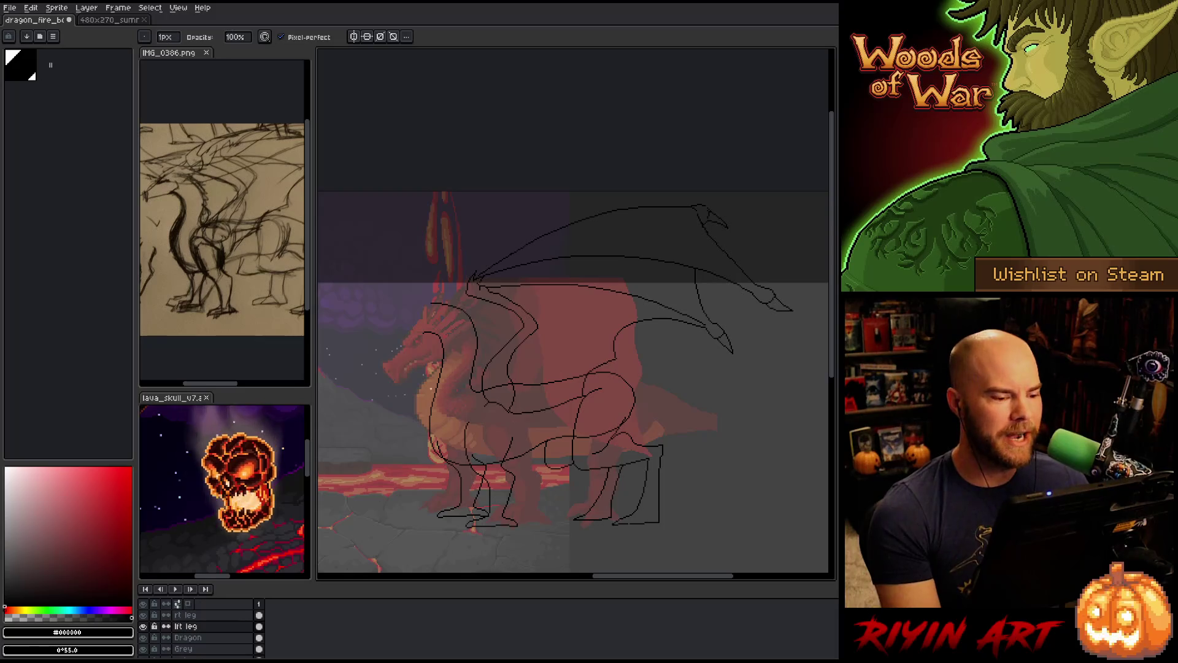
scroll(408, 322, "up", 1)
scroll(409, 320, "down", 1)
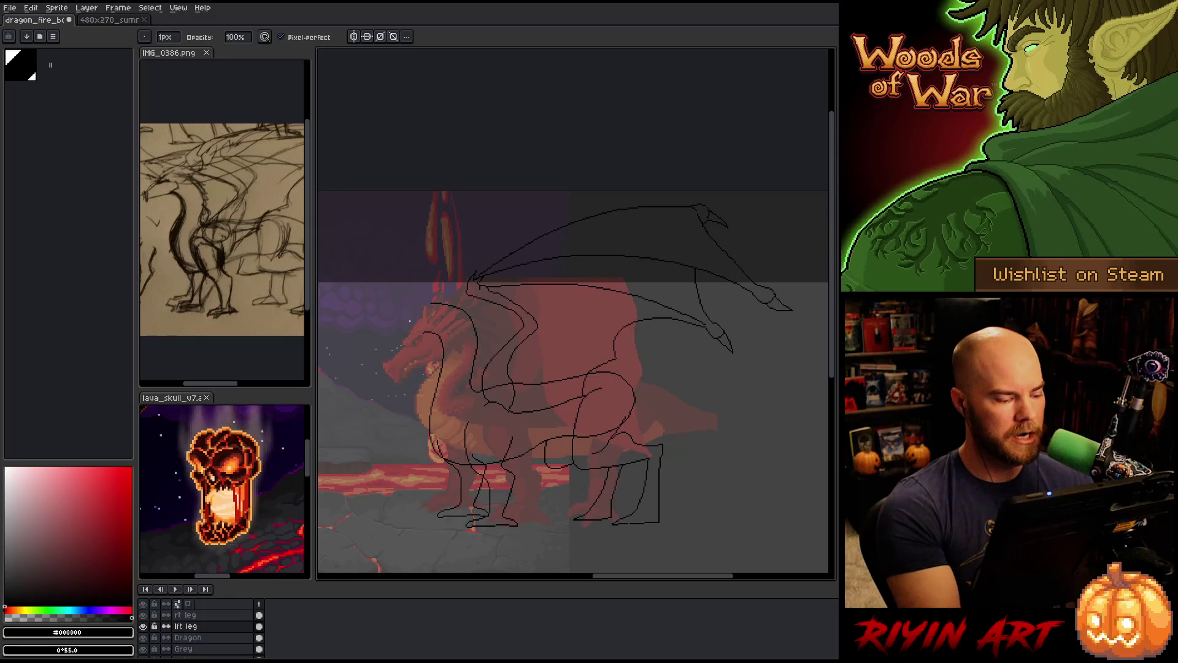
left_click(188, 637)
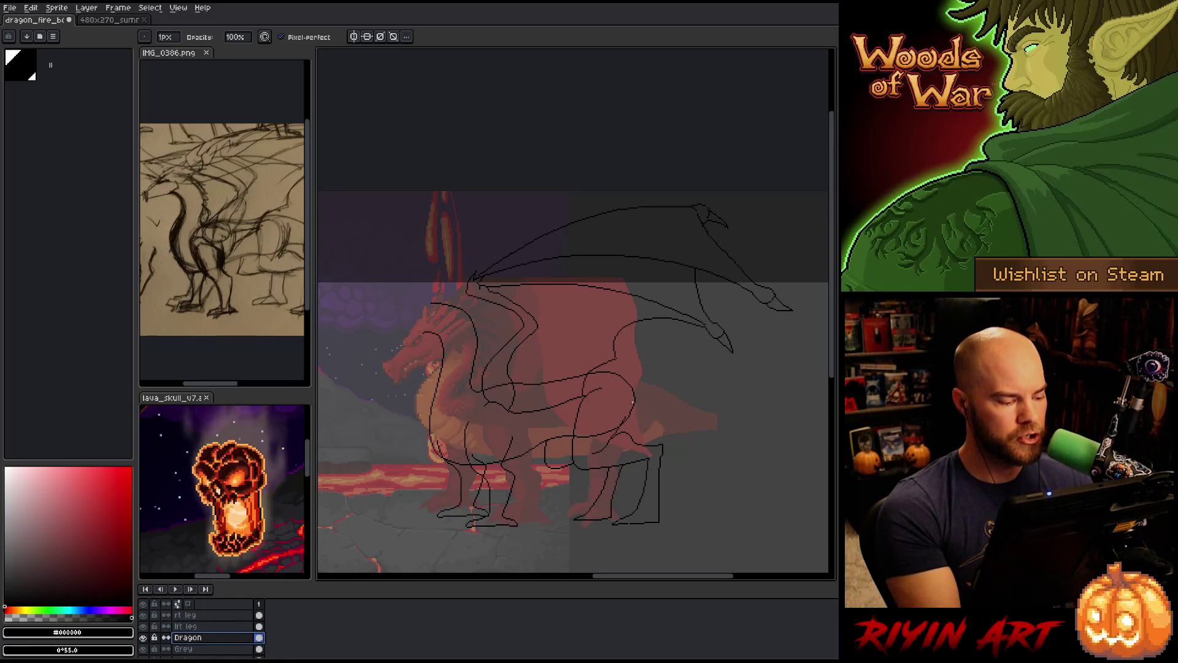
Draw the tail's upper and lower edges sweeping down-right from the haunch
key("e")
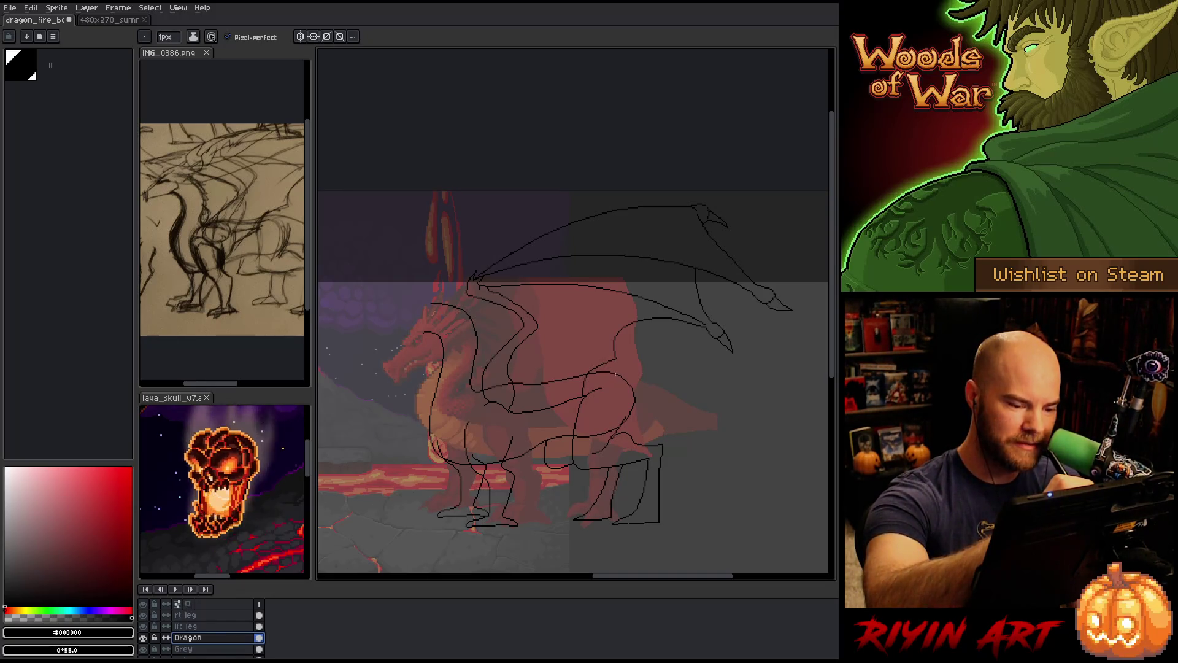
mouse_move(617, 372)
left_mouse_down()
mouse_move(673, 390)
mouse_move(738, 435)
left_mouse_up()
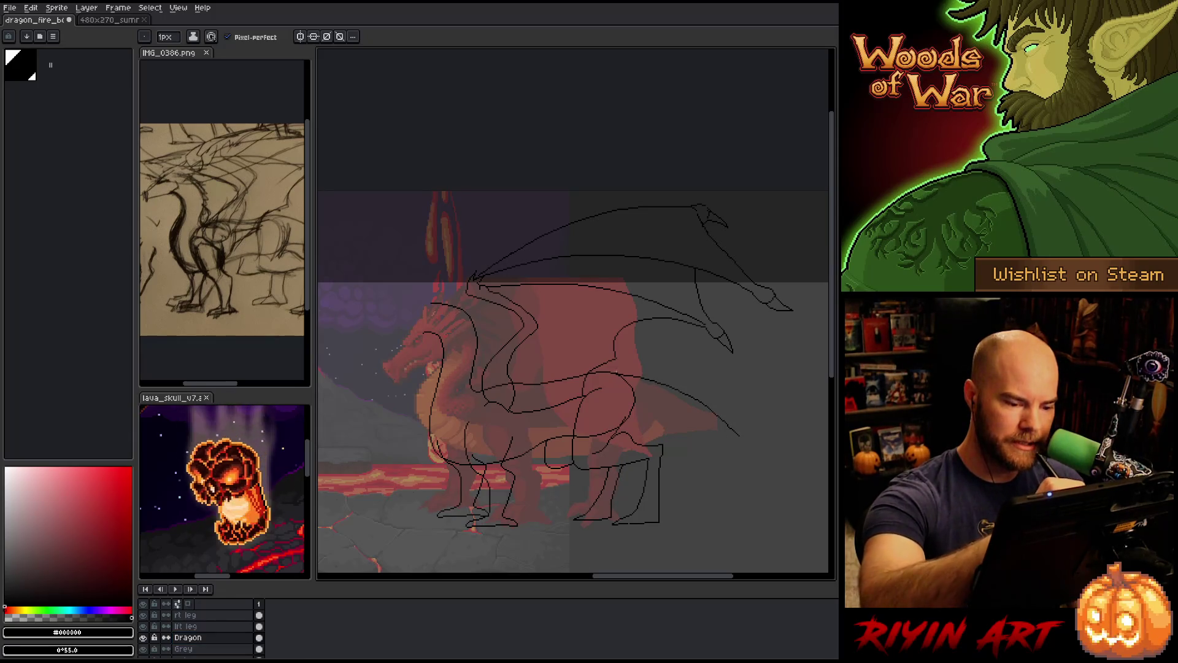
key("ctrl+z")
mouse_move(615, 372)
left_mouse_down()
mouse_move(724, 430)
mouse_move(818, 512)
left_mouse_up()
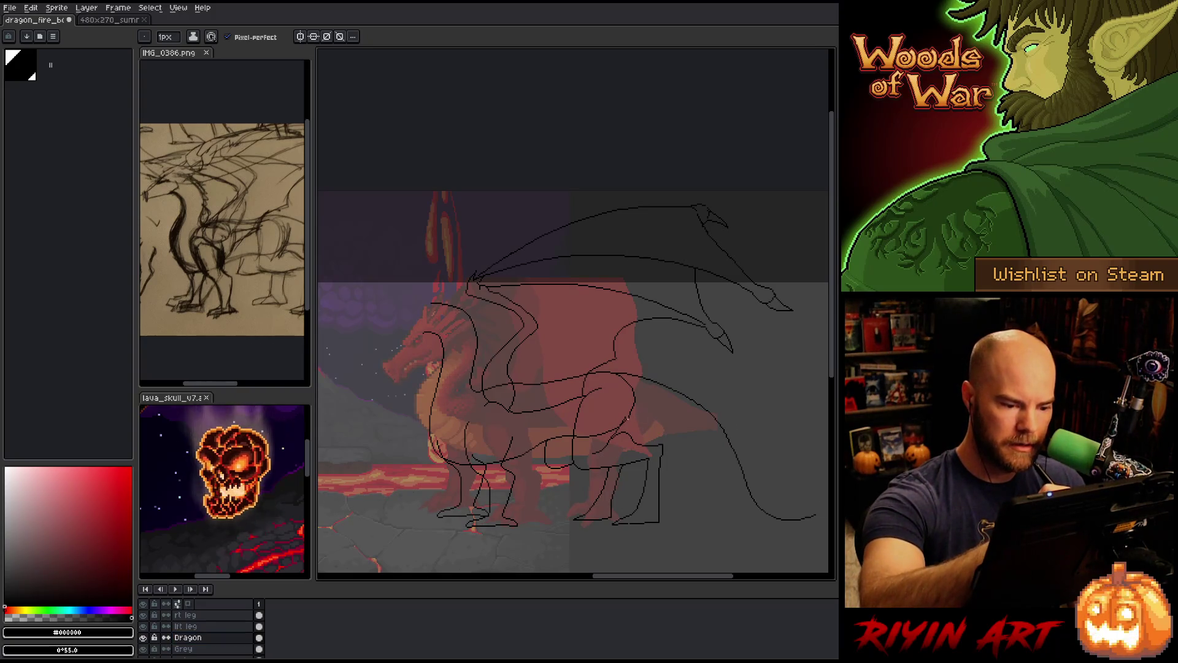
mouse_move(640, 411)
left_mouse_down()
mouse_move(699, 439)
mouse_move(740, 527)
mouse_move(820, 525)
left_mouse_up()
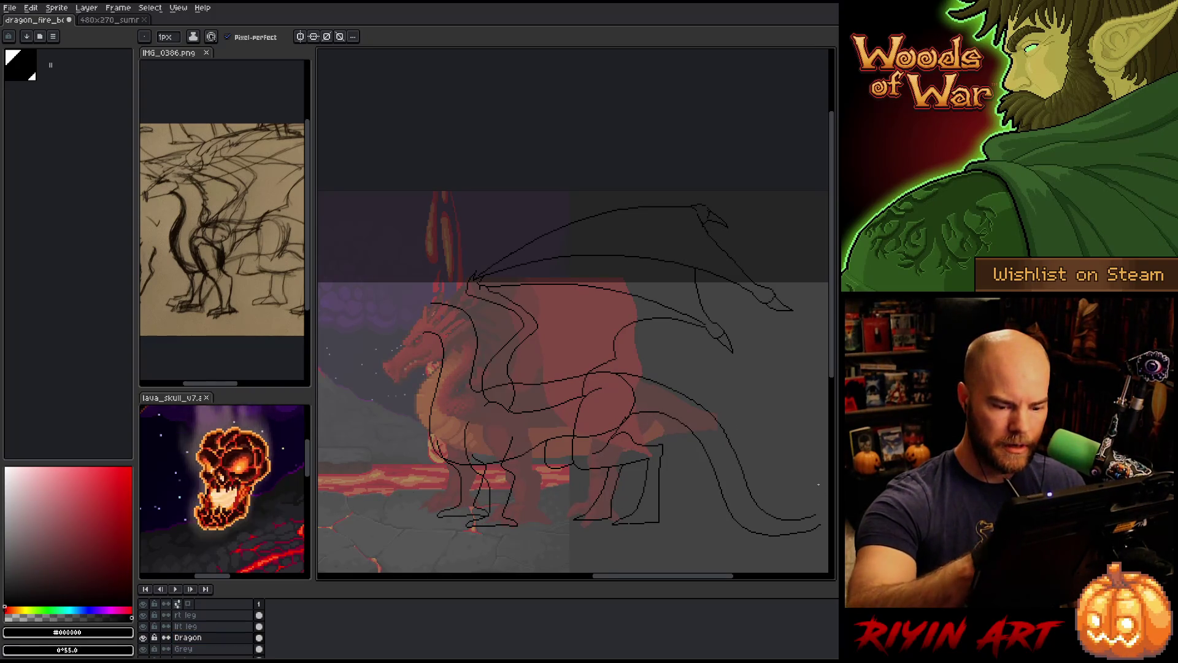
Add a curl at the tail's end and bring the whole dragon back into view
left_click_drag(766, 471, 673, 445)
mouse_move(730, 498)
left_mouse_down()
mouse_move(735, 482)
mouse_move(683, 487)
left_mouse_up()
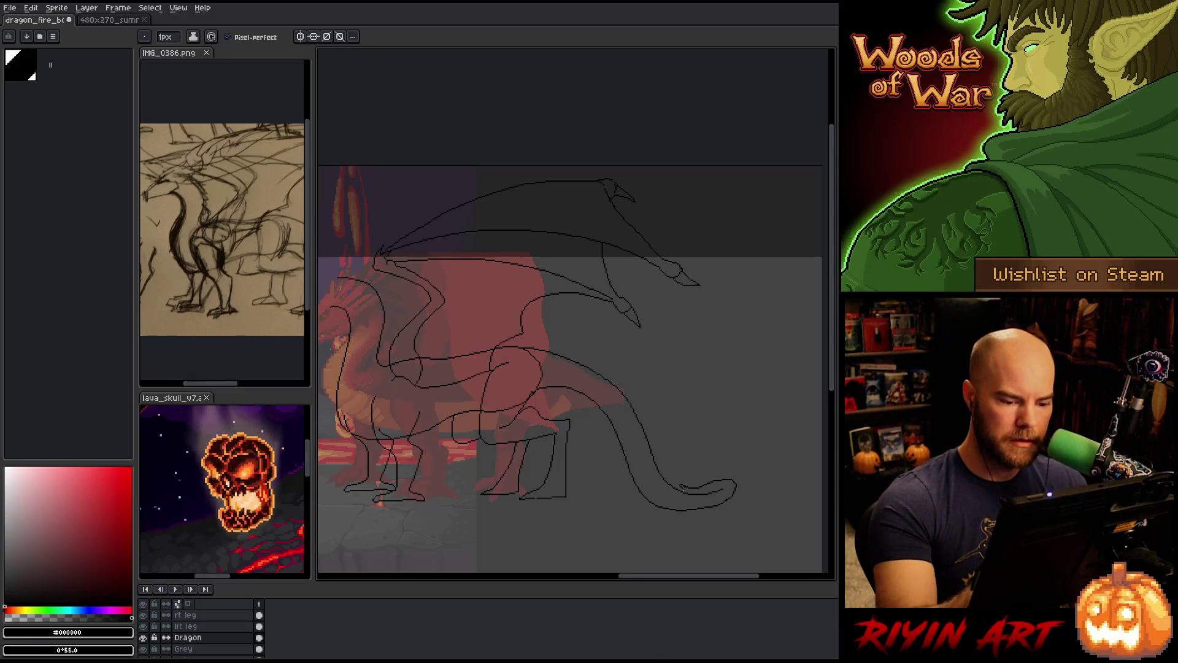
mouse_move(591, 501)
left_mouse_down()
mouse_move(583, 481)
mouse_move(544, 494)
mouse_move(556, 510)
left_mouse_up()
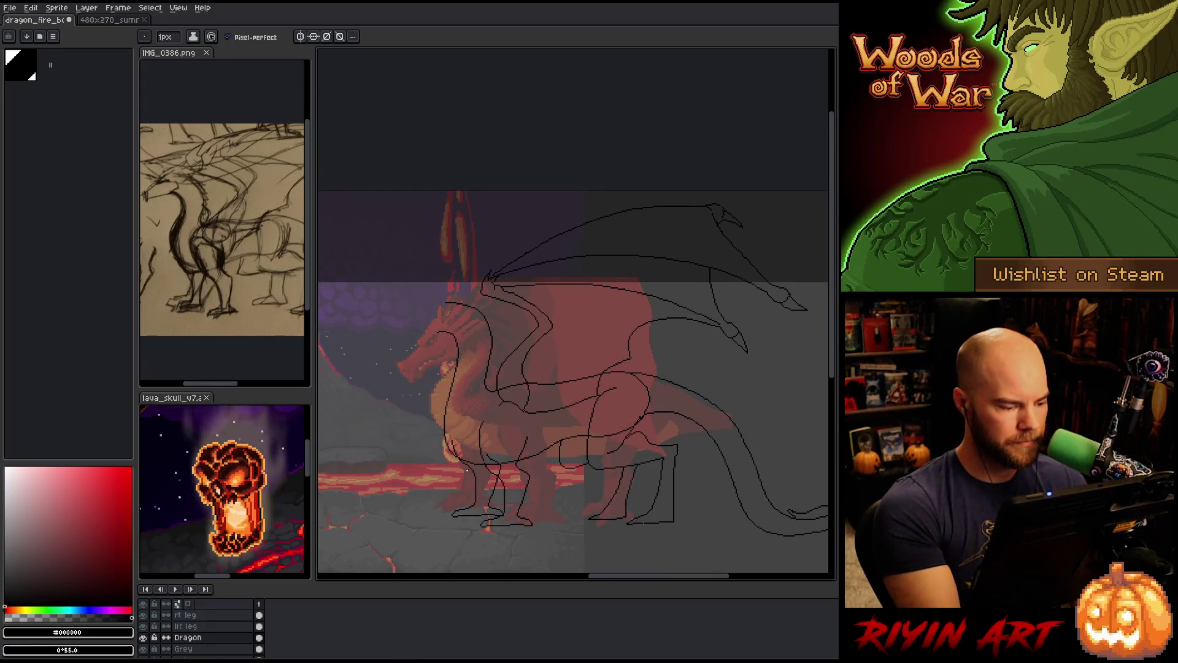
key("e")
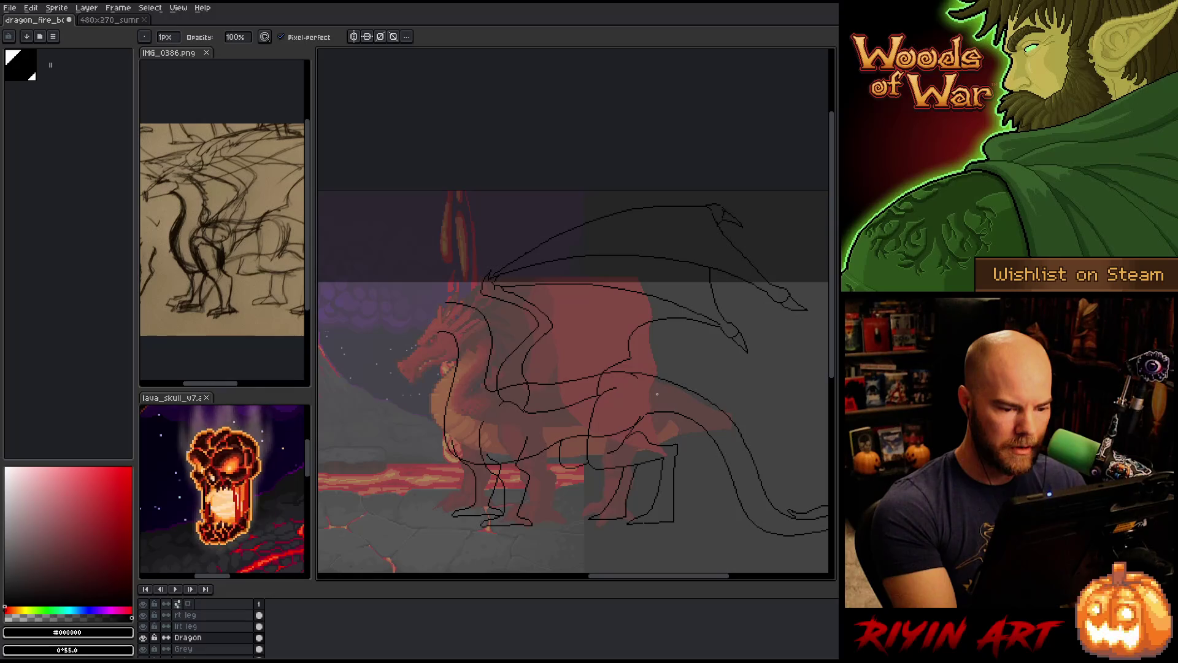
scroll(617, 424, "up", 3)
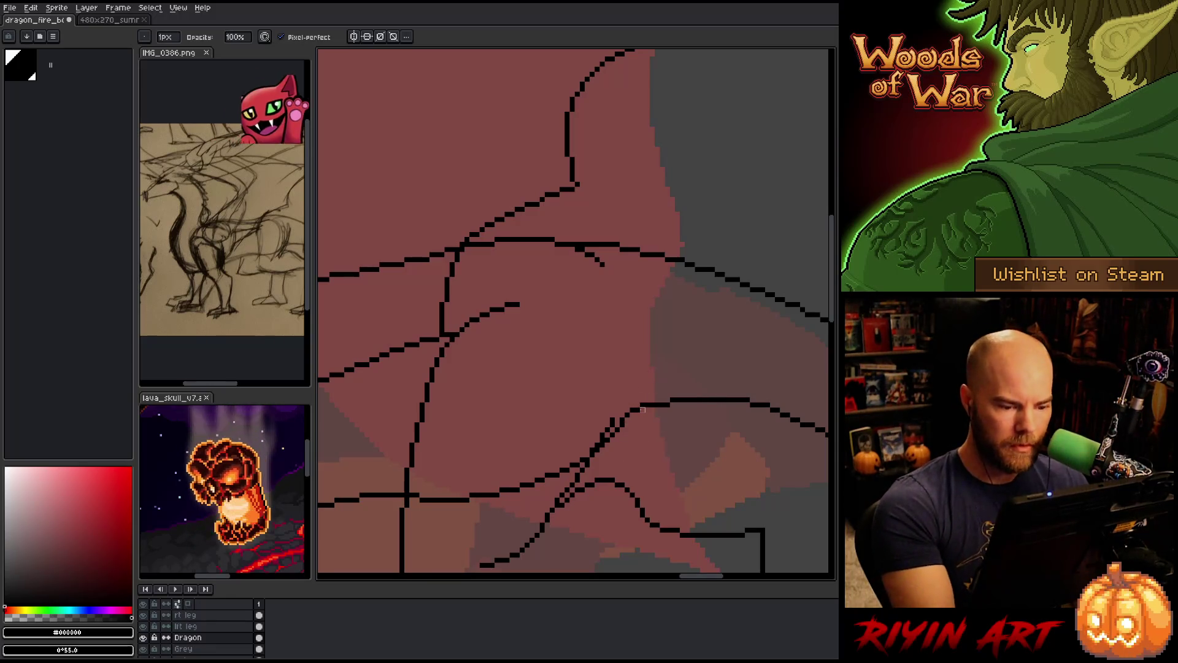
Save the dragon artwork with Ctrl+S
scroll(641, 411, "down", 5)
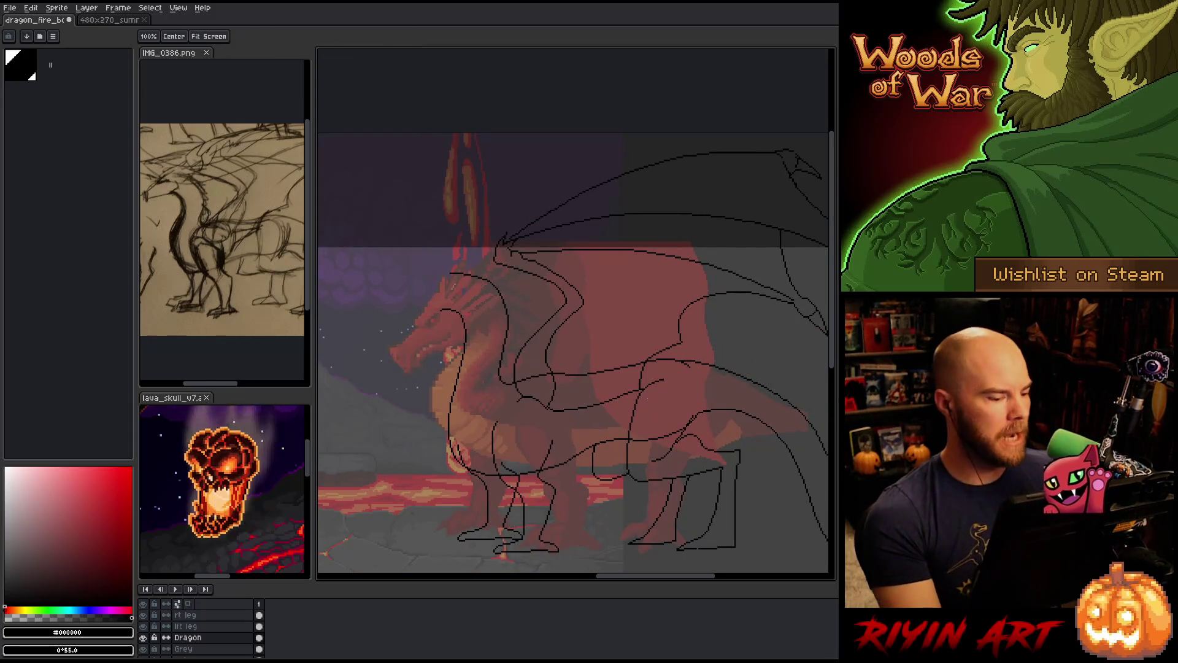
key("b")
key("ctrl+s")
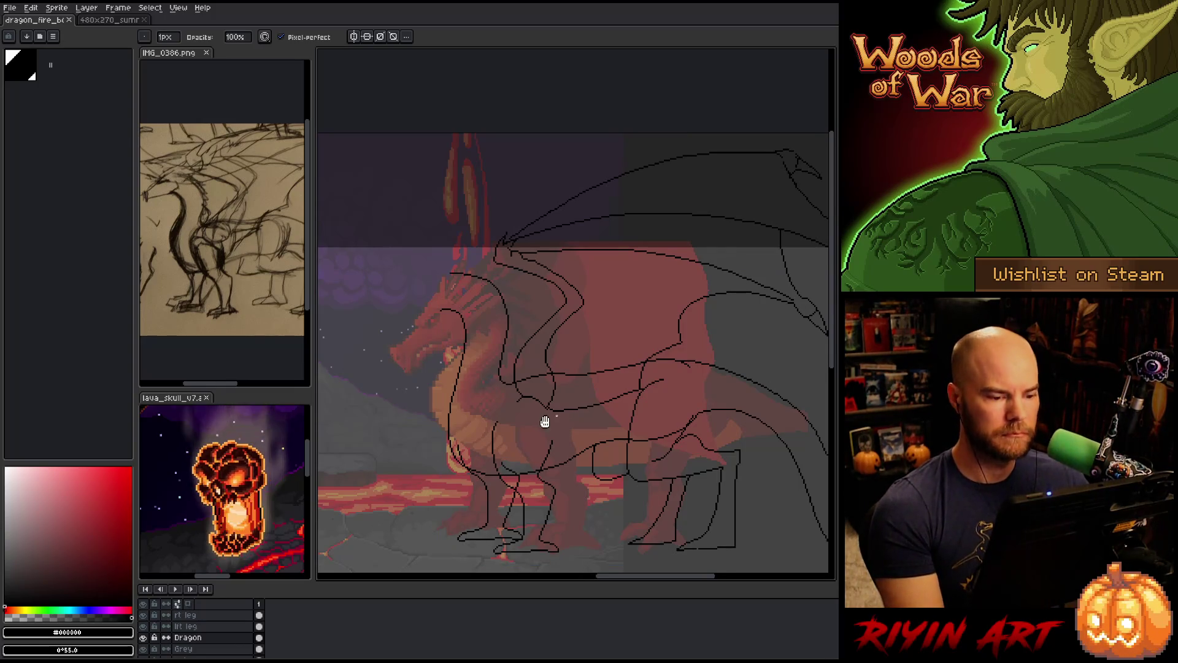
scroll(544, 416, "down", 2)
mouse_move(446, 416)
left_mouse_down()
mouse_move(468, 413)
mouse_move(453, 424)
left_mouse_up()
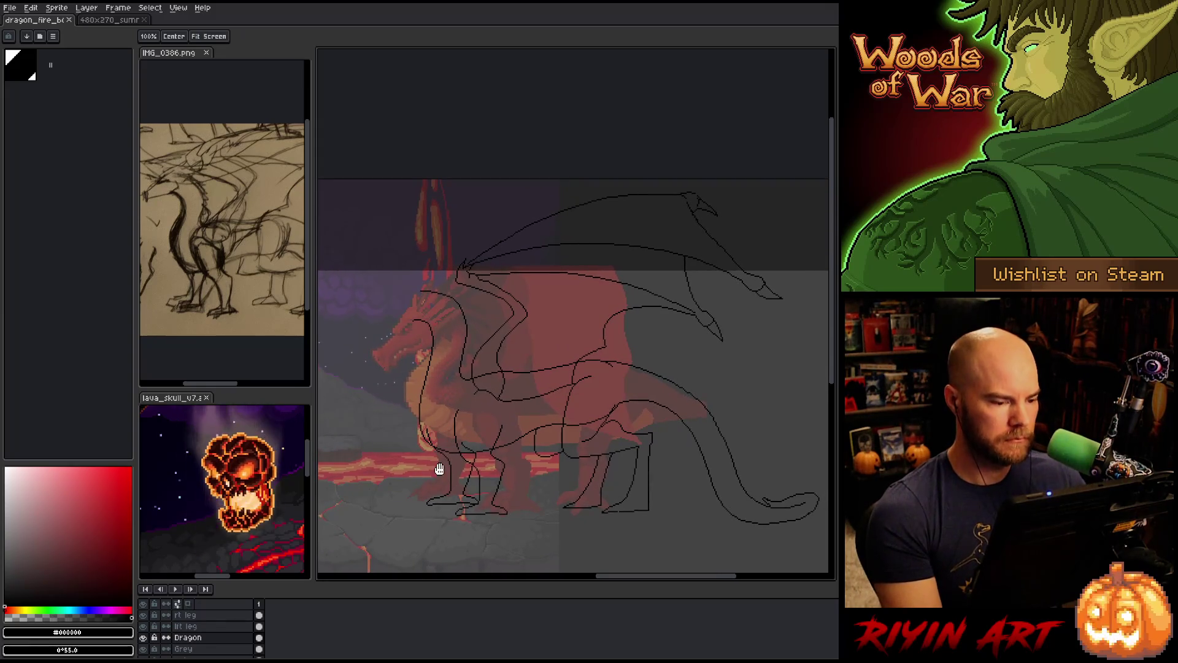
key("space")
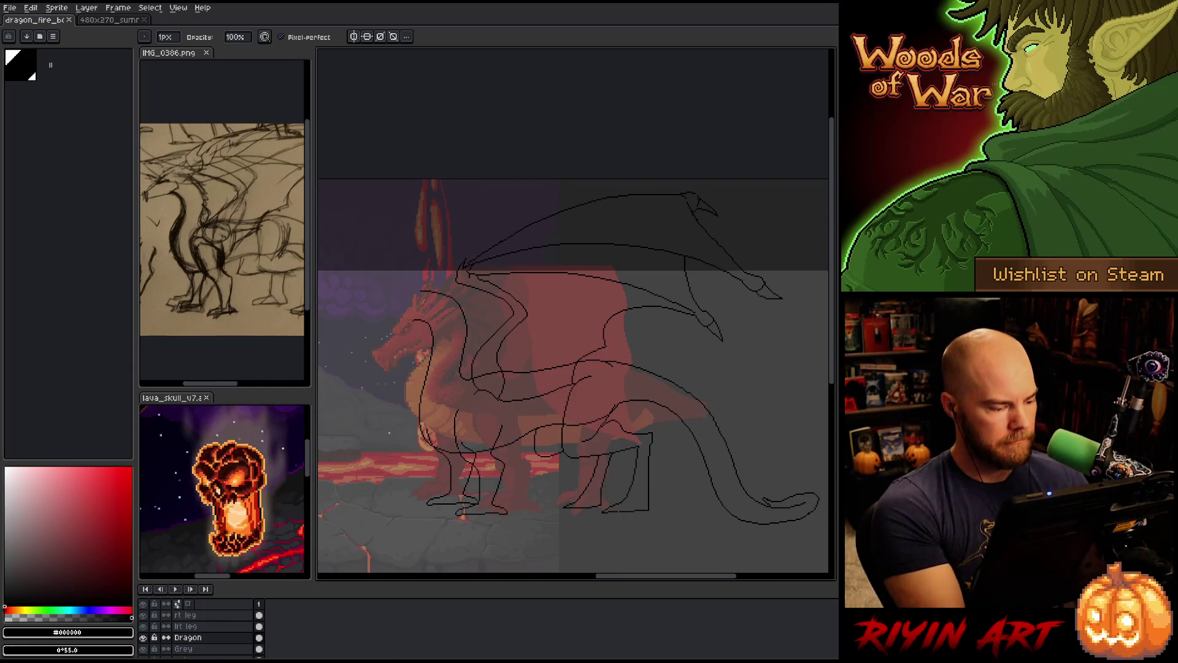
scroll(237, 631, "up", 1)
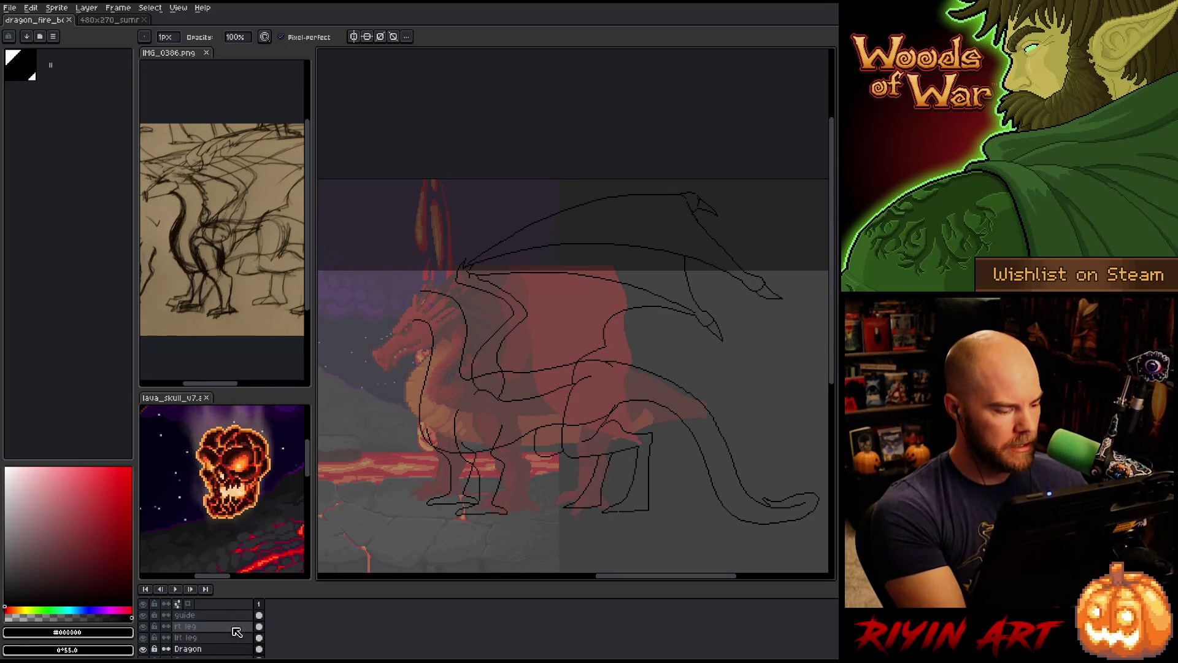
Add a new layer named 'dragon head' and move it below the leg layers
key("shift+n")
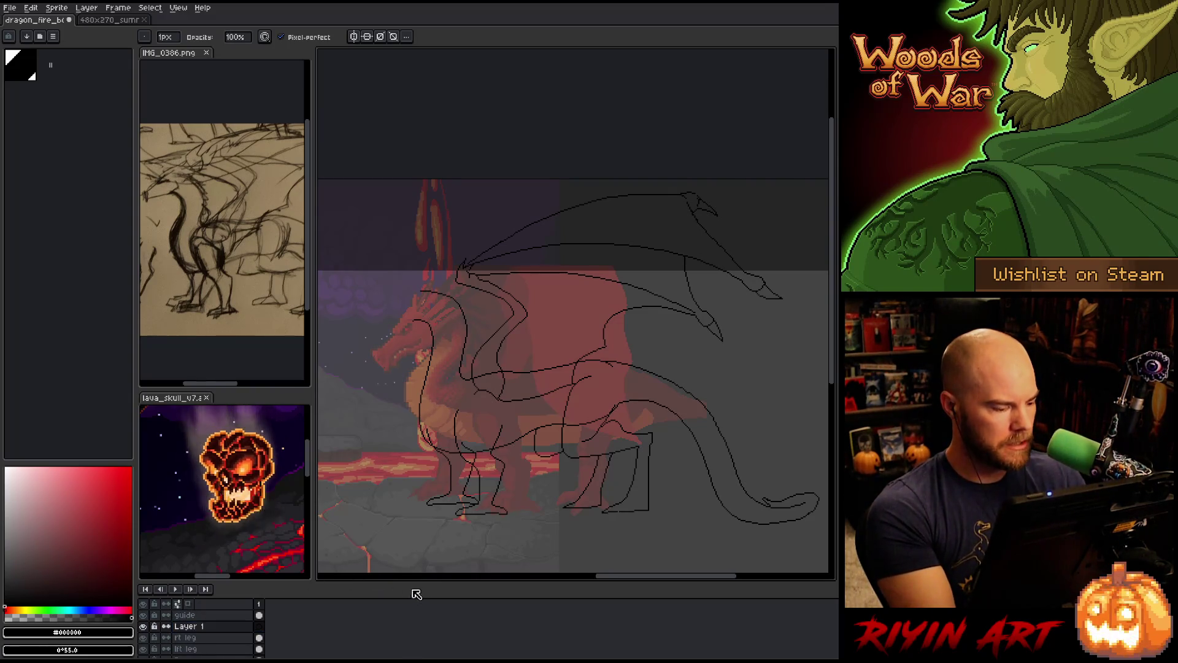
double_click(198, 626)
type("d")
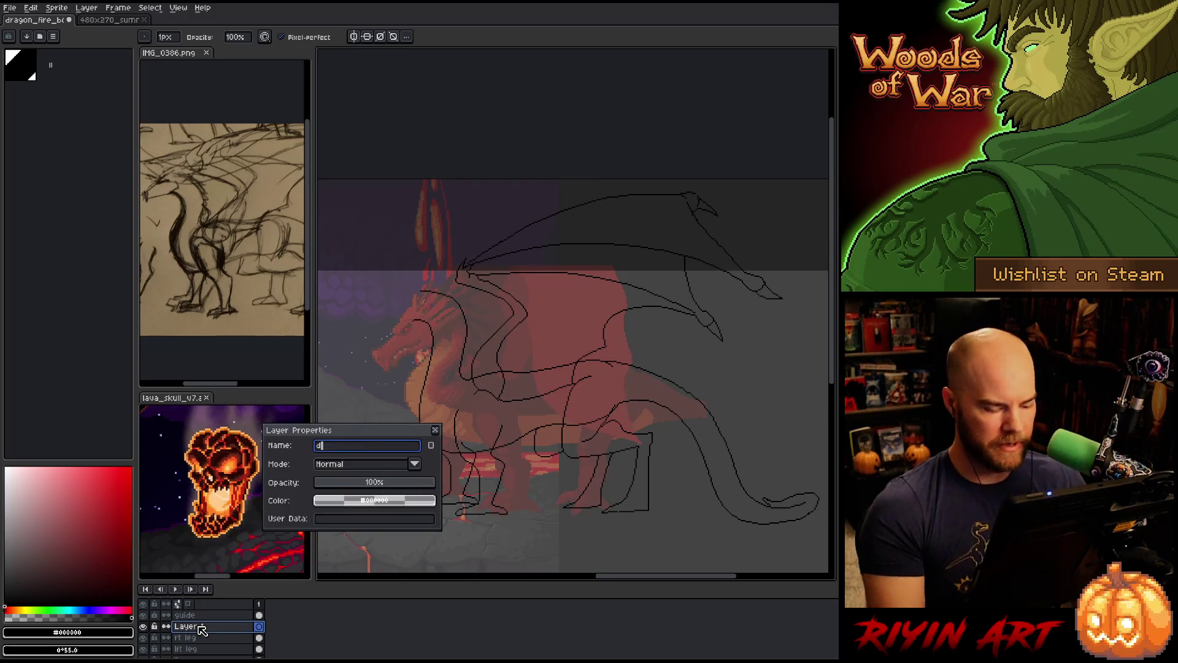
type("ragon head")
key("Return")
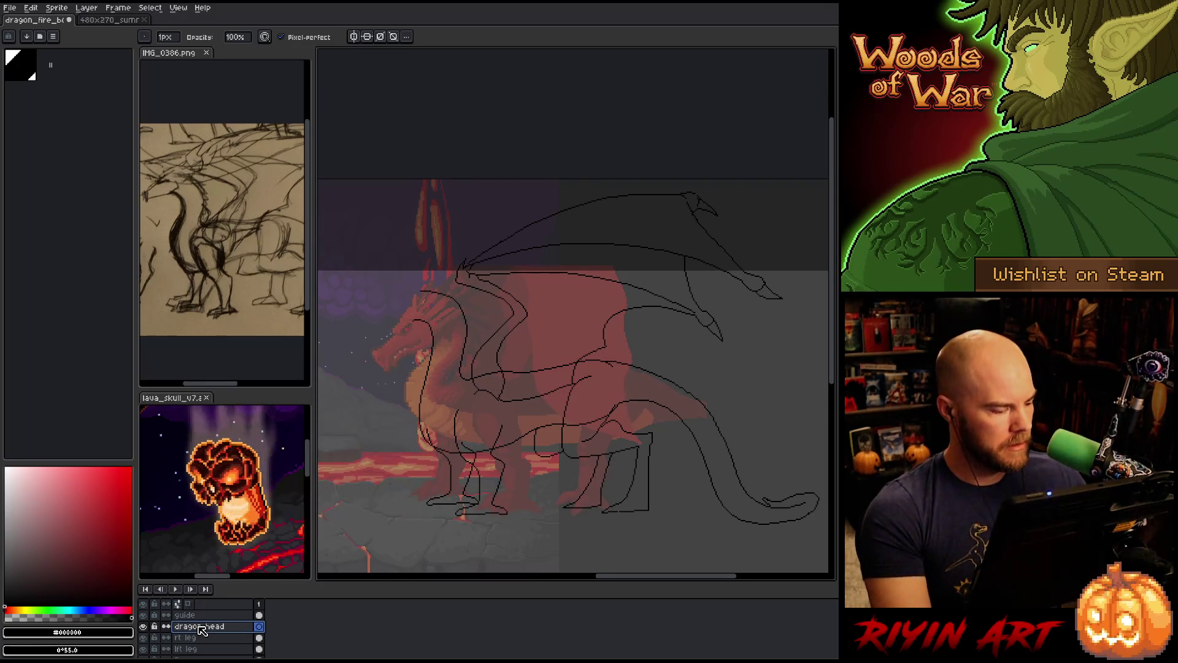
left_click_drag(208, 638, 199, 651)
scroll(200, 650, "down", 1)
Hide the Dragon sketch layer and outline the head top, snout underside and jaw tip
left_click(143, 636)
scroll(443, 318, "up", 1)
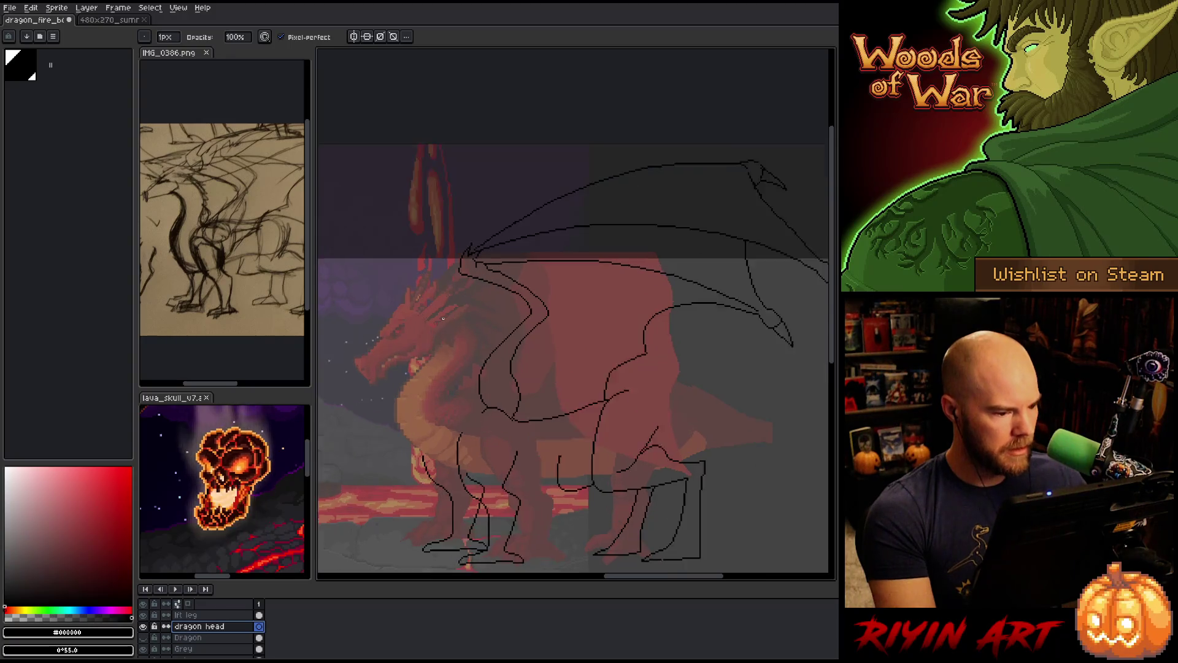
scroll(443, 318, "up", 3)
mouse_move(485, 279)
left_mouse_down()
mouse_move(518, 382)
mouse_move(508, 376)
left_mouse_up()
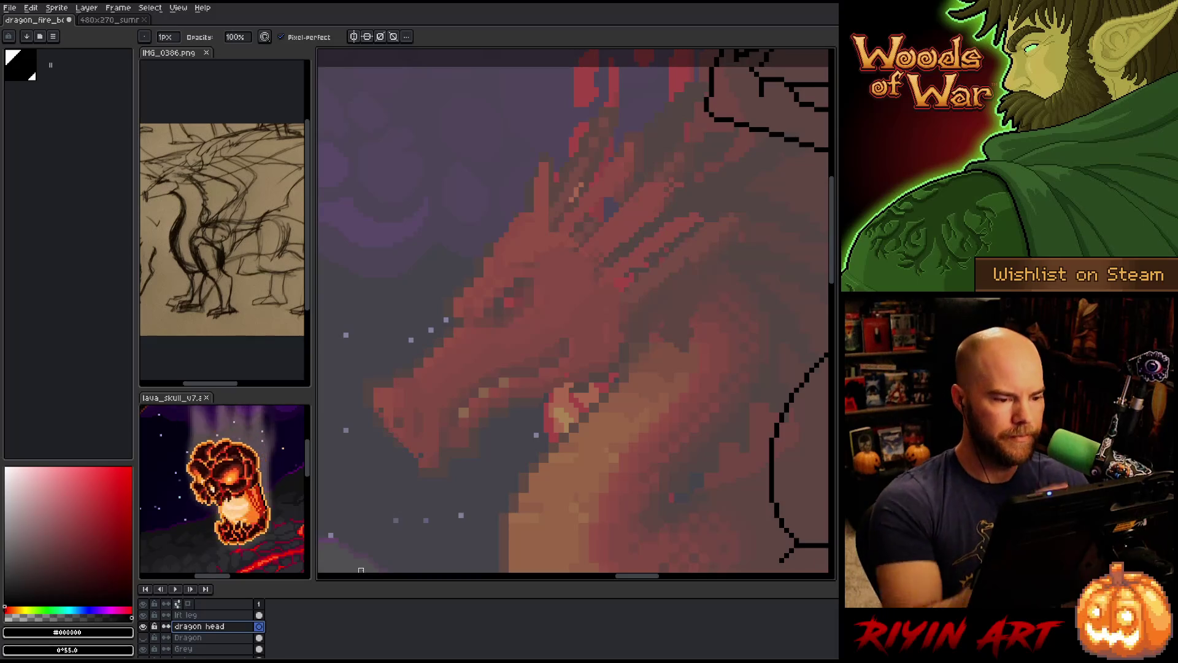
left_click_drag(526, 225, 445, 319)
key("ctrl+z")
mouse_move(525, 215)
left_mouse_down()
mouse_move(454, 297)
mouse_move(448, 316)
mouse_move(466, 317)
left_mouse_up()
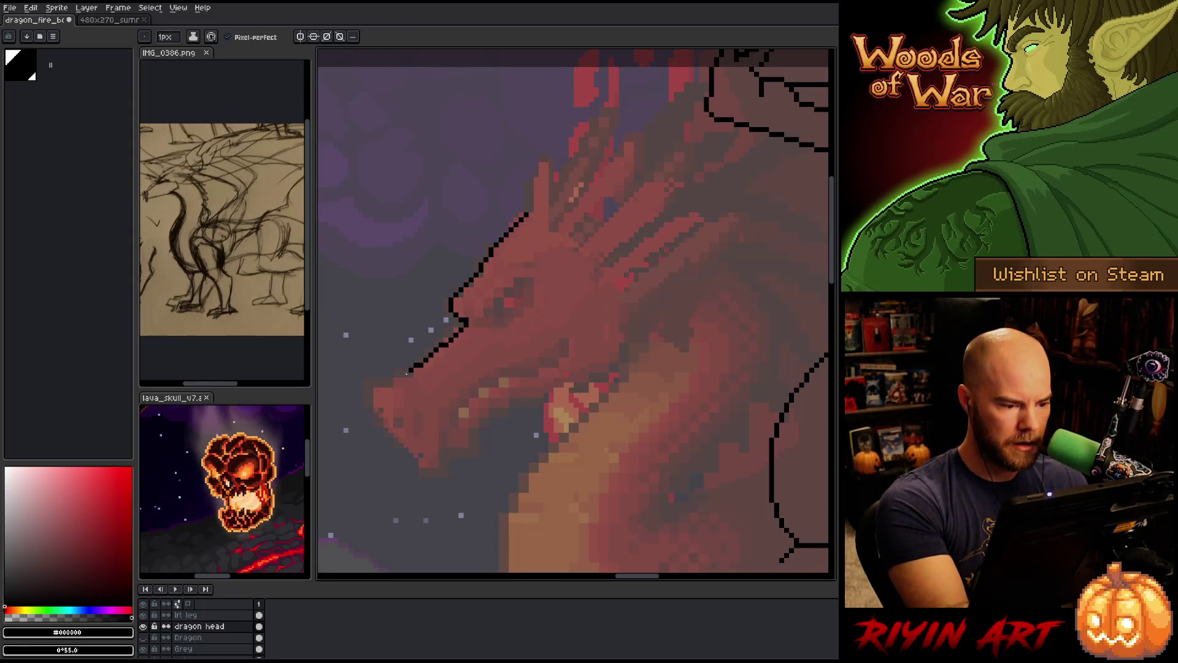
mouse_move(461, 332)
left_mouse_down()
mouse_move(376, 389)
mouse_move(372, 422)
mouse_move(436, 460)
left_mouse_up()
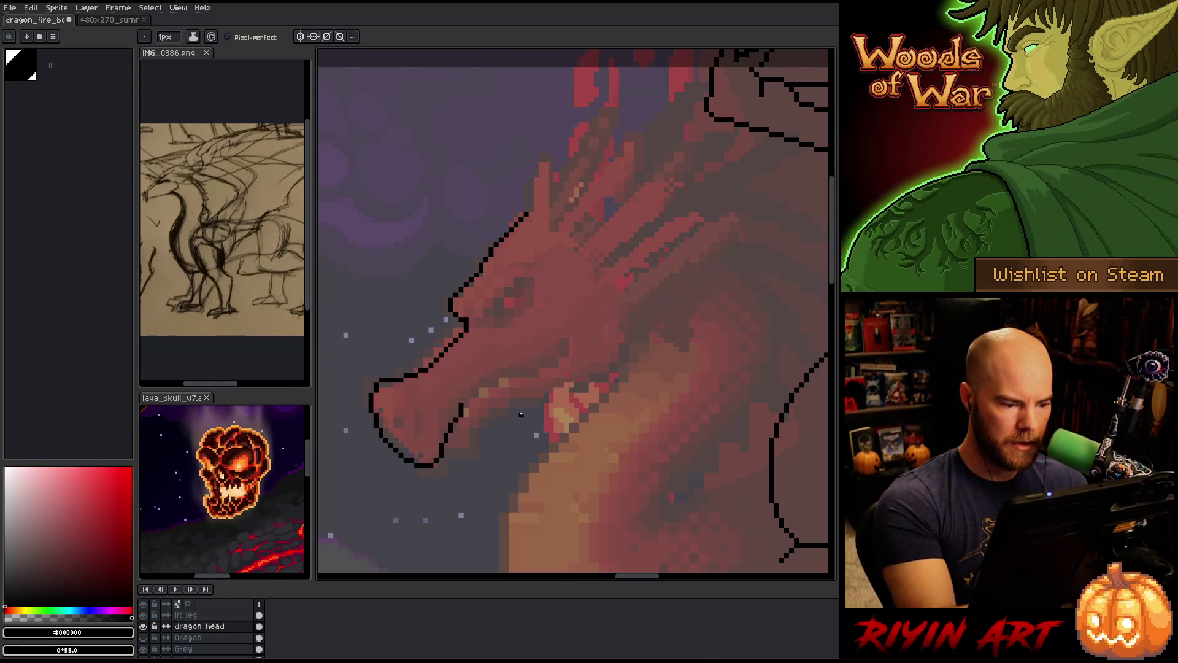
left_click_drag(440, 456, 439, 422)
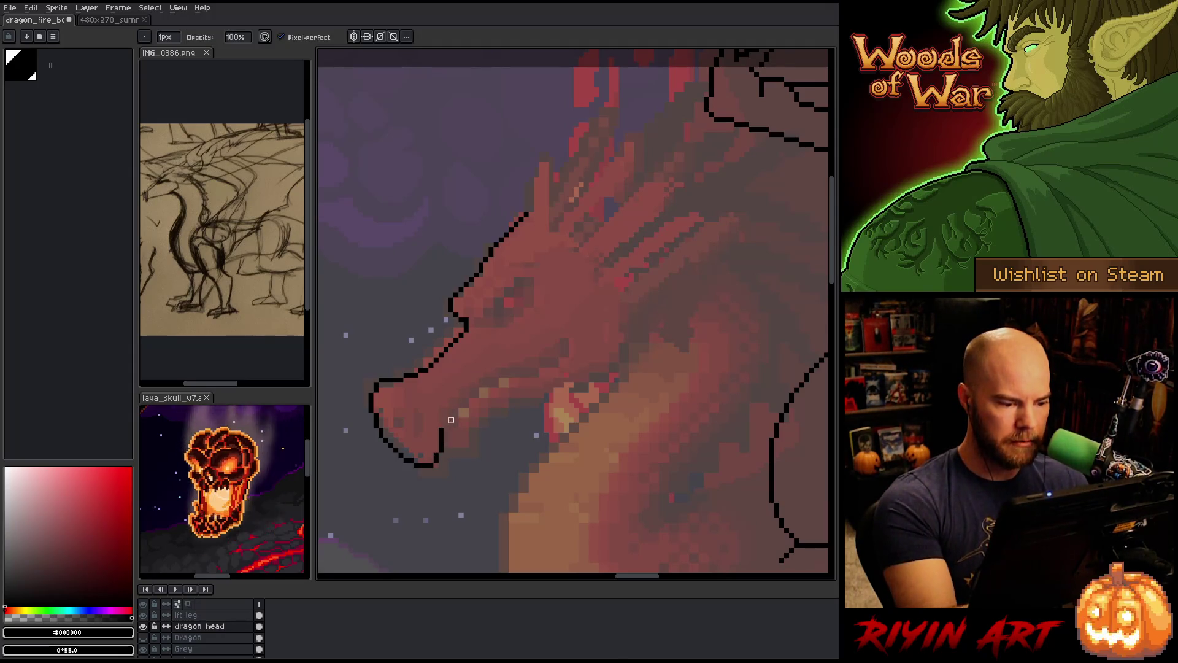
Draw the jaw line back to the mouth's end and mark the eye
left_click_drag(451, 417, 483, 388)
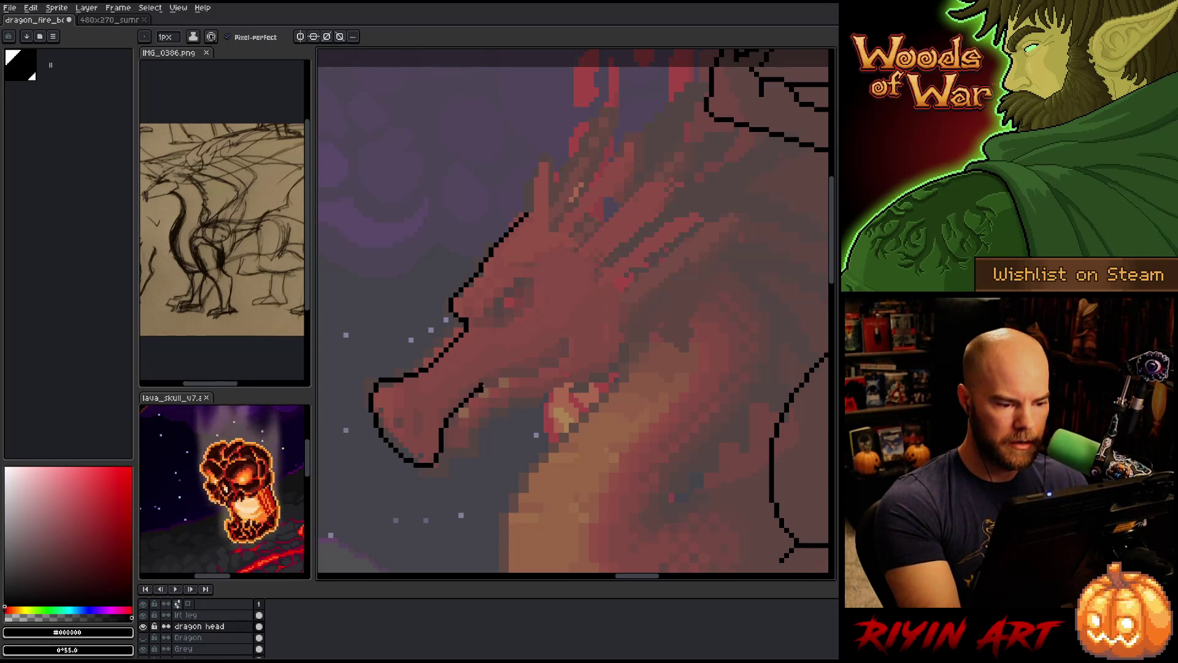
left_click_drag(486, 385, 545, 371)
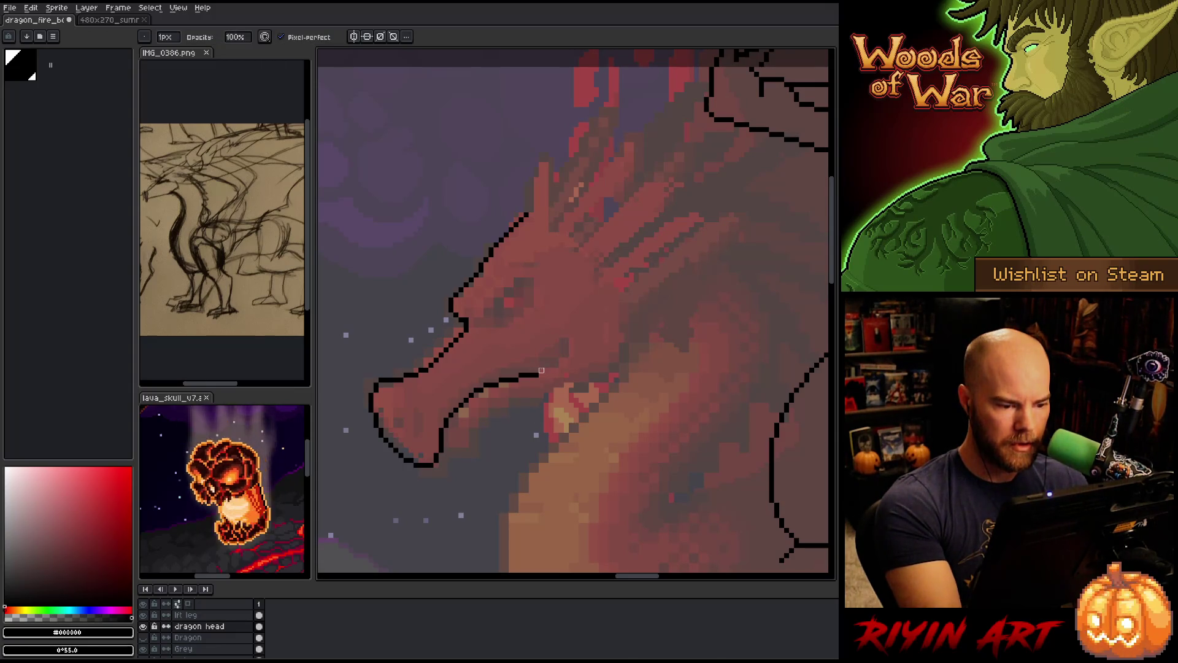
left_click_drag(543, 370, 565, 365)
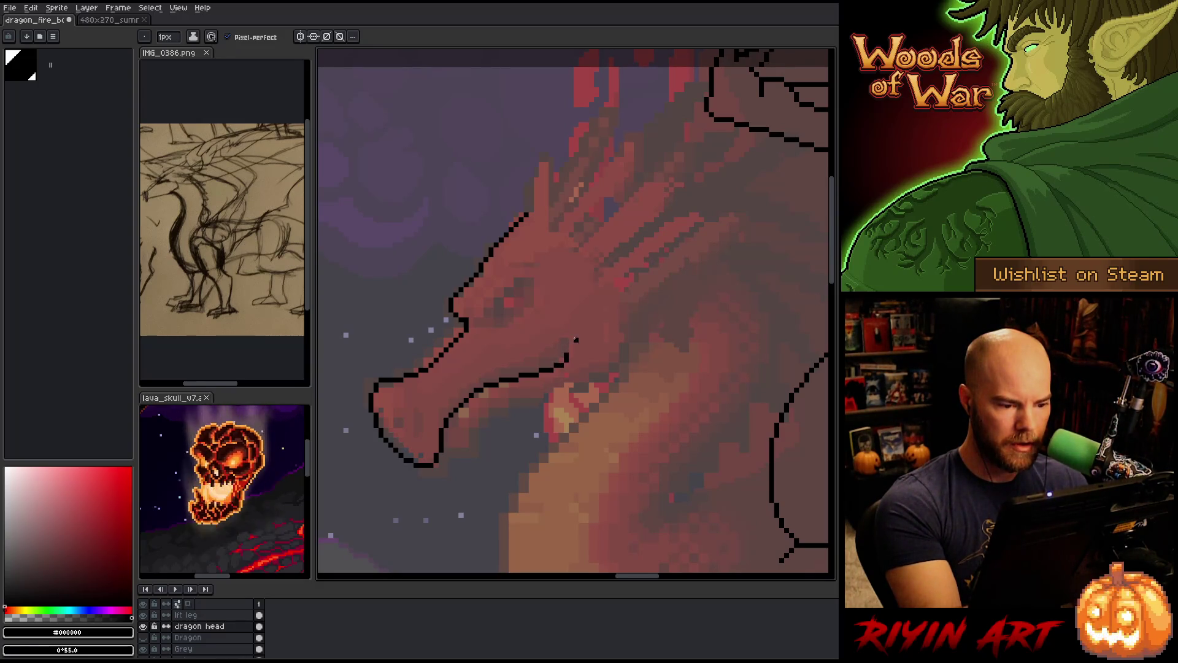
left_click_drag(567, 353, 566, 340)
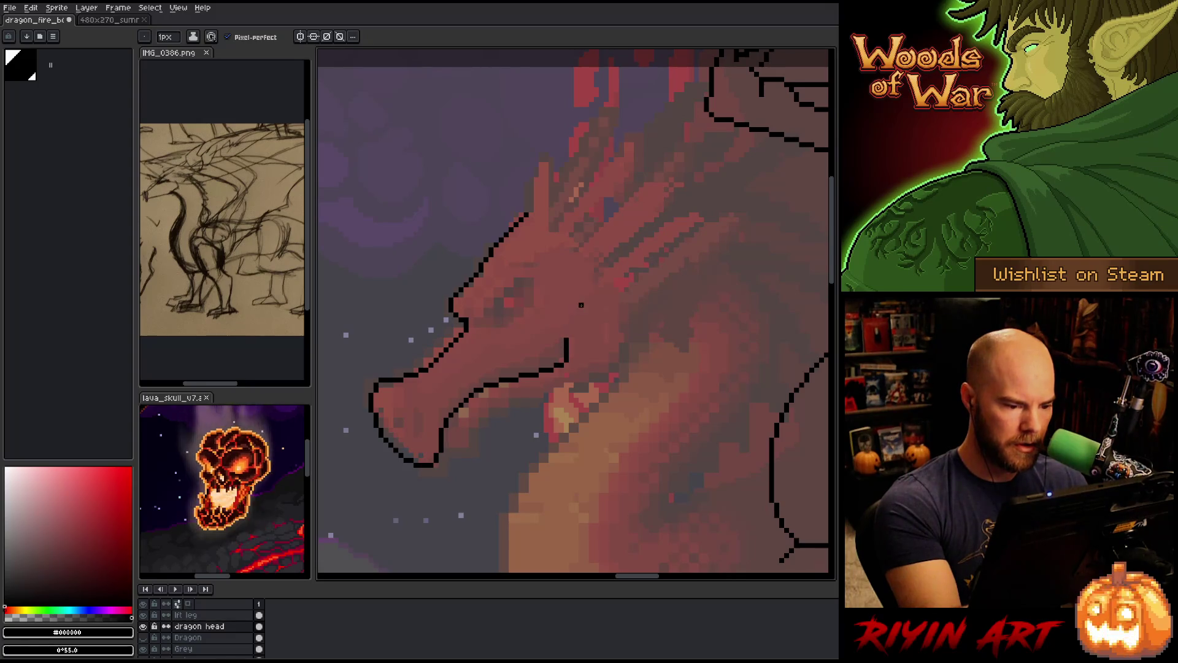
left_click(560, 340)
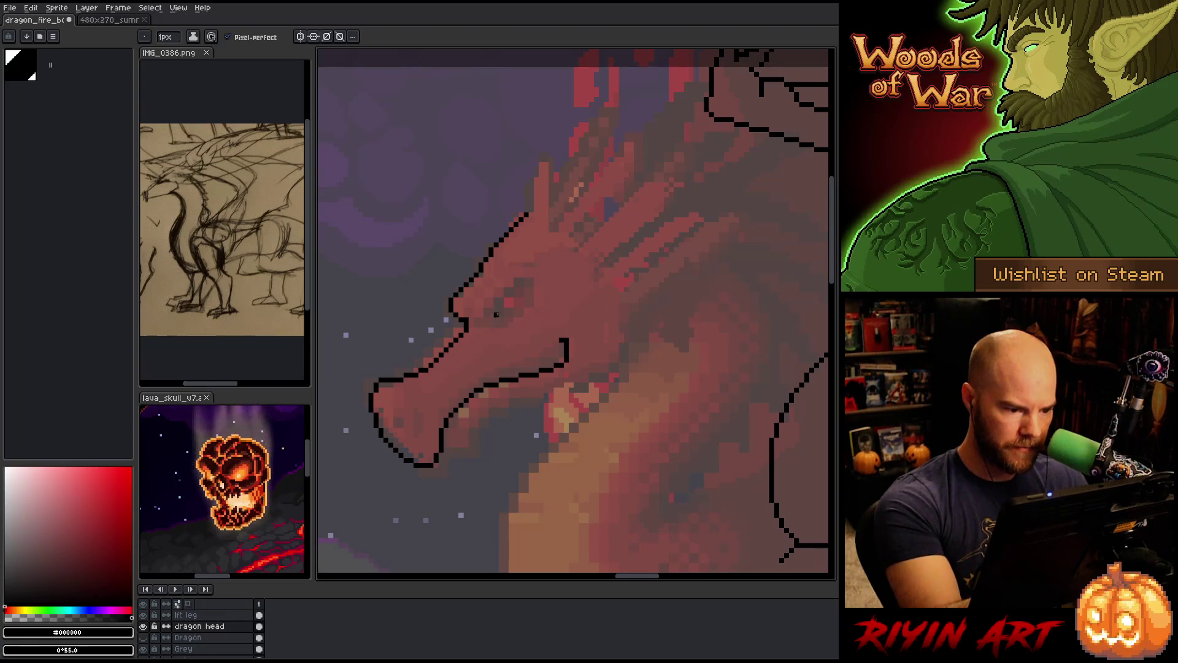
left_click_drag(505, 299, 501, 315)
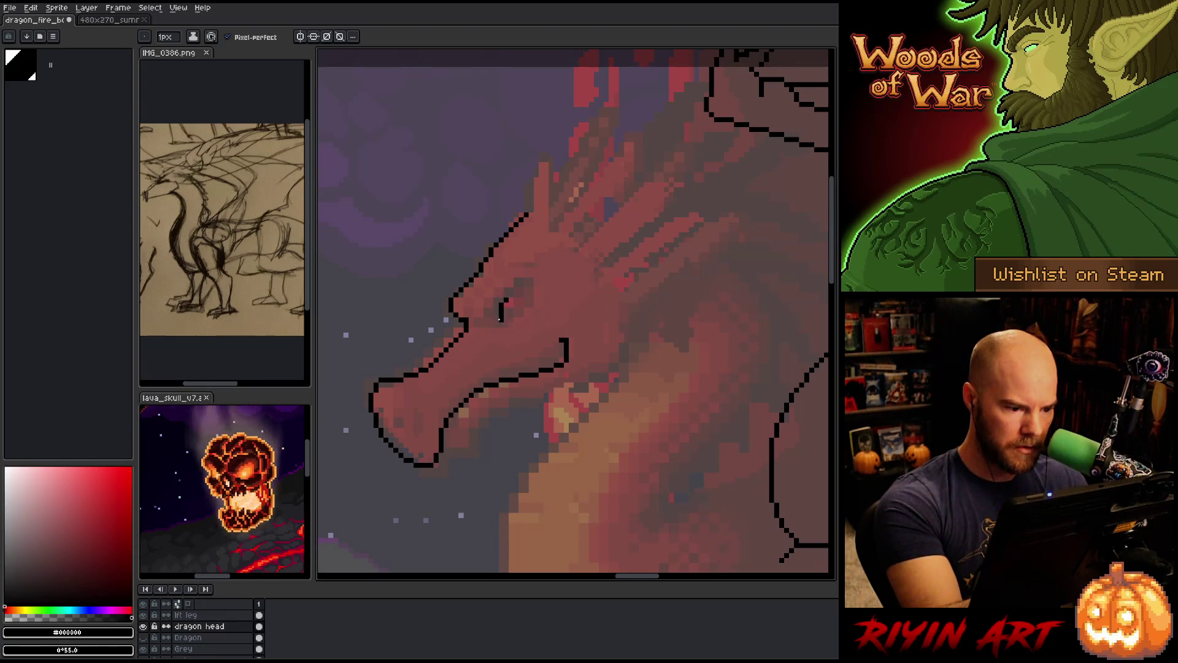
left_click_drag(475, 314, 478, 307)
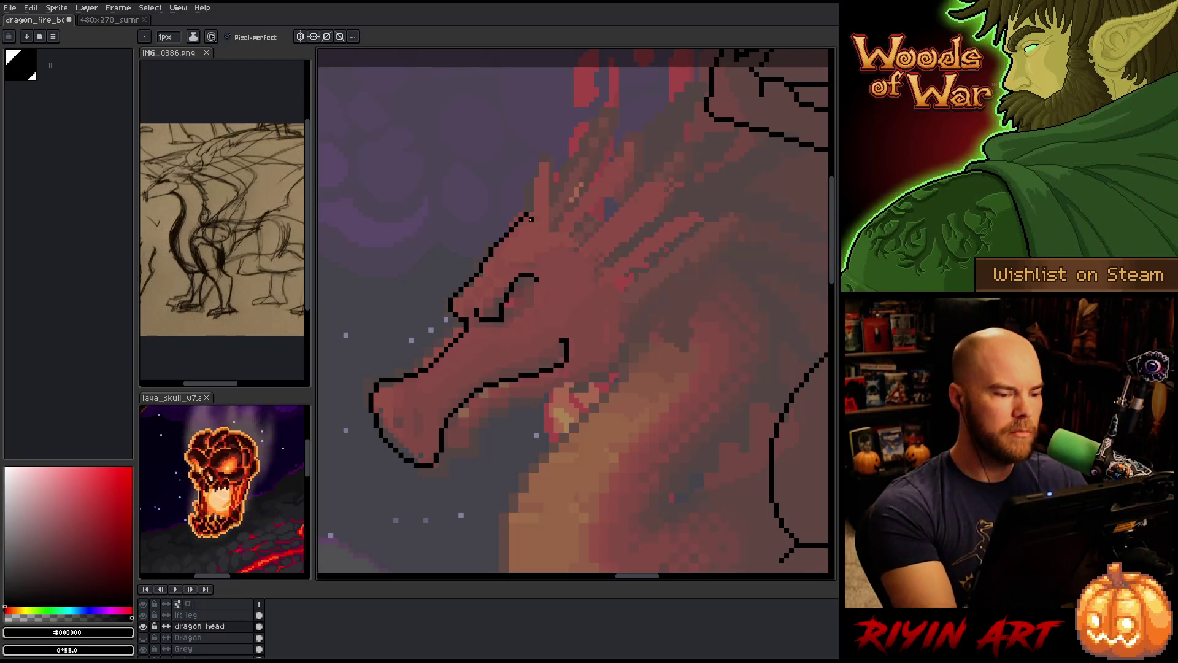
Add outline pixels along the head's top edge and the snout edge
key("e")
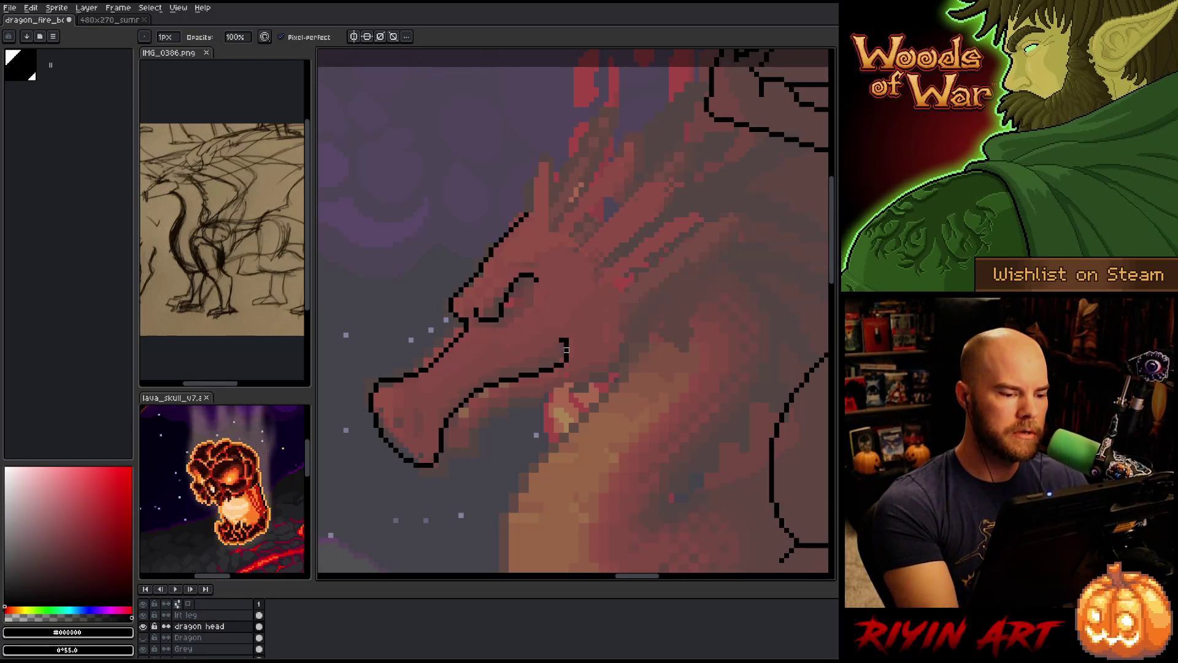
key("b")
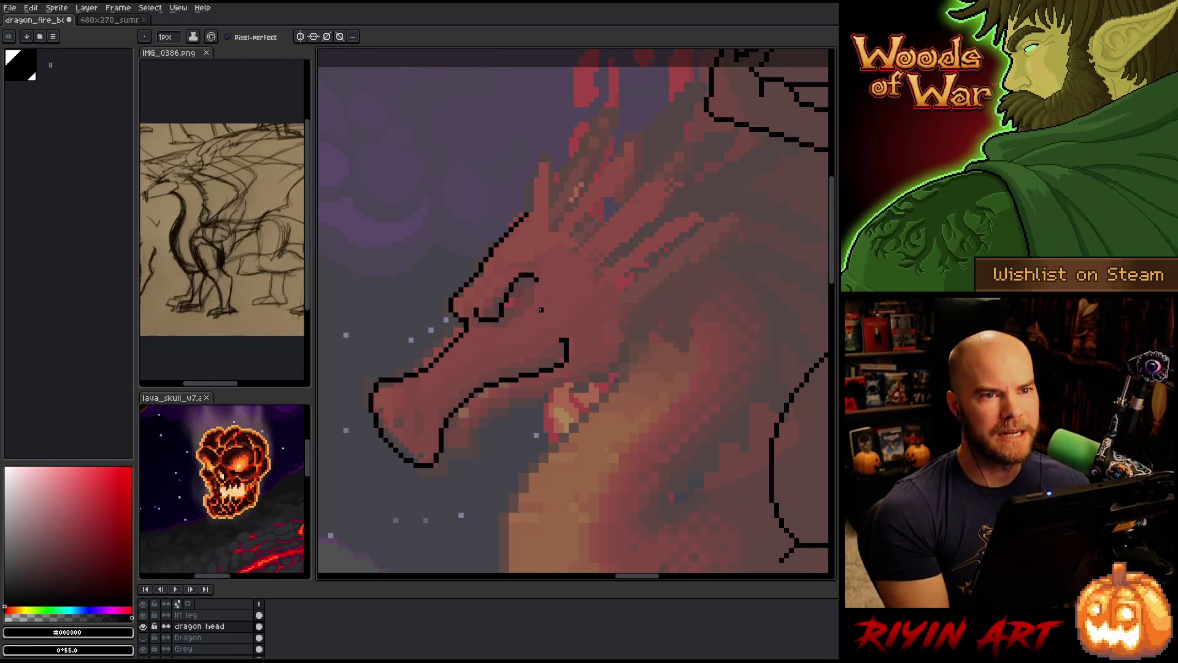
scroll(541, 309, "down", 2)
scroll(484, 292, "up", 2)
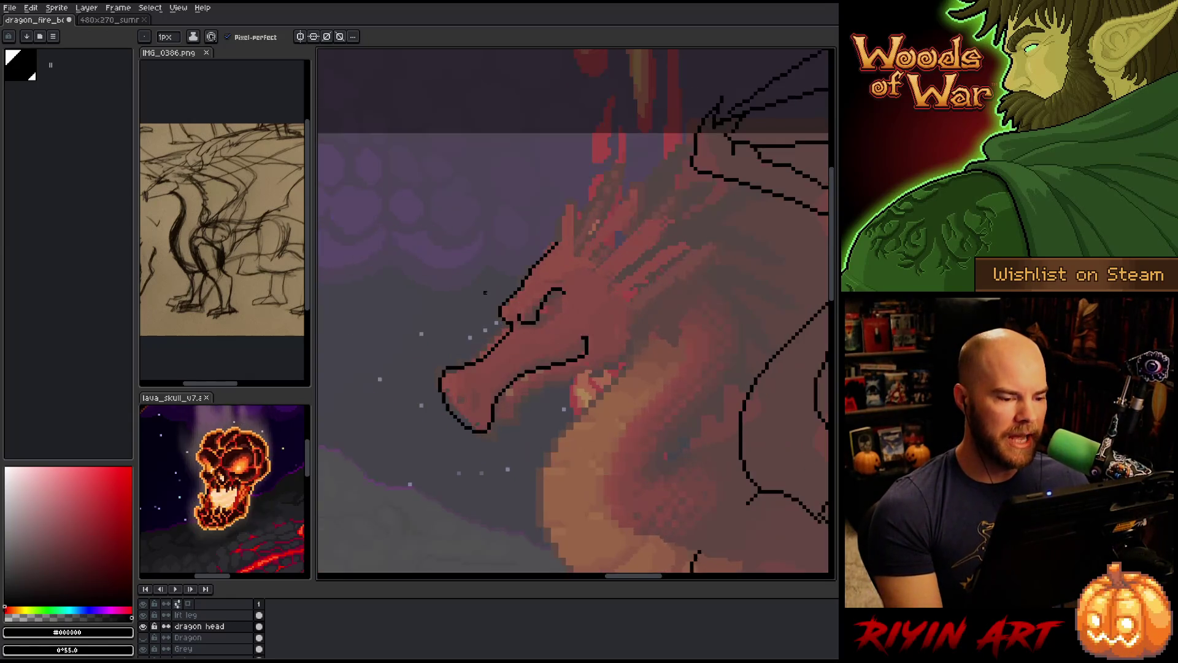
scroll(484, 293, "up", 1)
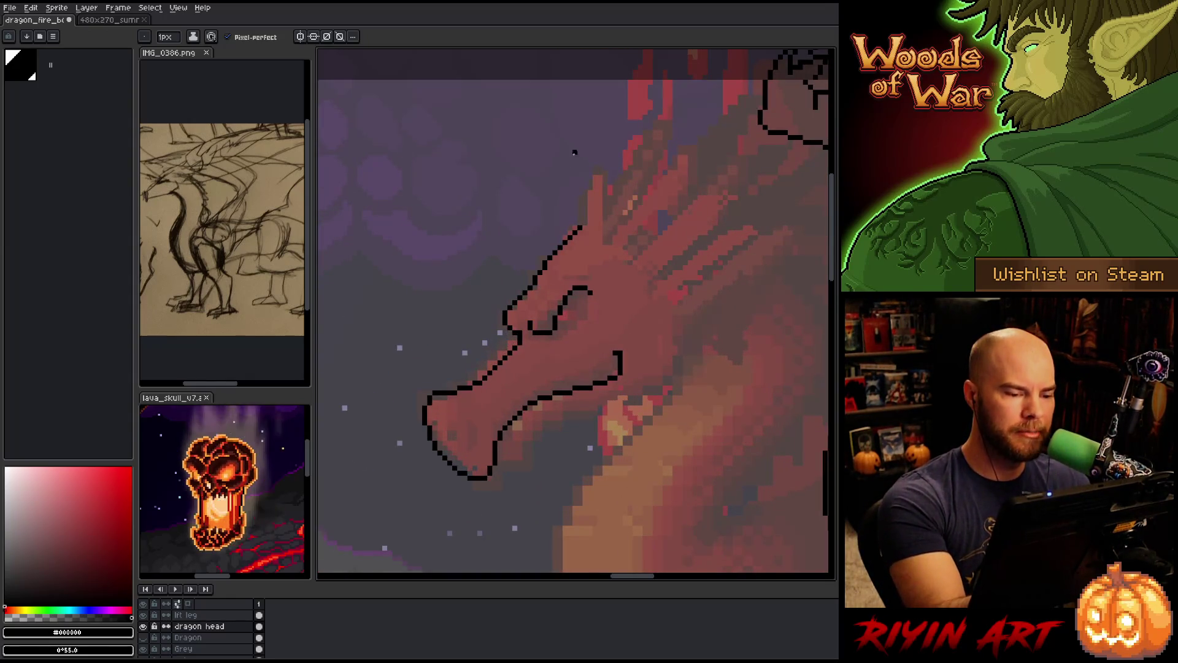
key("e")
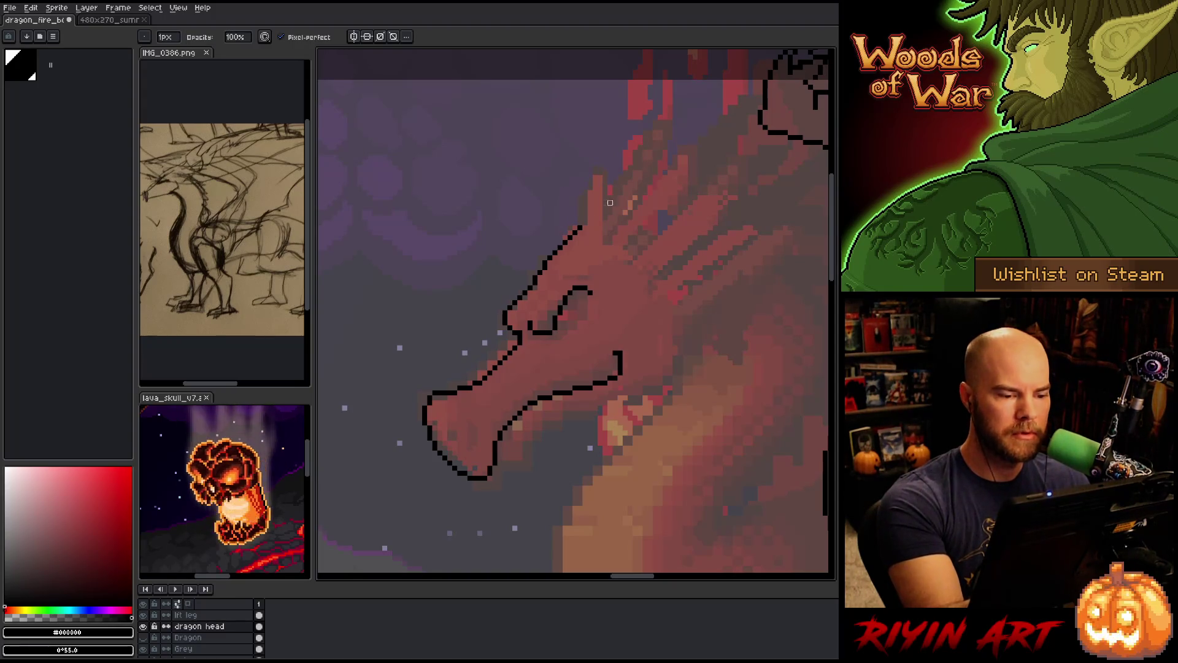
key("b")
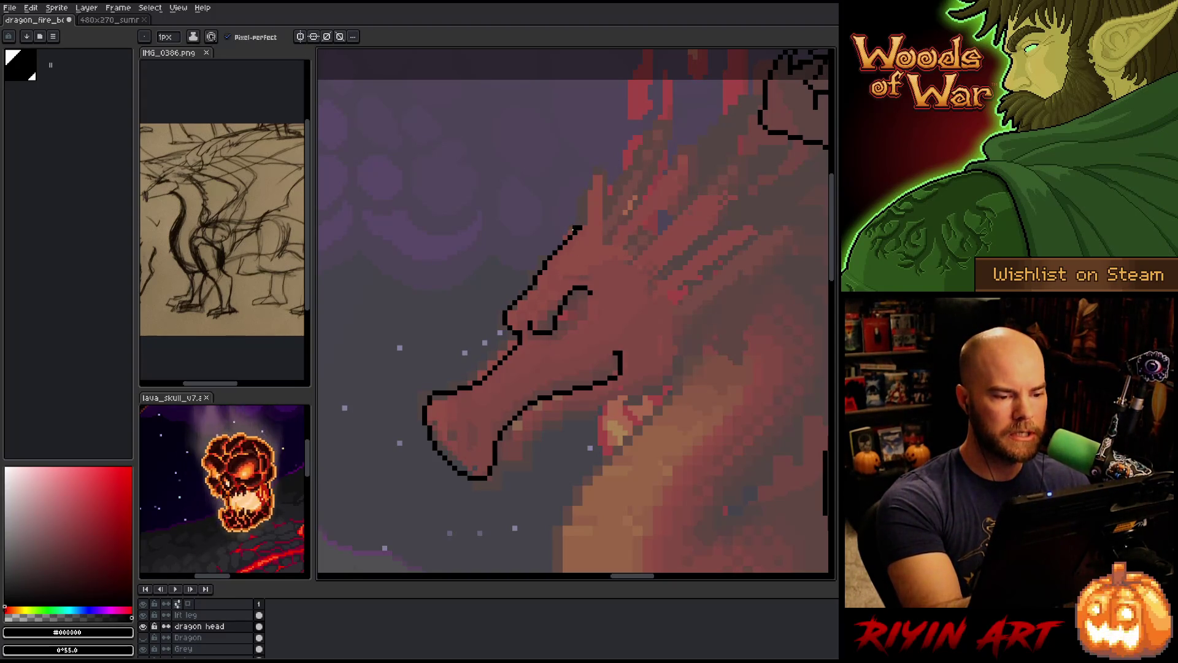
left_click_drag(560, 243, 565, 237)
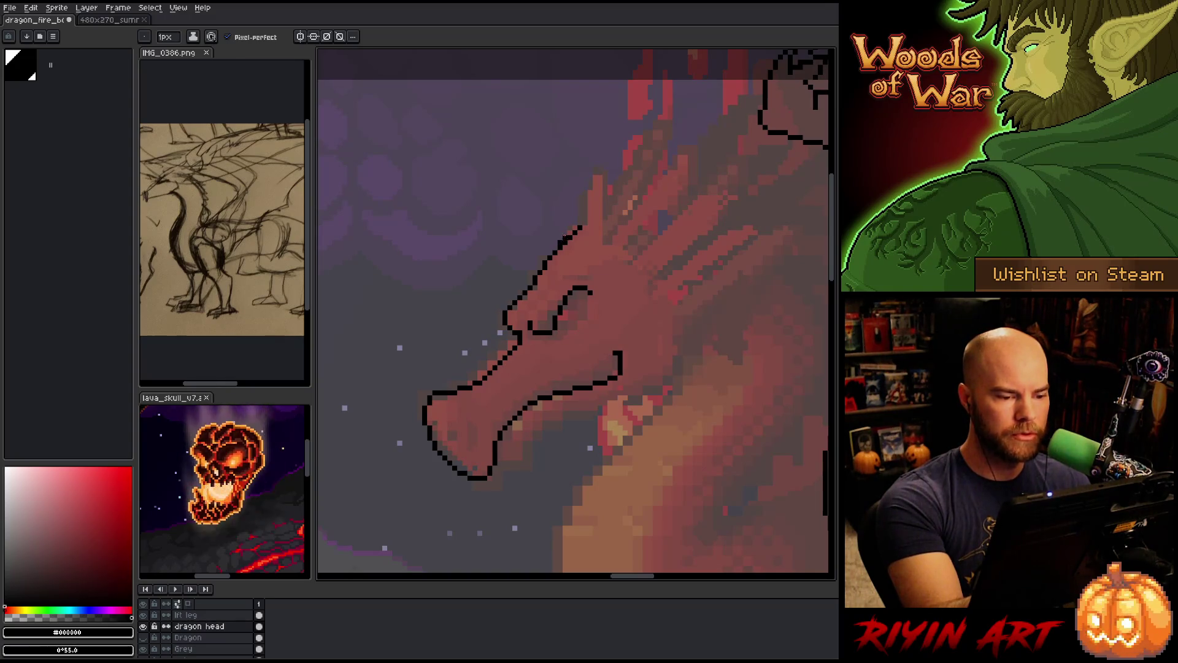
key("e")
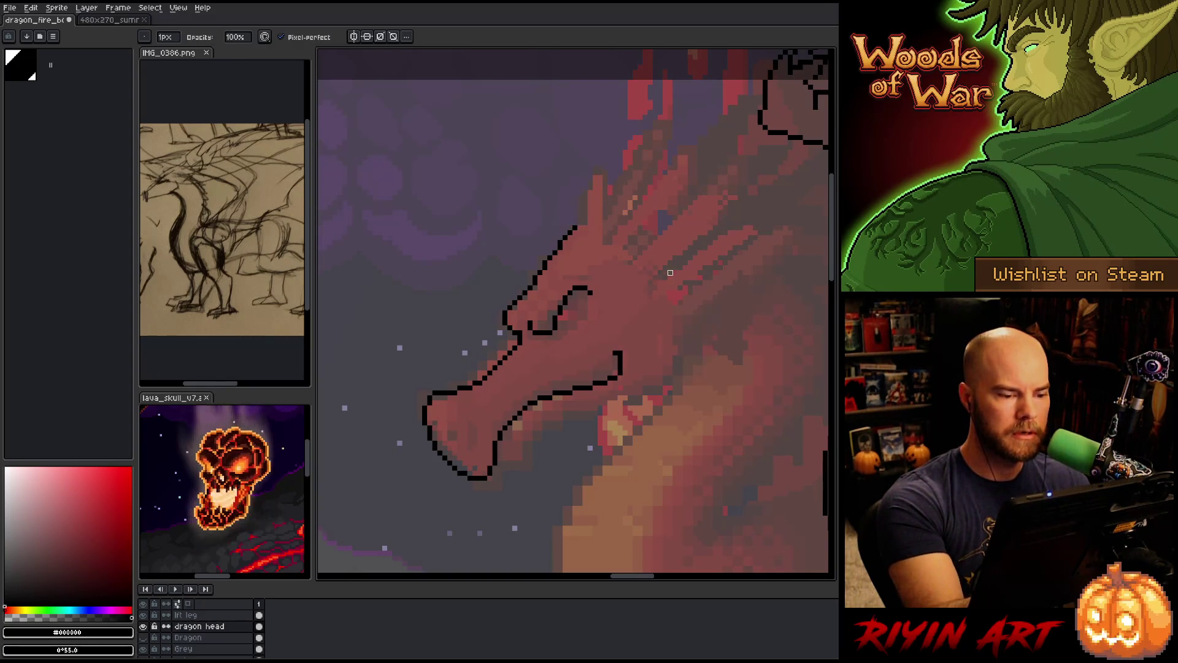
key("b")
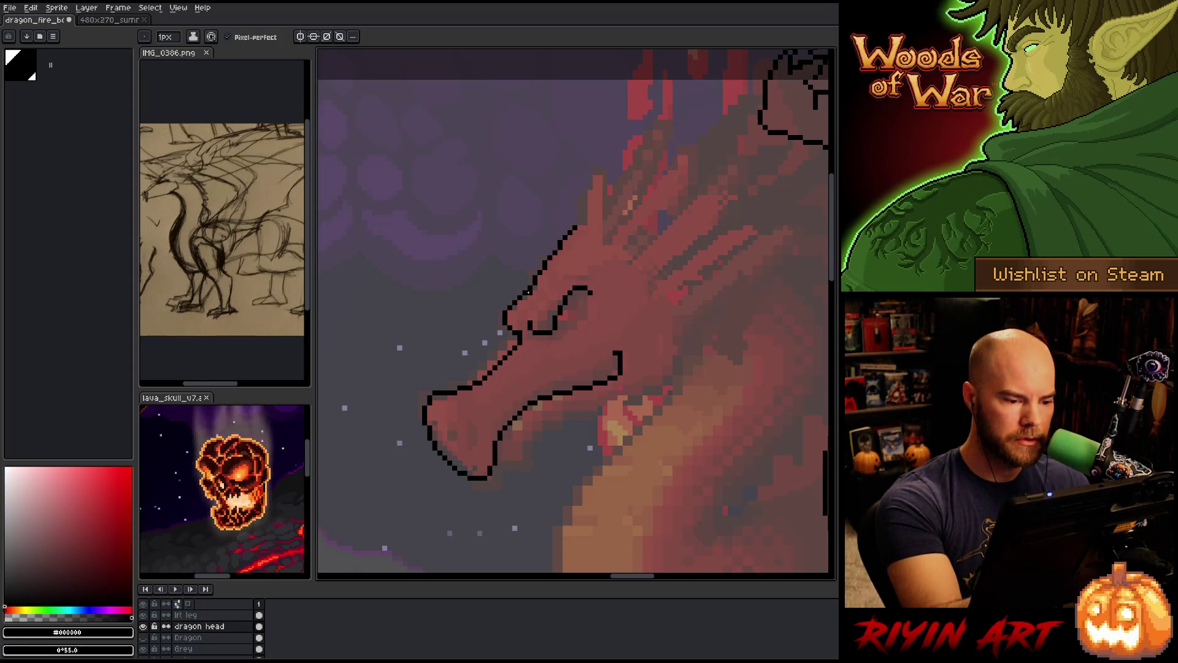
left_click_drag(517, 304, 507, 315)
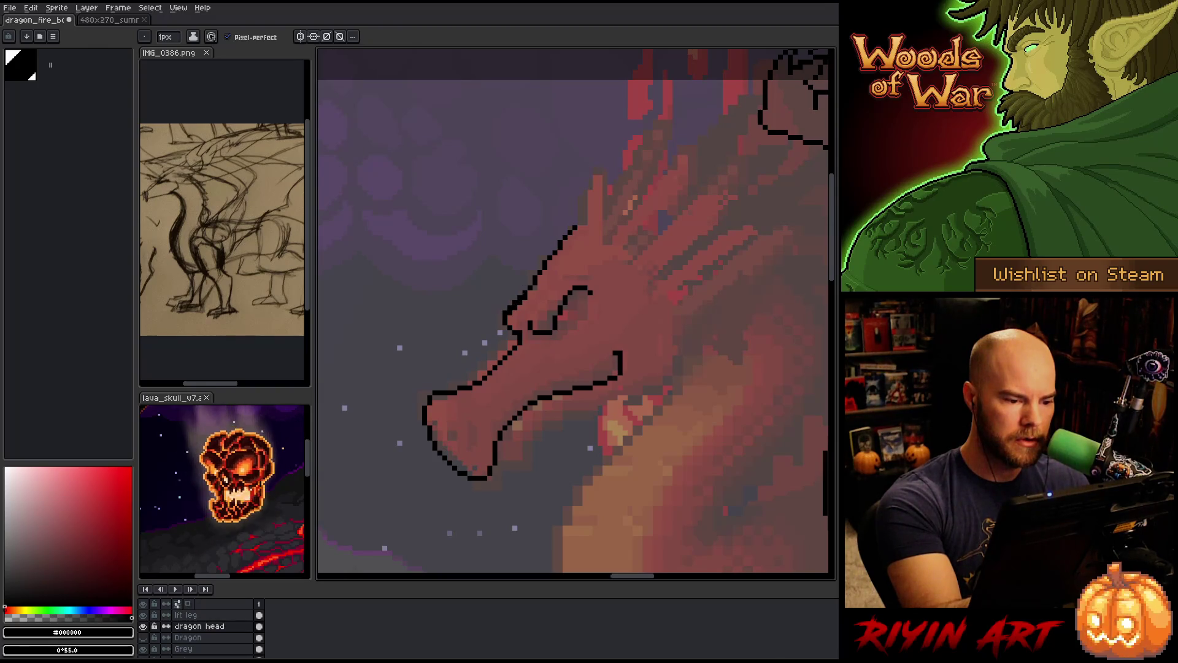
key("e")
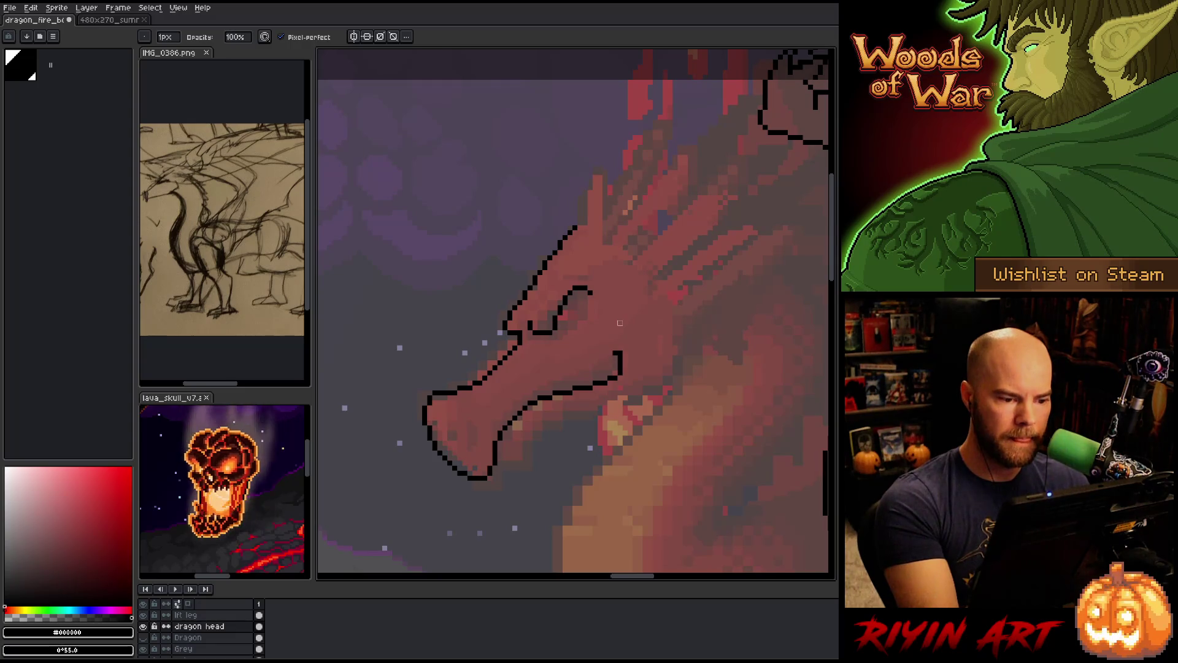
Lasso the forehead outline and move it slightly left and down
key("e")
key("q")
mouse_move(591, 228)
left_mouse_down()
mouse_move(580, 210)
mouse_move(534, 268)
mouse_move(525, 309)
left_mouse_up()
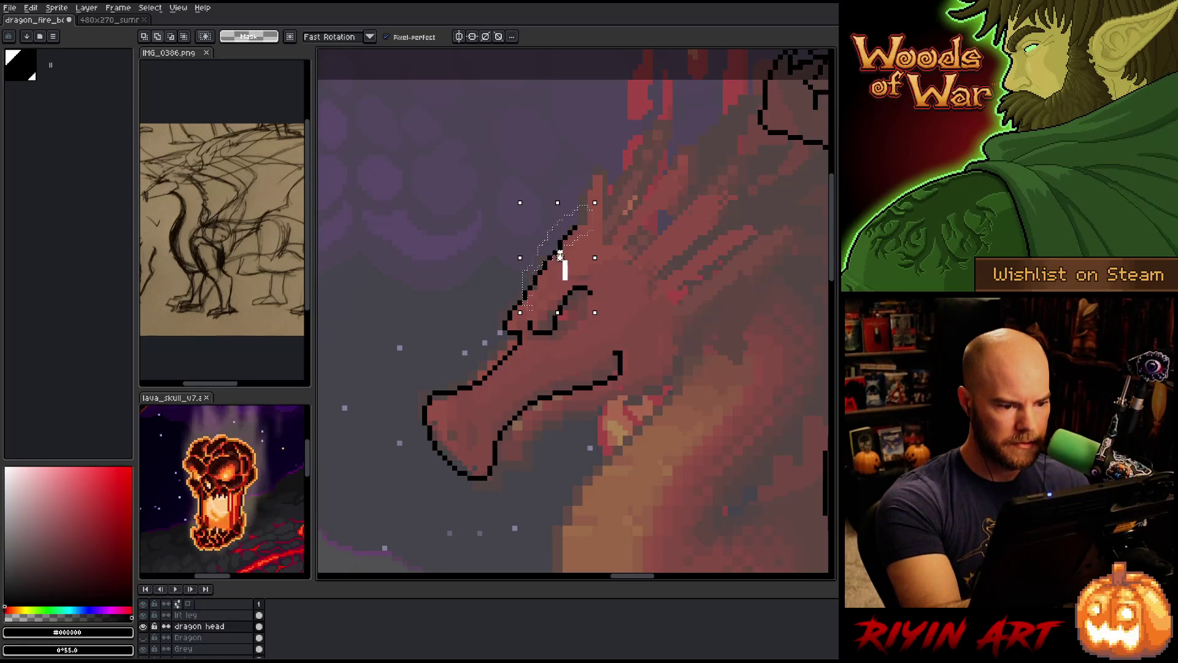
left_click_drag(551, 267, 545, 272)
key("ctrl+d")
Draw a horn spike rising from the top of the head with its back edge
key("b")
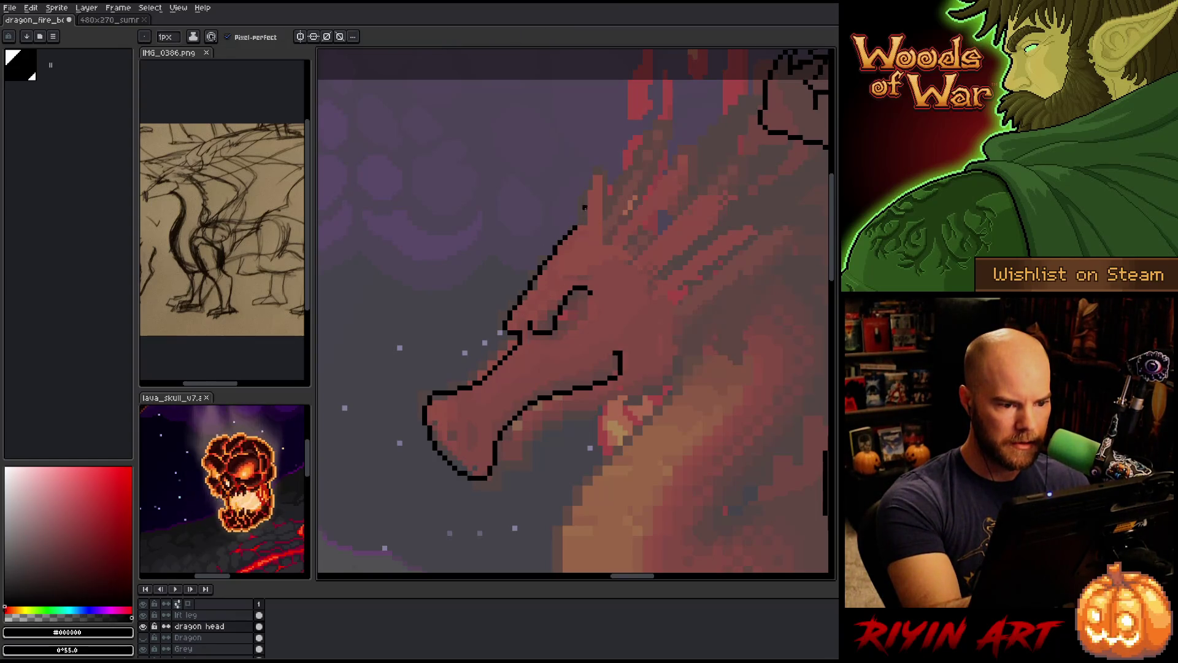
left_click(583, 222)
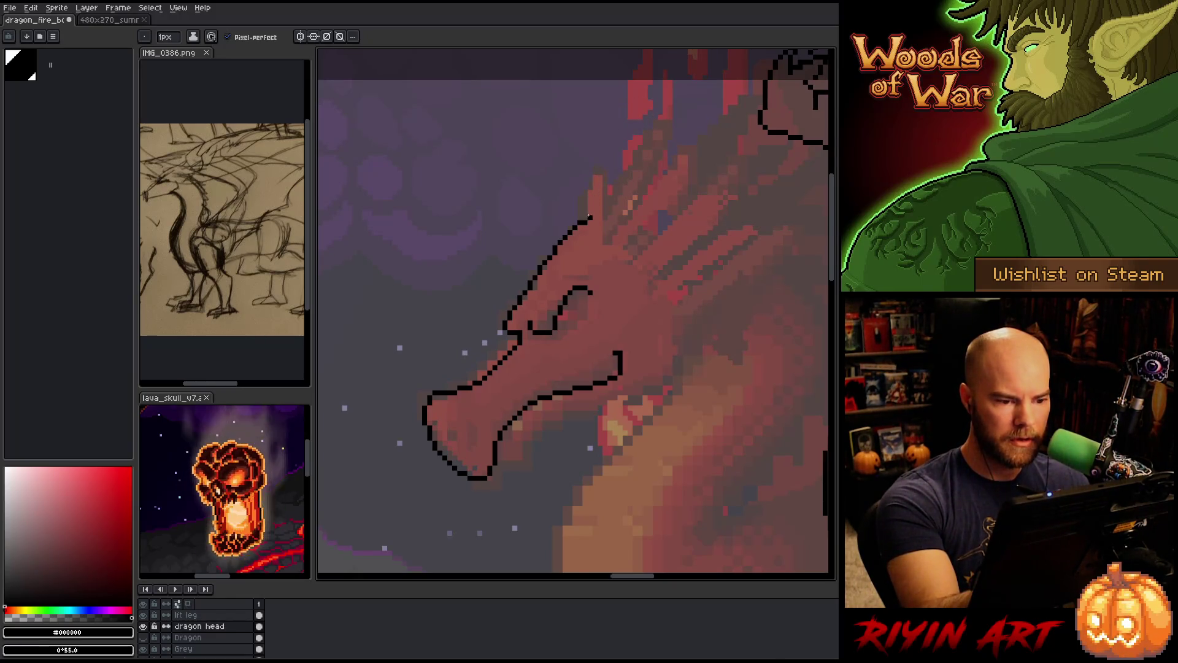
mouse_move(589, 217)
left_mouse_down()
mouse_move(604, 150)
mouse_move(606, 244)
left_mouse_up()
key("e")
left_click_drag(600, 151, 605, 177)
key("b")
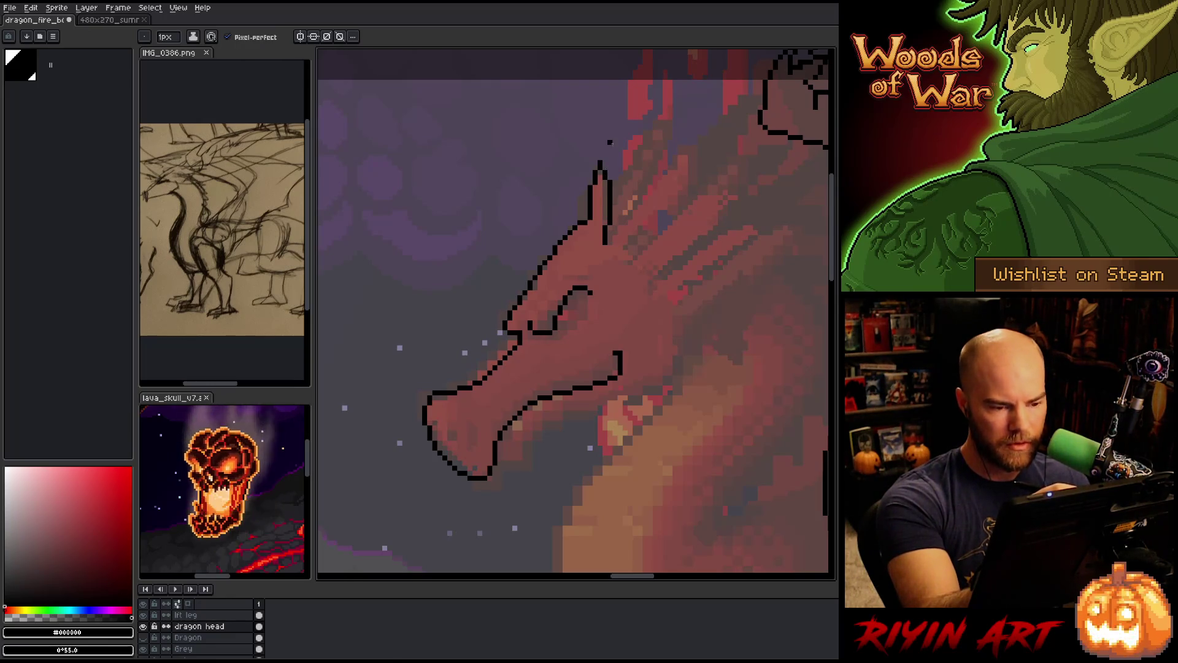
left_click_drag(609, 156, 609, 184)
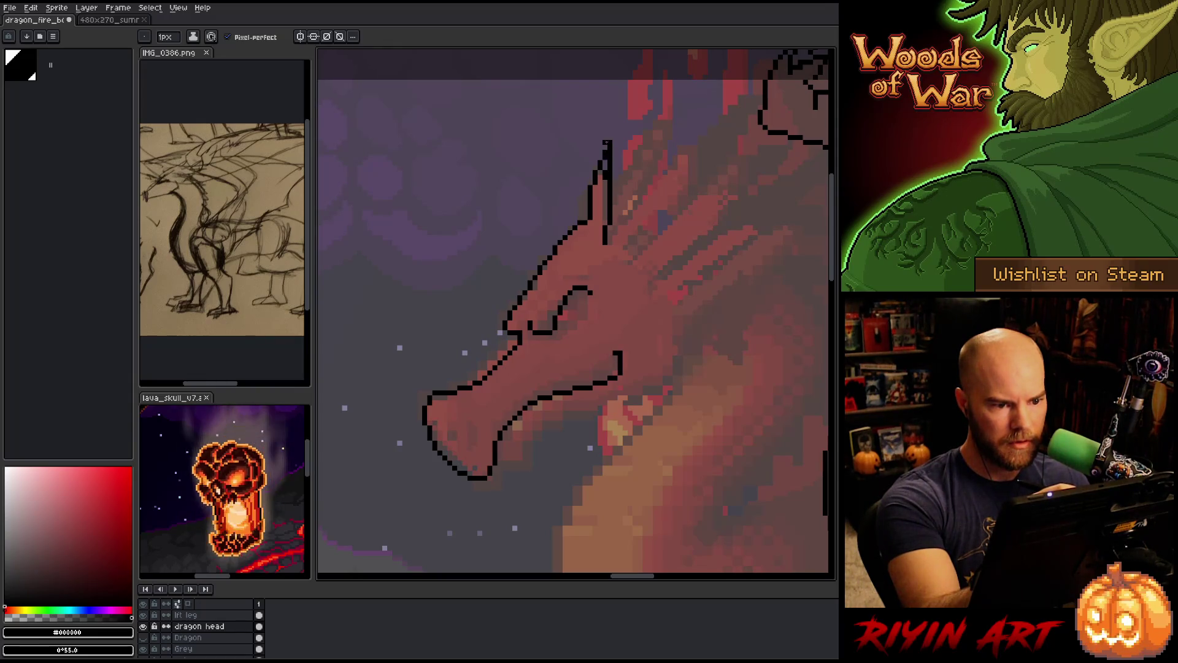
Trim the tip of the horn outline and centre the view on the head
key("e")
key("b")
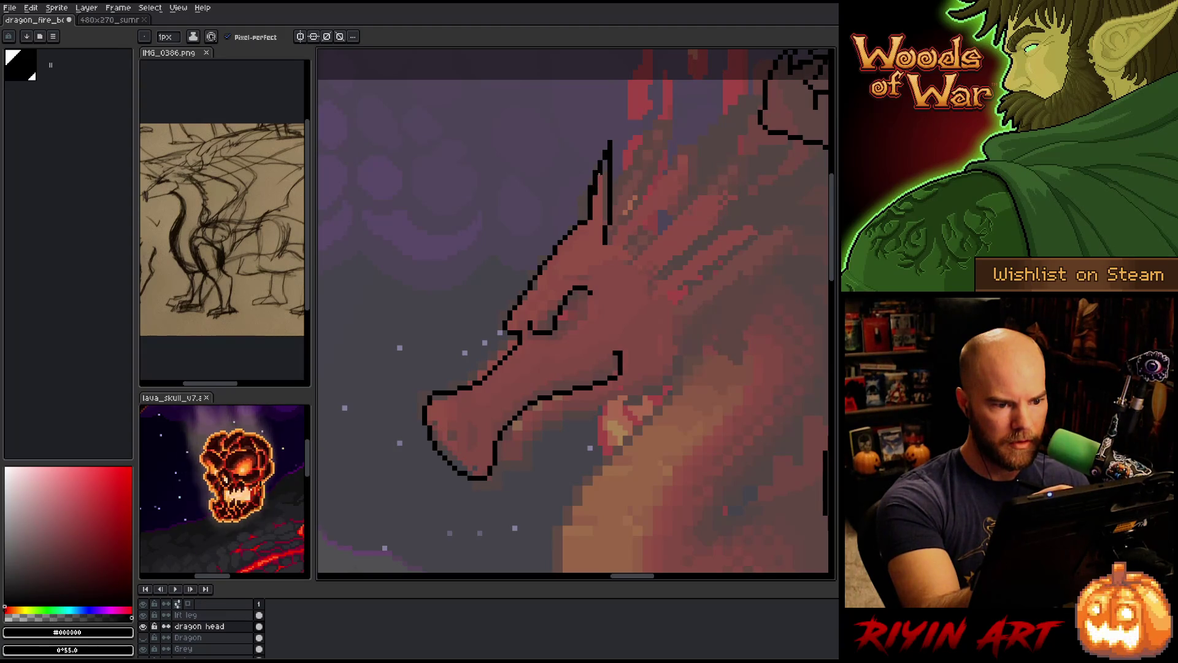
key("e")
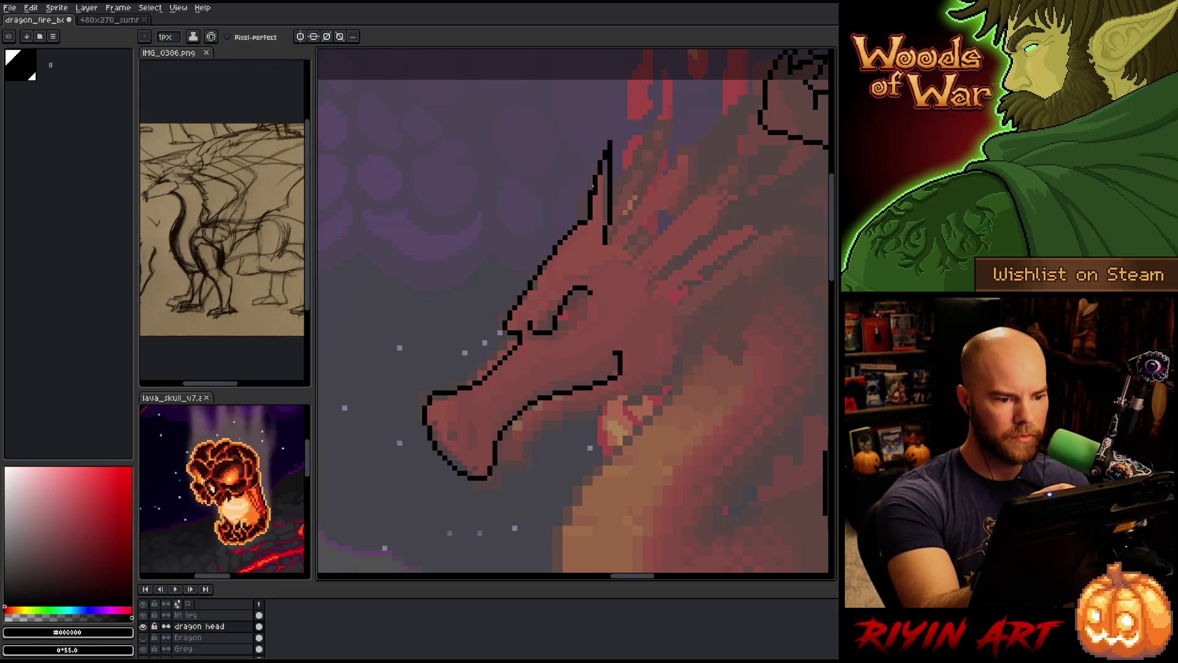
key("e")
key("b")
right_click(606, 151)
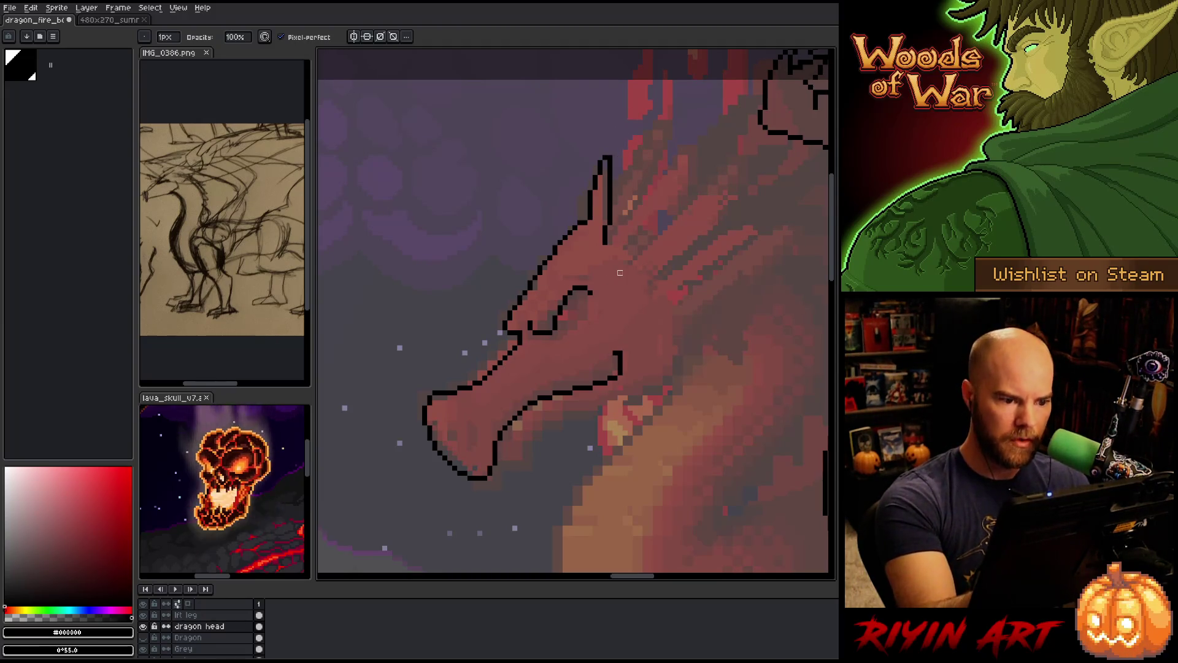
left_click_drag(643, 412, 615, 388)
key("e")
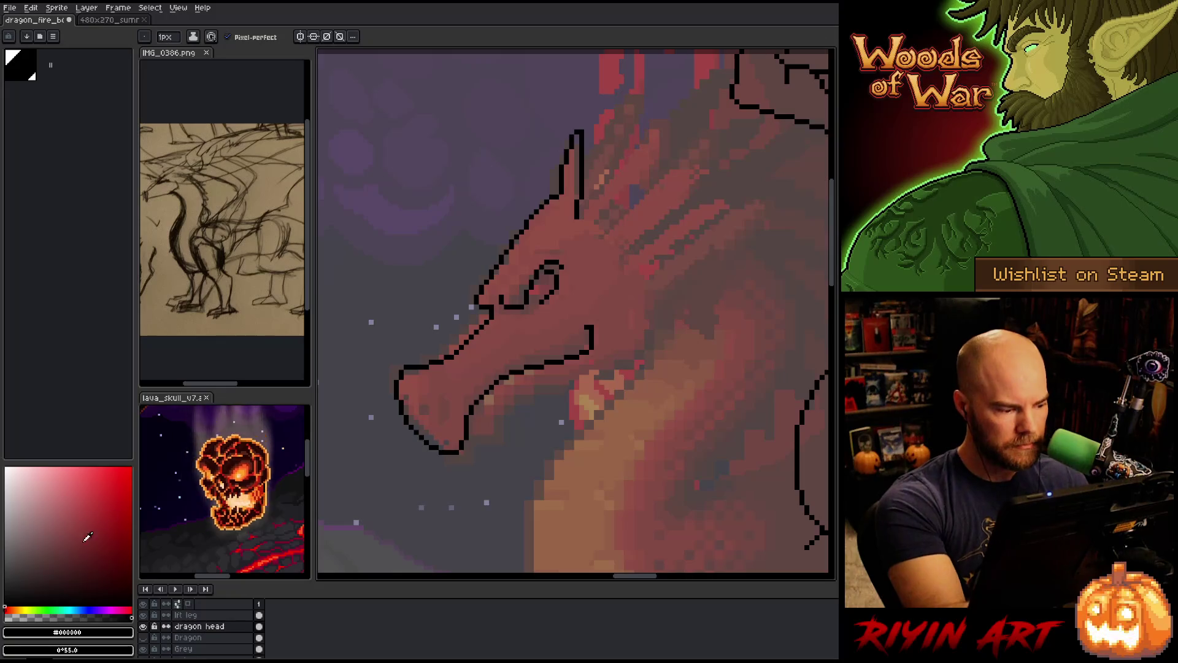
Paint the eye red, then draw a curled nostril and lower jaw line in black
left_click(121, 519)
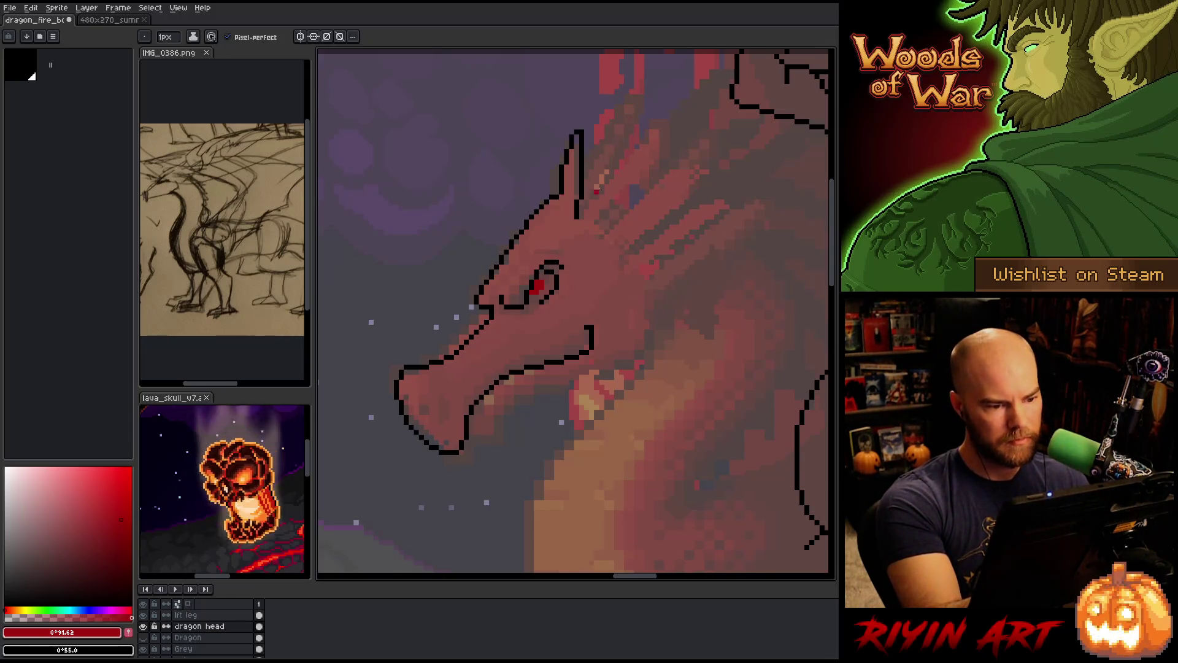
left_click(561, 276, "alt")
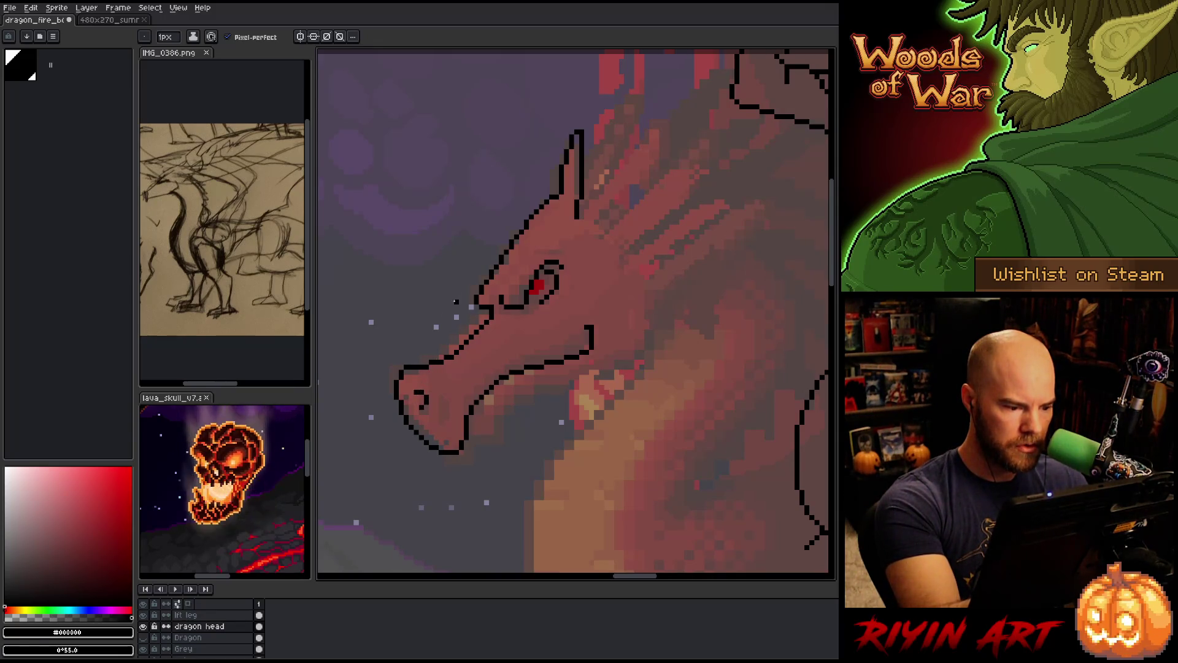
left_click_drag(426, 377, 447, 403)
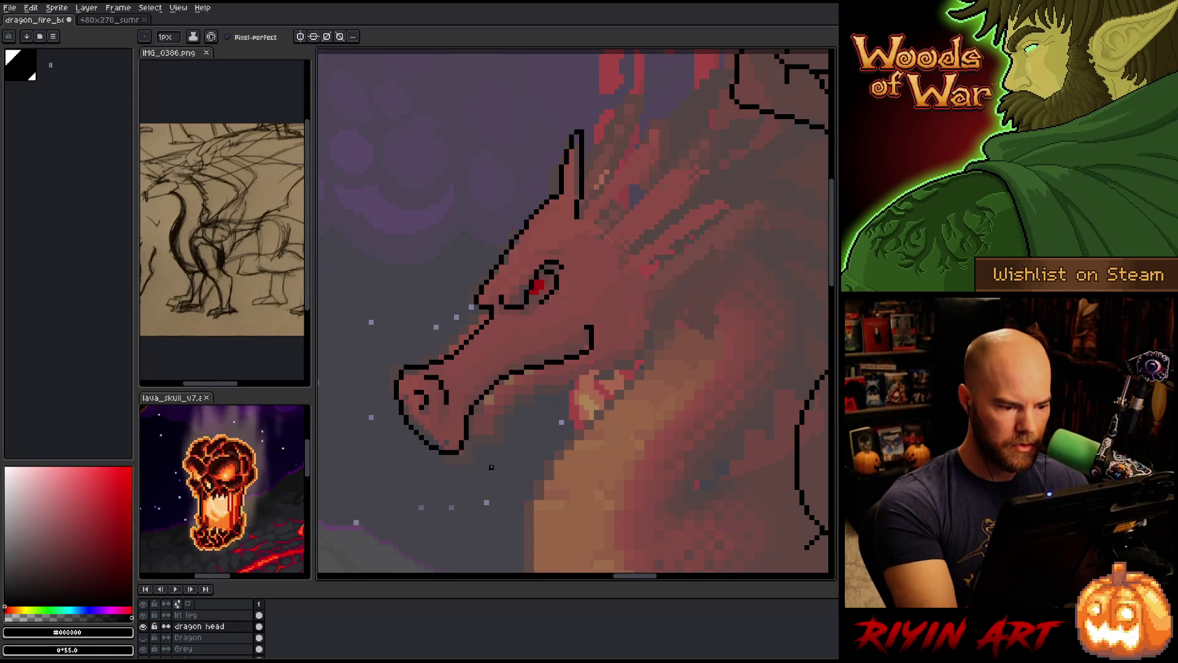
mouse_move(469, 437)
left_mouse_down()
mouse_move(506, 438)
mouse_move(518, 402)
left_mouse_up()
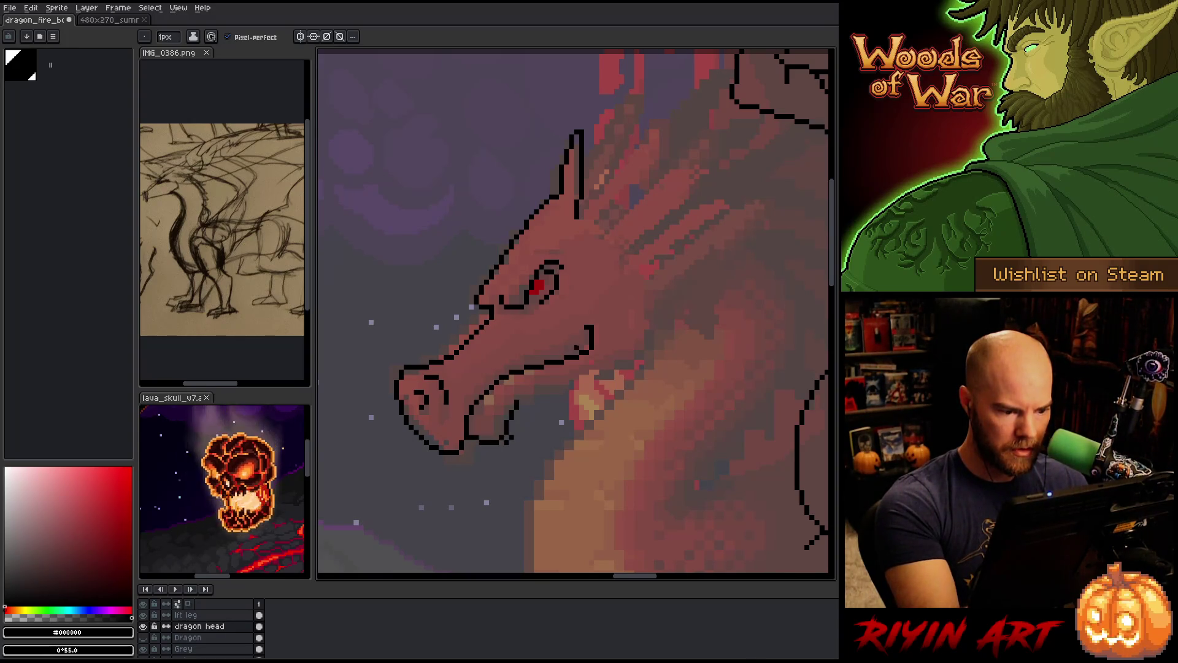
key("e")
key("b")
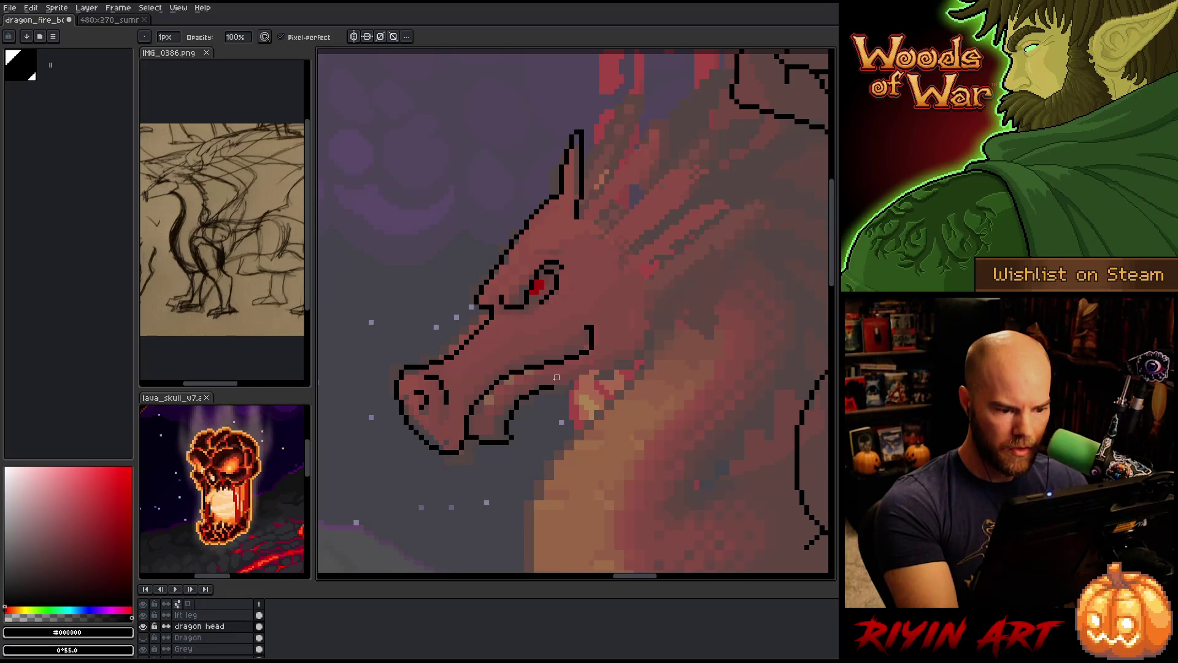
Extend the mouth line up toward the cheek and erase the extra tip pixels
key("e")
key("b")
key("e")
key("b")
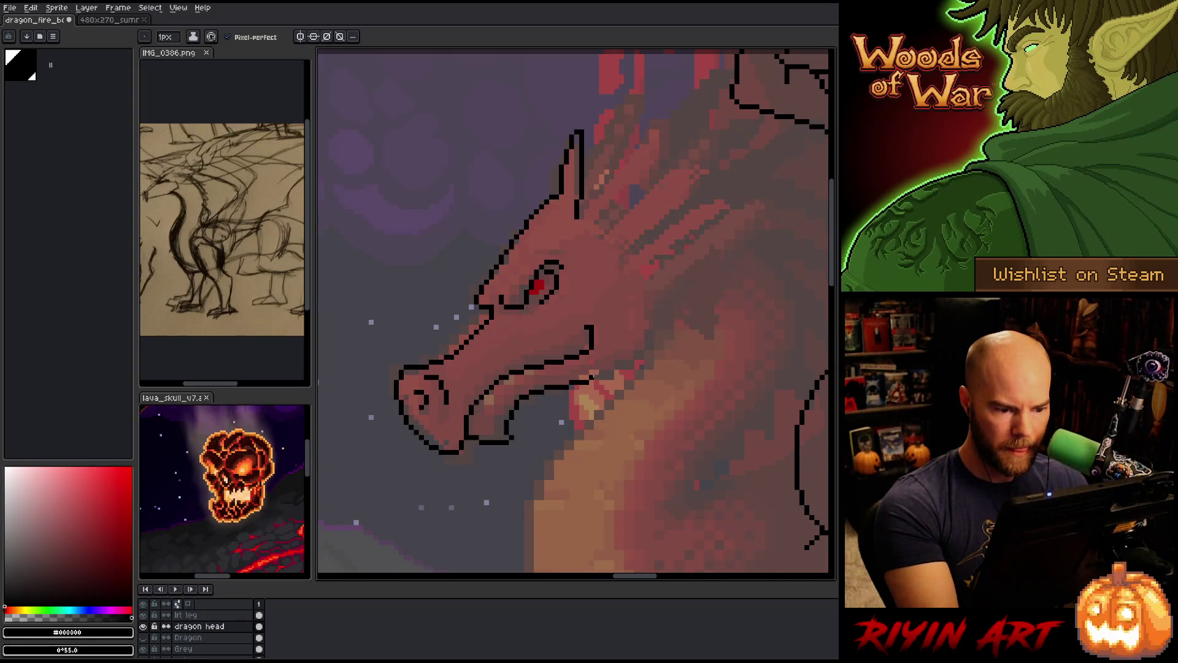
mouse_move(592, 377)
left_mouse_down()
mouse_move(641, 357)
mouse_move(652, 331)
mouse_move(645, 292)
mouse_move(621, 276)
left_mouse_up()
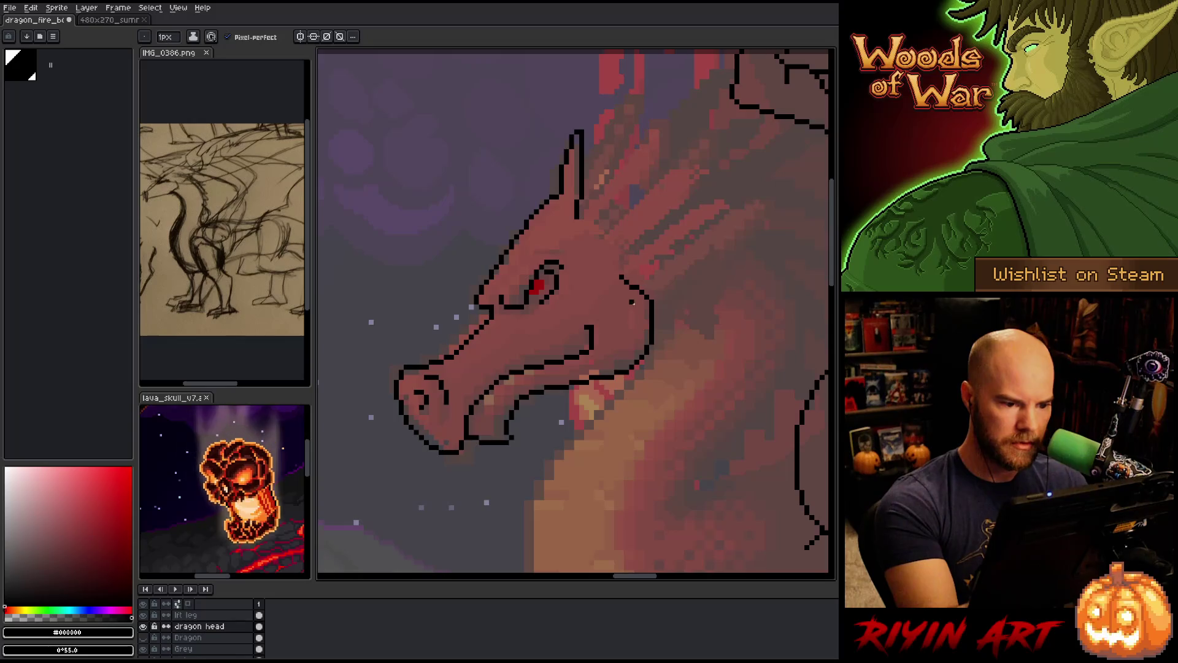
key("e")
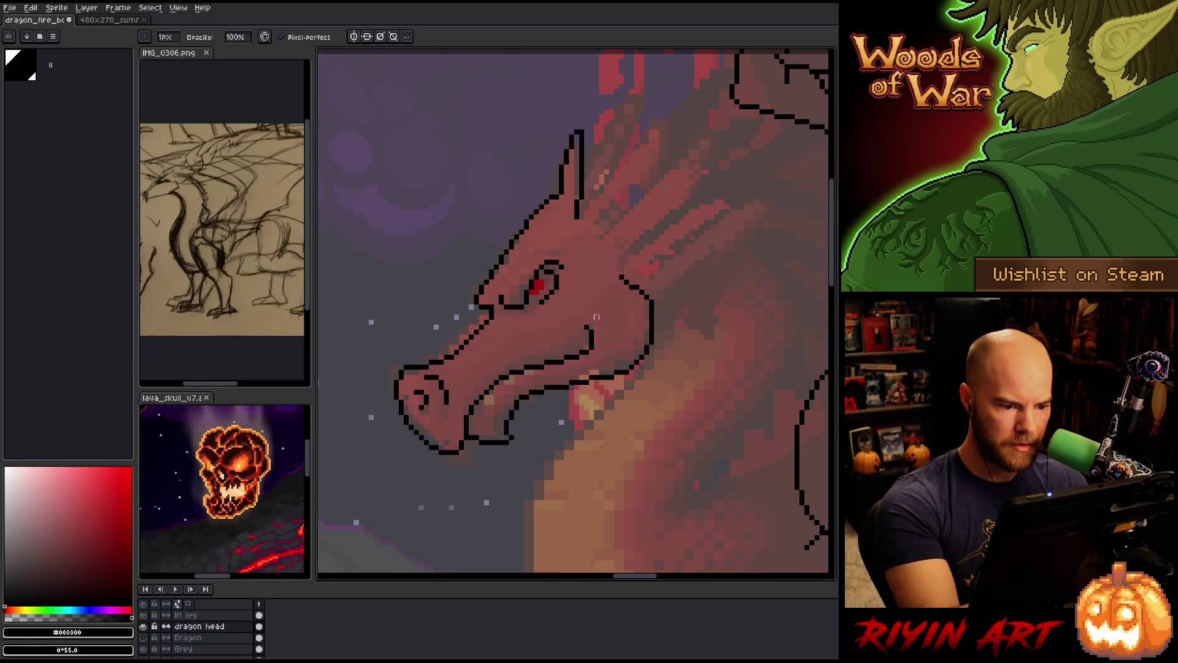
key("b")
left_click_drag(599, 328, 604, 324)
key("e")
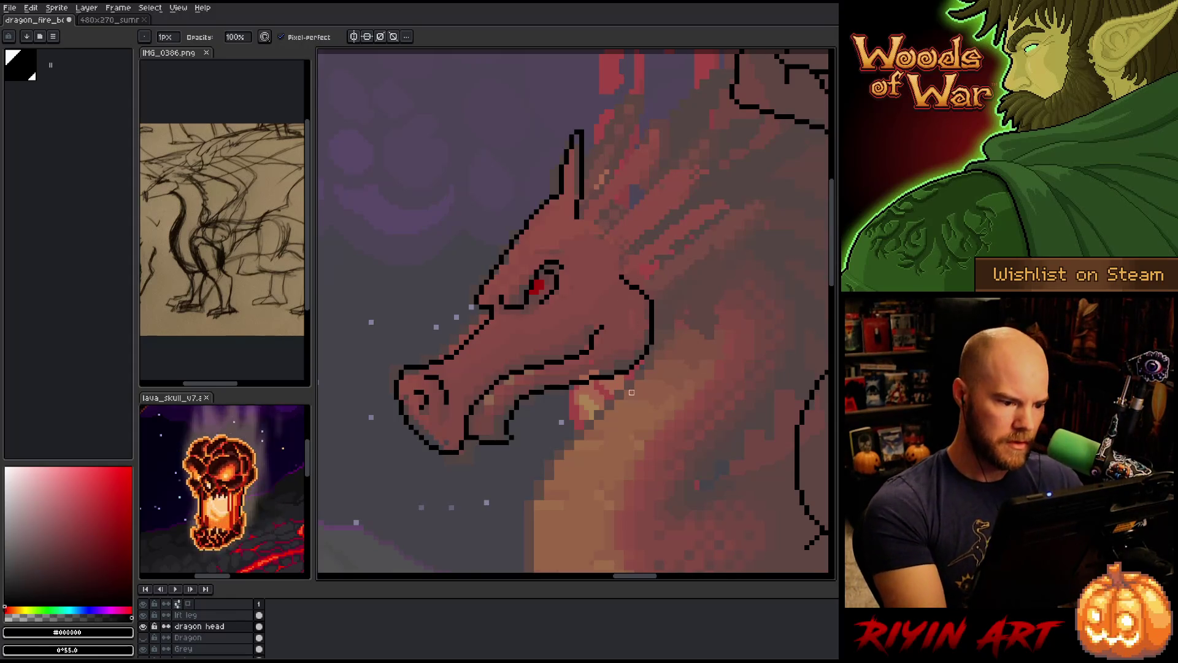
left_click(602, 327)
Lasso the mouth line and move it about 2 pixels lower
mouse_move(662, 436)
left_mouse_down()
mouse_move(618, 449)
mouse_move(650, 442)
mouse_move(657, 420)
left_mouse_up()
key("m")
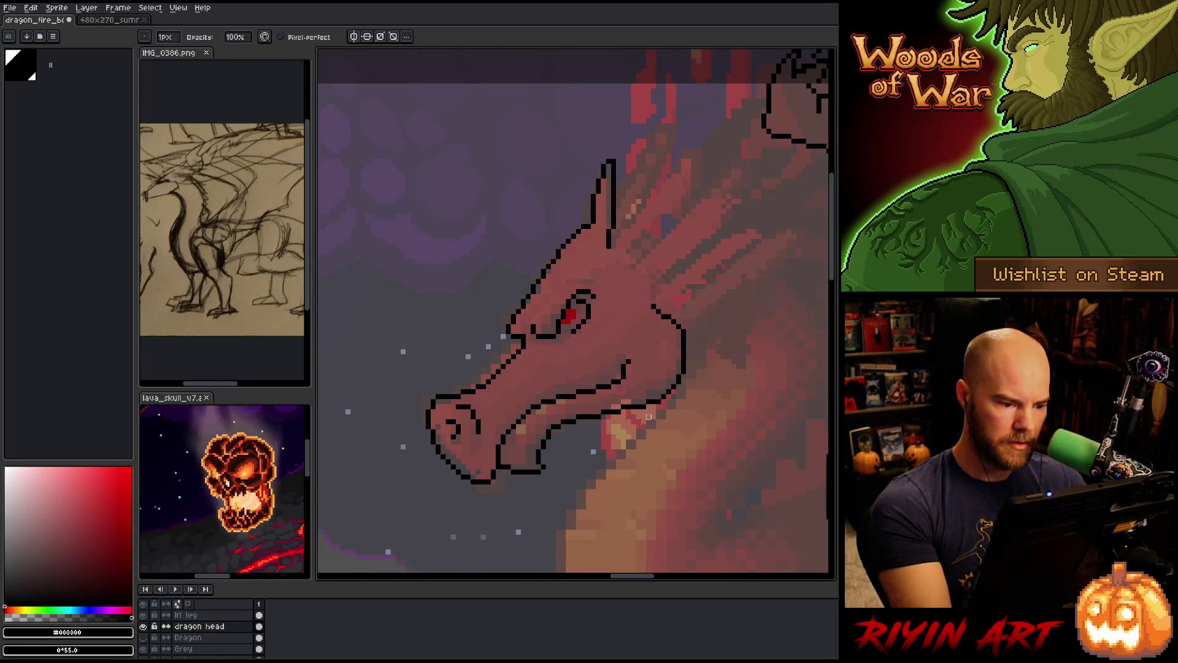
left_click_drag(638, 352, 492, 473)
left_click_drag(573, 394, 568, 405)
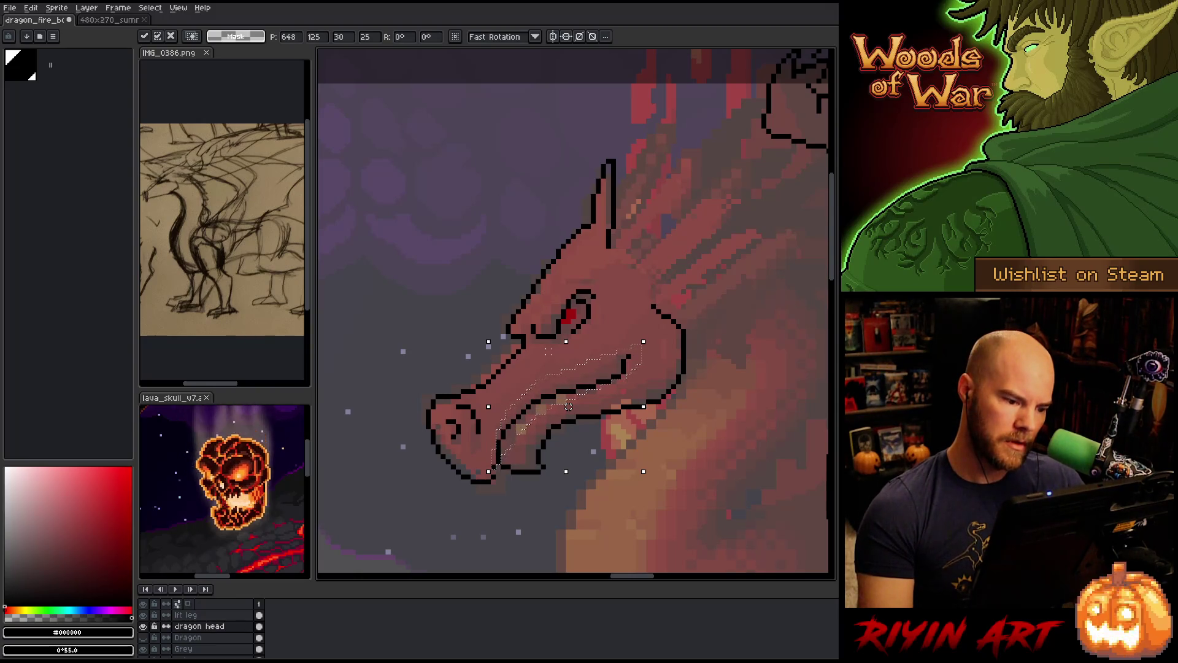
Commit the moved mouth line and smooth its back end, erasing stray pixels
key("ctrl+d")
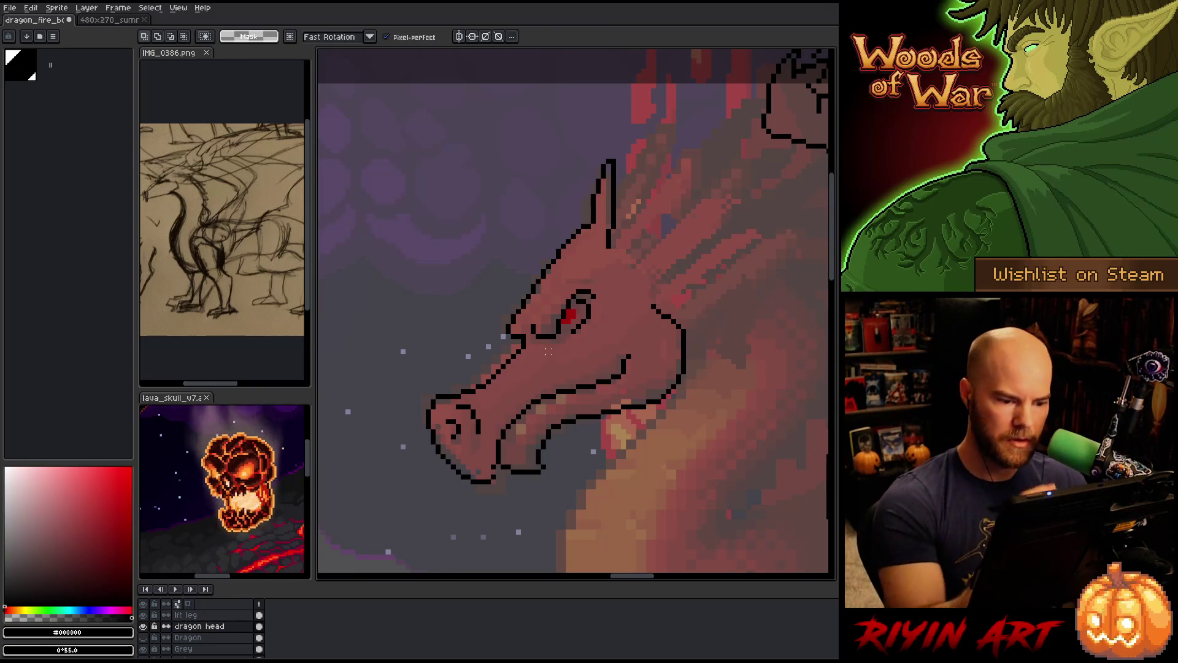
mouse_move(648, 361)
left_mouse_down()
mouse_move(621, 338)
mouse_move(537, 400)
left_mouse_up()
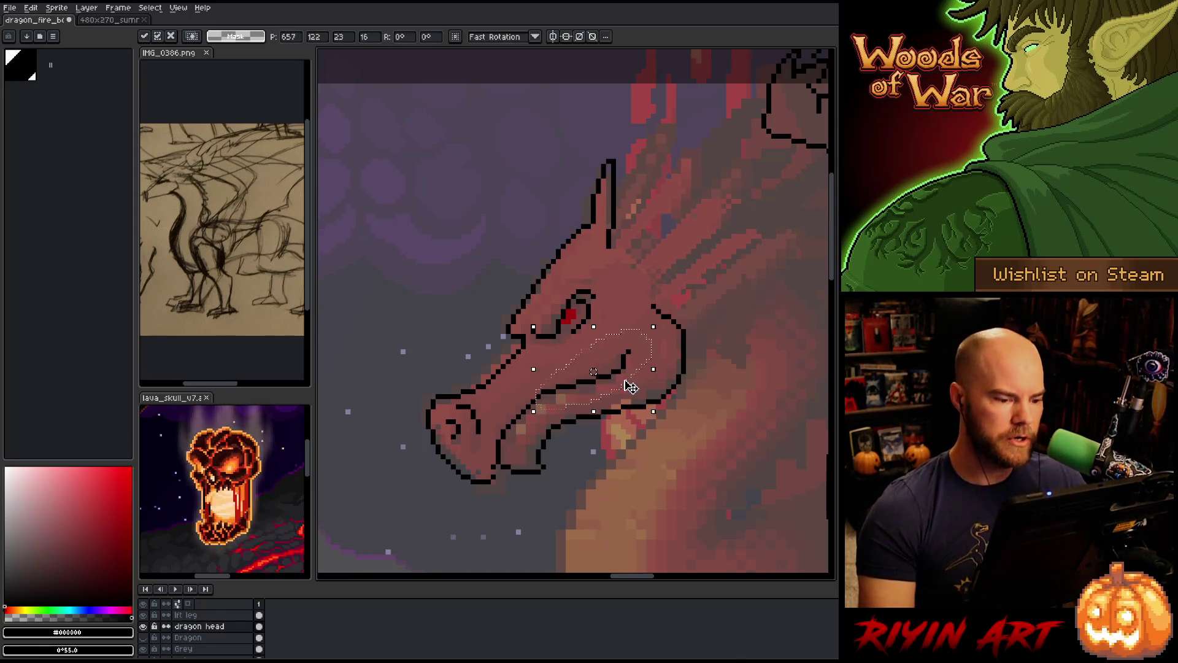
mouse_move(639, 362)
left_mouse_down()
mouse_move(611, 340)
mouse_move(551, 396)
left_mouse_up()
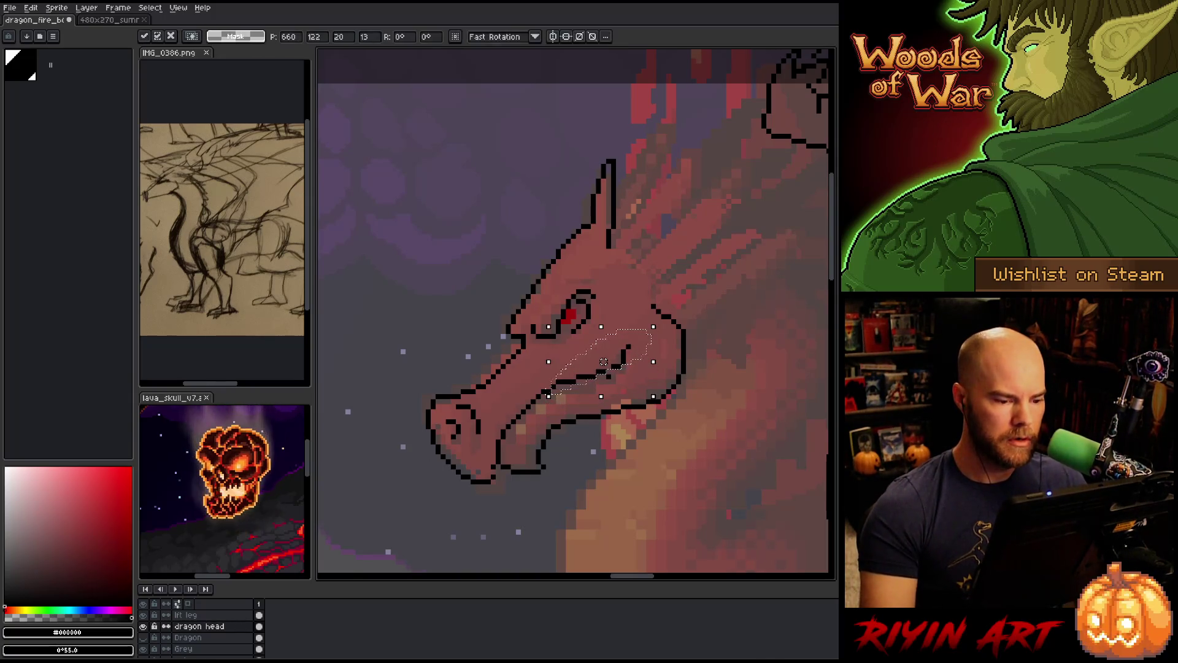
key("b")
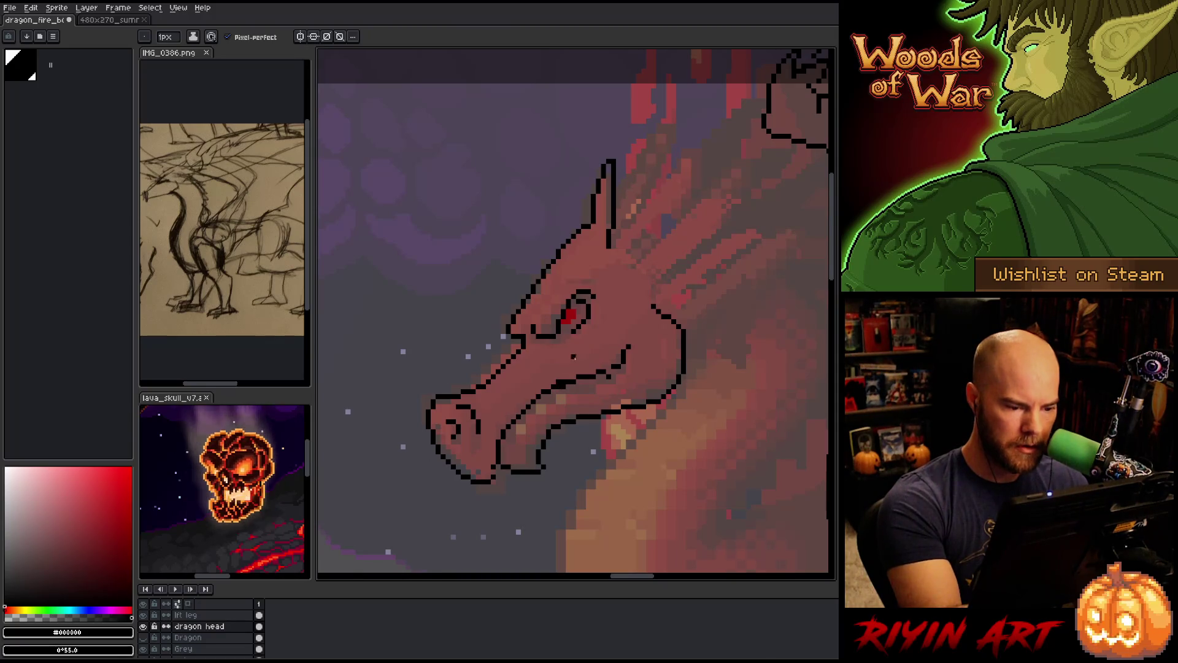
left_click(587, 371)
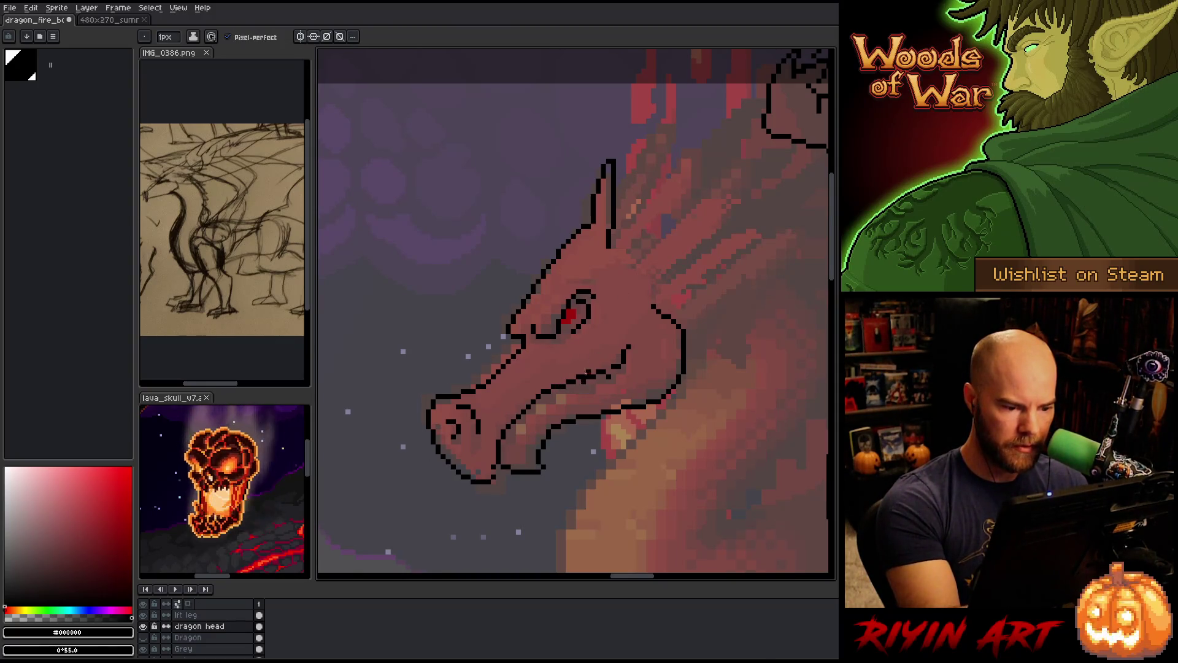
key("e")
left_click(581, 373)
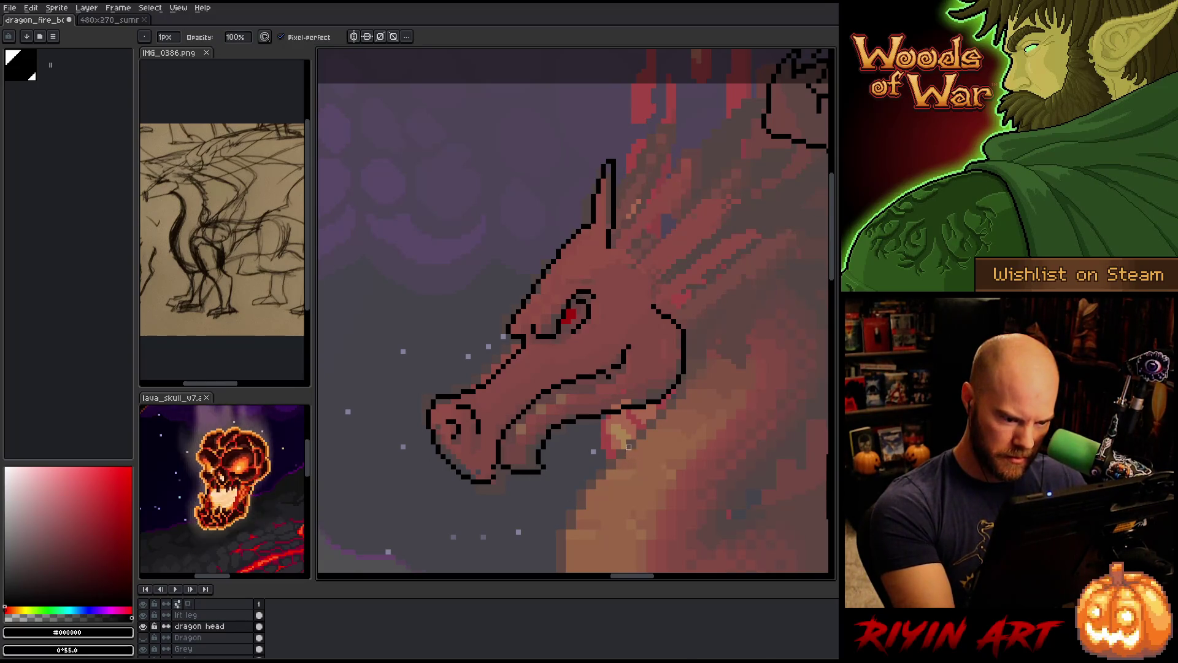
key("e")
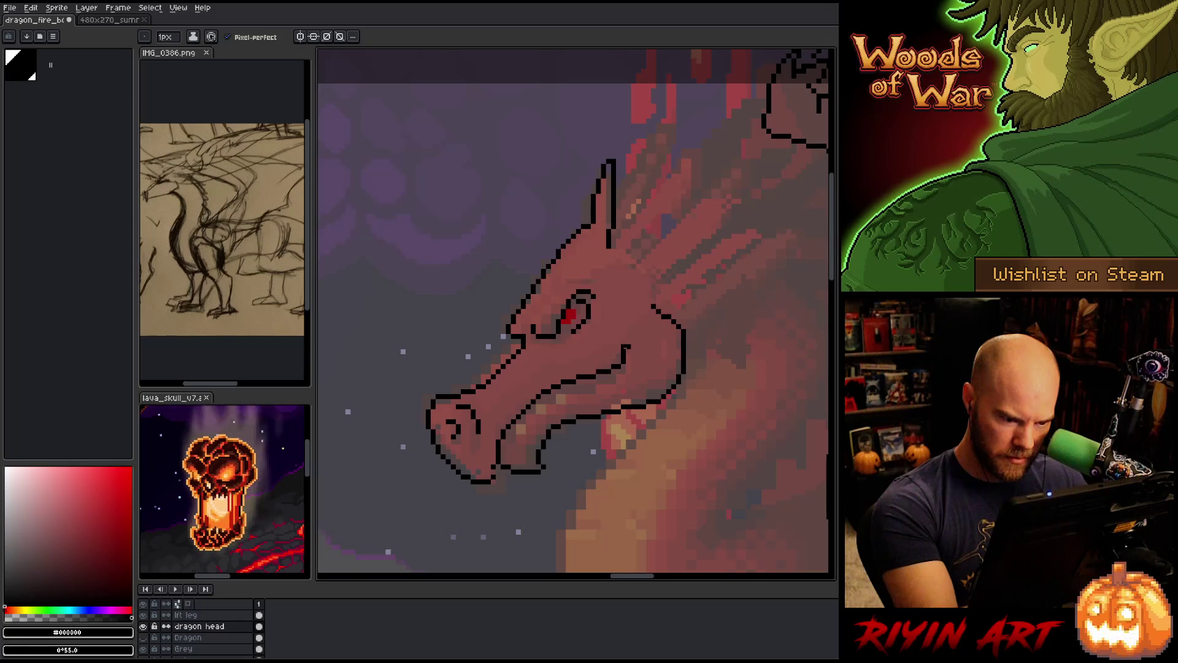